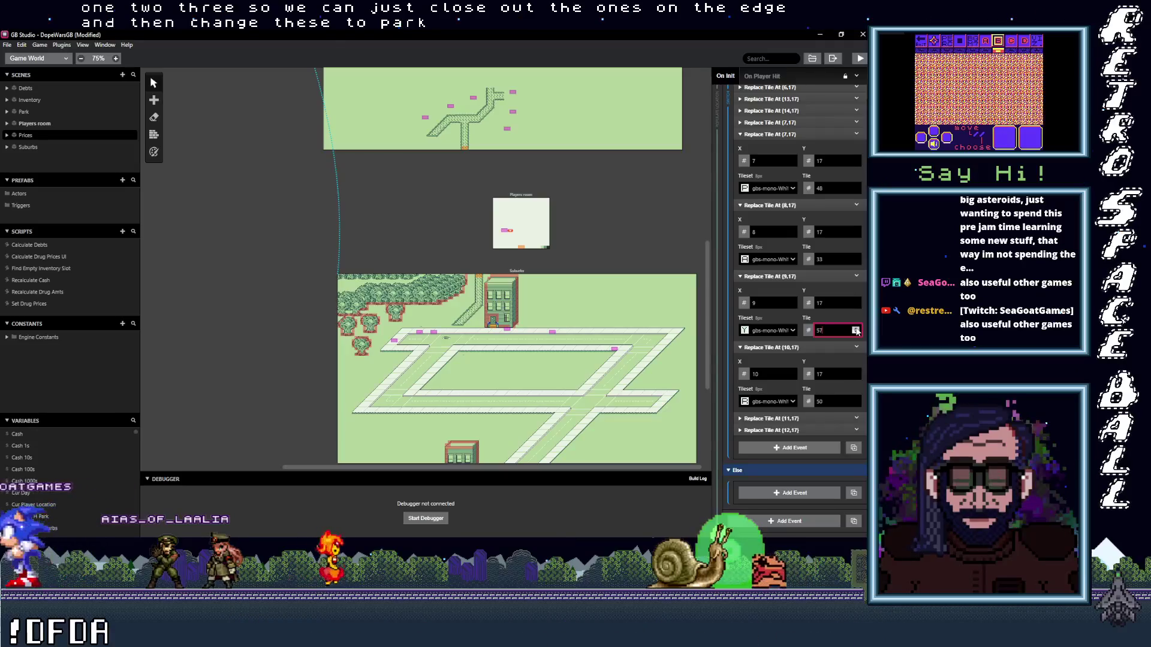
# - Set the On Init Replace Tile events' tile values to 50 and 43
pyautogui.scroll(-7, 857, 333)
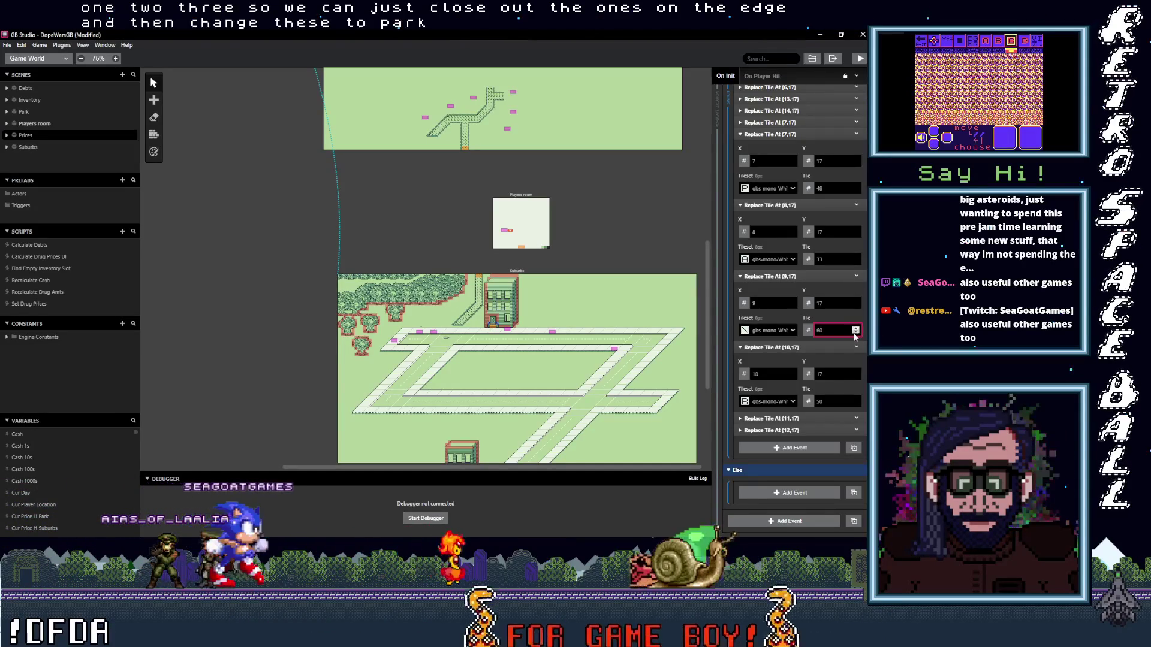
pyautogui.scroll(-3, 857, 333)
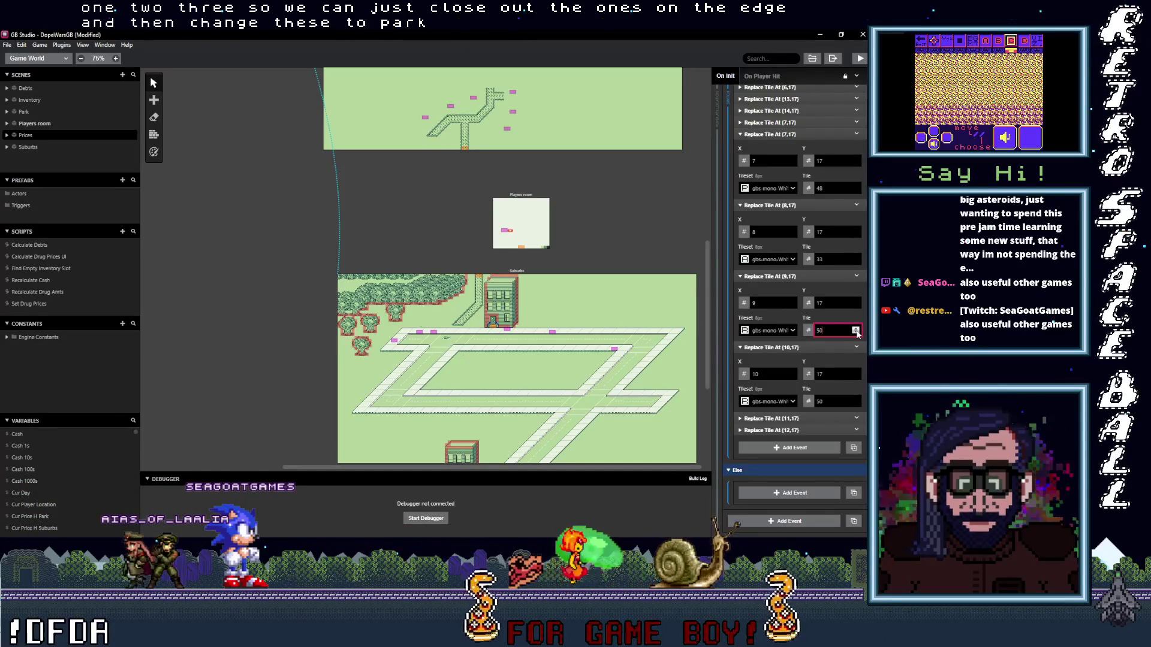
pyautogui.click(856, 400)
pyautogui.scroll(-6, 857, 402)
pyautogui.scroll(-1, 856, 401)
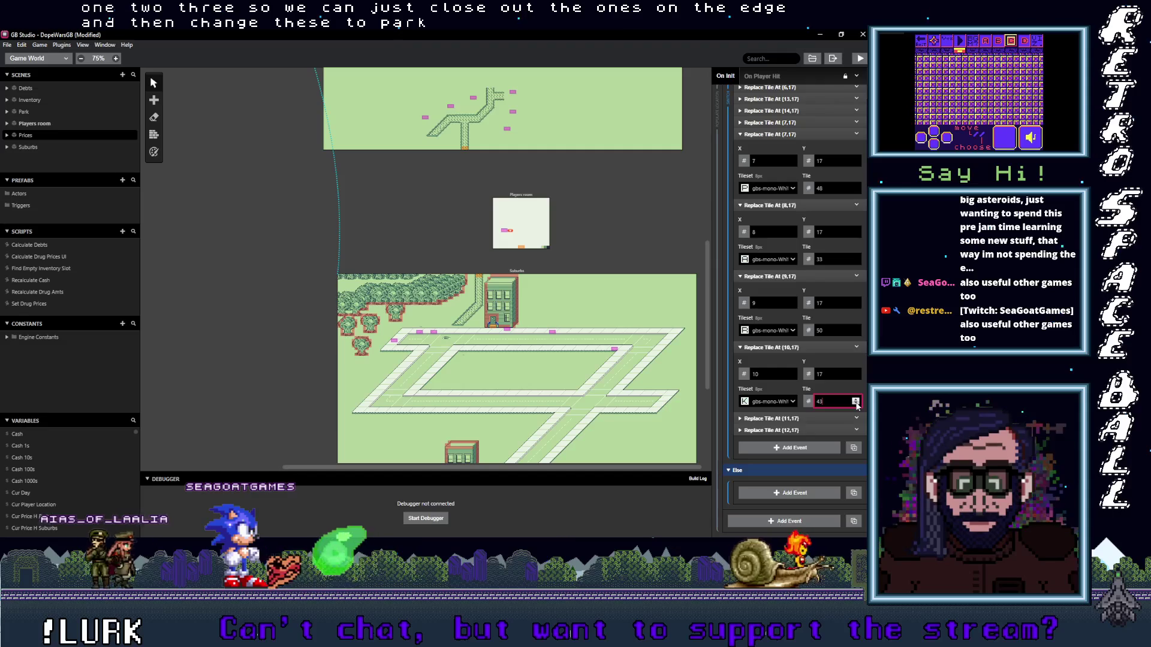
# - Delete the extra (11,17) and (12,17) Replace Tile events
pyautogui.click(858, 418)
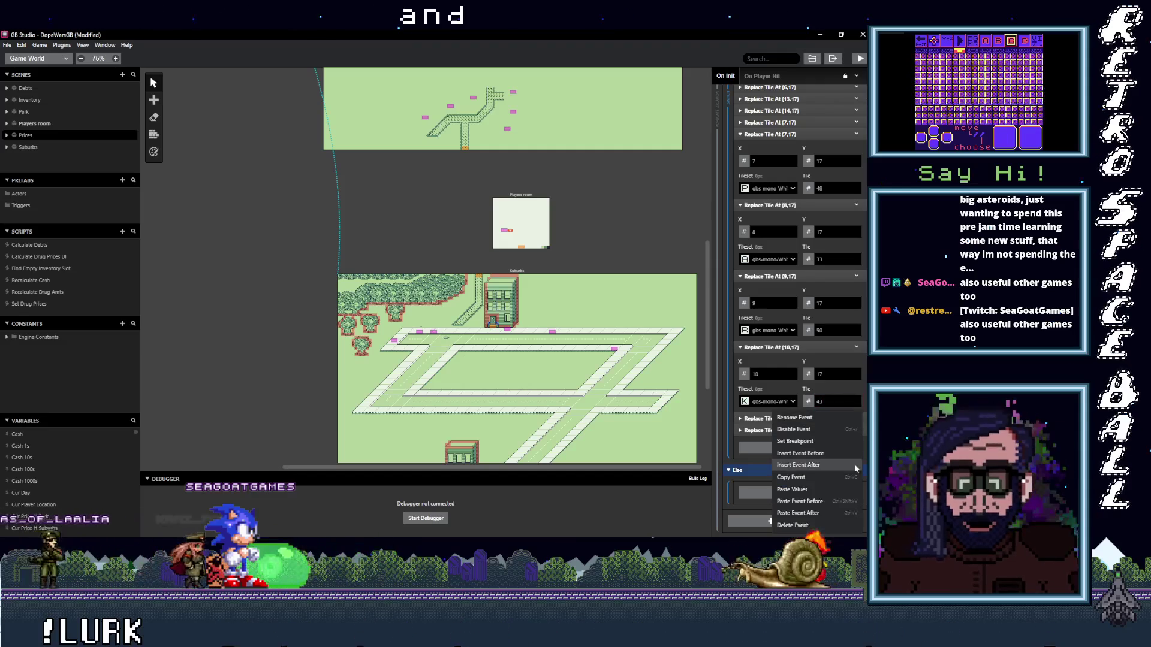
pyautogui.click(842, 525)
pyautogui.click(858, 418)
pyautogui.click(812, 525)
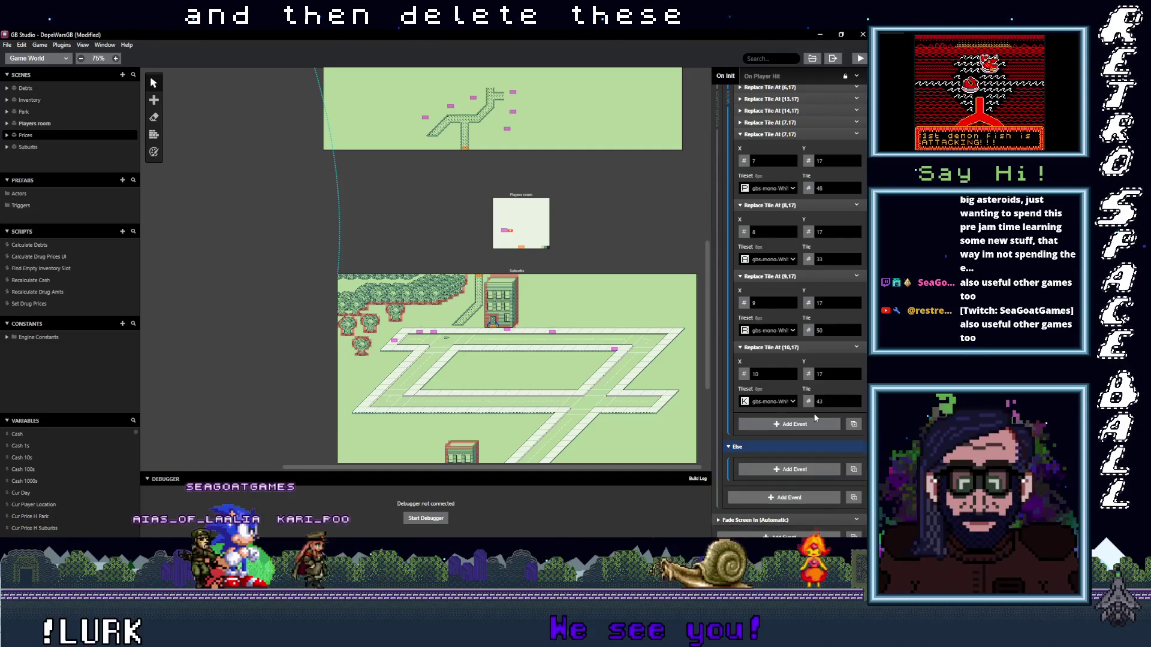
# - Change the When 2 (7,17) Replace Tile event's tile from 51 to 97
pyautogui.scroll(3, 785, 270)
pyautogui.click(781, 262)
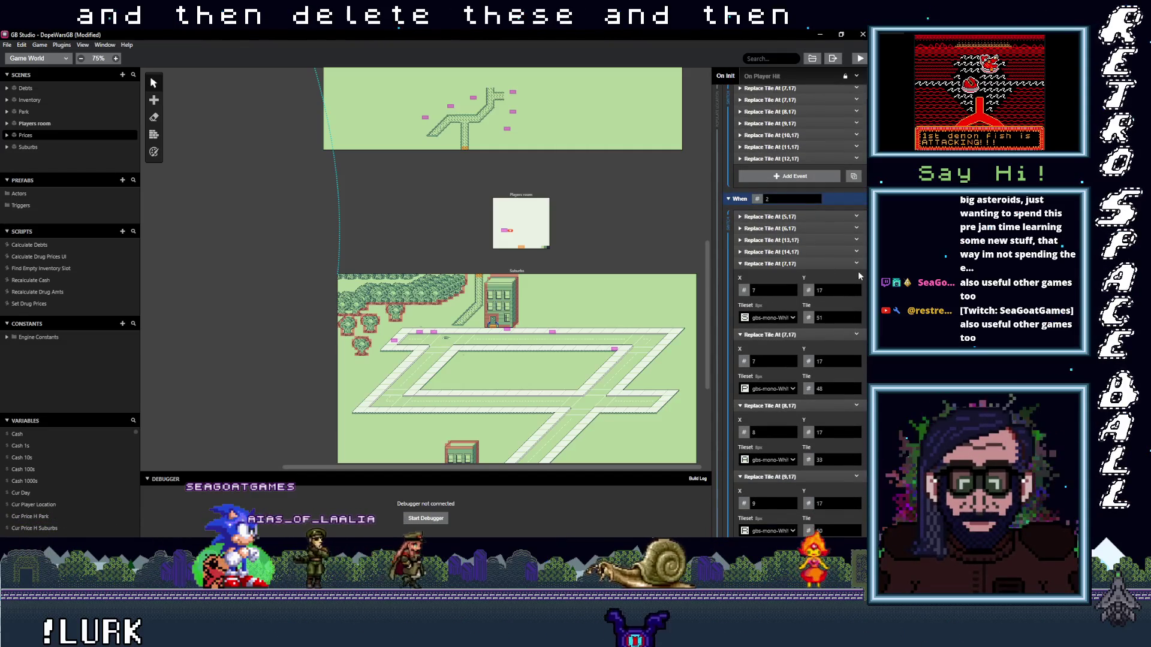
pyautogui.rightClick(781, 263)
pyautogui.click(803, 380)
pyautogui.hotkey('ctrl', 'z')
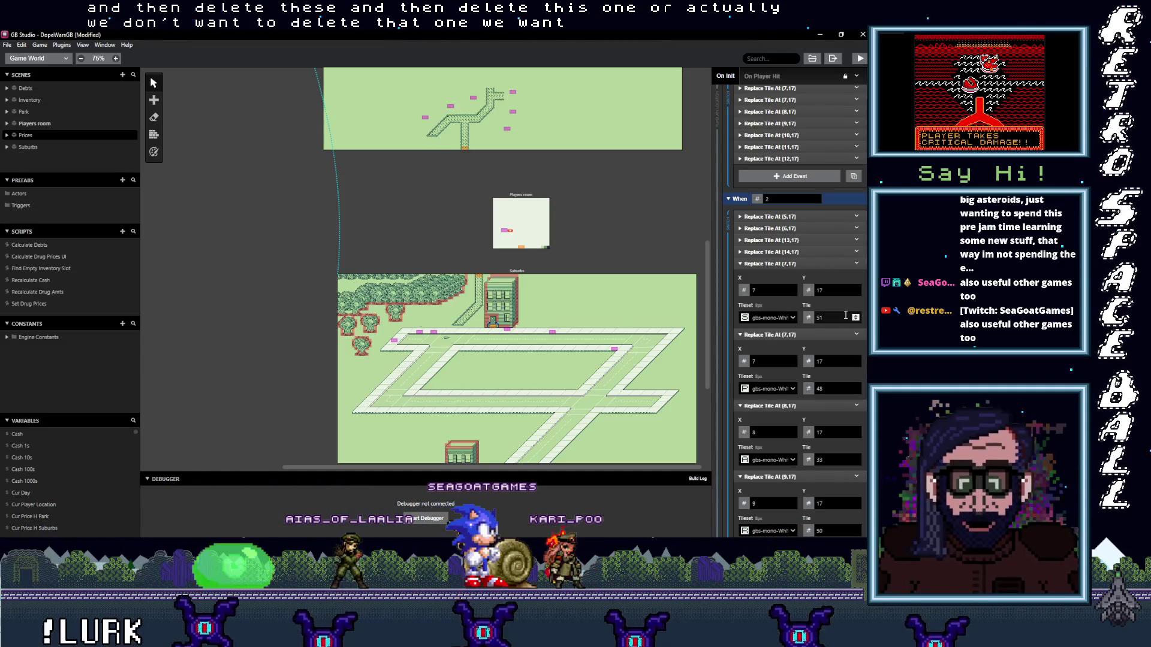
pyautogui.click(788, 216)
pyautogui.click(788, 216)
pyautogui.doubleClick(818, 317)
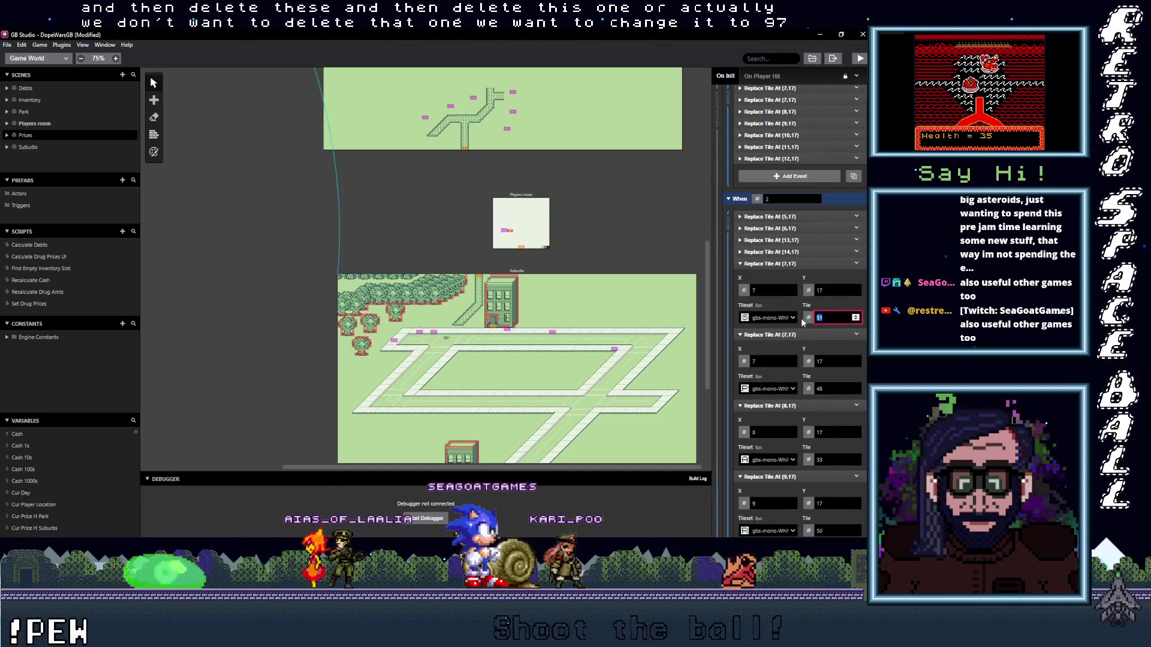
pyautogui.write('97')
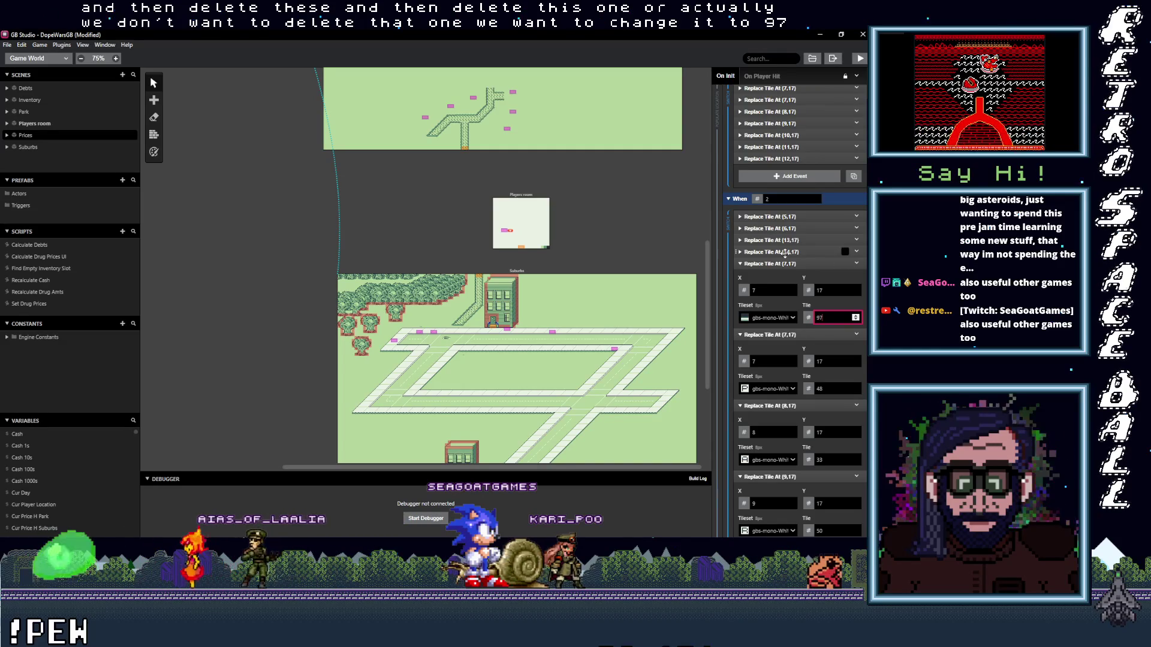
pyautogui.click(779, 251)
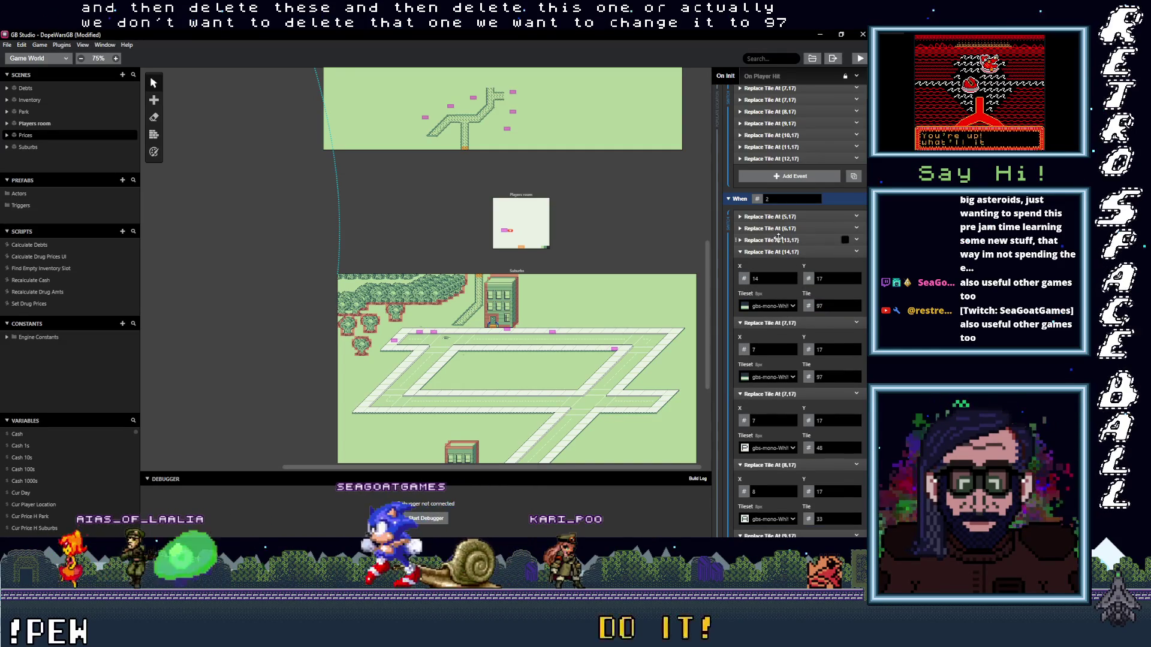
pyautogui.click(779, 252)
pyautogui.click(777, 265)
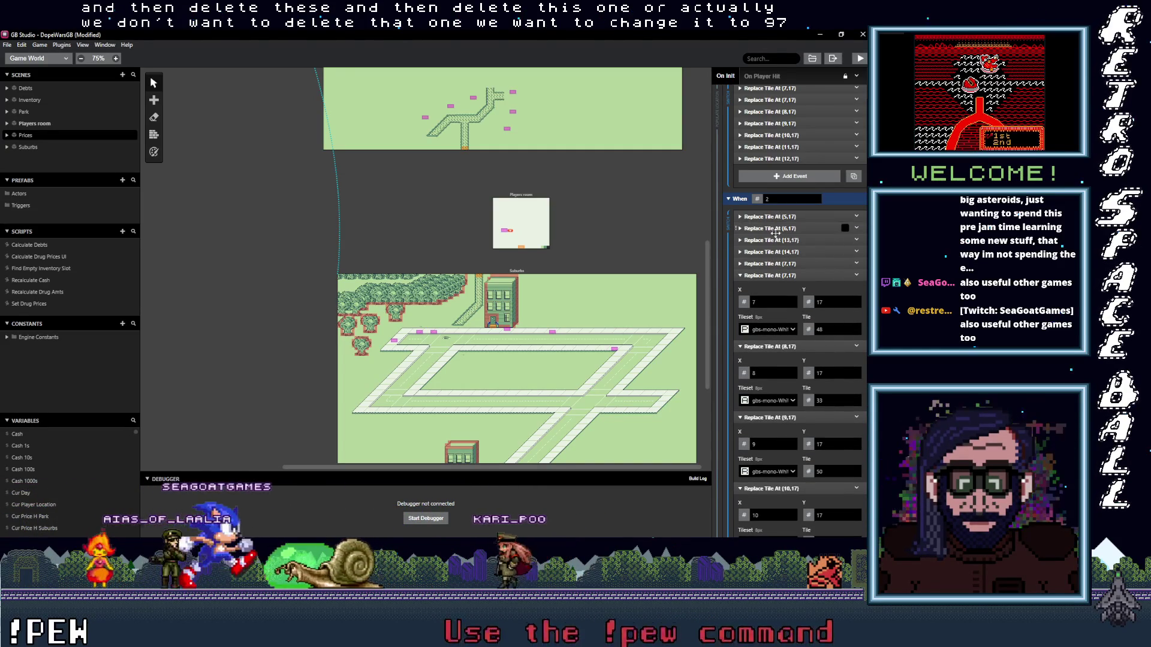
# - Copy the (7,17) tile-97 event and paste a duplicate at the end of When 2
pyautogui.scroll(-2, 778, 275)
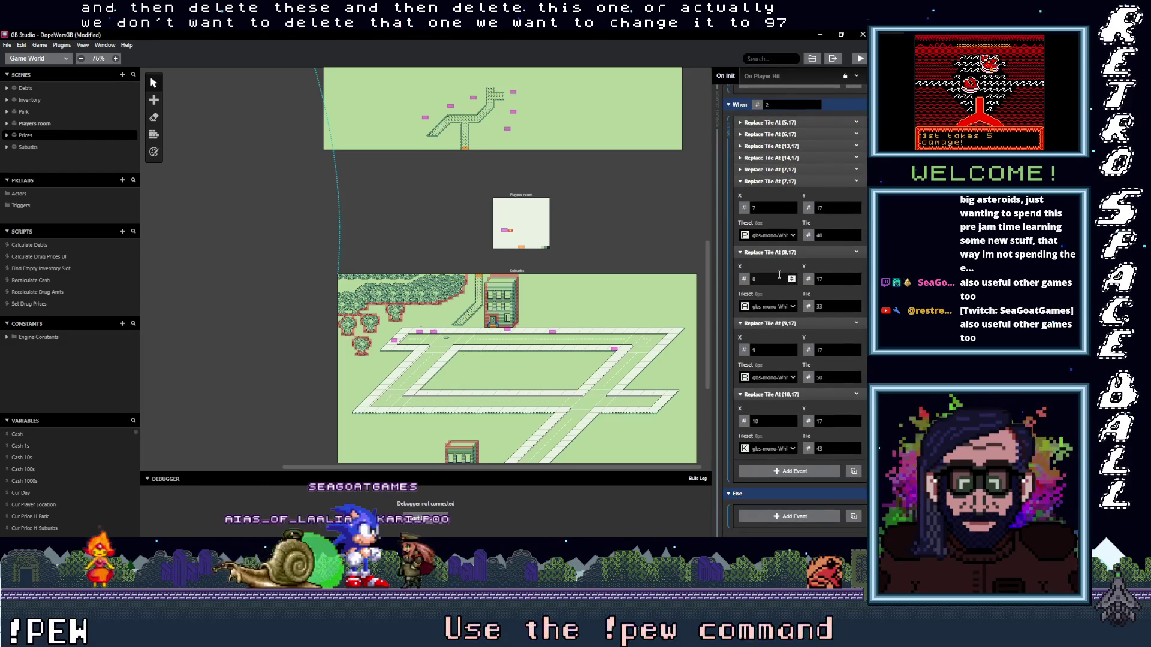
pyautogui.click(791, 170)
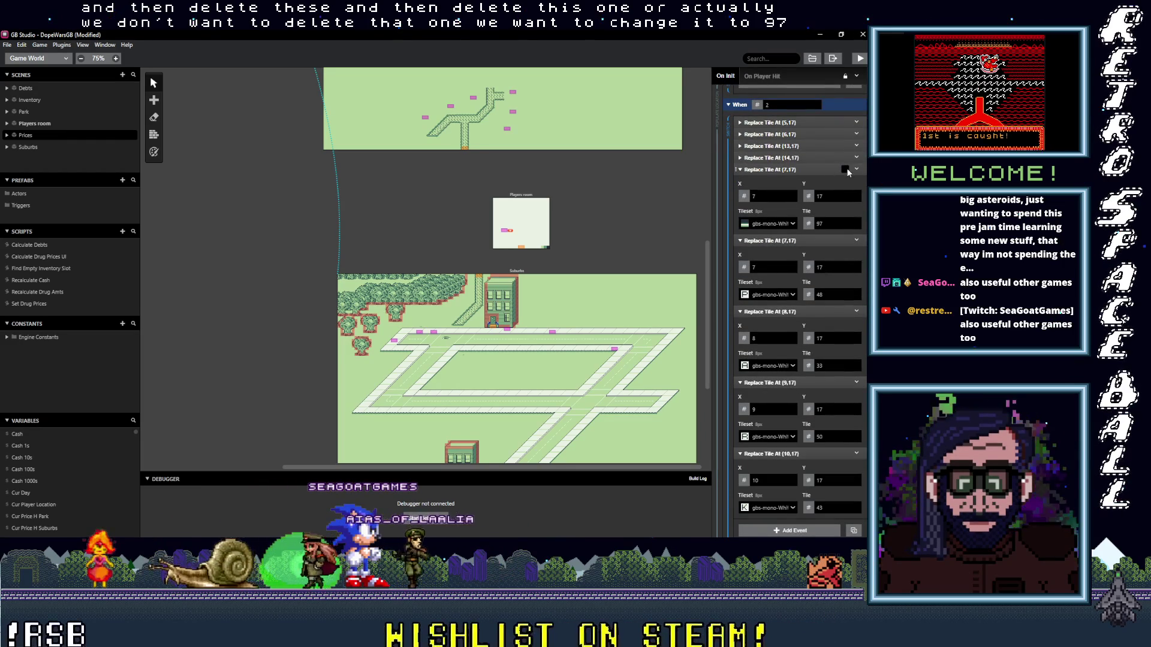
pyautogui.click(861, 172)
pyautogui.click(779, 170)
pyautogui.keyDown('alt'); pyautogui.click(779, 467); pyautogui.keyUp('alt')
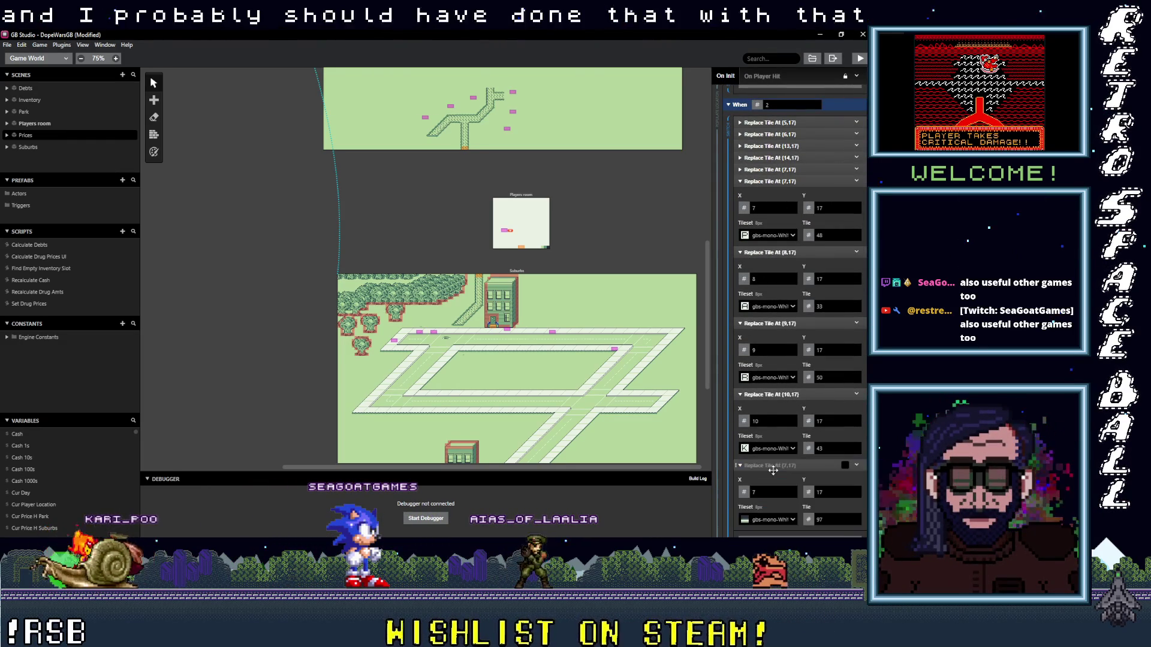
pyautogui.scroll(-2, 784, 401)
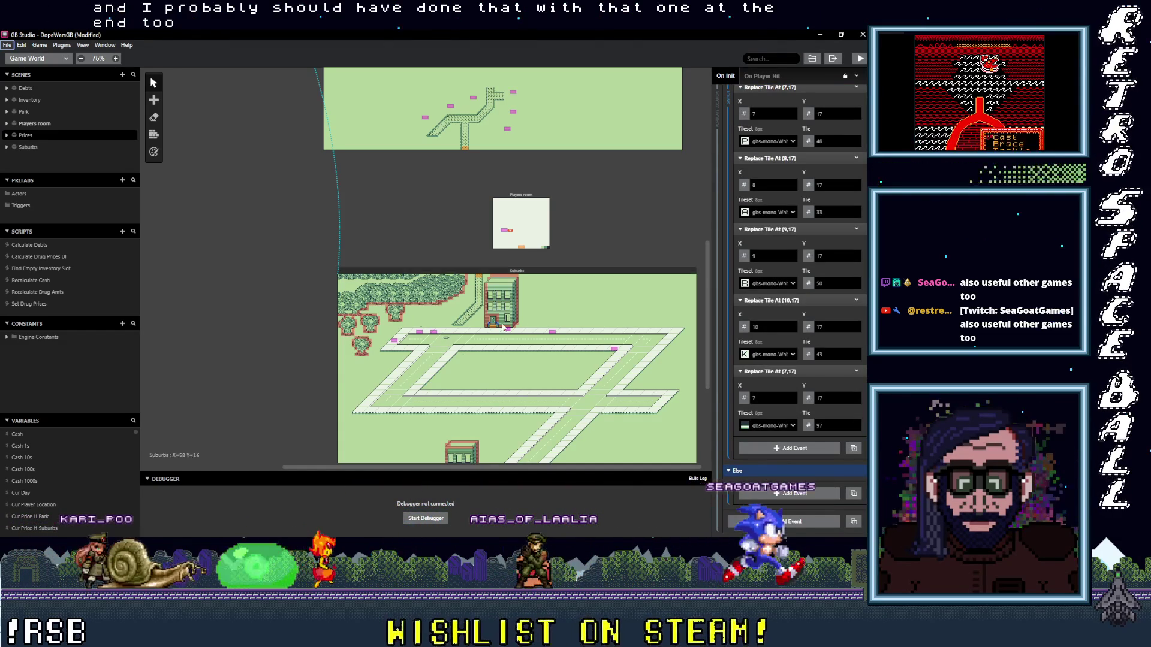
# - Set the pasted tile-97 replacement's X position to 12
pyautogui.scroll(5, 489, 367)
pyautogui.scroll(3, 490, 367)
pyautogui.hscroll(-3, 309, 321)
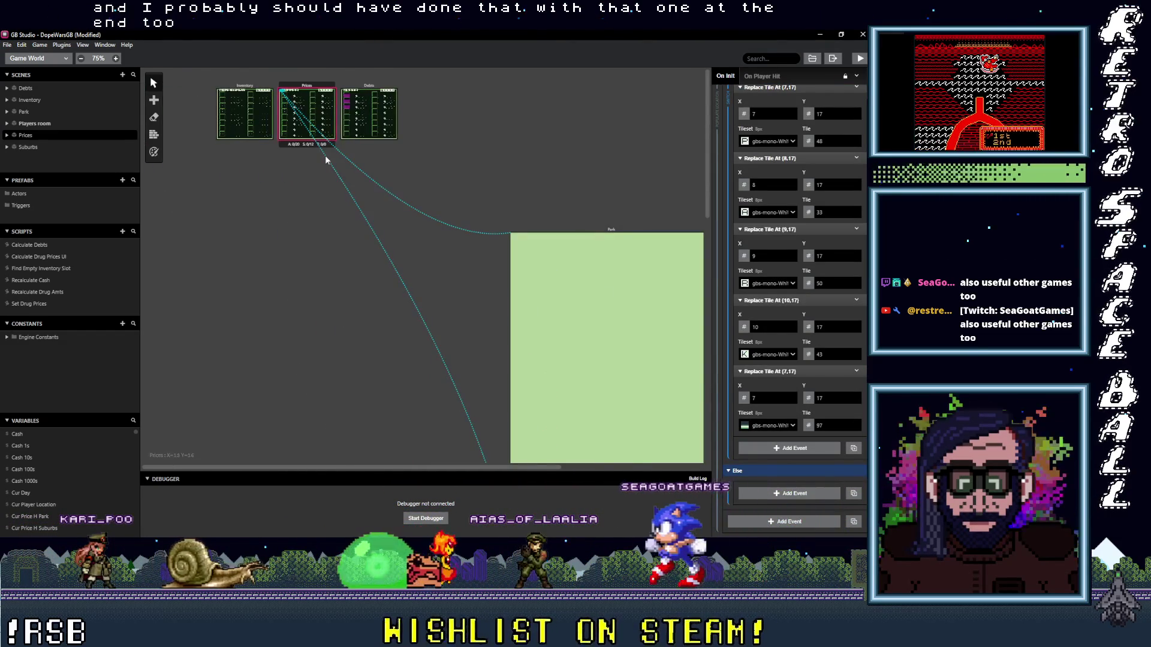
pyautogui.scroll(3, 325, 156)
pyautogui.hscroll(-3, 326, 156)
pyautogui.scroll(3, 326, 156)
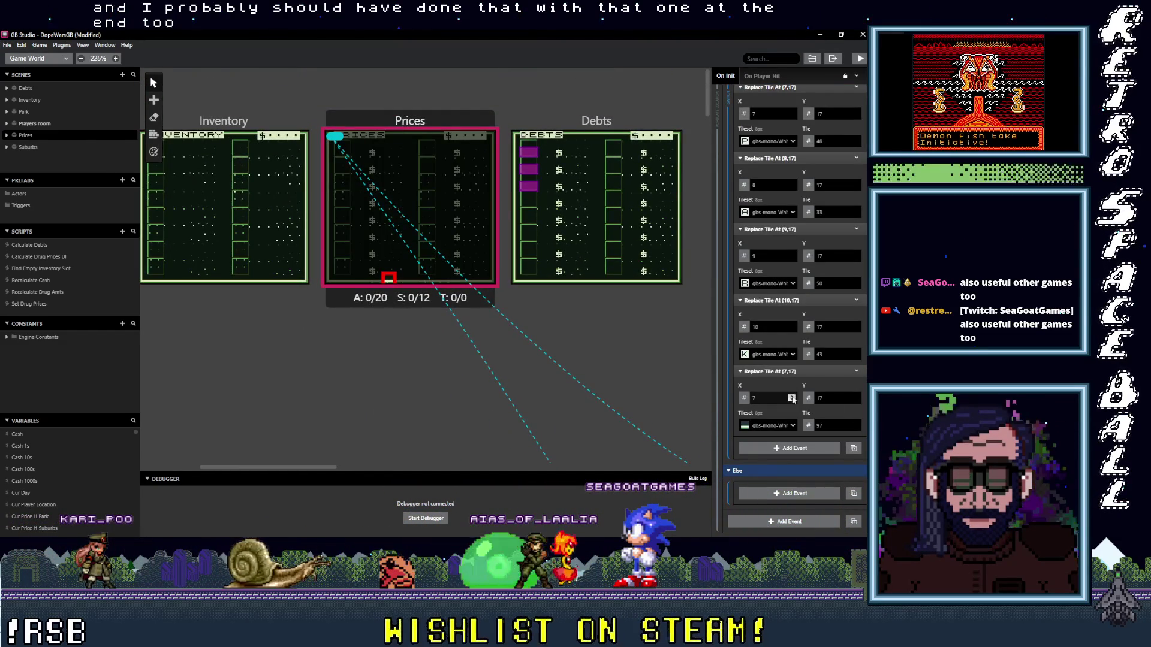
pyautogui.click(792, 398)
pyautogui.click(792, 397)
pyautogui.click(792, 398)
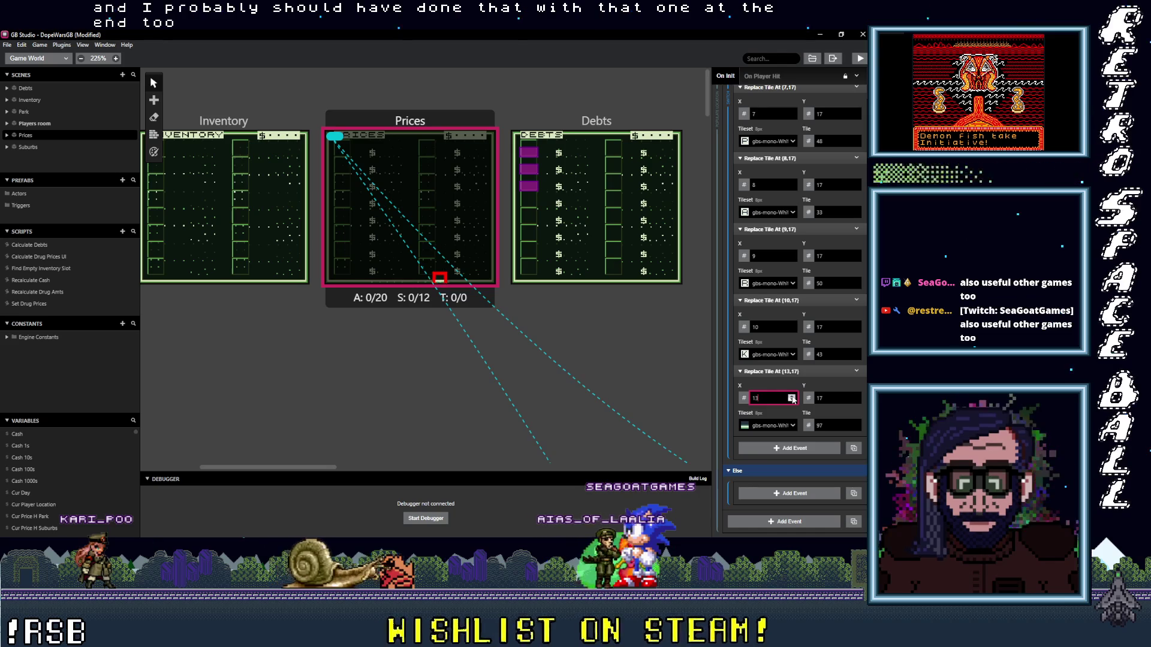
pyautogui.click(791, 400)
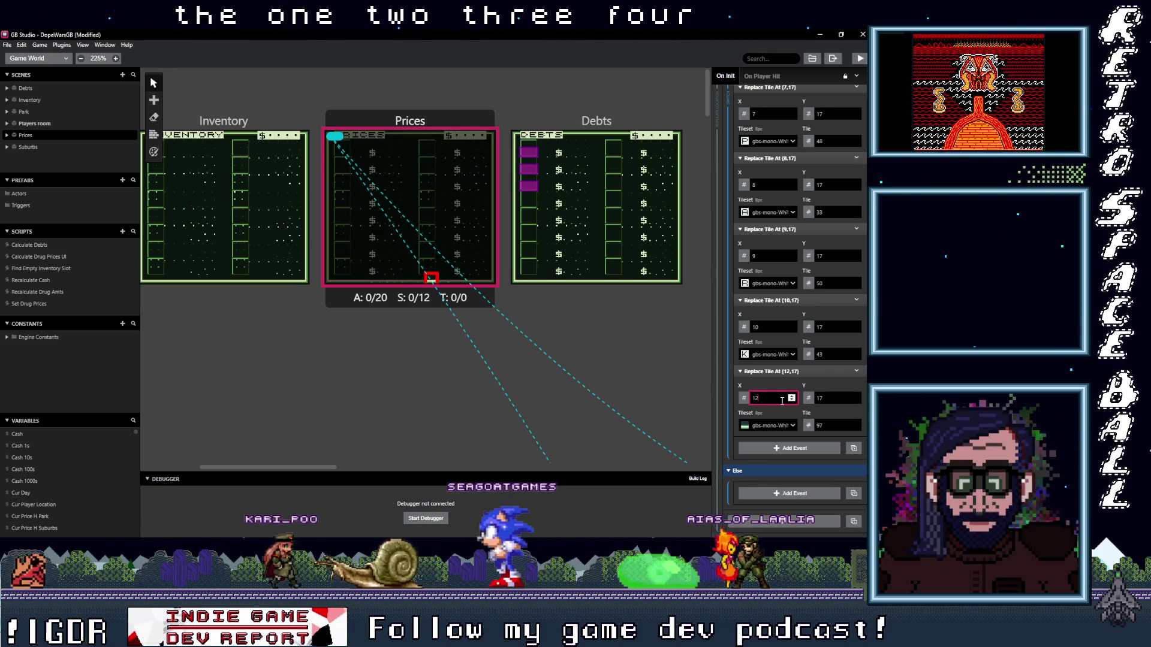
pyautogui.click(791, 396)
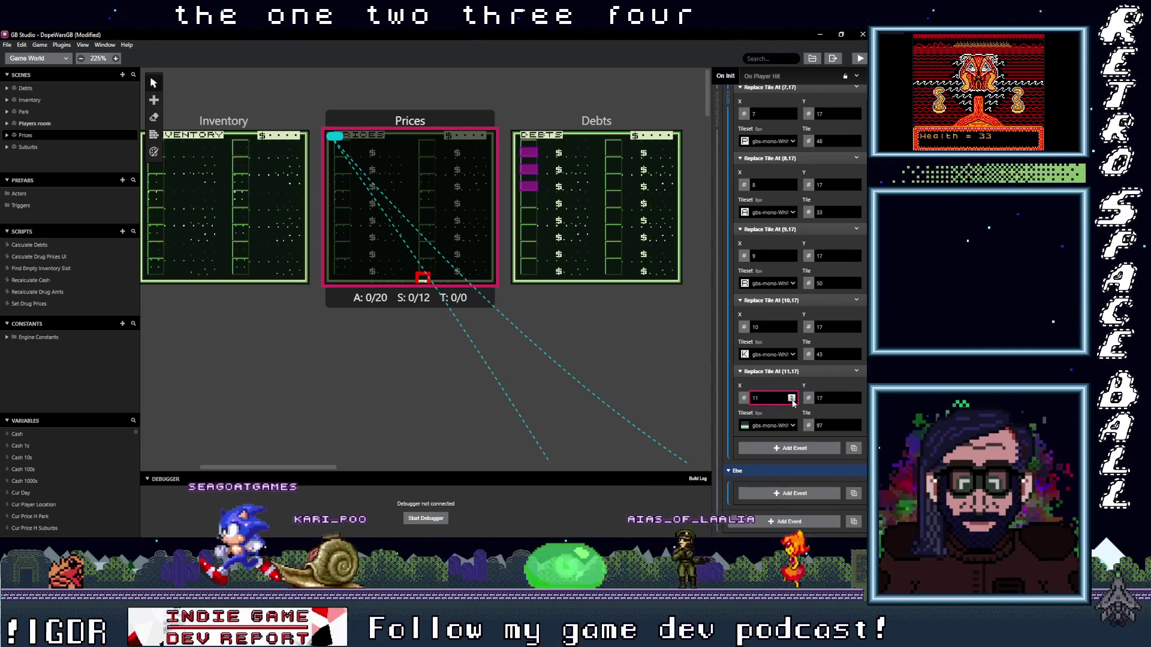
# - Collapse the (7,17) through (10,17) tile events and show the Prices scene's settings
pyautogui.scroll(2, 784, 379)
pyautogui.scroll(1, 784, 378)
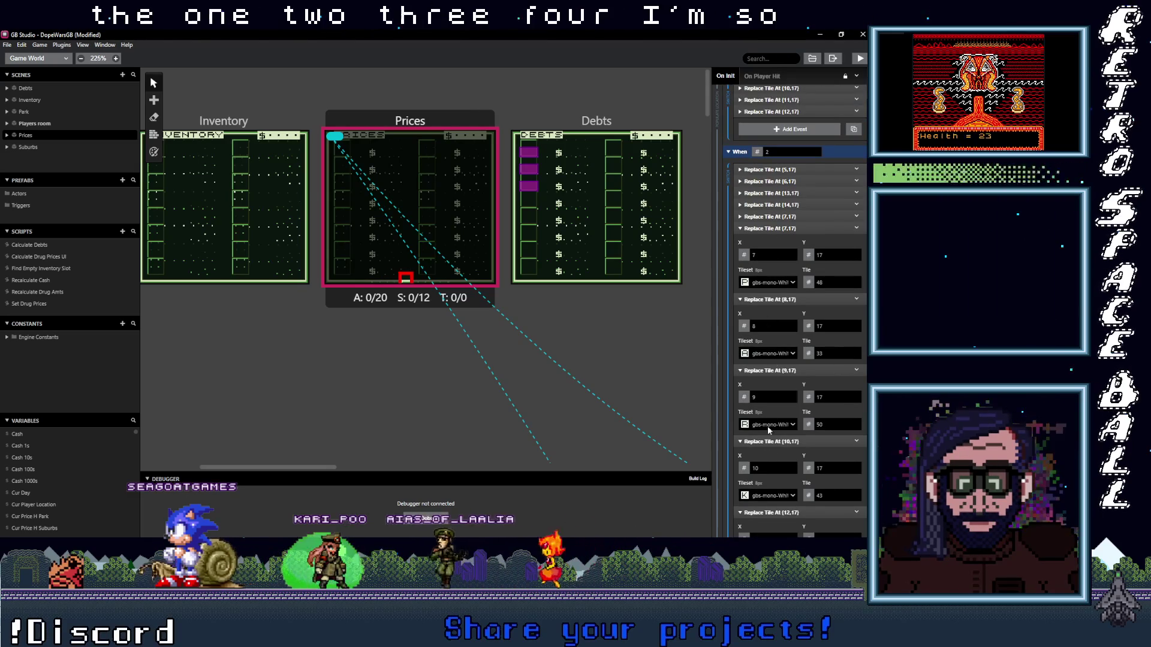
pyautogui.click(774, 228)
pyautogui.click(773, 240)
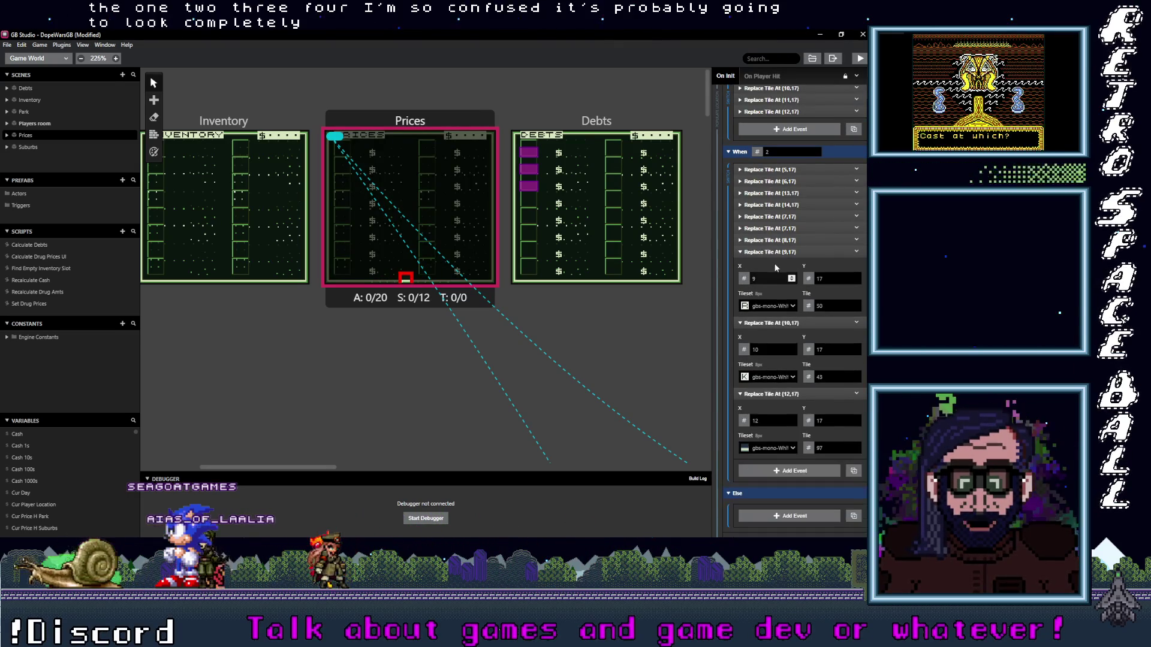
pyautogui.click(773, 253)
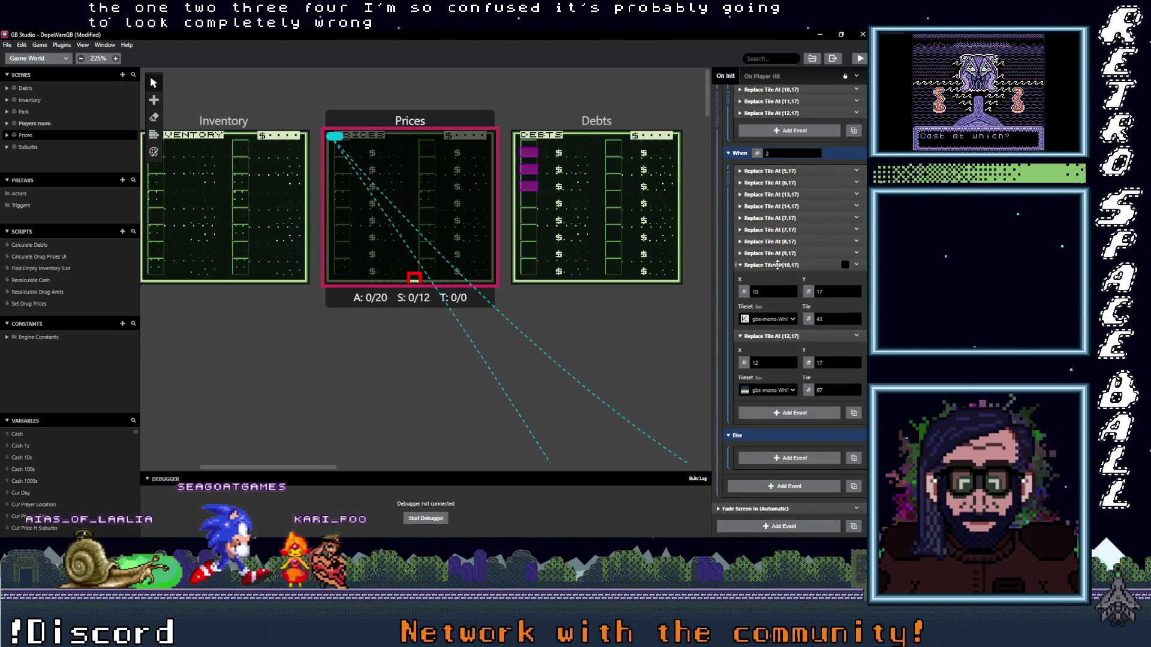
pyautogui.click(773, 264)
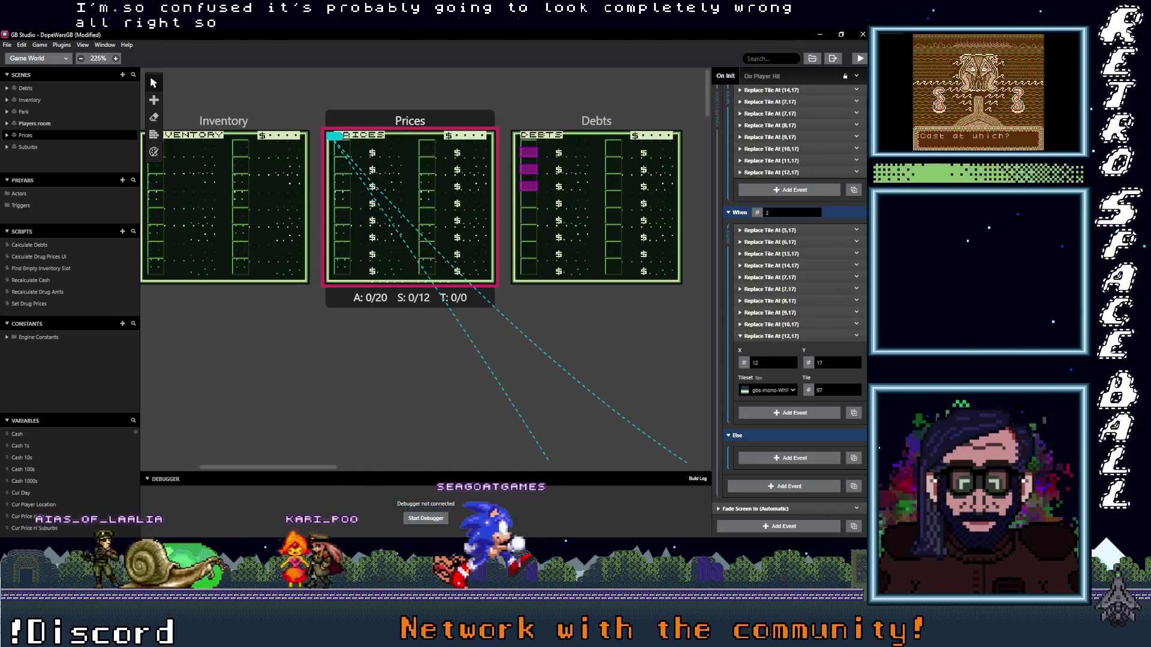
pyautogui.click(408, 124)
pyautogui.click(761, 332)
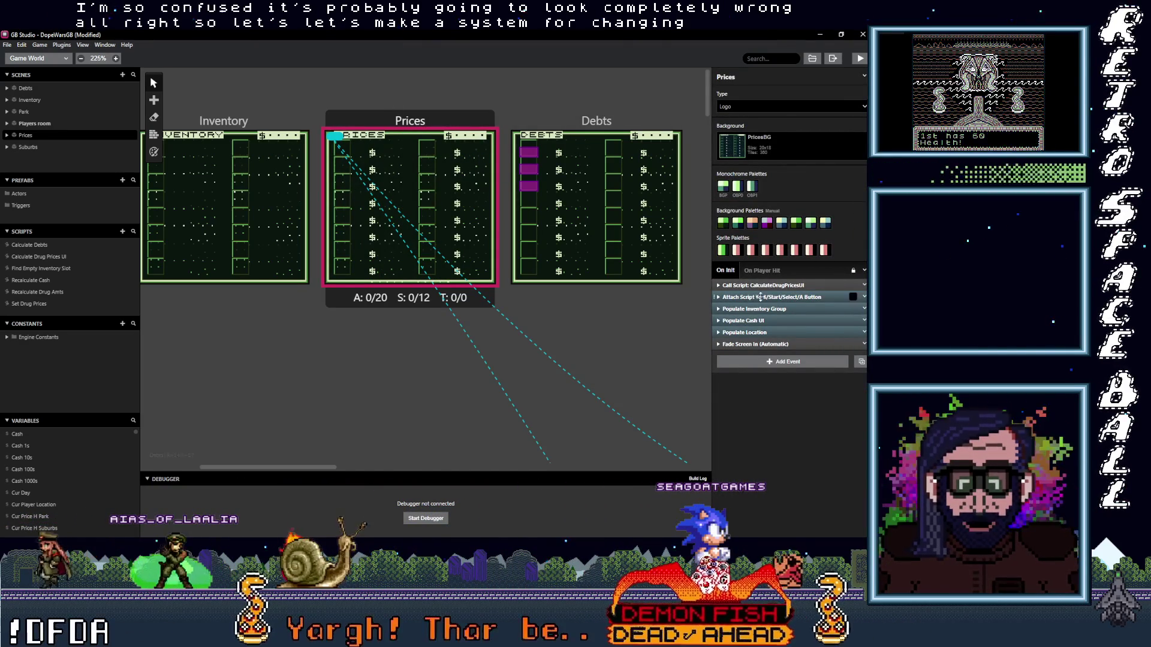
# - Add an Attach Script To Button event to Prices and change its button from B to Right
pyautogui.click(756, 363)
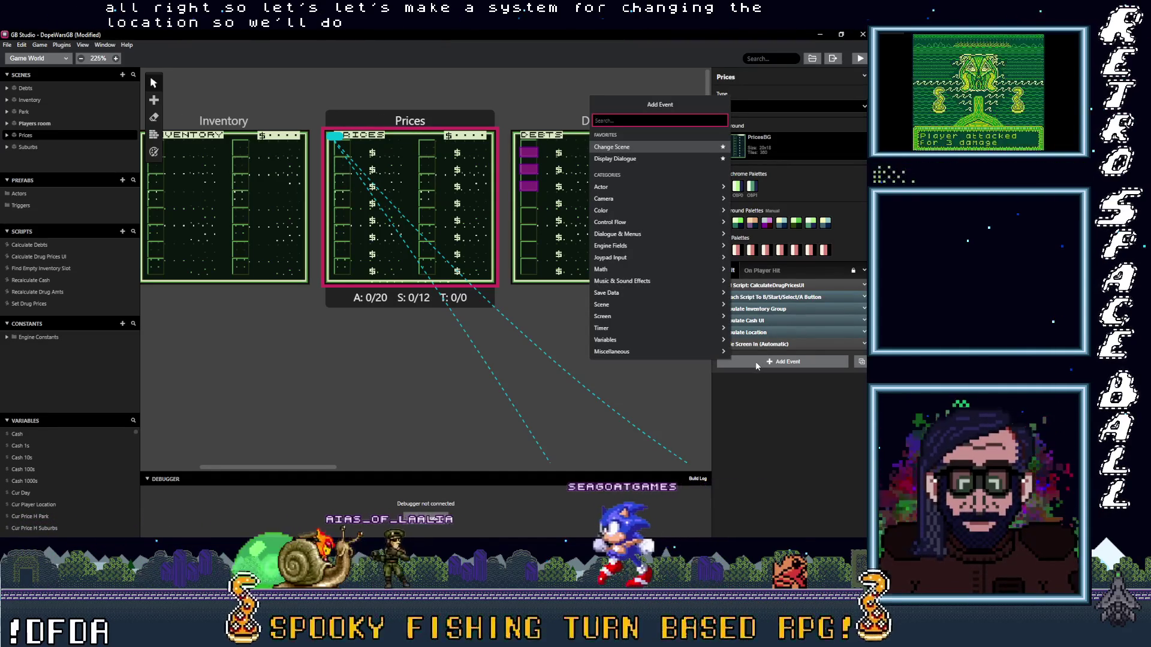
pyautogui.write('but')
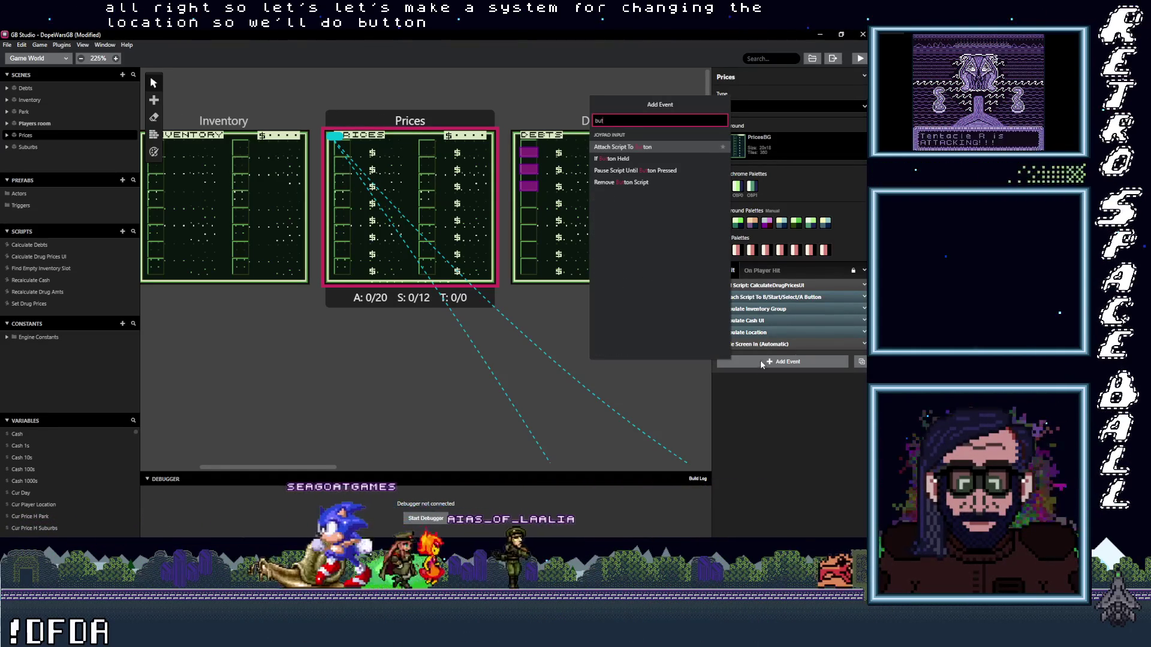
pyautogui.click(624, 147)
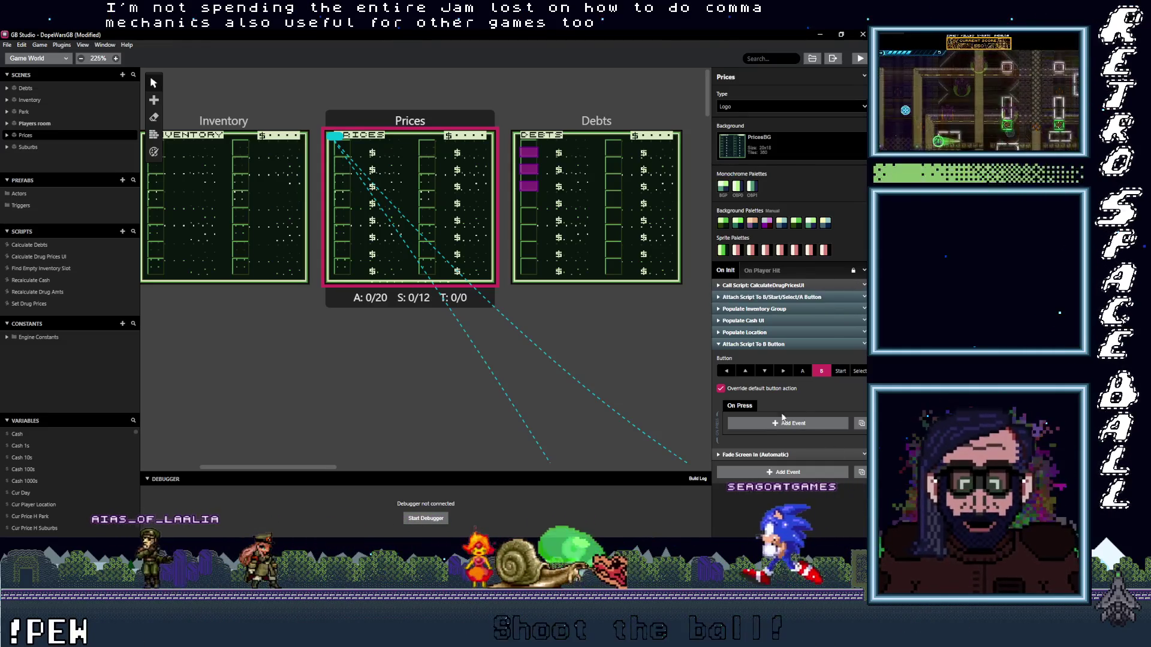
pyautogui.click(821, 371)
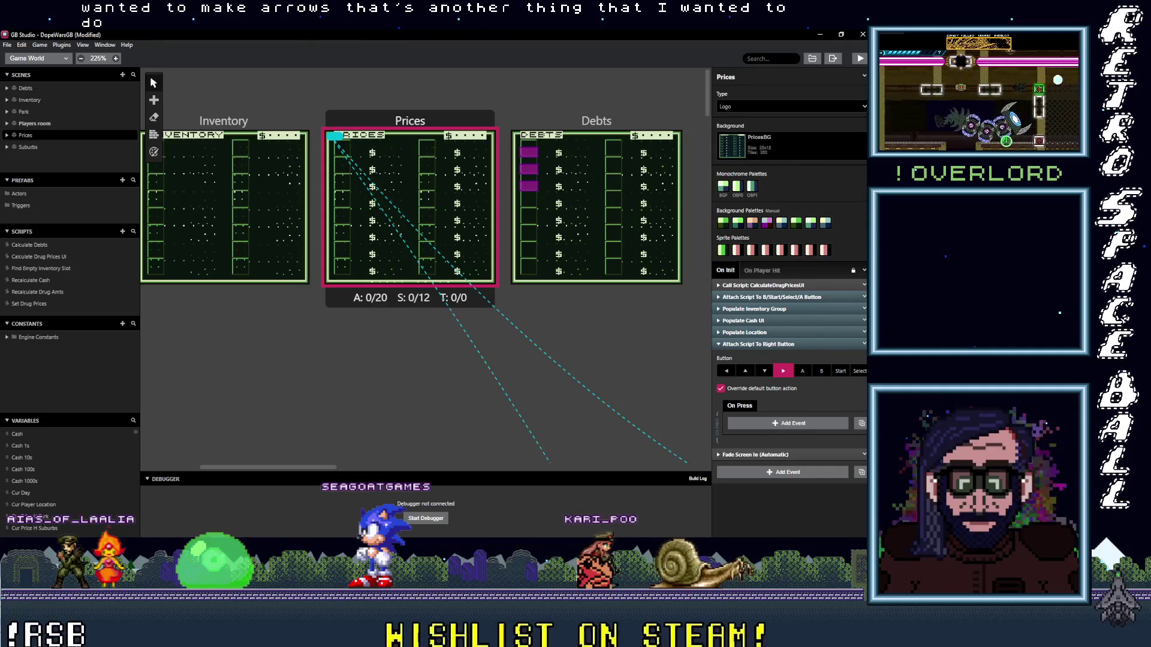
# - Add a Switch event in the Right-button script that checks Cur Player Location
pyautogui.click(775, 425)
pyautogui.click(774, 425)
pyautogui.click(774, 425)
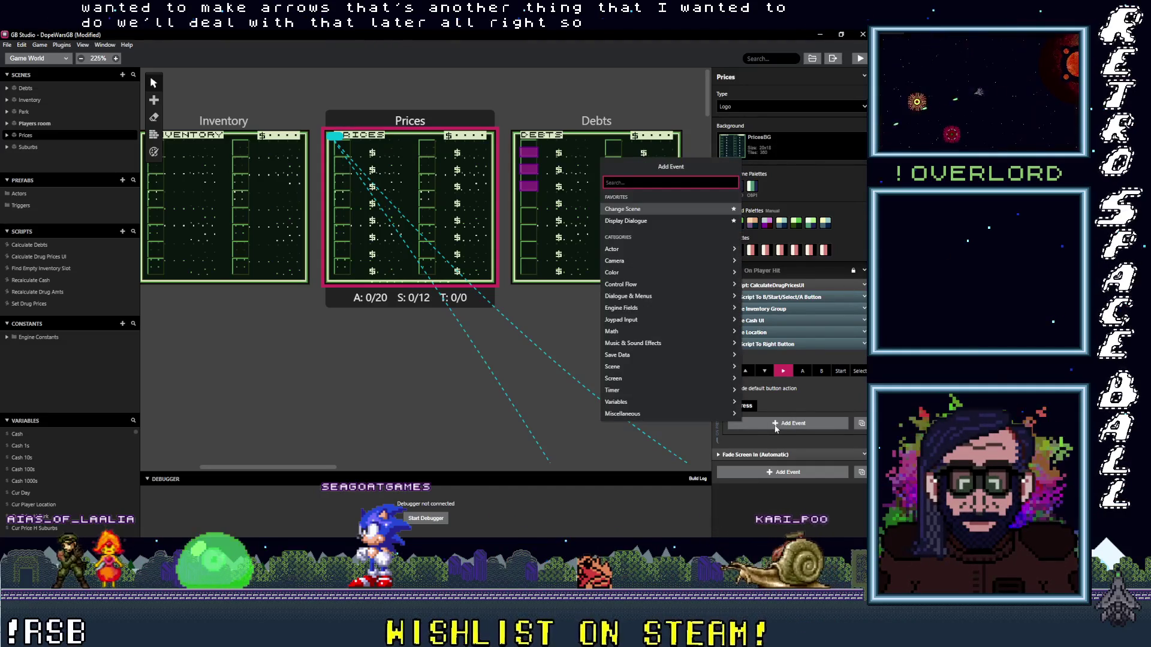
pyautogui.write('switch')
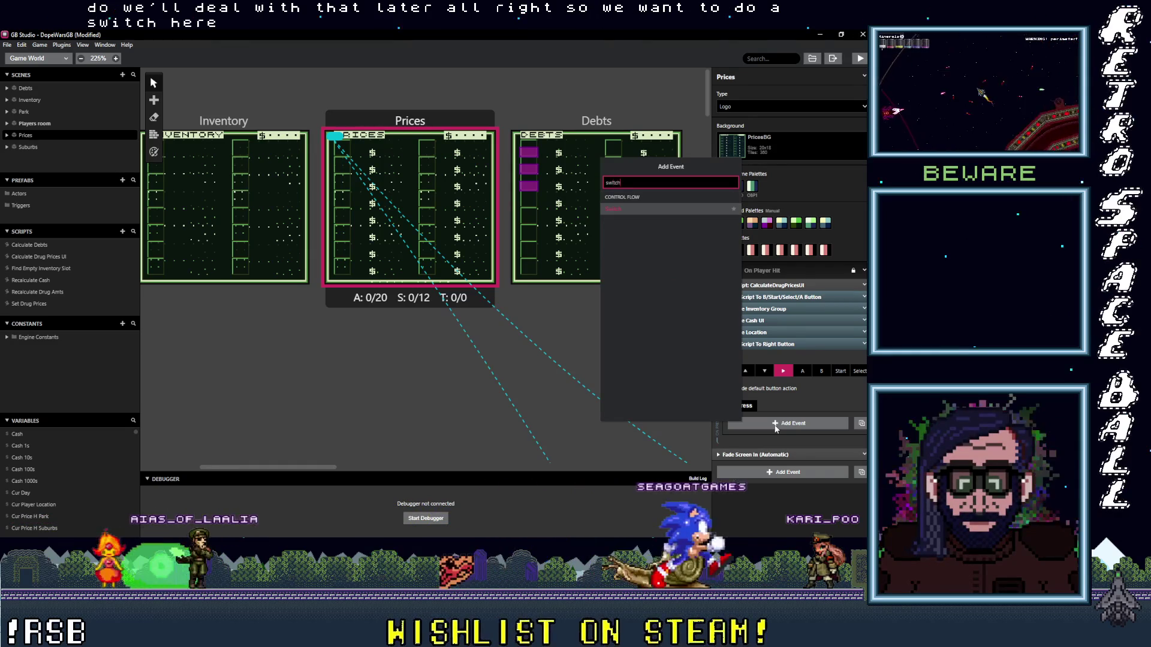
pyautogui.click(616, 210)
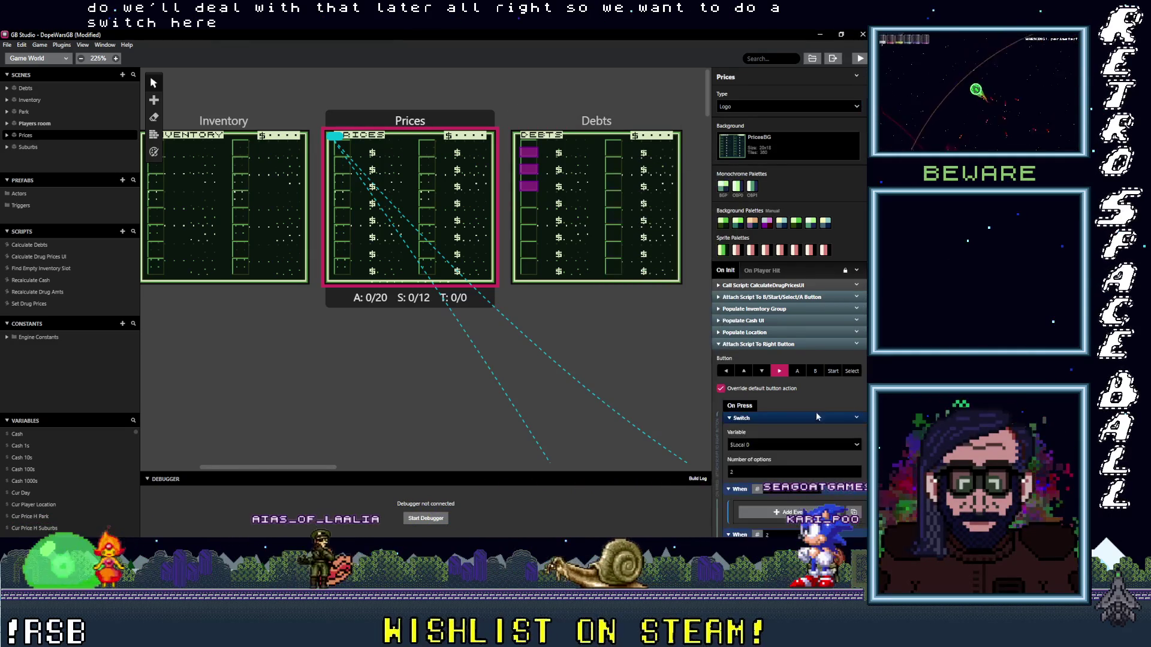
pyautogui.click(760, 446)
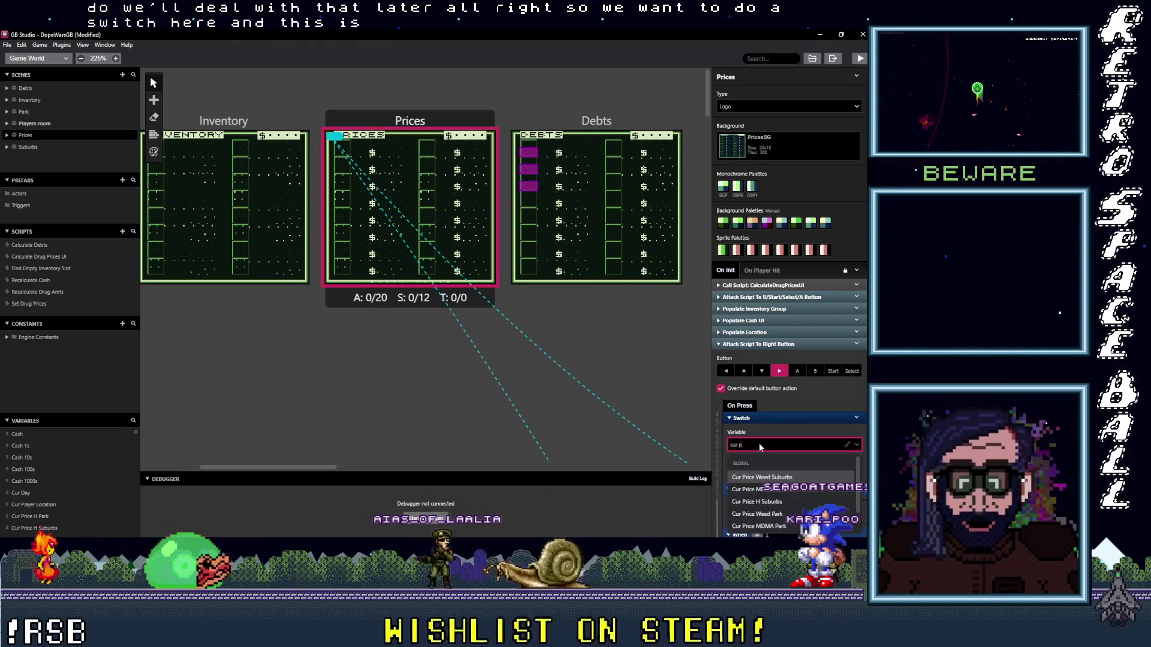
pyautogui.write('l')
pyautogui.click(763, 477)
# - Under When 1, increment Cur Player Location by 1
pyautogui.scroll(-2, 782, 451)
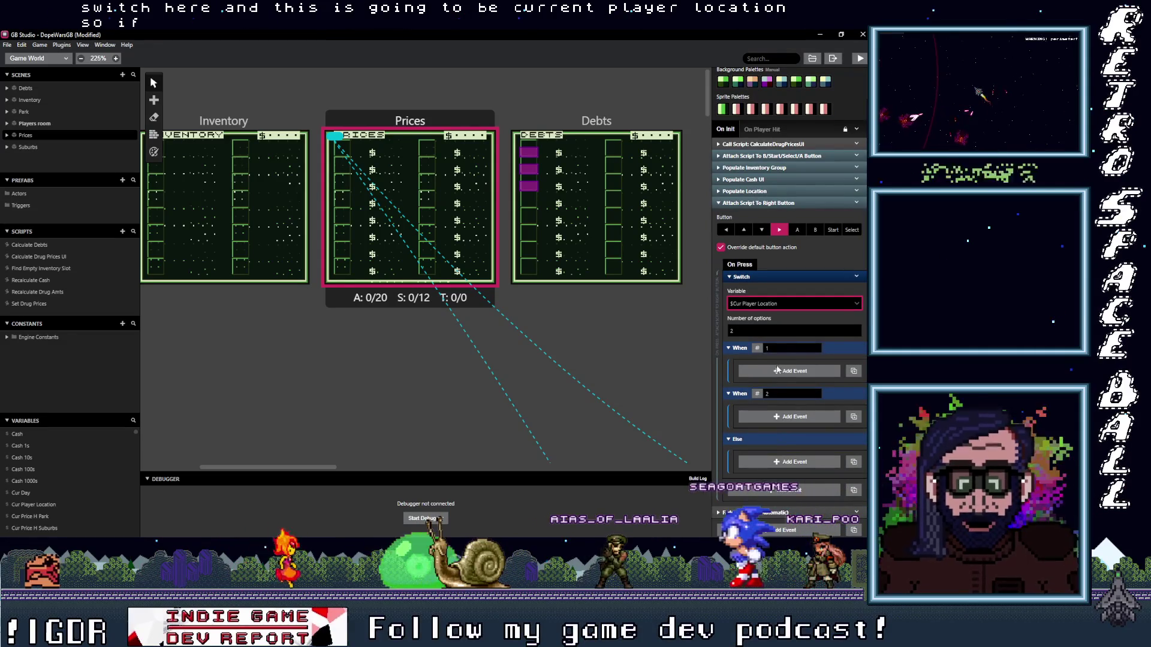
pyautogui.click(777, 376)
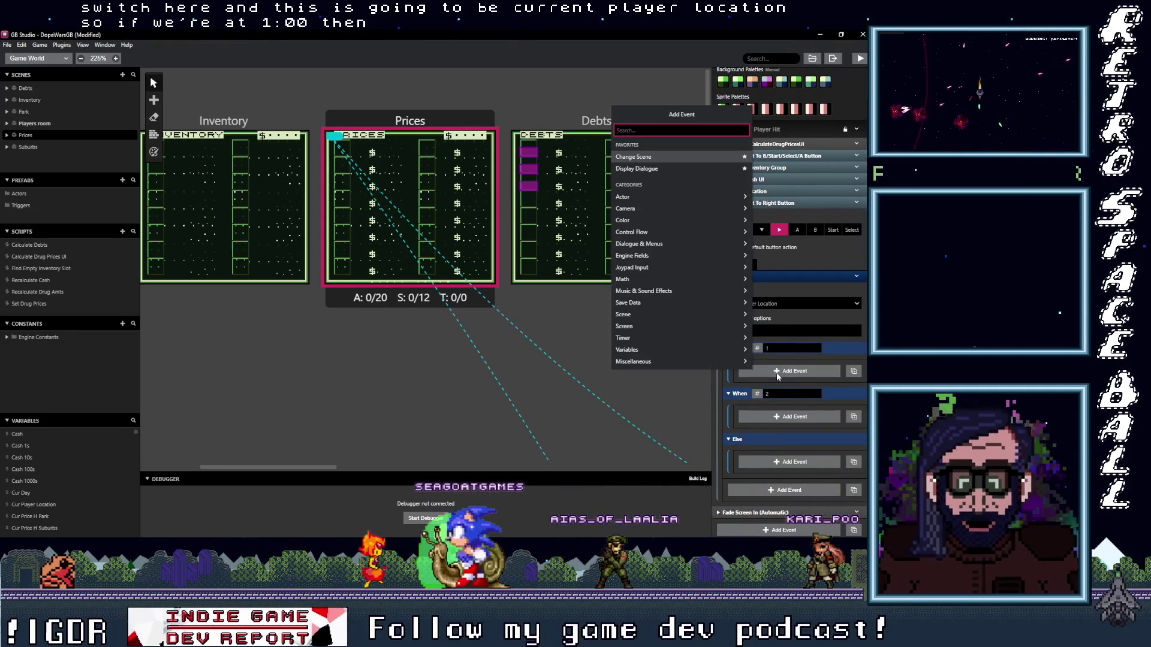
pyautogui.write('inc')
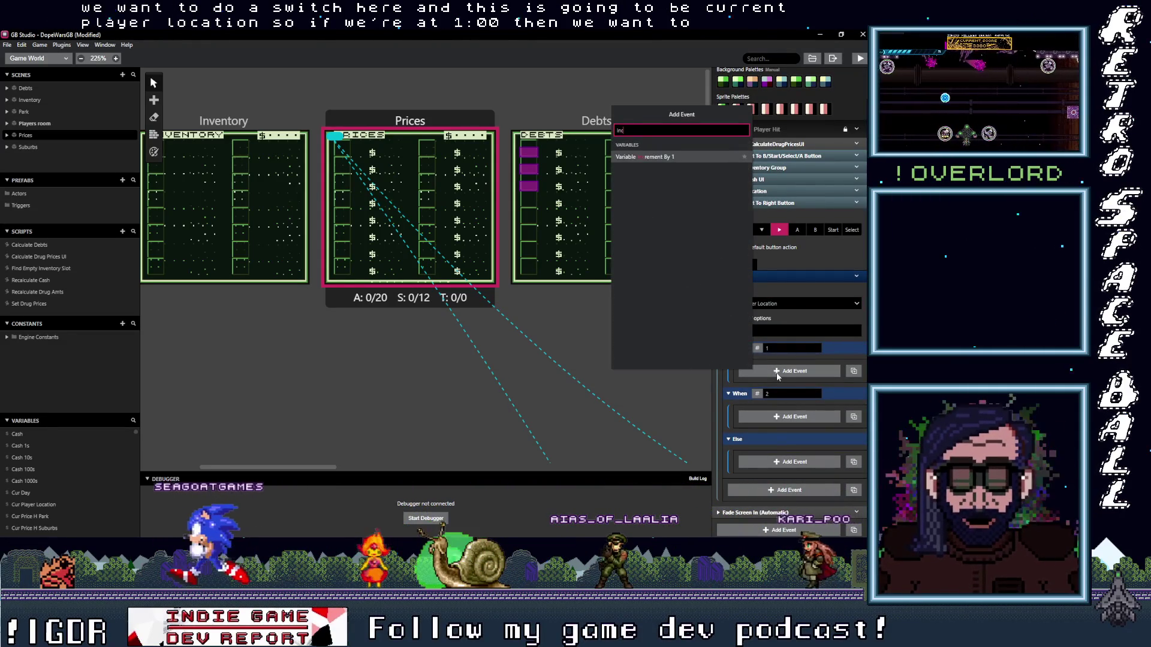
pyautogui.click(657, 157)
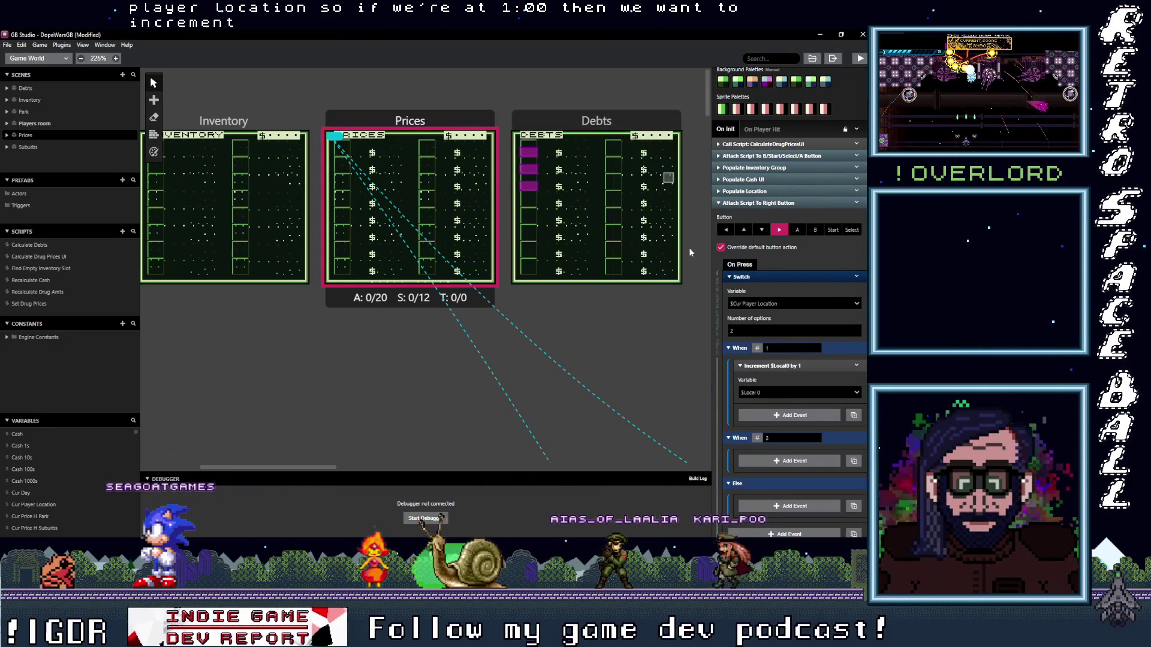
pyautogui.click(769, 390)
pyautogui.write('pla')
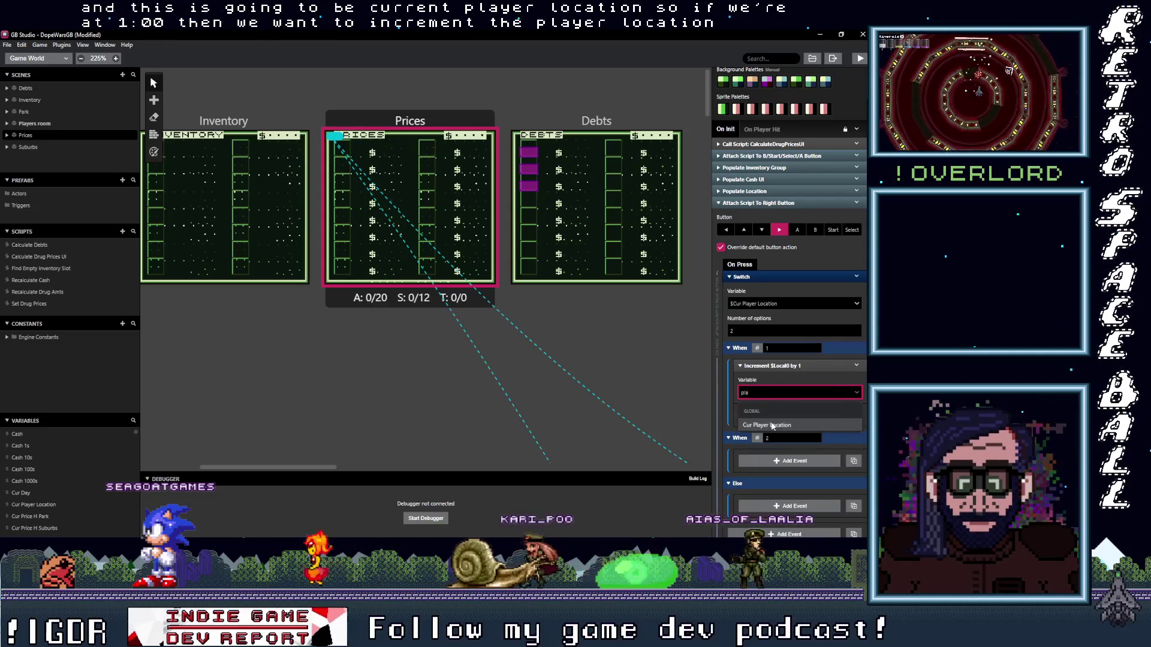
pyautogui.click(767, 425)
pyautogui.click(776, 367)
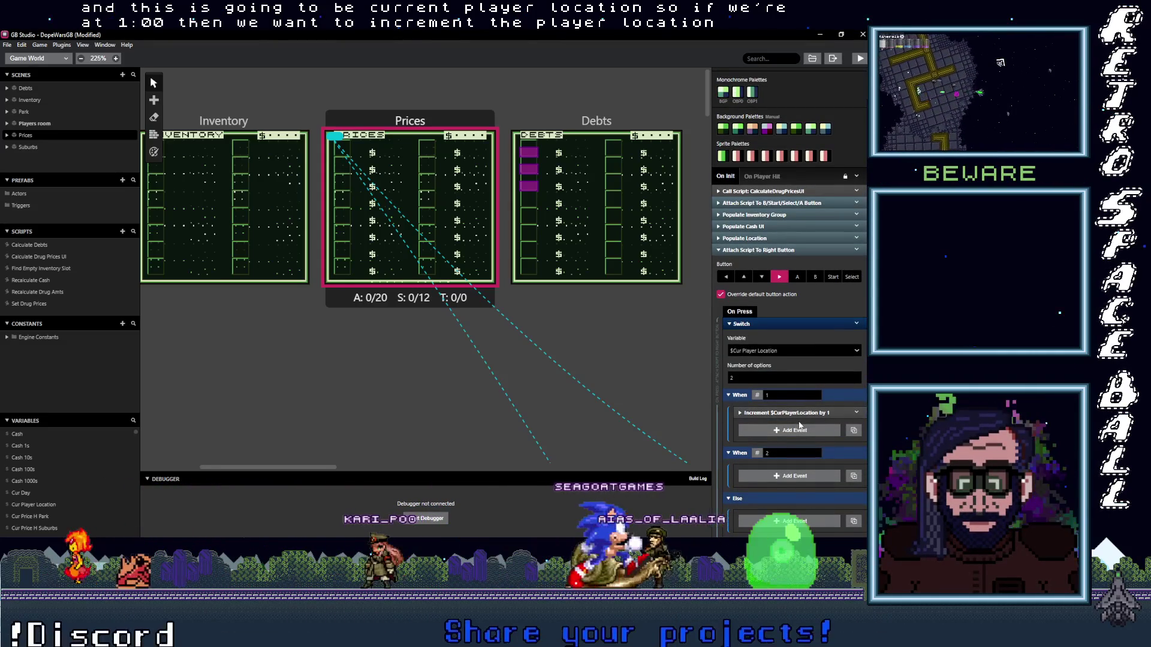
# - Copy the CalculateDrugPricesUI call, Populate Inventory Group and Populate Location events into When 1
pyautogui.scroll(-1, 799, 425)
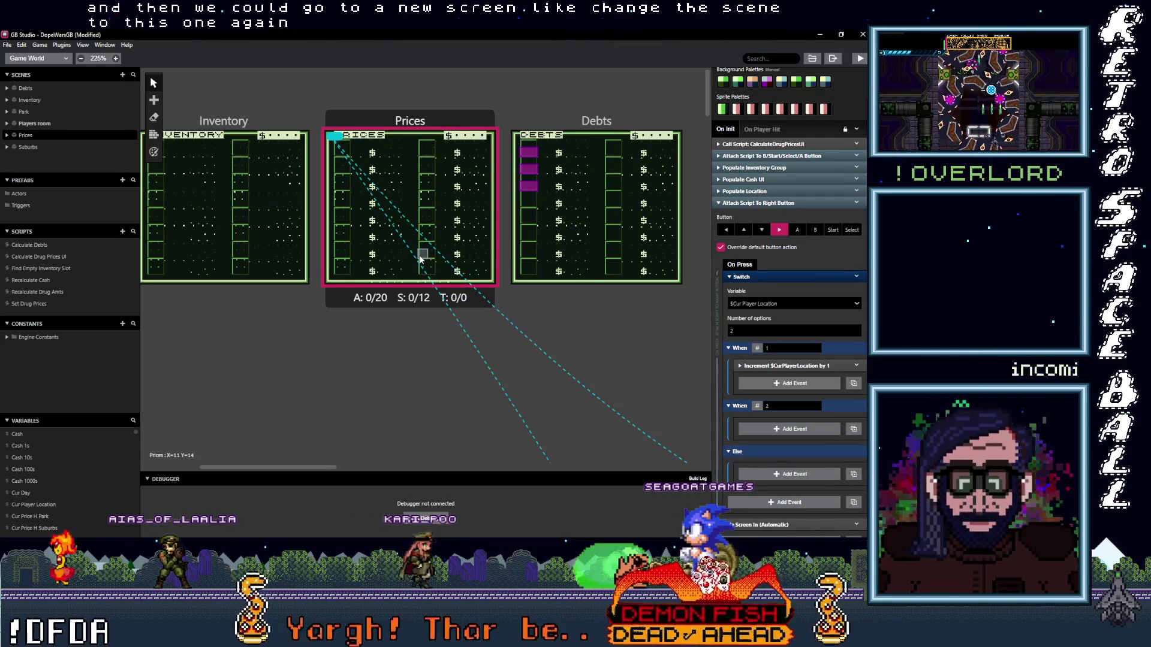
pyautogui.click(855, 144)
pyautogui.click(815, 232)
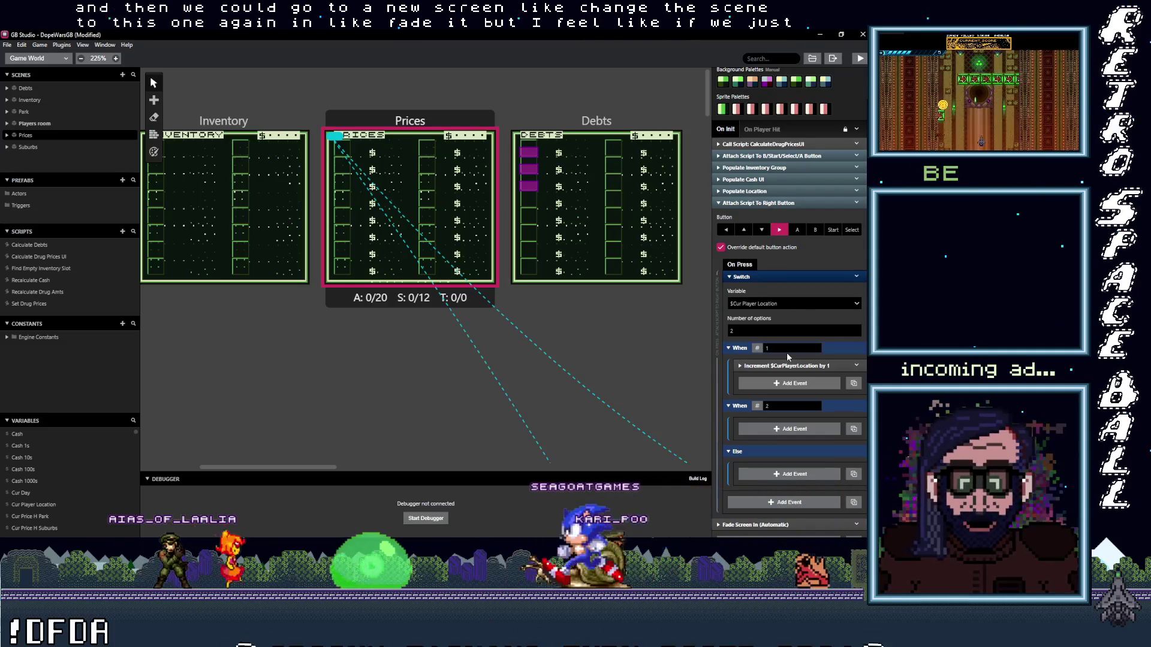
pyautogui.click(778, 386)
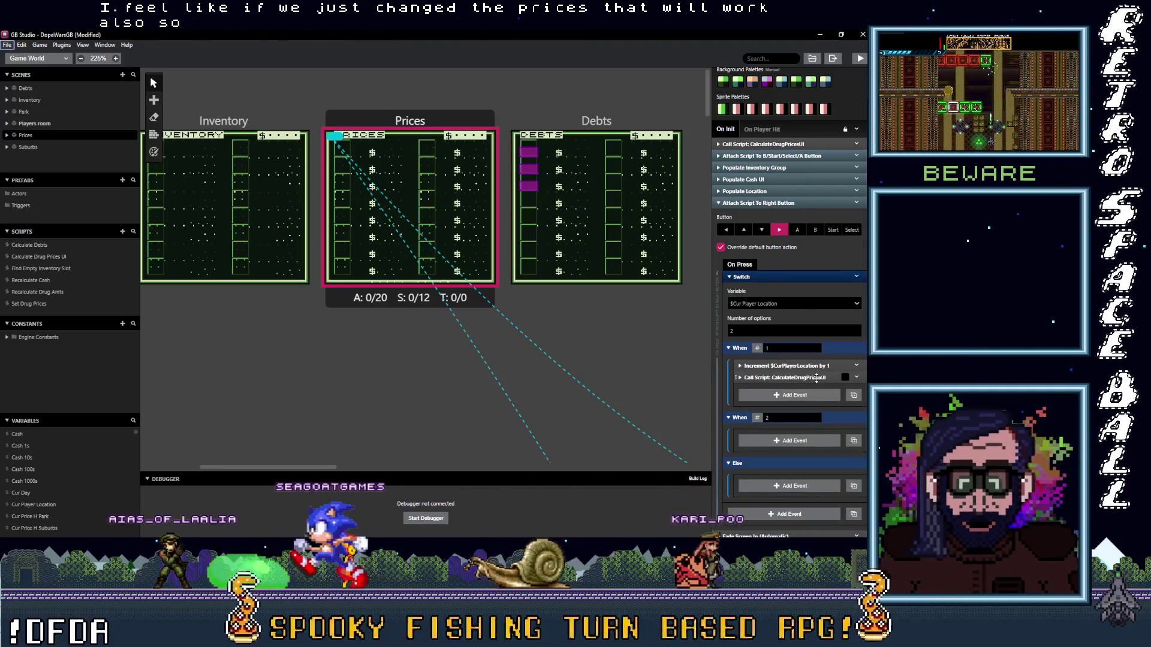
pyautogui.click(858, 167)
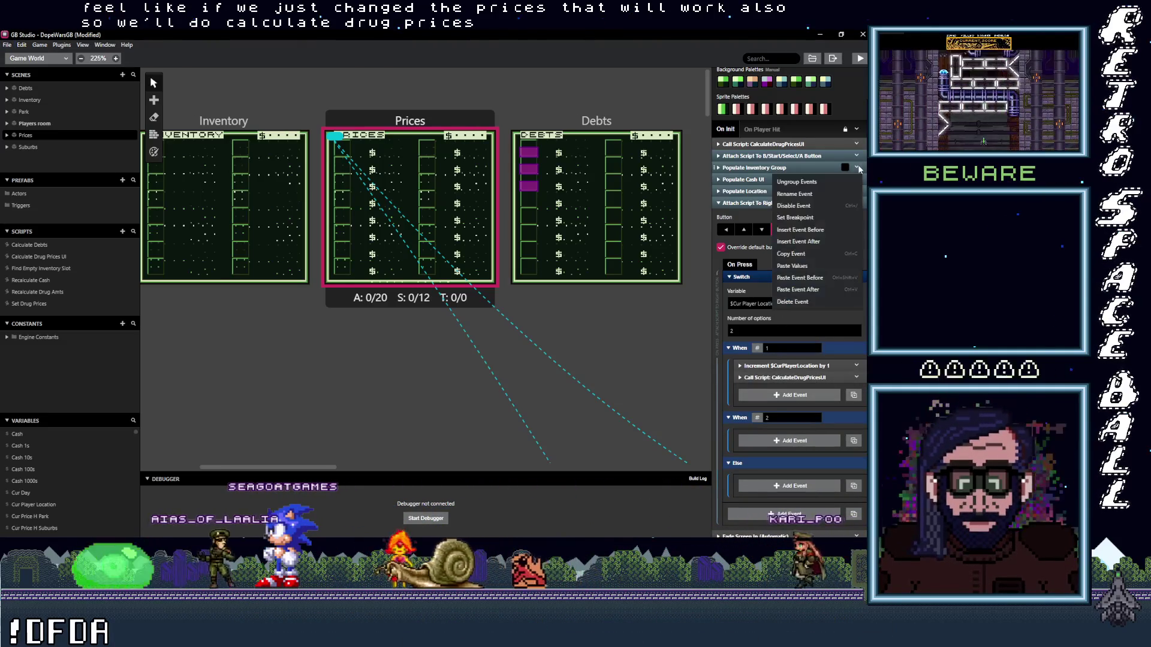
pyautogui.click(808, 259)
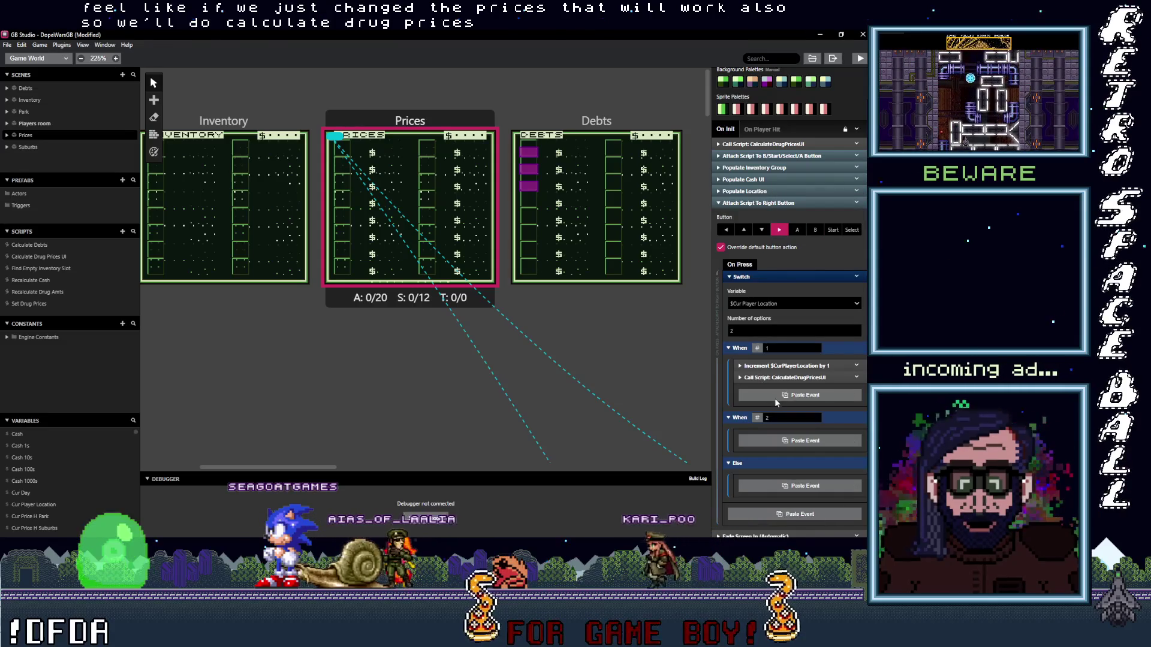
pyautogui.keyDown('alt'); pyautogui.click(776, 396); pyautogui.keyUp('alt')
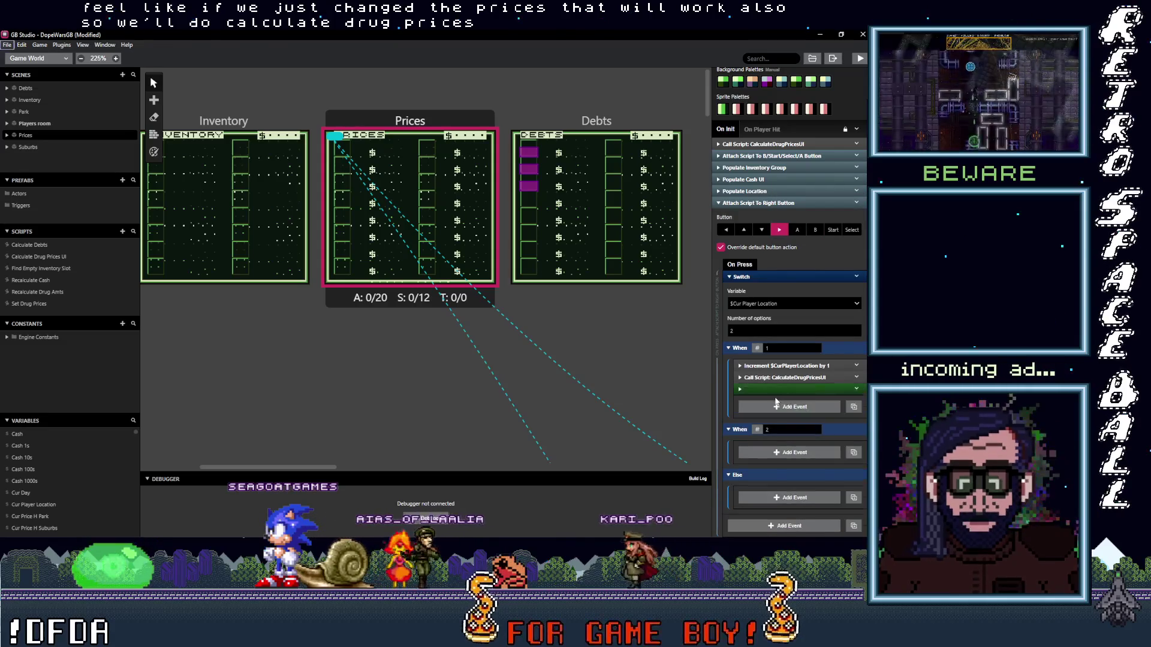
pyautogui.click(857, 191)
pyautogui.click(803, 279)
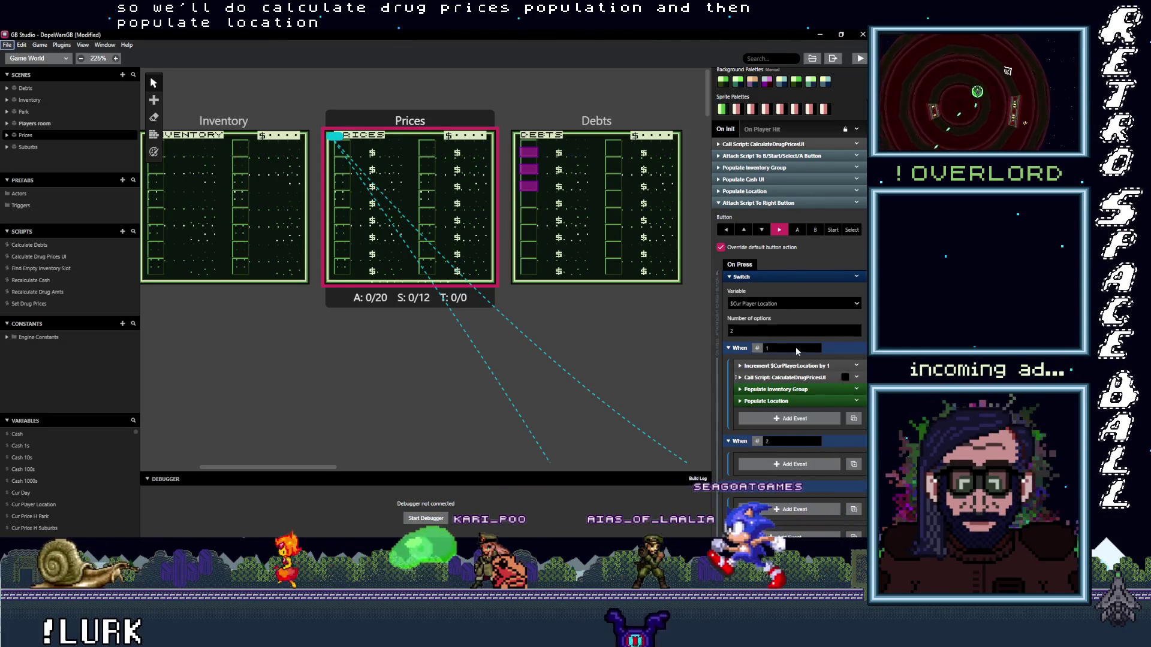
# - Copy all four When 1 events and paste them into When 2
pyautogui.scroll(-2, 787, 390)
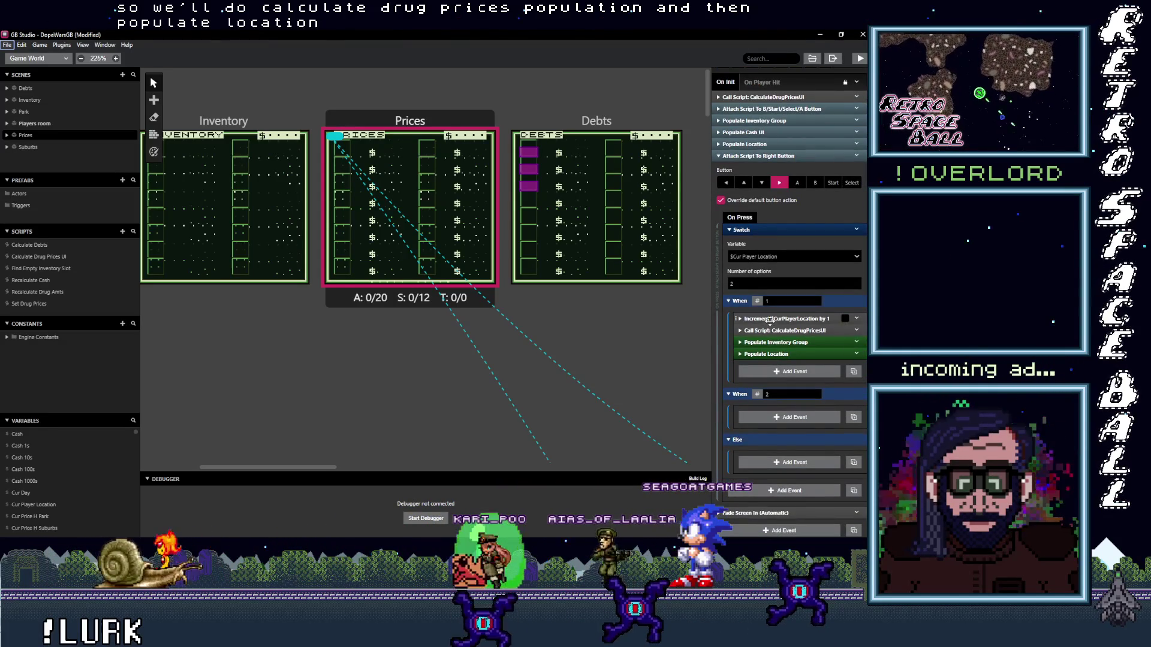
pyautogui.keyDown('shift'); pyautogui.click(779, 354); pyautogui.keyUp('shift')
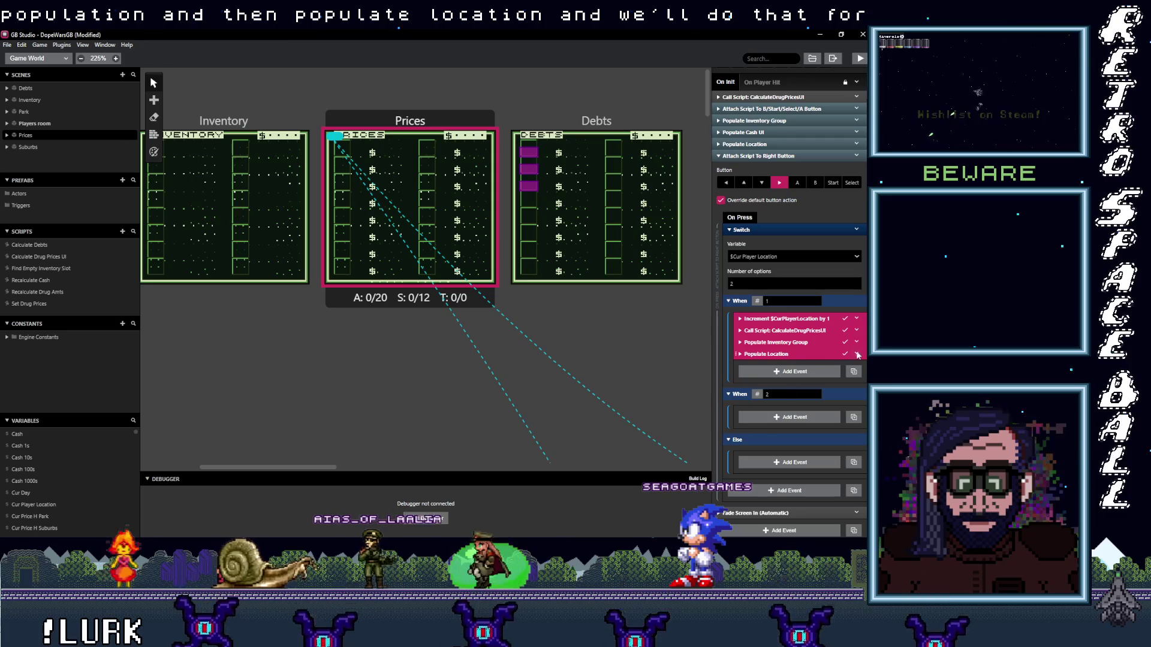
pyautogui.click(856, 354)
pyautogui.click(791, 452)
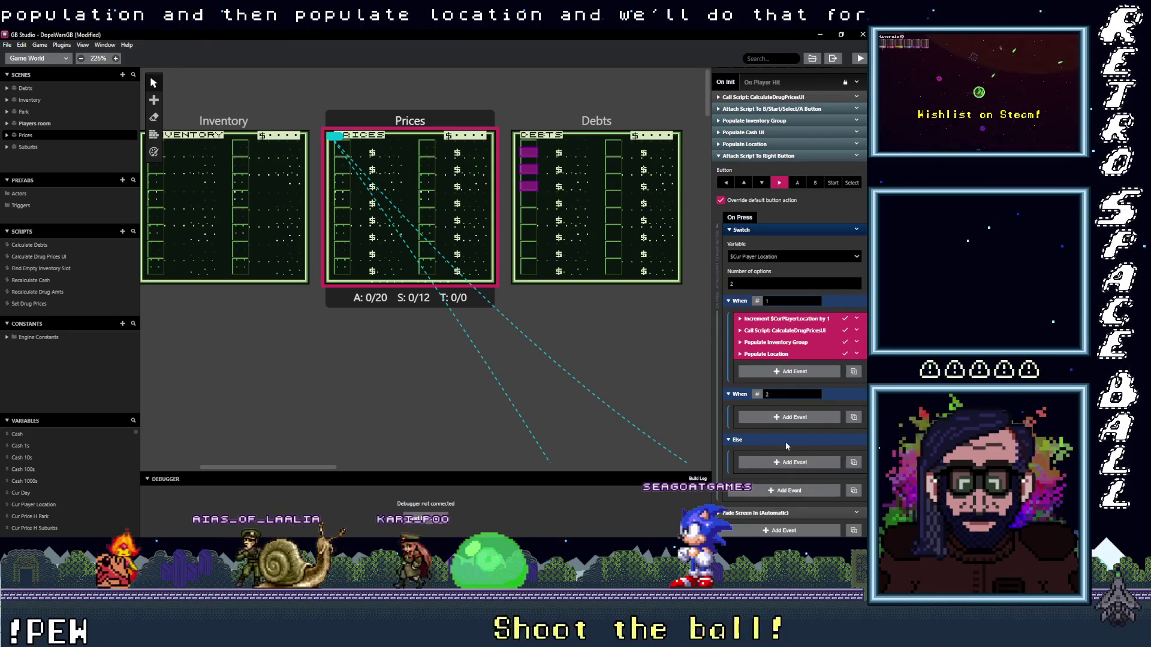
pyautogui.click(778, 417)
pyautogui.click(796, 412)
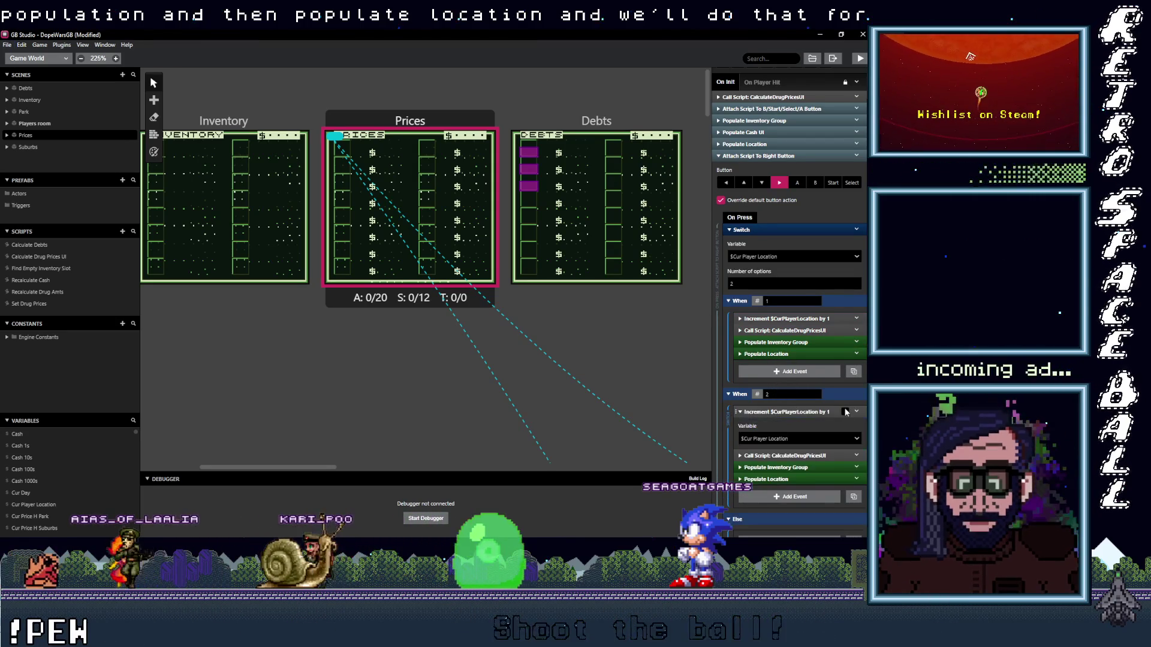
# - Replace When 2's increment with a variable-comparison If event moved to the top
pyautogui.click(857, 411)
pyautogui.click(792, 525)
pyautogui.click(789, 453)
pyautogui.write('ver va')
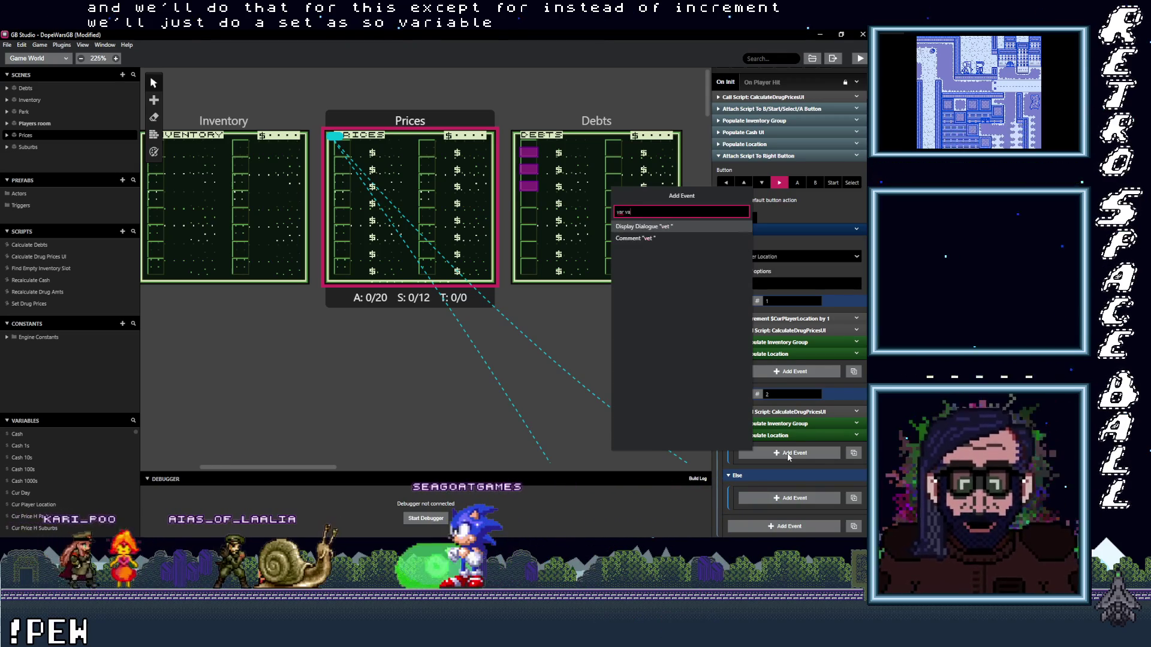
pyautogui.write('l')
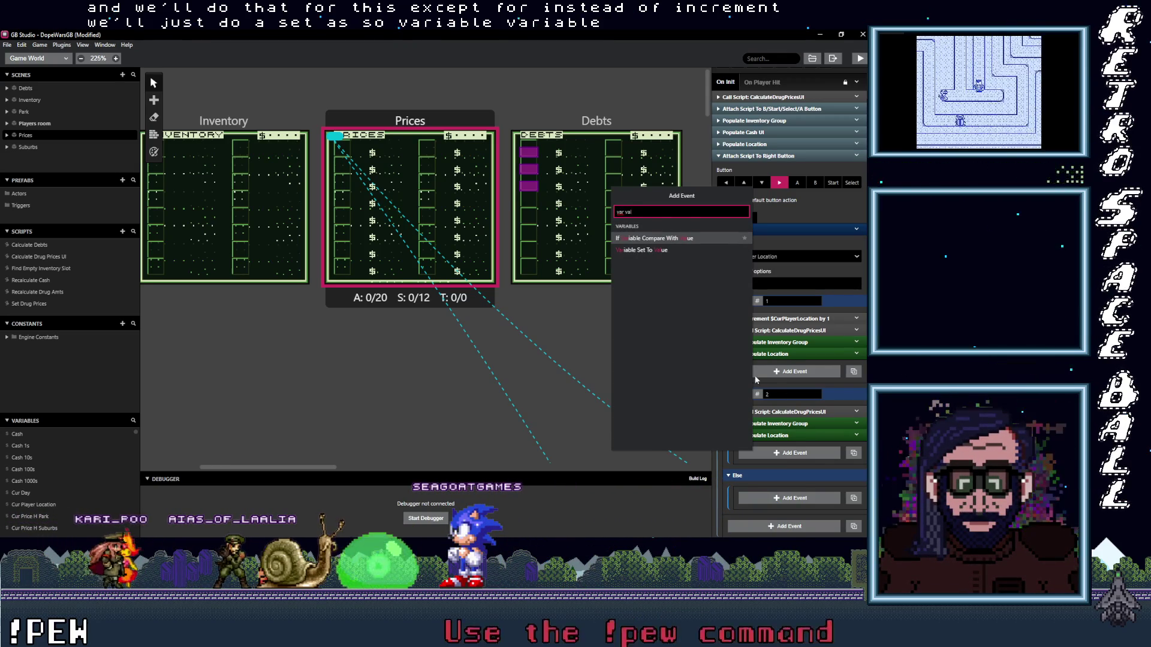
pyautogui.click(656, 239)
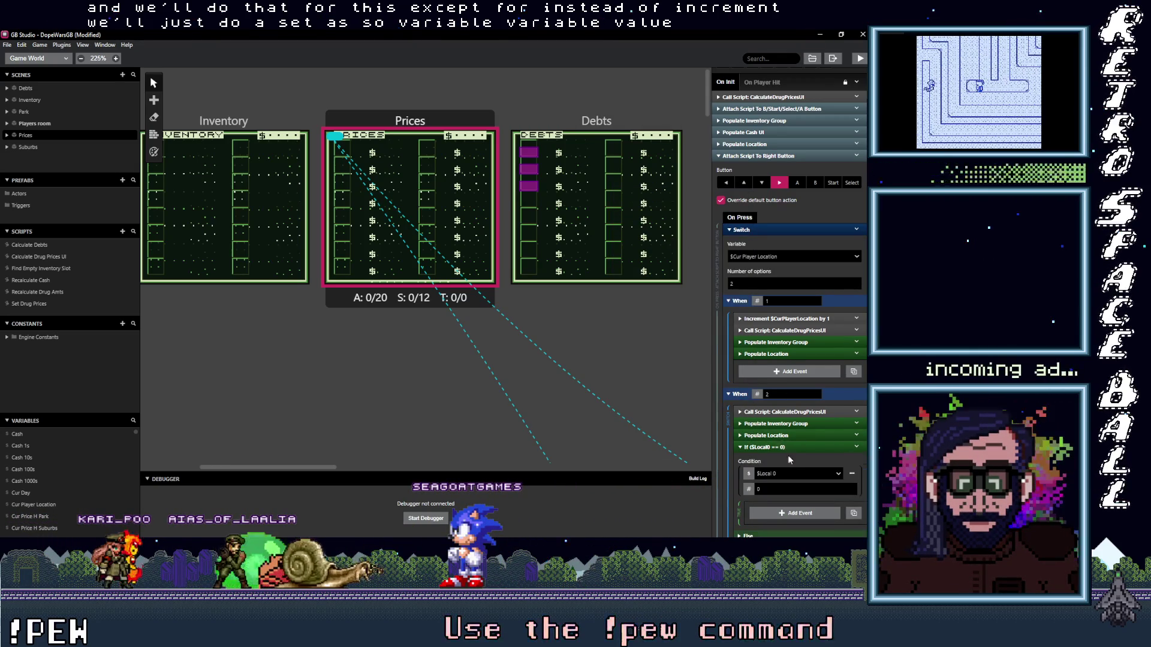
pyautogui.click(782, 475)
pyautogui.click(784, 475)
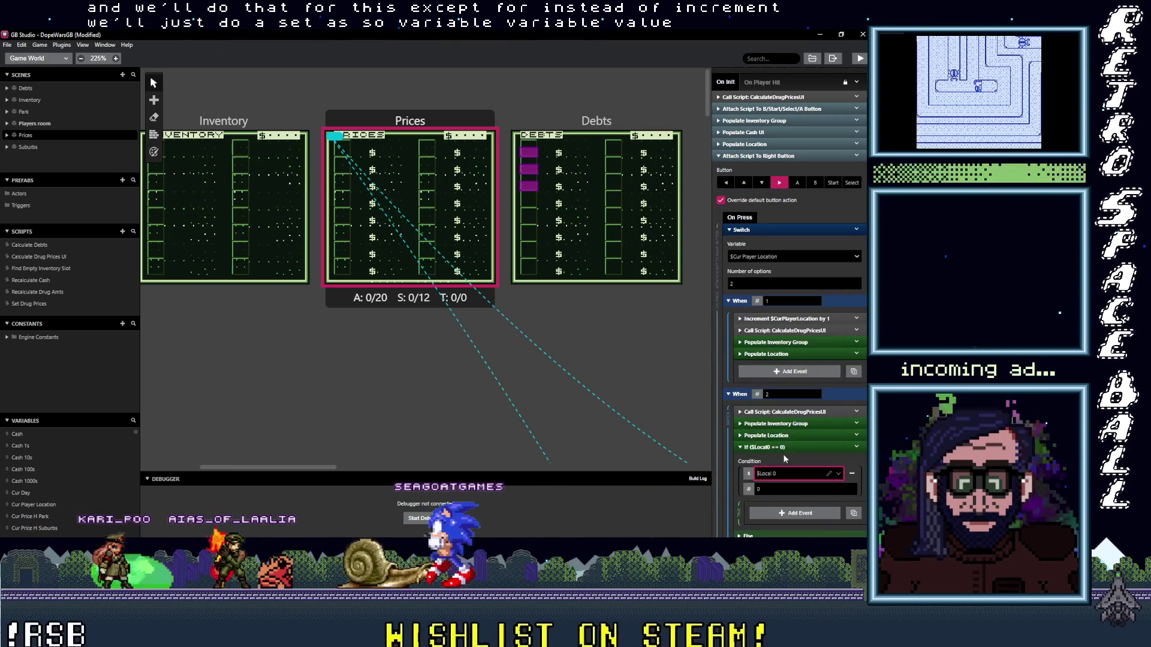
pyautogui.click(788, 447)
pyautogui.moveTo(791, 431); pyautogui.dragTo(785, 414)
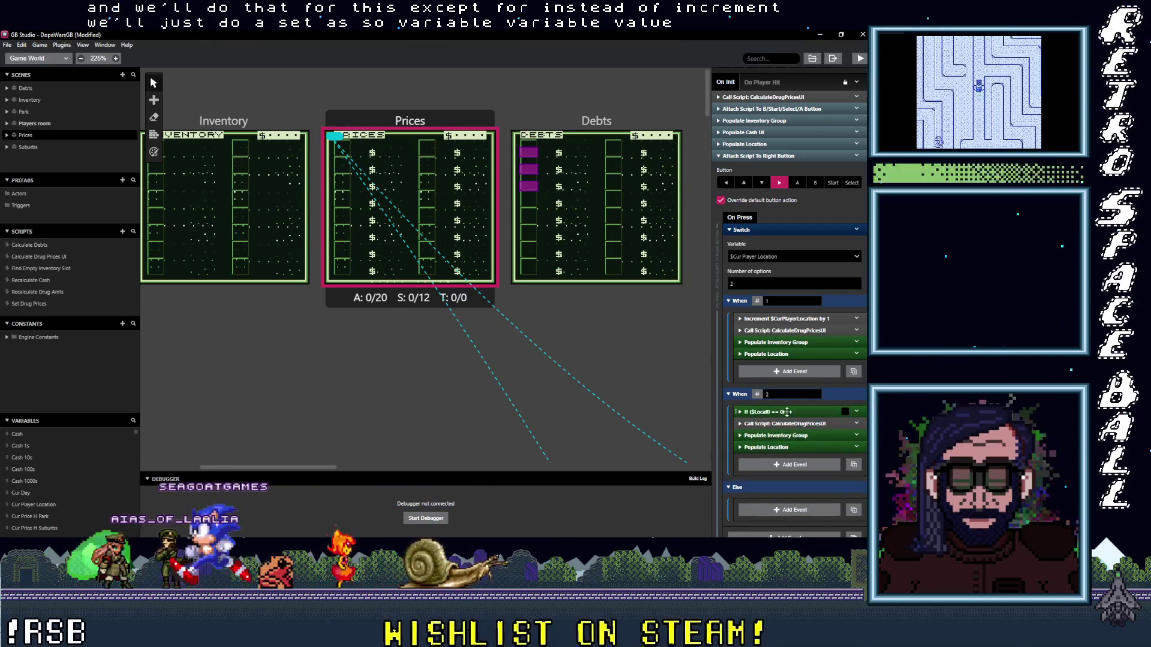
# - Set the If condition to $Cur Player Location equals 1
pyautogui.click(779, 411)
pyautogui.click(782, 438)
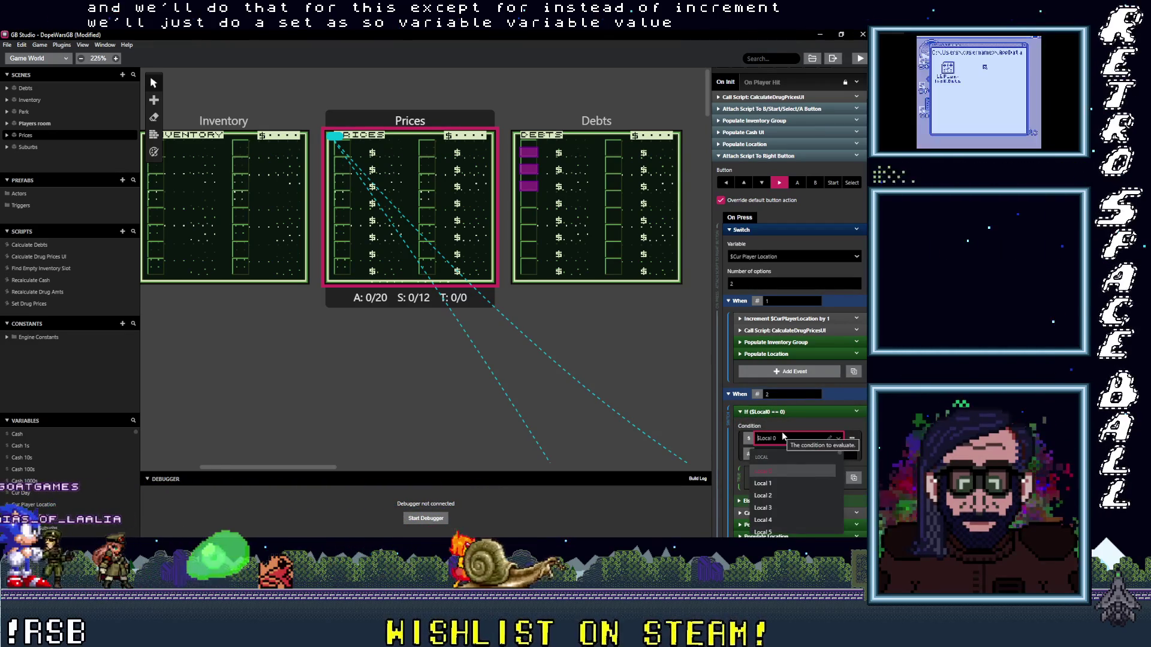
pyautogui.write('curpl')
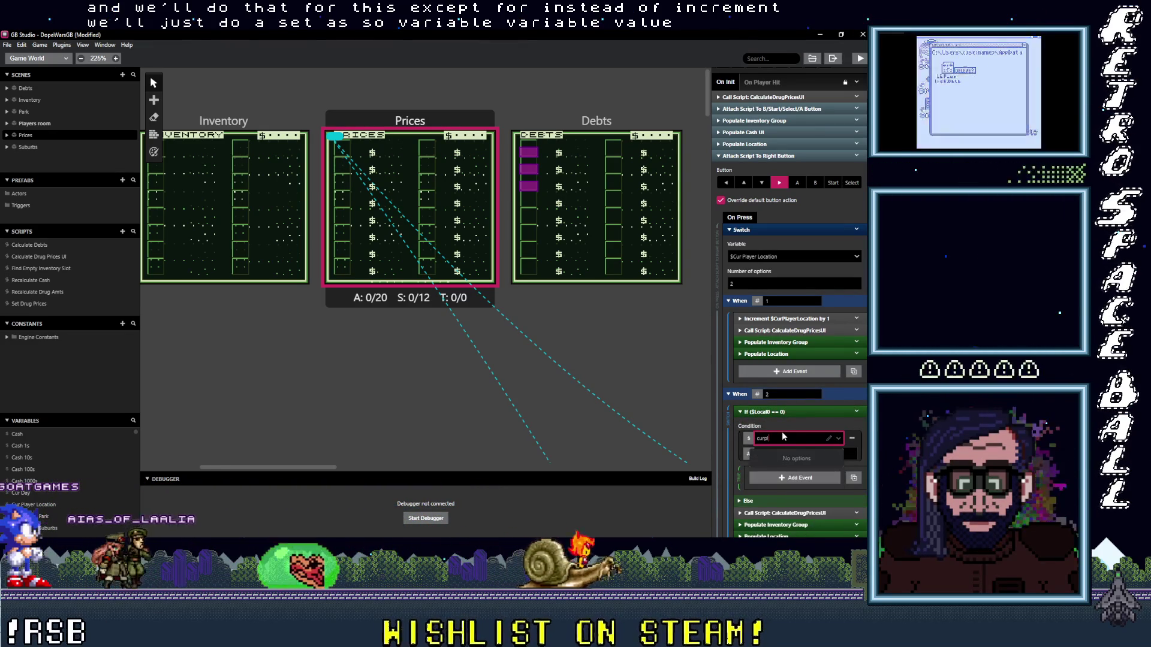
pyautogui.press('BackSpace')
pyautogui.press('BackSpace')
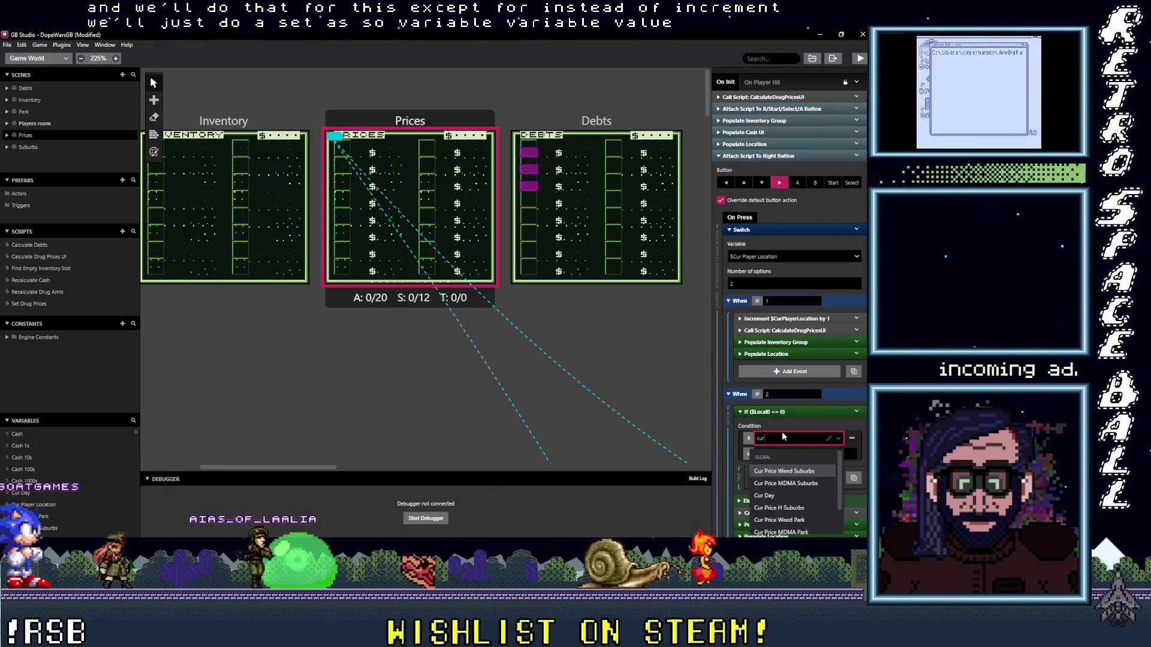
pyautogui.write(' pl')
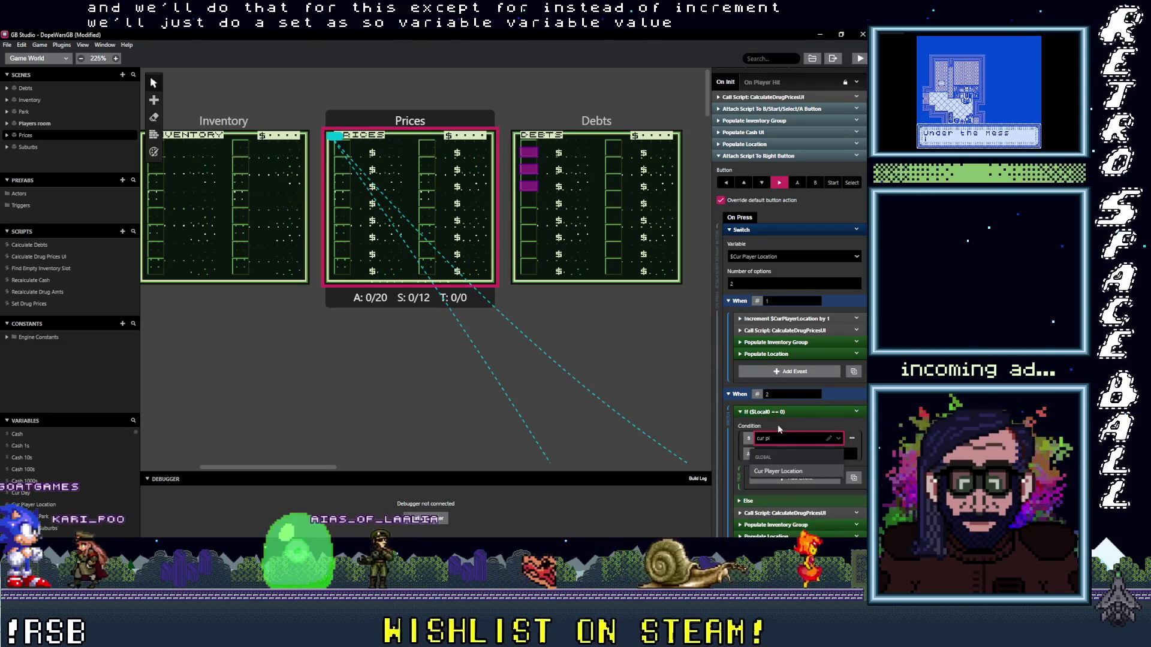
pyautogui.click(785, 470)
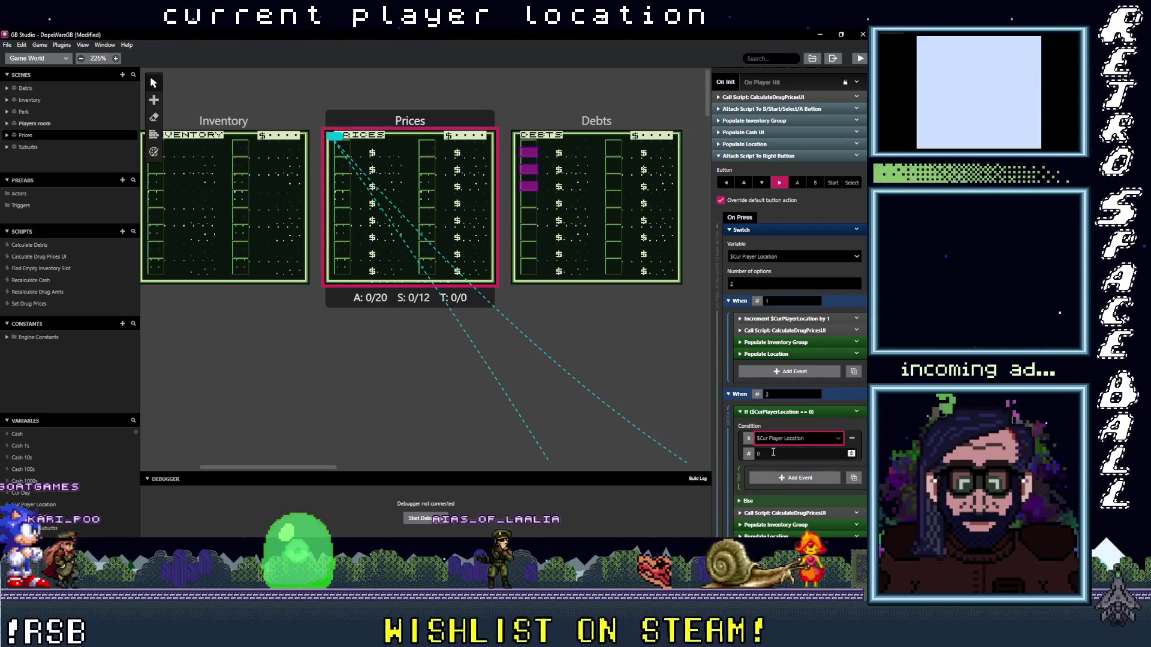
pyautogui.press('BackSpace')
pyautogui.write('1')
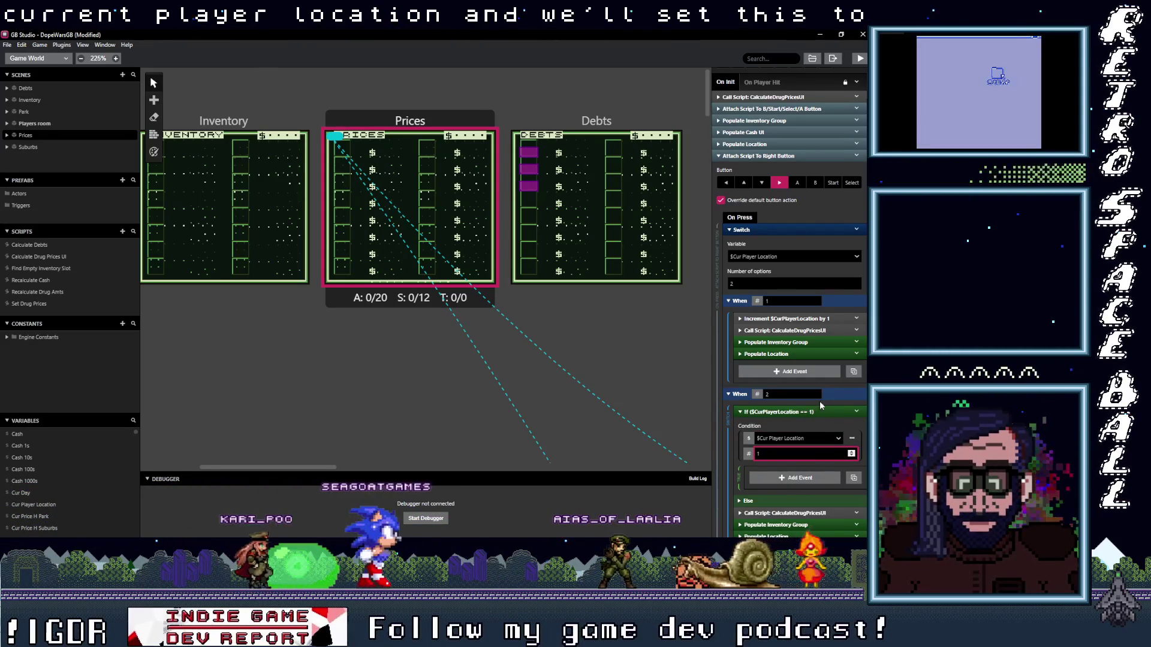
pyautogui.click(752, 156)
pyautogui.click(760, 296)
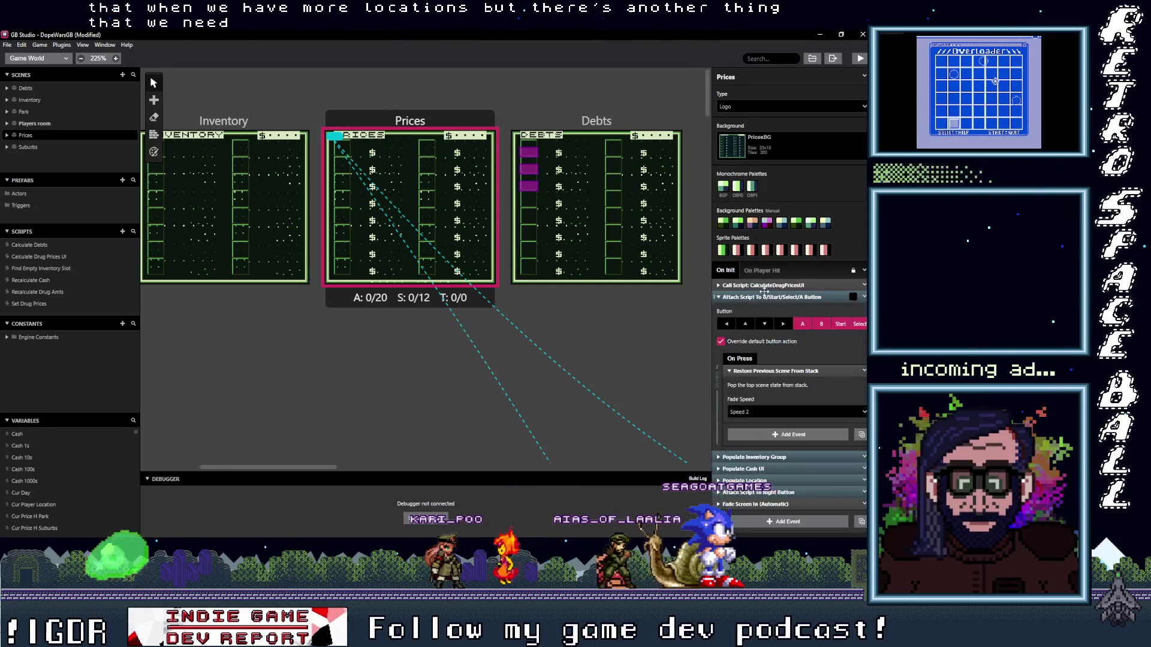
pyautogui.click(758, 371)
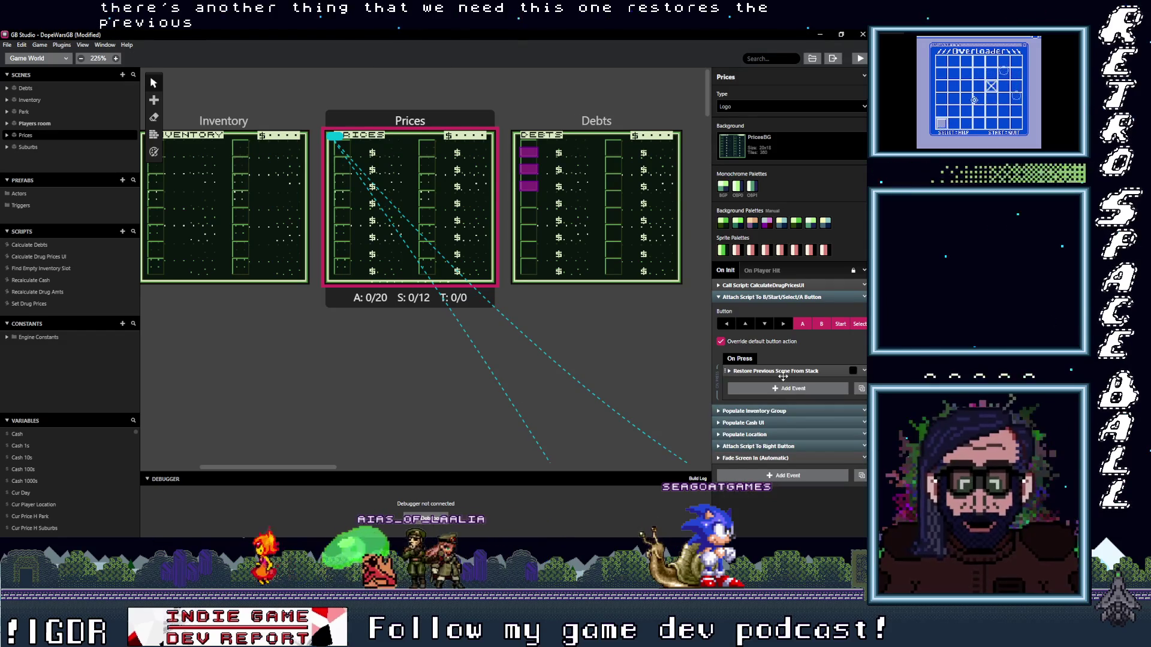
pyautogui.scroll(-5, 501, 360)
pyautogui.scroll(4, 579, 337)
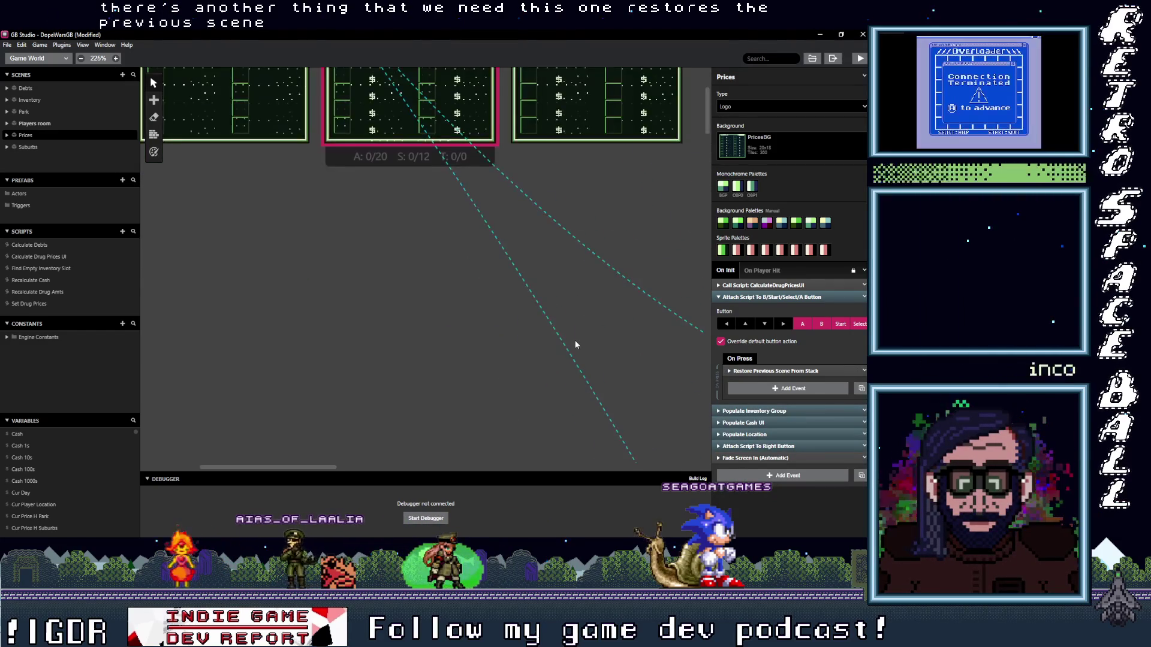
pyautogui.scroll(-3, 576, 341)
pyautogui.hscroll(5, 602, 337)
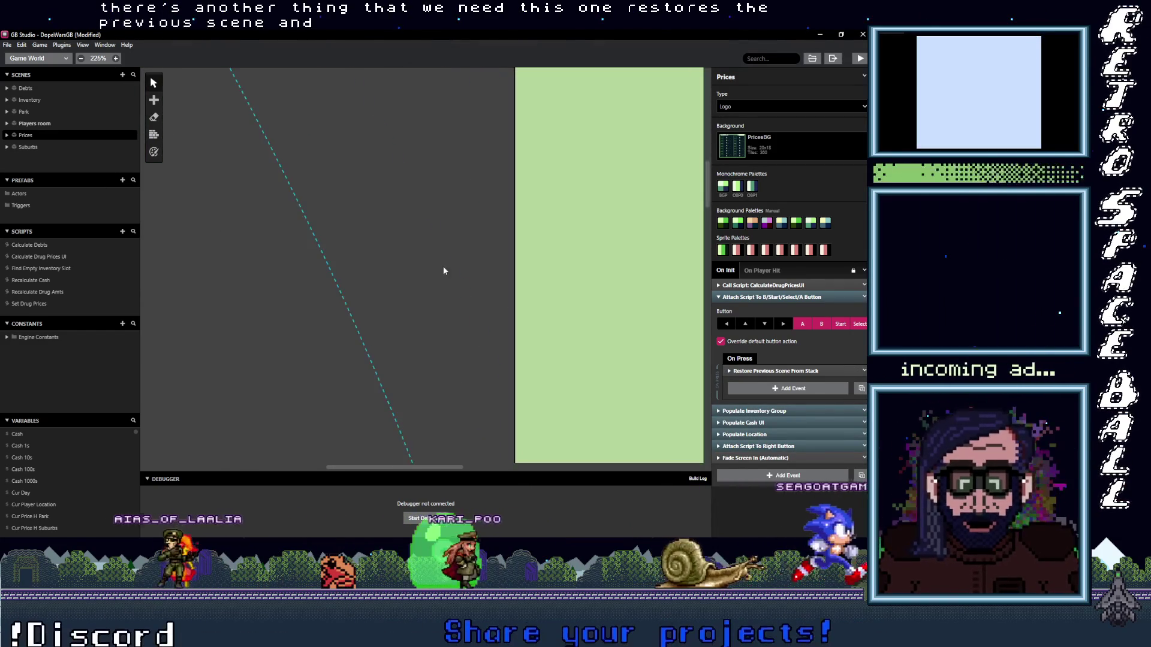
pyautogui.scroll(-10, 401, 340)
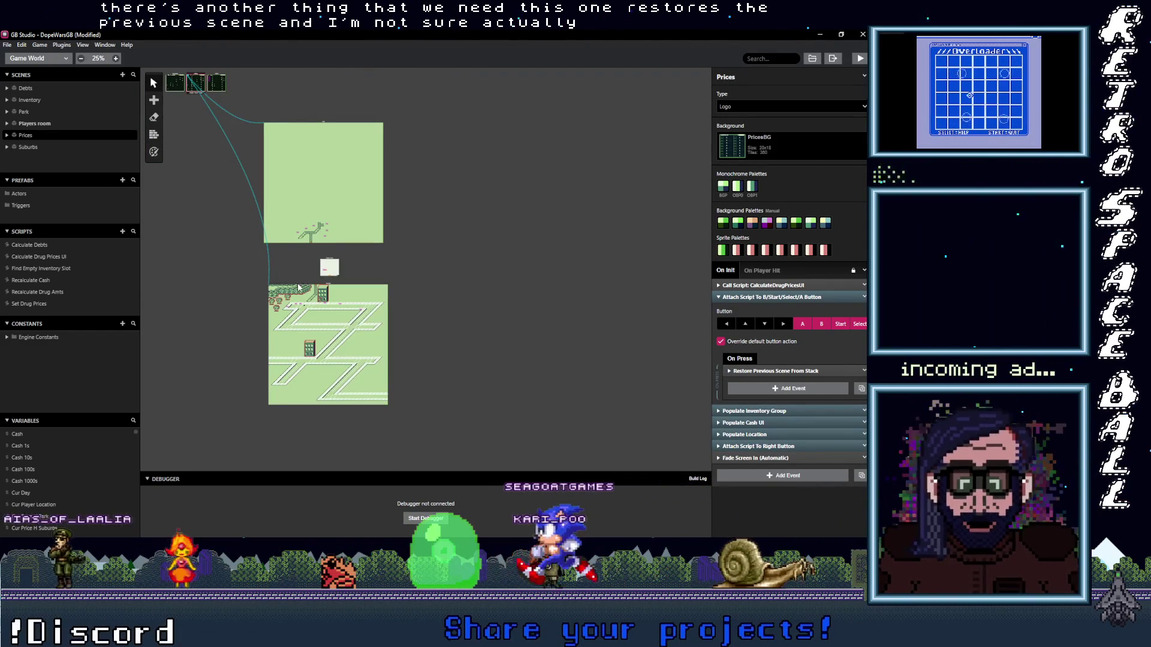
pyautogui.click(298, 287)
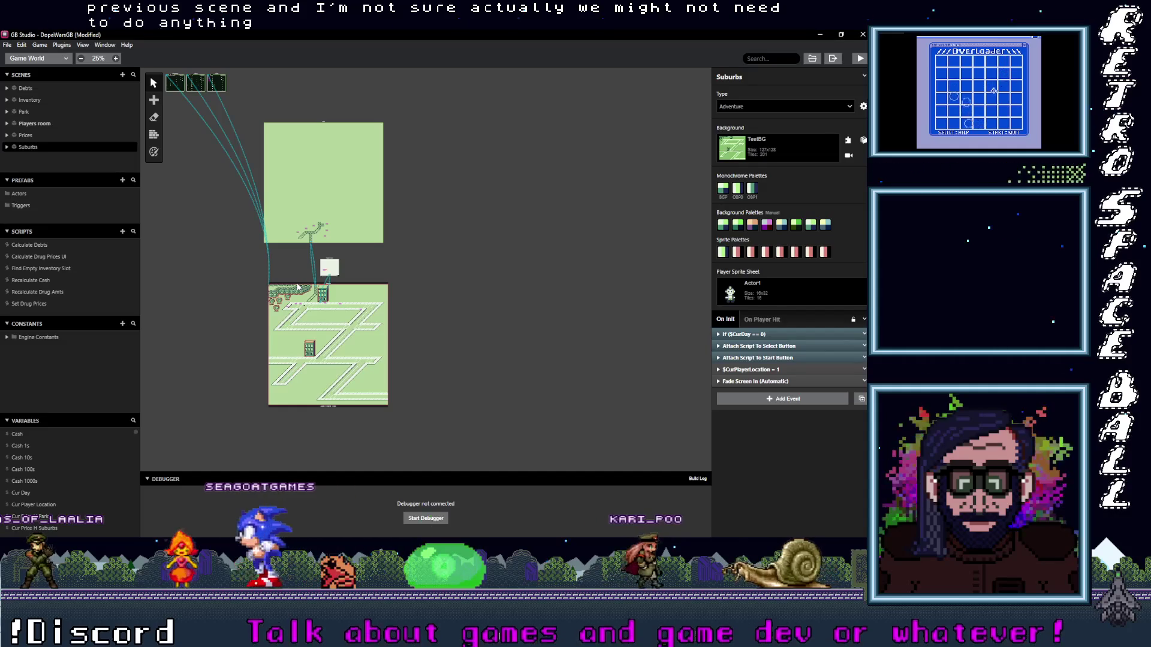
pyautogui.click(324, 126)
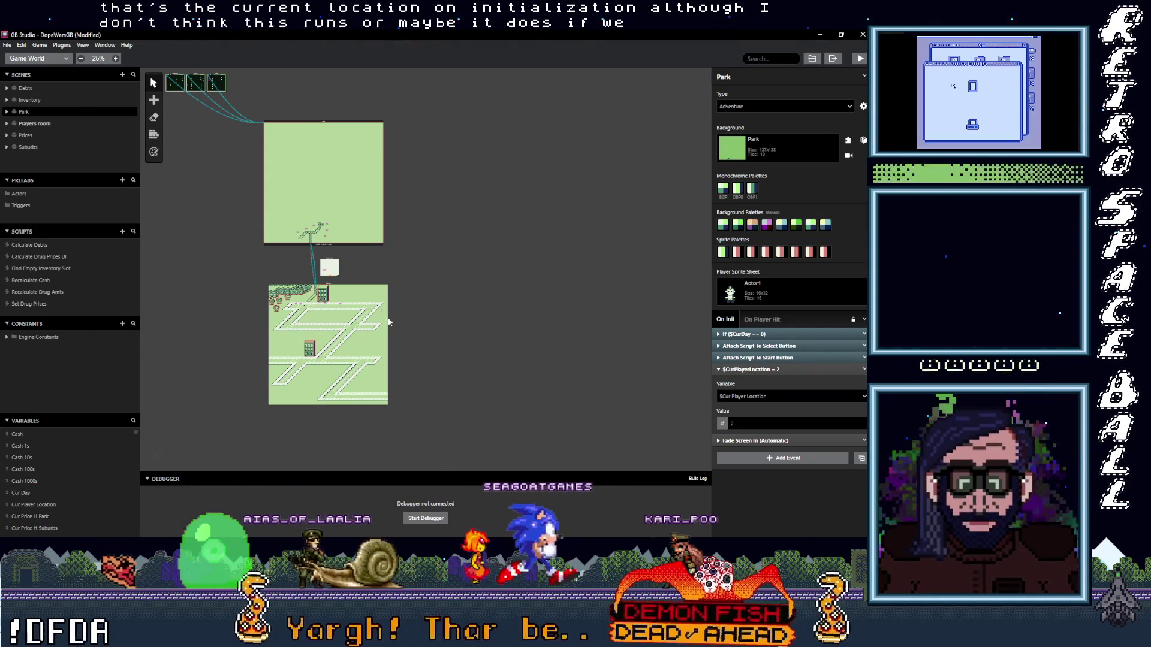
pyautogui.scroll(4, 230, 199)
pyautogui.scroll(4, 283, 209)
pyautogui.hscroll(-3, 283, 209)
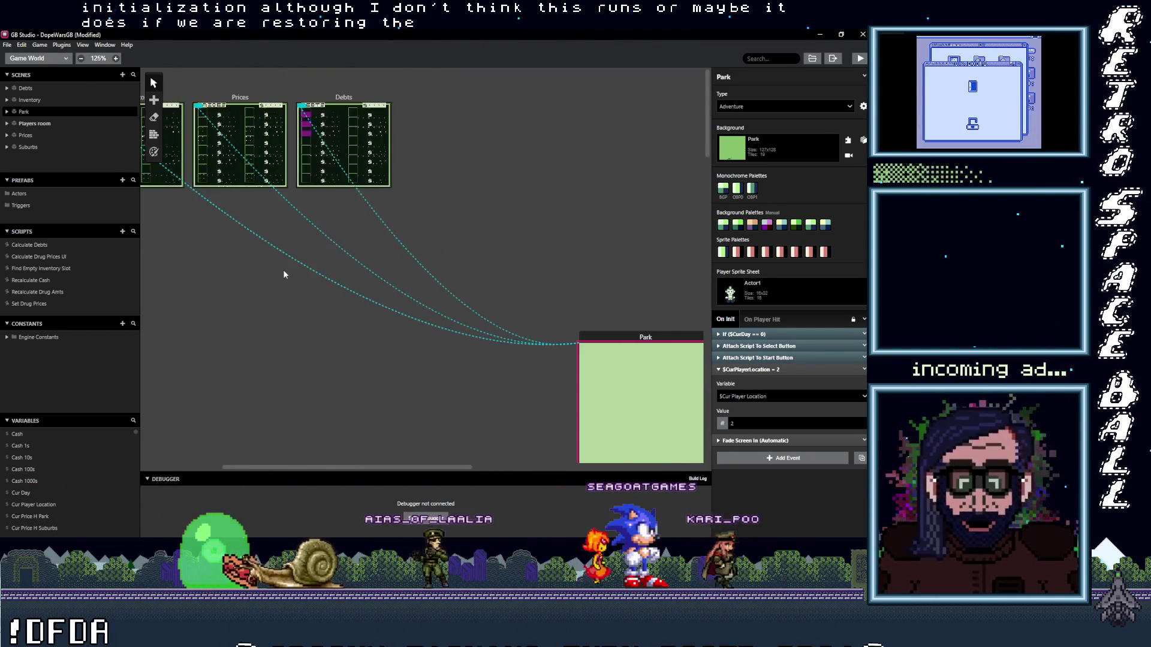
pyautogui.click(341, 144)
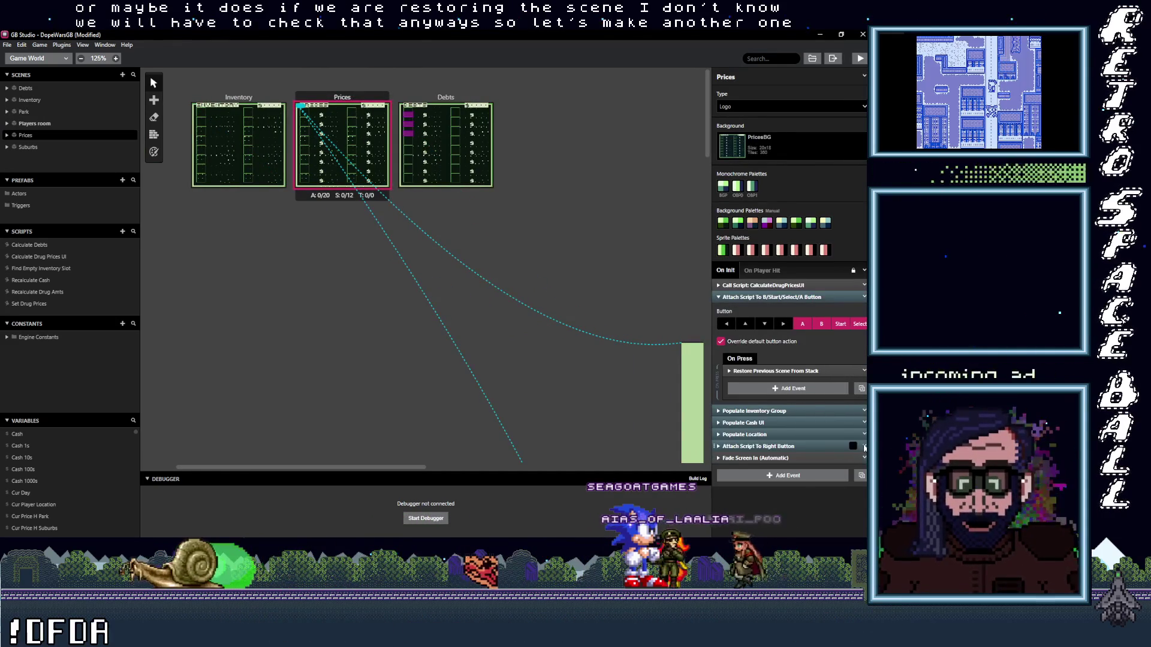
# - Duplicate the button script event and remove Right from the copy's buttons
pyautogui.click(864, 446)
pyautogui.click(812, 477)
pyautogui.click(777, 476)
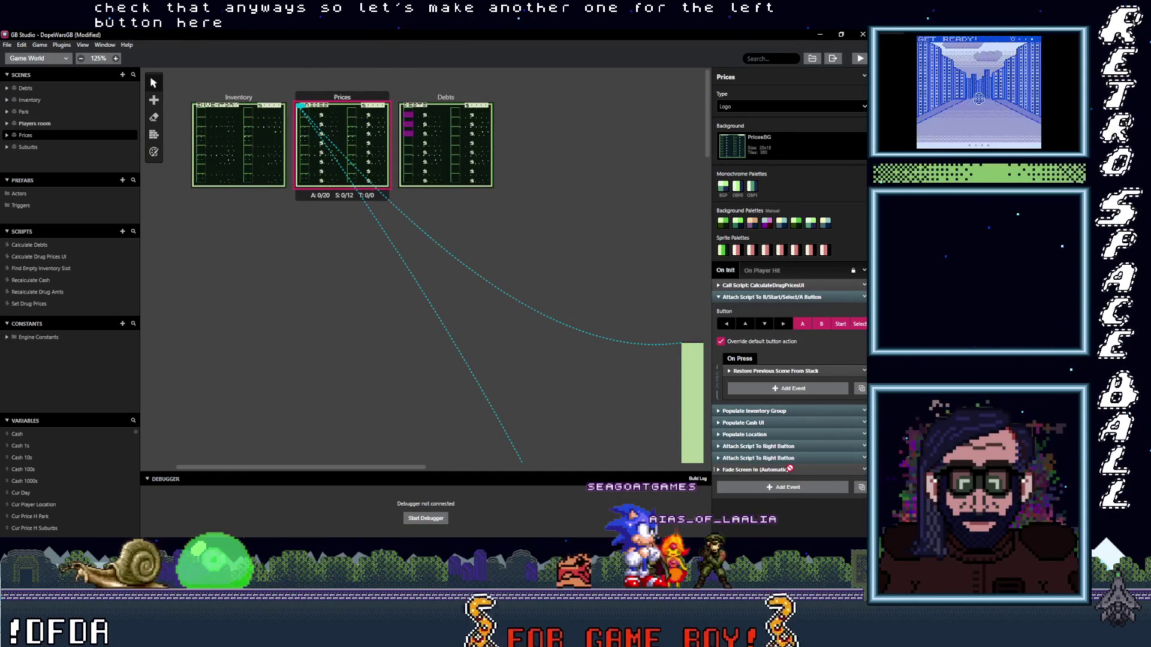
pyautogui.click(779, 458)
pyautogui.scroll(-4, 767, 371)
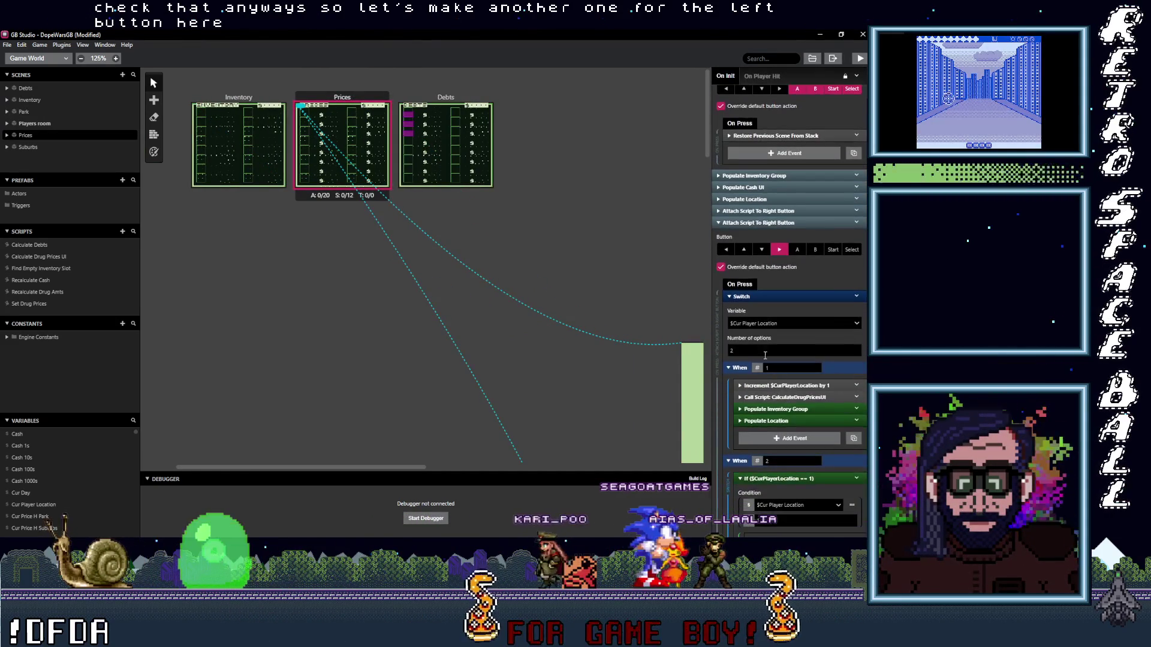
pyautogui.click(778, 251)
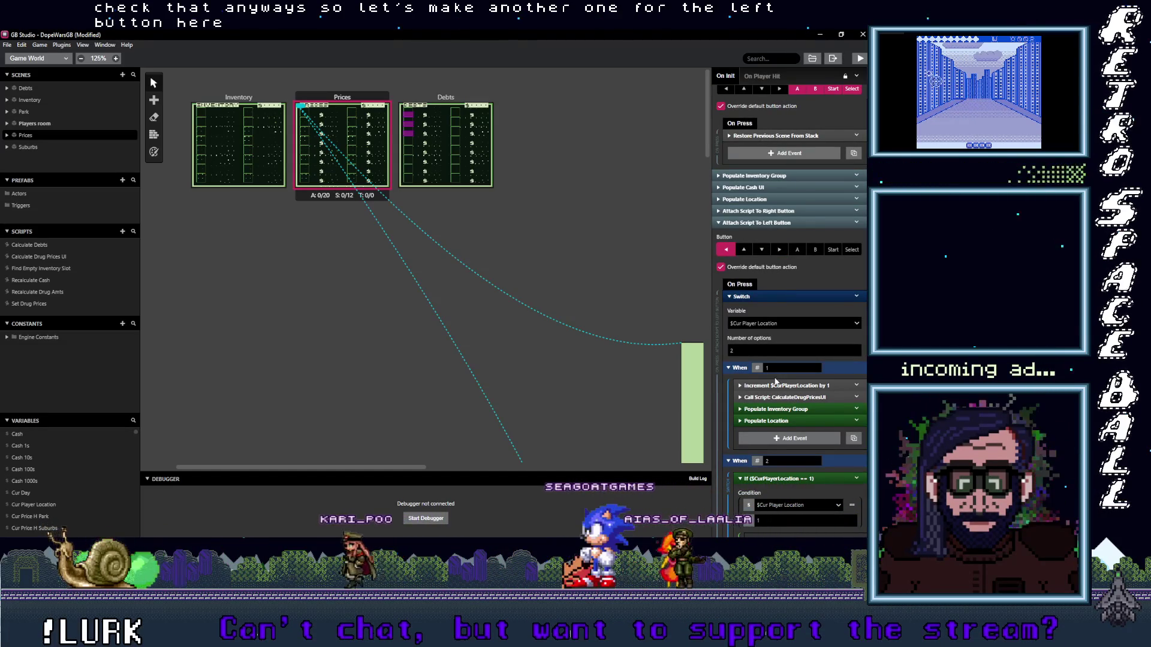
# - Delete the location increment from When 1 and the If event from When 2
pyautogui.scroll(-1, 777, 438)
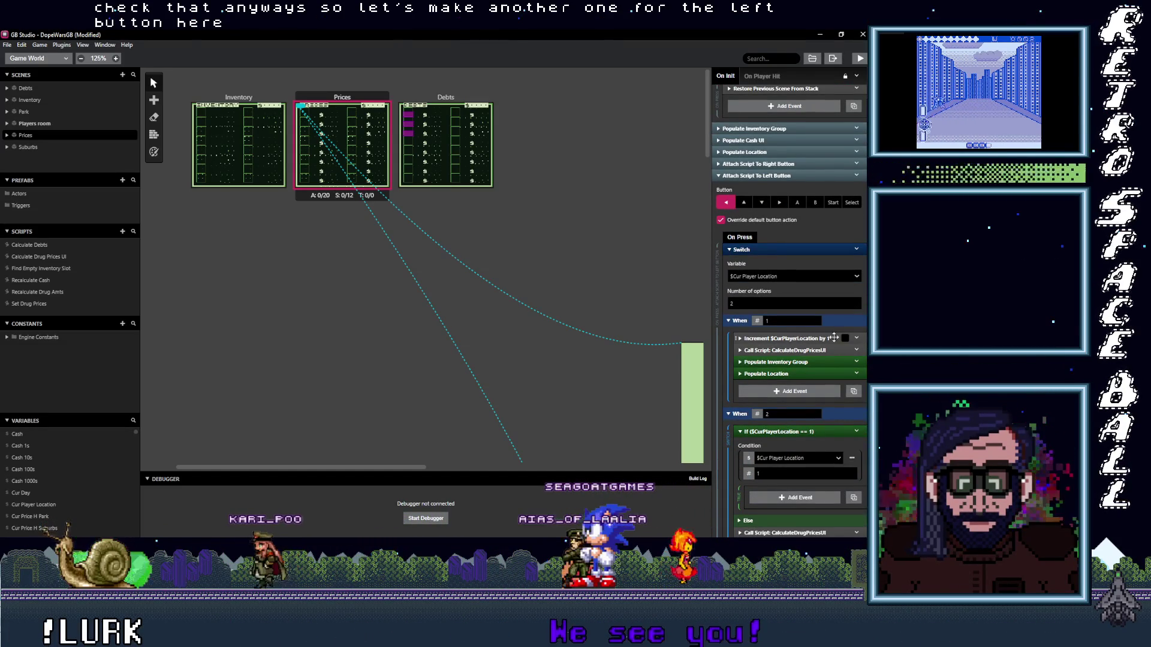
pyautogui.click(855, 340)
pyautogui.click(790, 463)
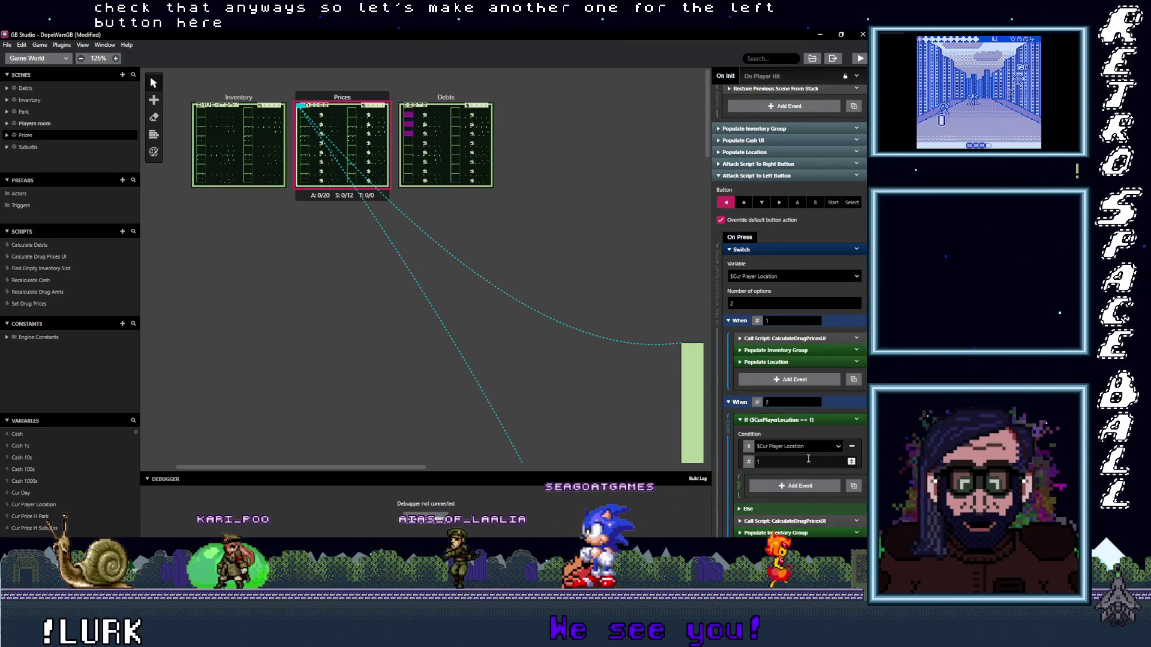
pyautogui.click(857, 420)
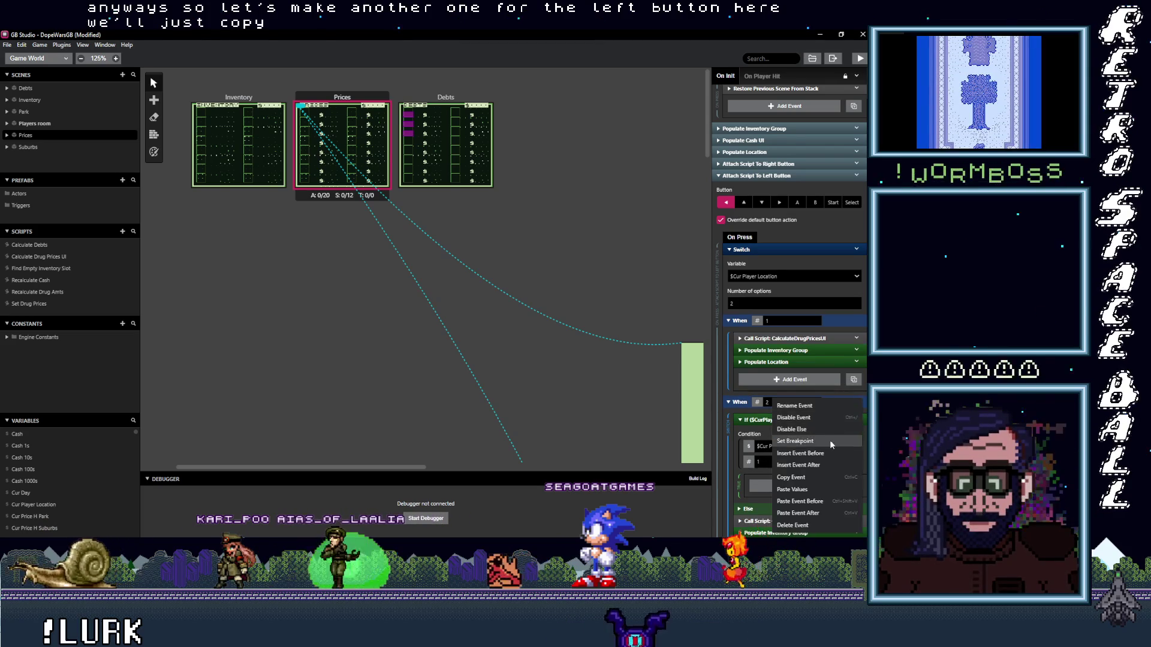
pyautogui.click(744, 420)
pyautogui.click(857, 419)
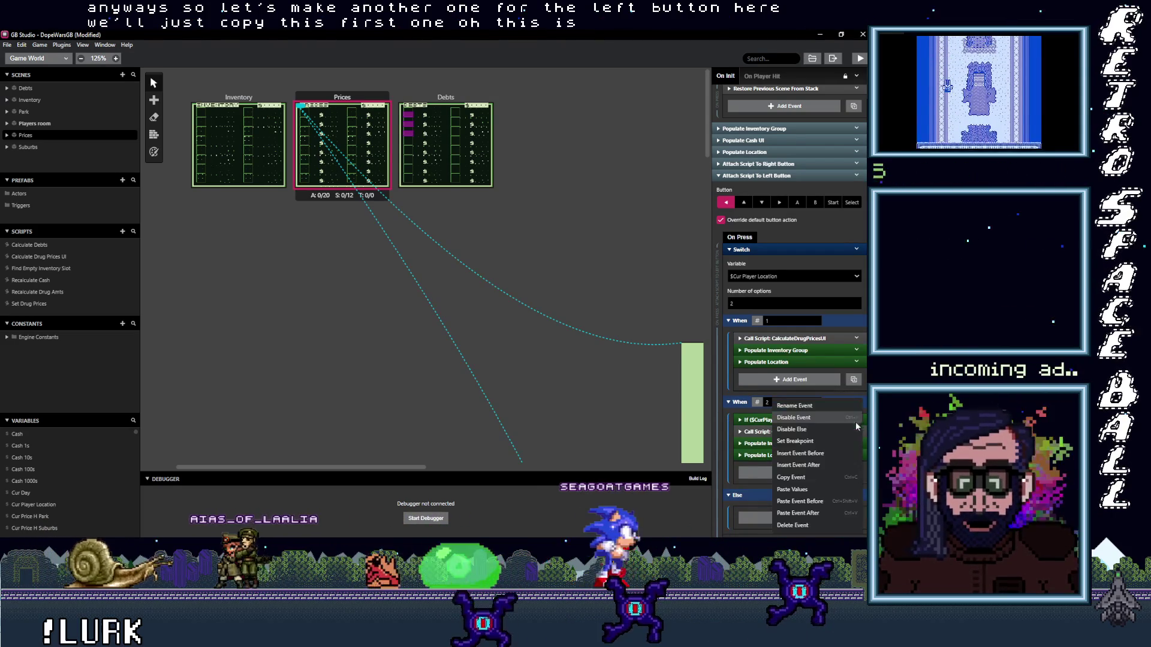
pyautogui.click(803, 525)
# - Add a Variable Set event at the top of When 2 setting $CurPlayerLocation to 1
pyautogui.click(794, 460)
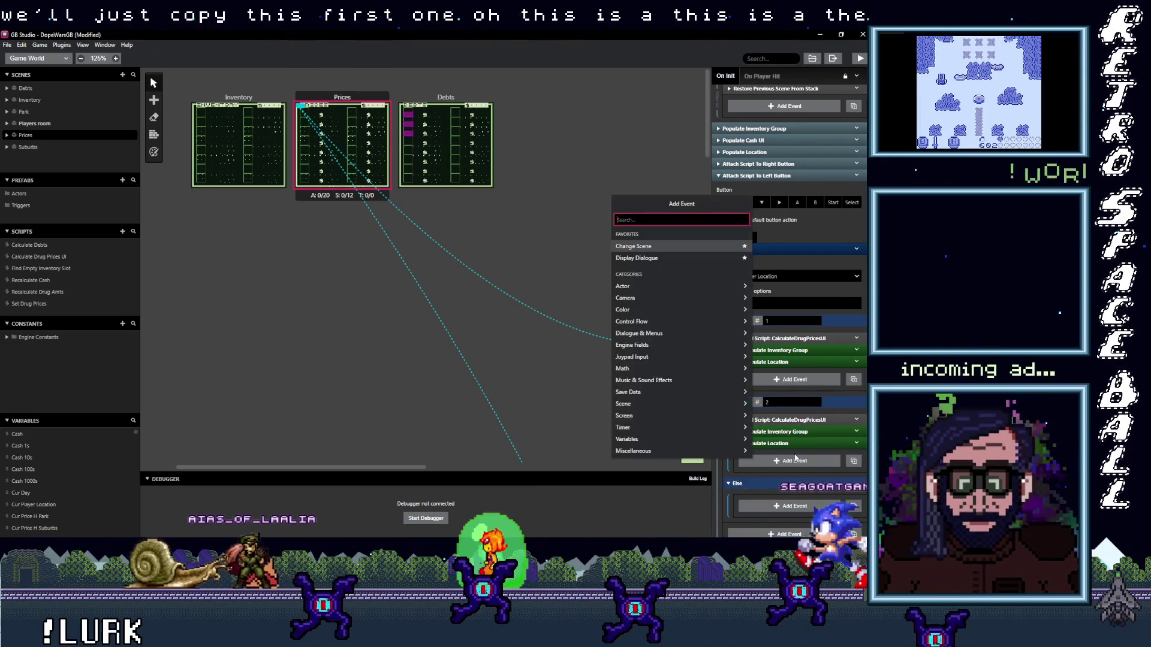
pyautogui.write('var val')
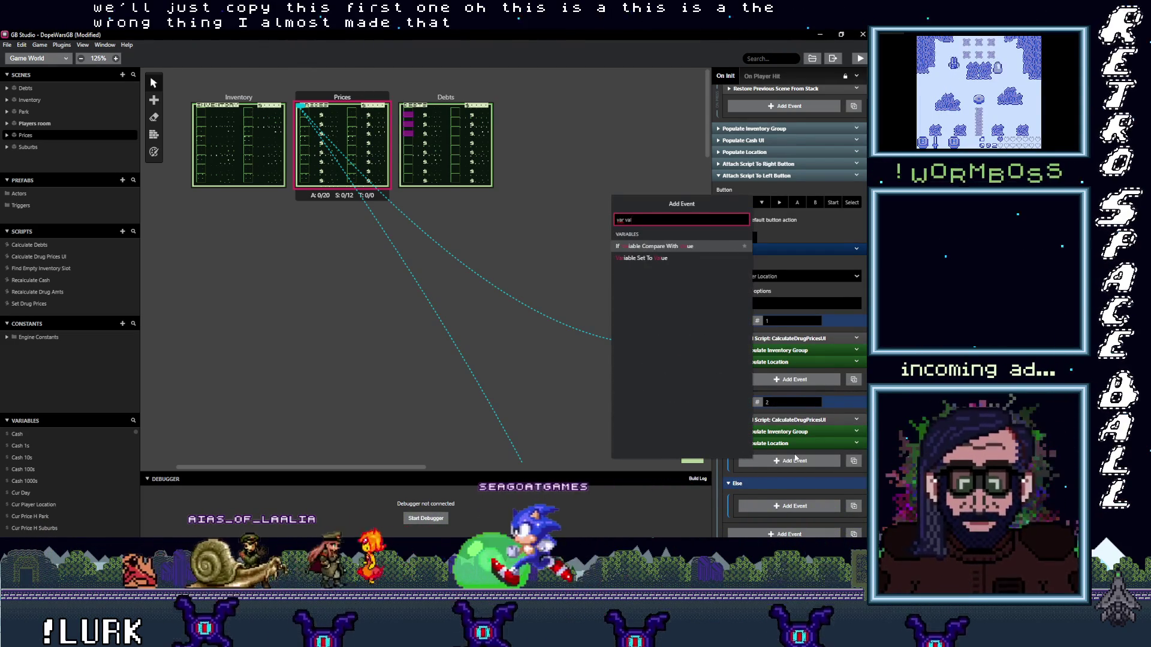
pyautogui.click(638, 258)
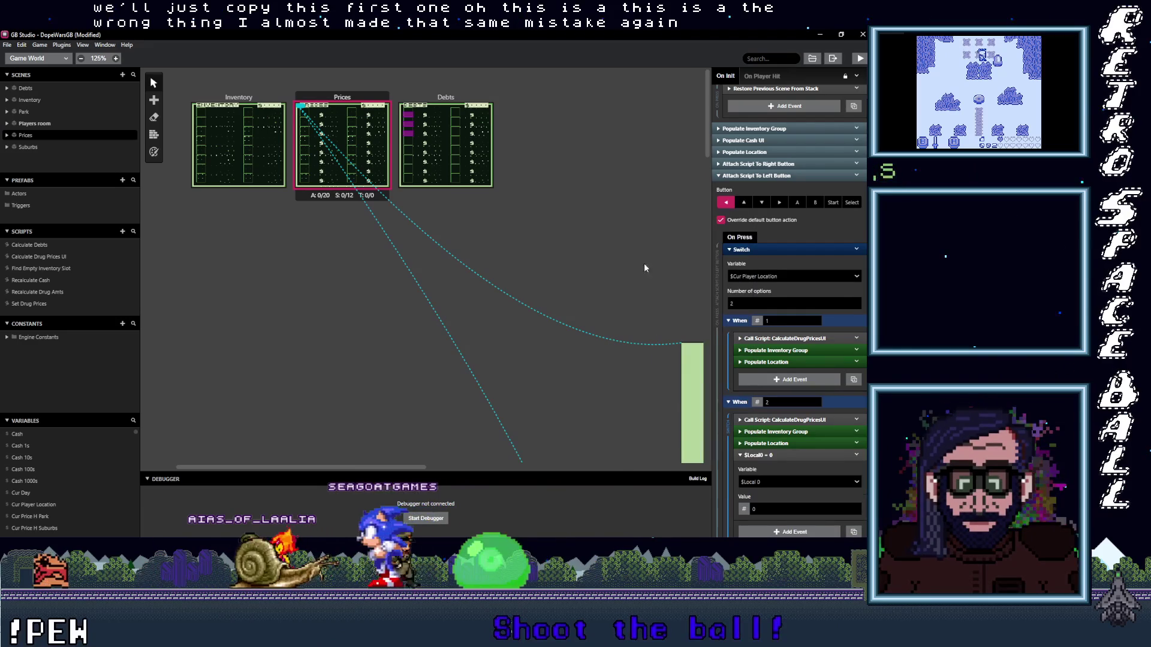
pyautogui.click(770, 455)
pyautogui.moveTo(771, 454); pyautogui.dragTo(777, 421)
pyautogui.click(778, 446)
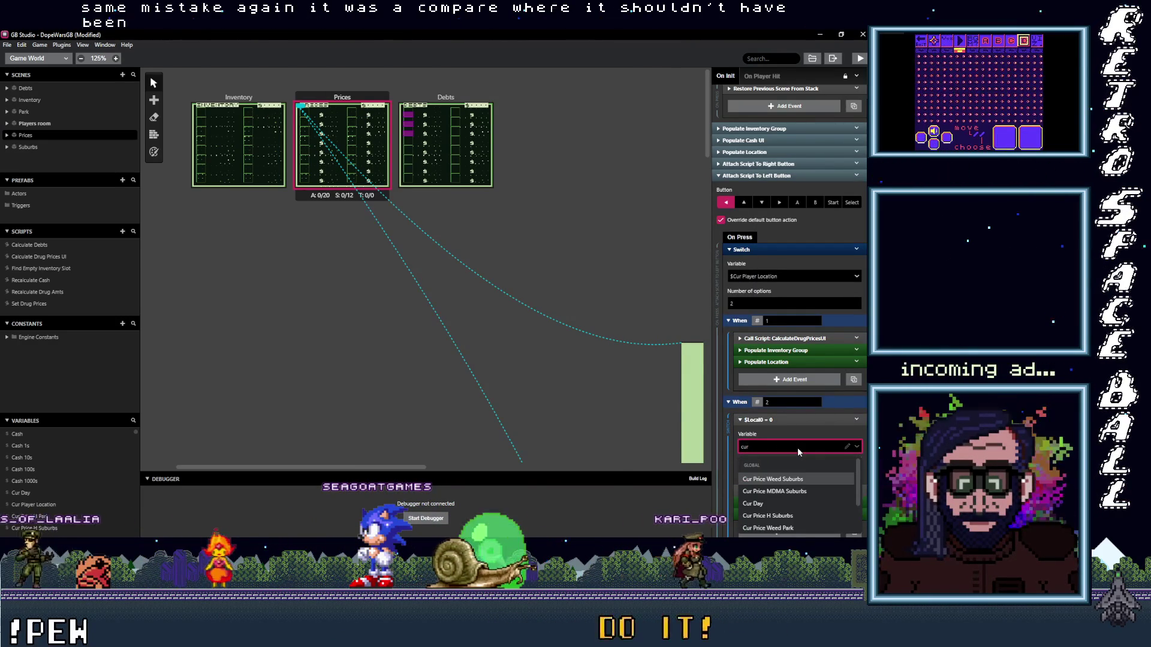
pyautogui.write('cur pla')
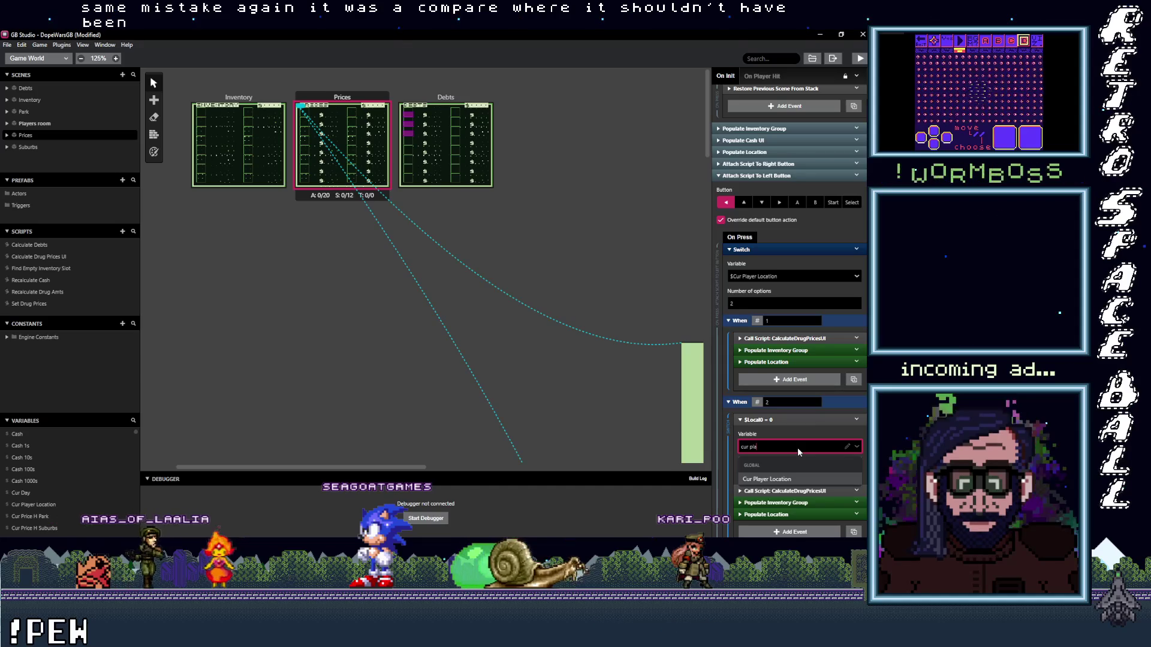
pyautogui.click(798, 479)
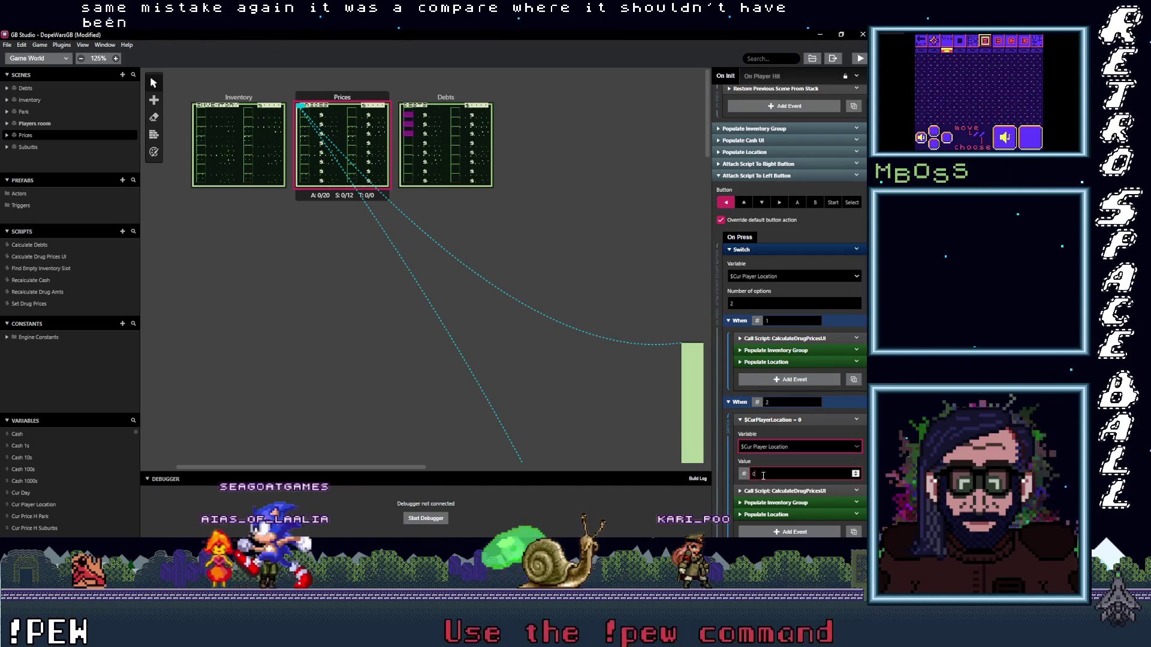
pyautogui.write('1')
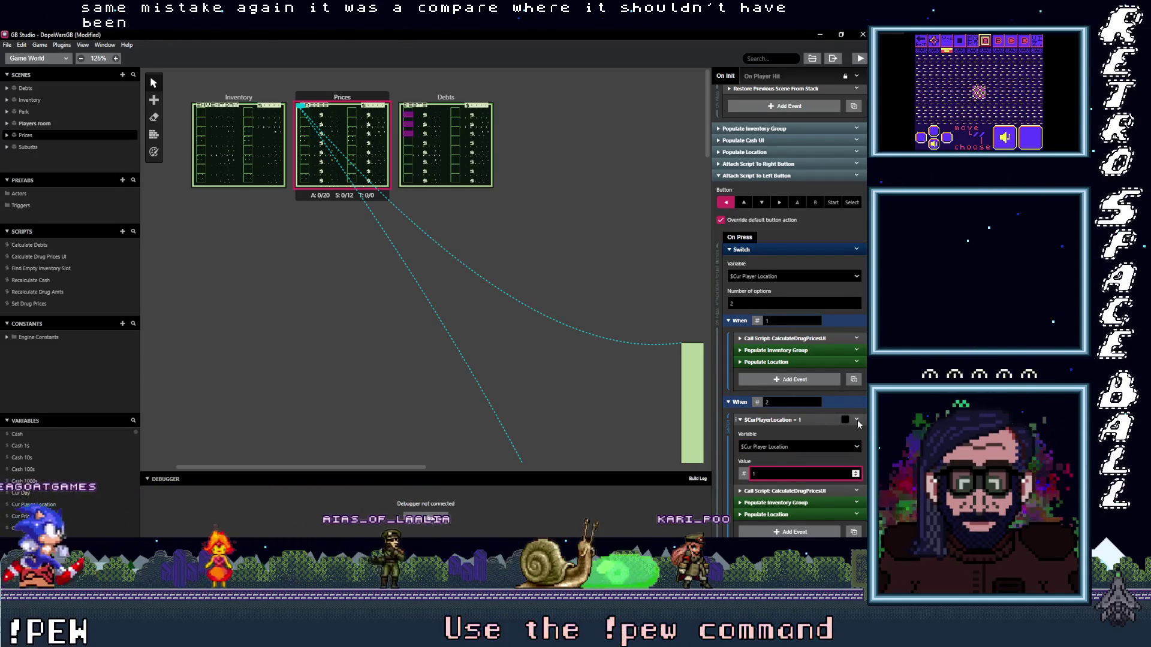
# - Paste the set-location event into When 1 and change its value to 2
pyautogui.click(857, 420)
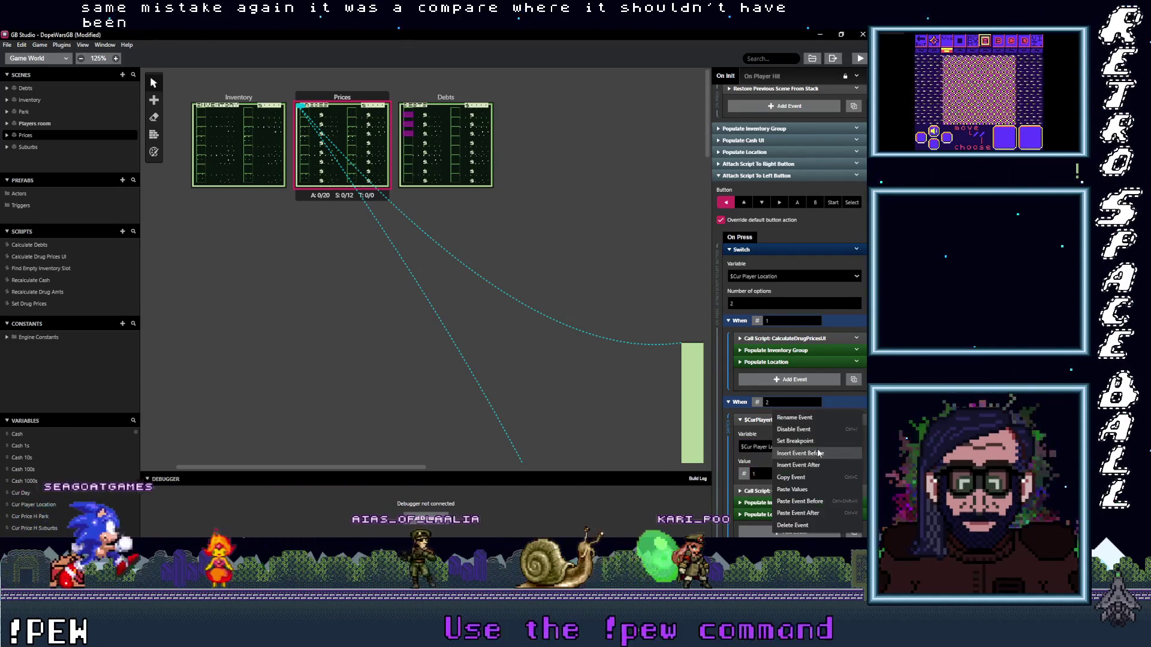
pyautogui.click(791, 478)
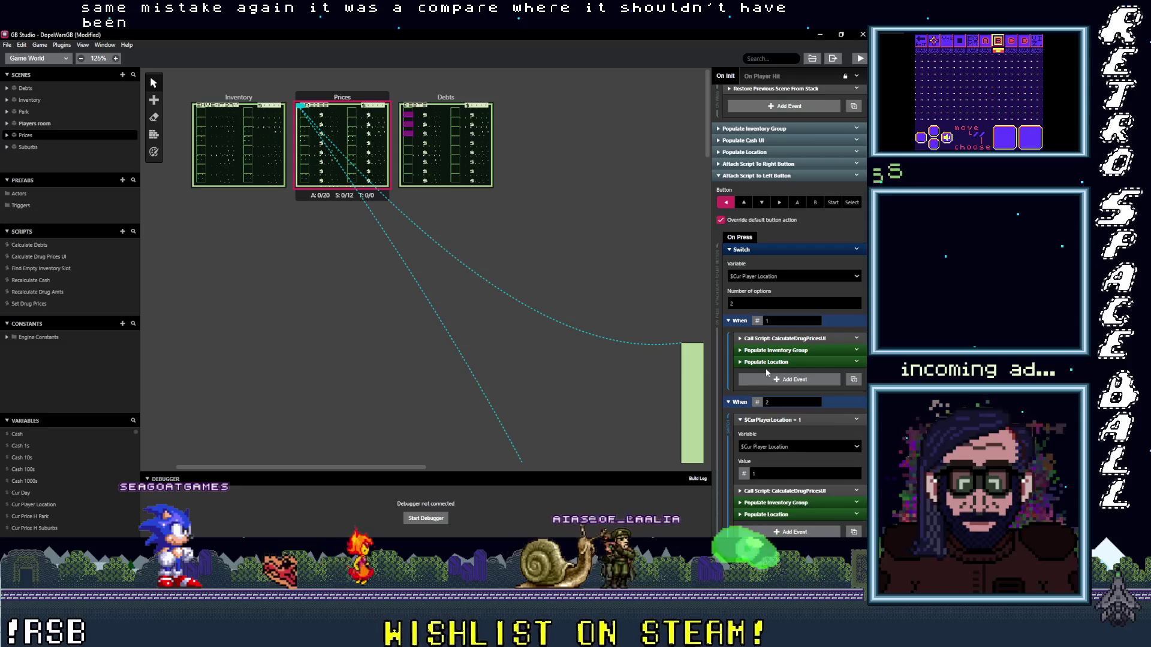
pyautogui.click(767, 378)
pyautogui.press('Escape')
pyautogui.keyDown('alt'); pyautogui.click(767, 378); pyautogui.keyUp('alt')
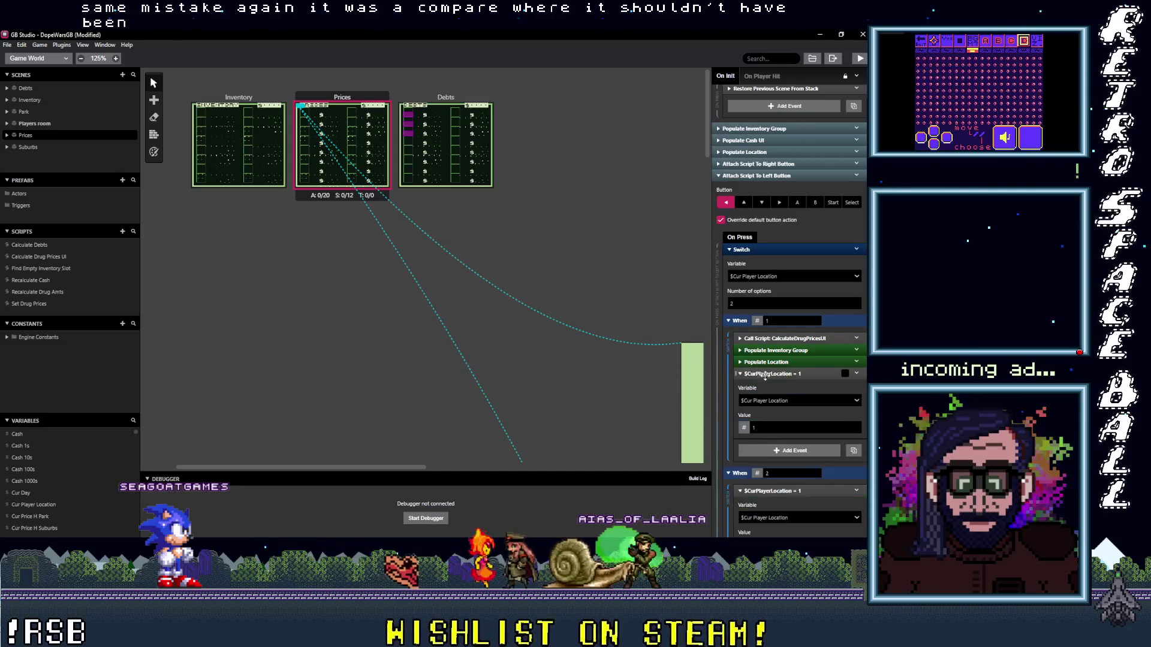
pyautogui.click(768, 340)
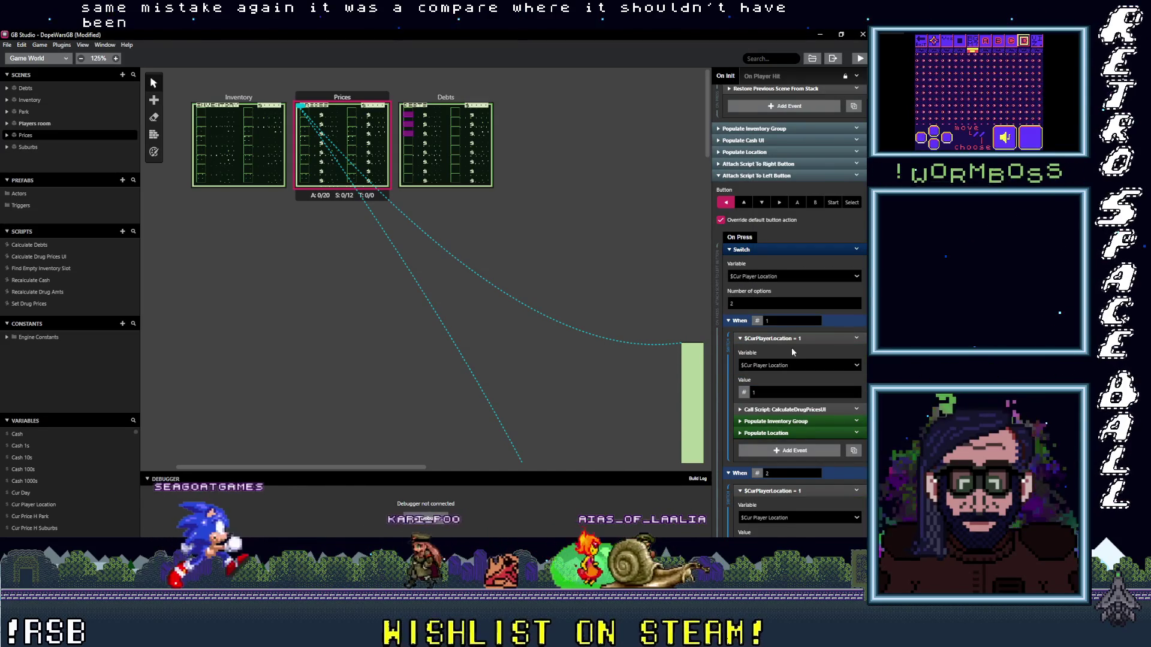
pyautogui.doubleClick(754, 392)
pyautogui.write('2')
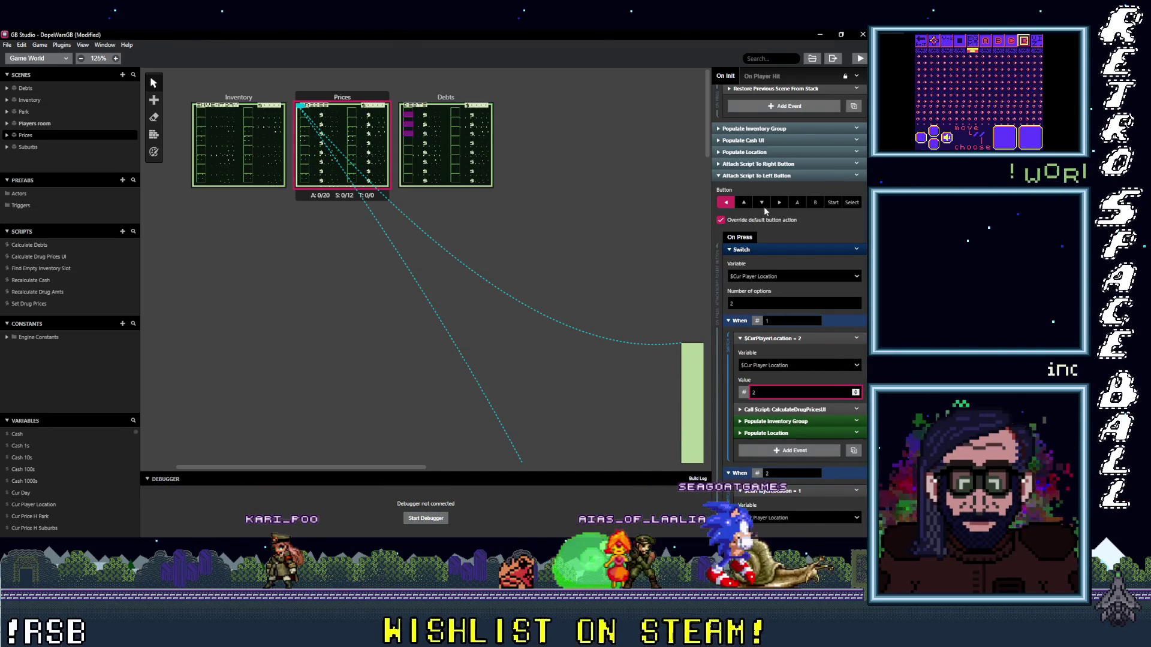
pyautogui.click(756, 175)
pyautogui.click(756, 139)
pyautogui.scroll(-1, 778, 352)
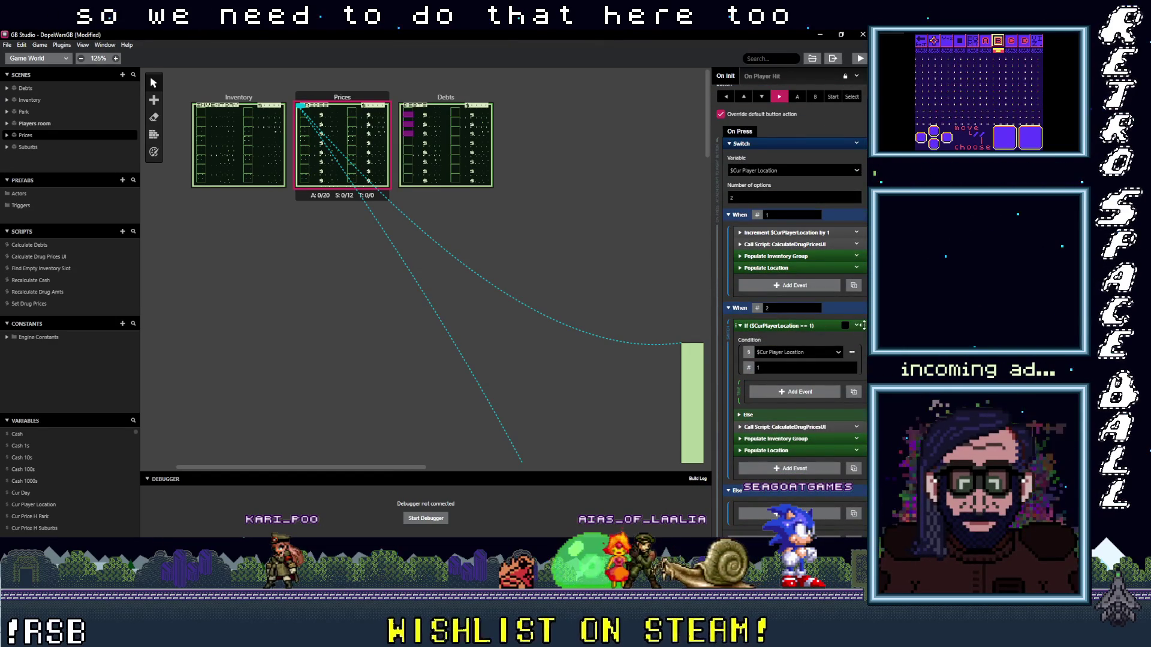
# - Swap When 2's If for its Else steps, put $CurPlayerLocation = 1 first, and save
pyautogui.click(857, 326)
pyautogui.click(796, 469)
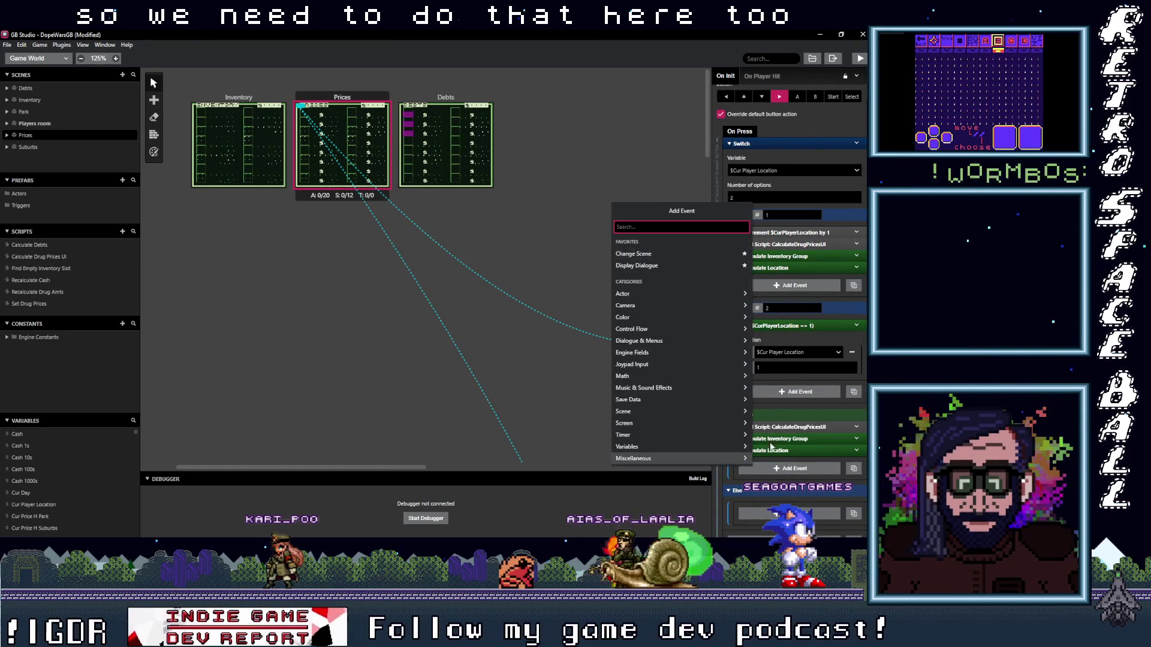
pyautogui.click(856, 329)
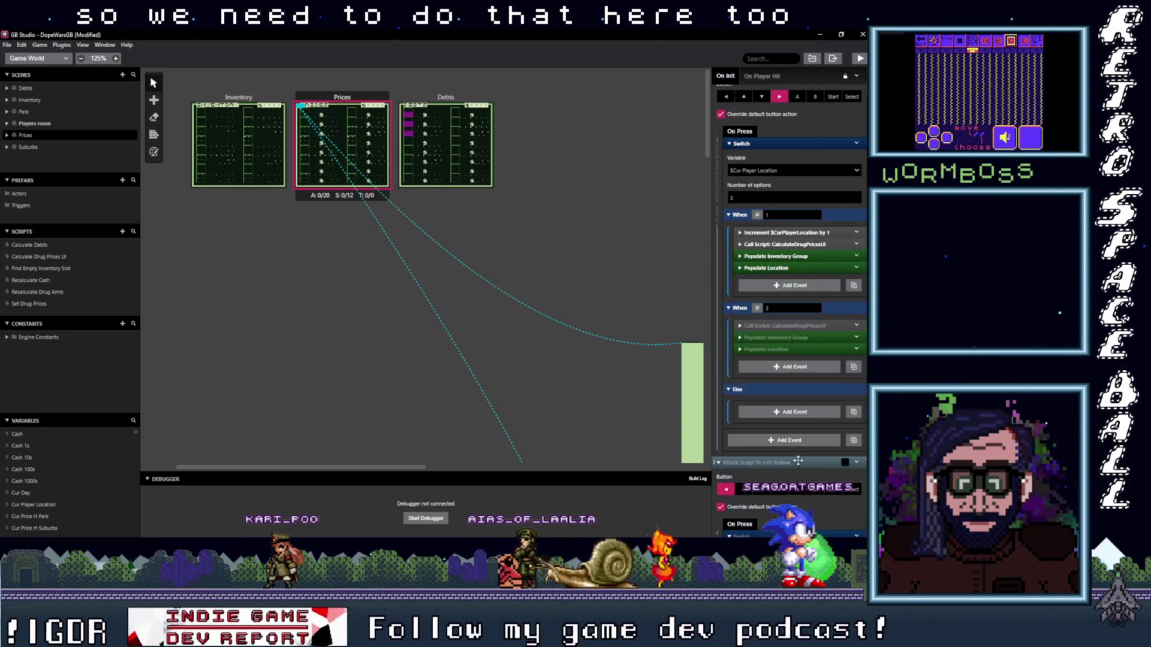
pyautogui.keyDown('alt'); pyautogui.click(792, 370); pyautogui.keyUp('alt')
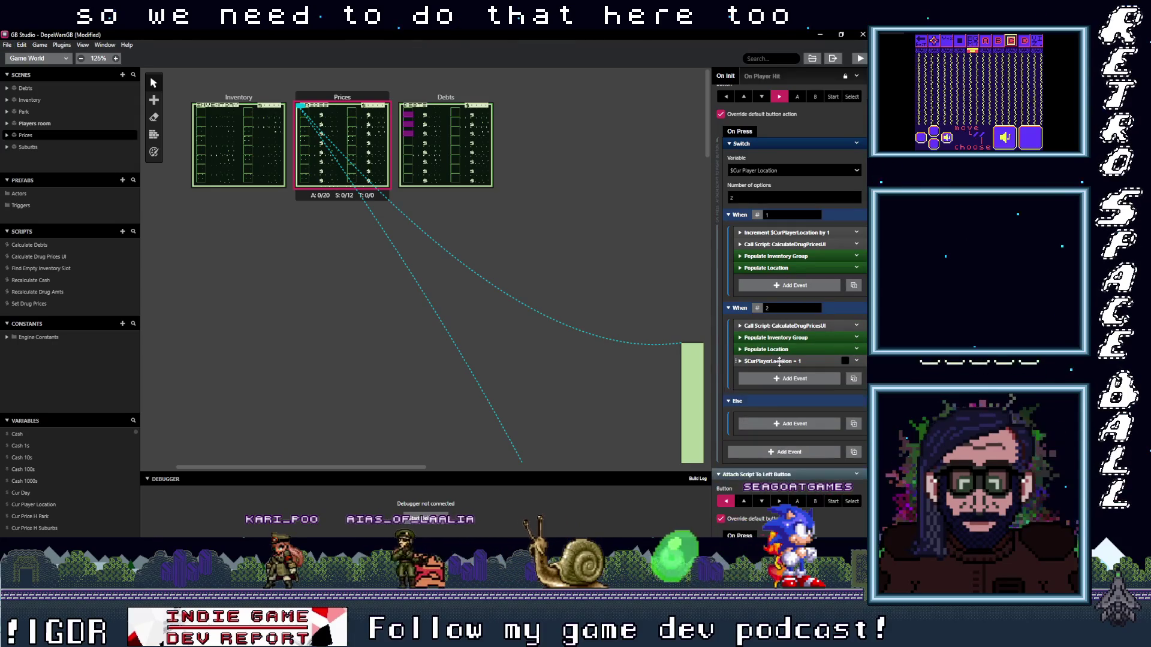
pyautogui.click(781, 360)
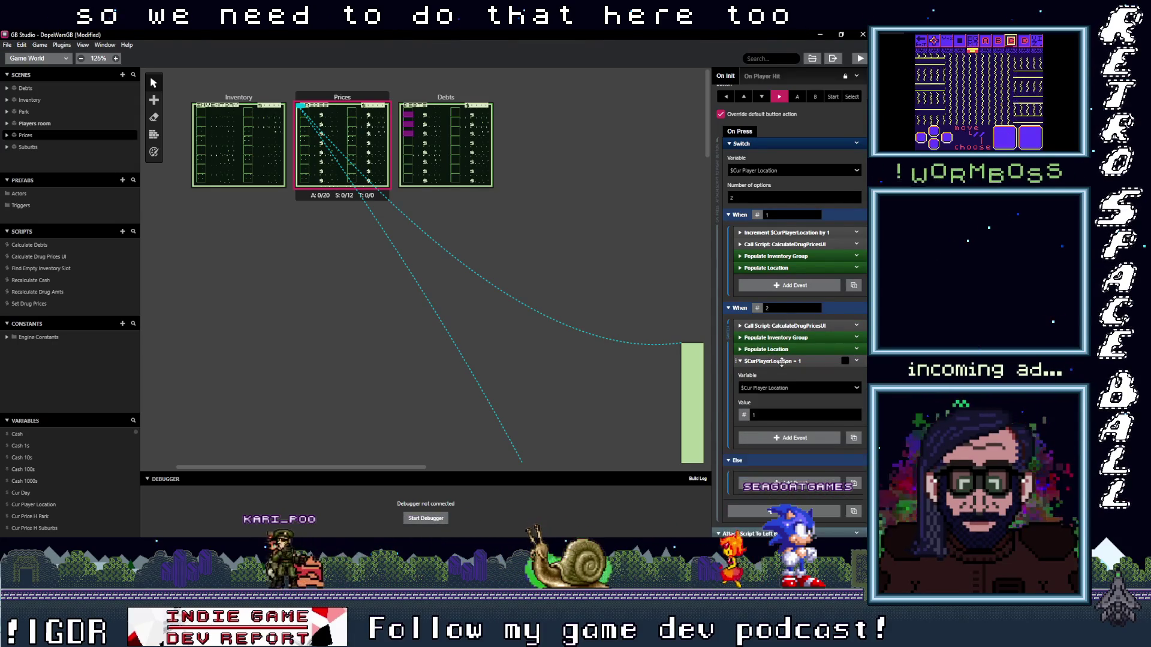
pyautogui.moveTo(780, 361); pyautogui.dragTo(784, 322)
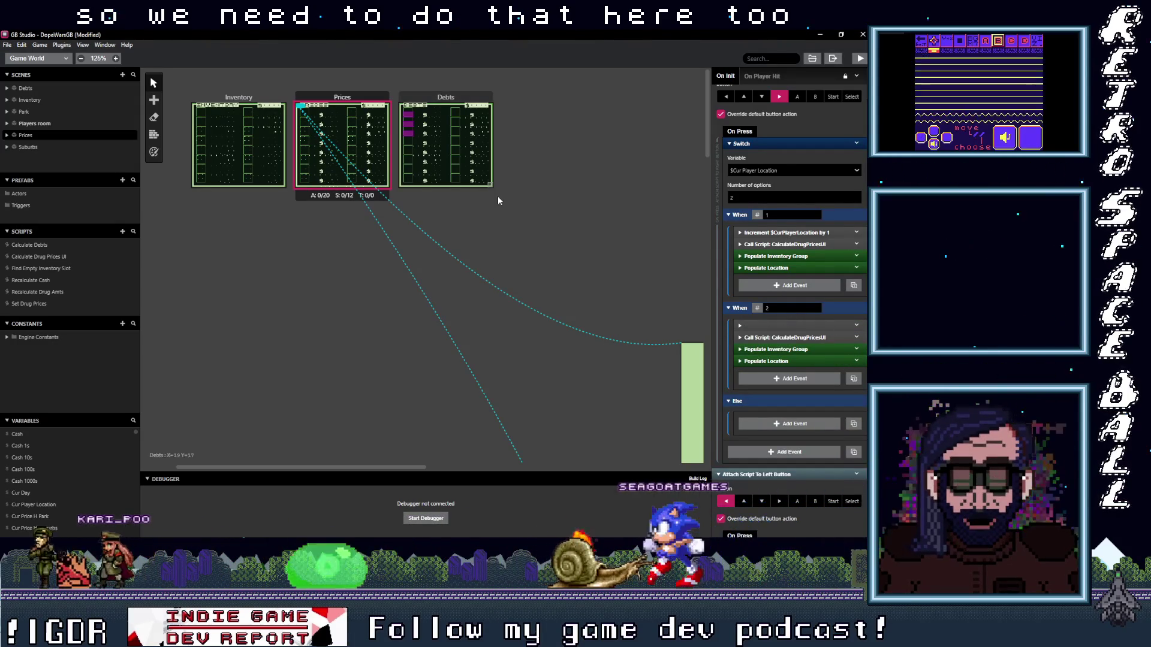
pyautogui.hotkey('ctrl', 's')
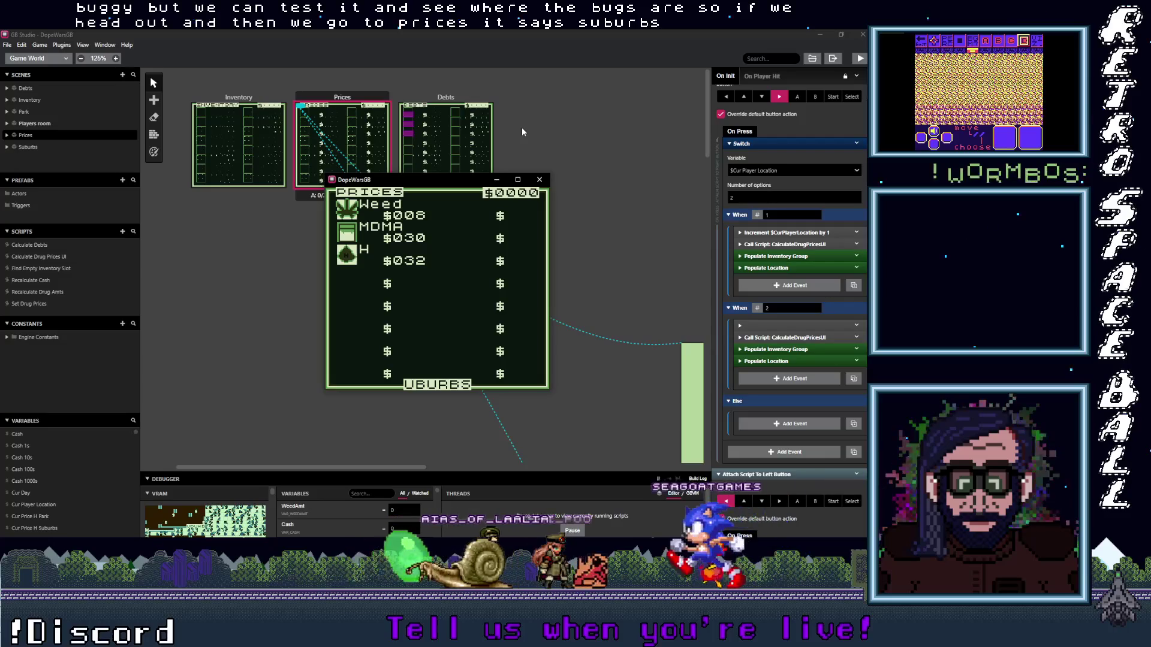
# - Press Right repeatedly to alternate between Park B and Suburbs, check the prices redraw, then close the game
pyautogui.press('Right')
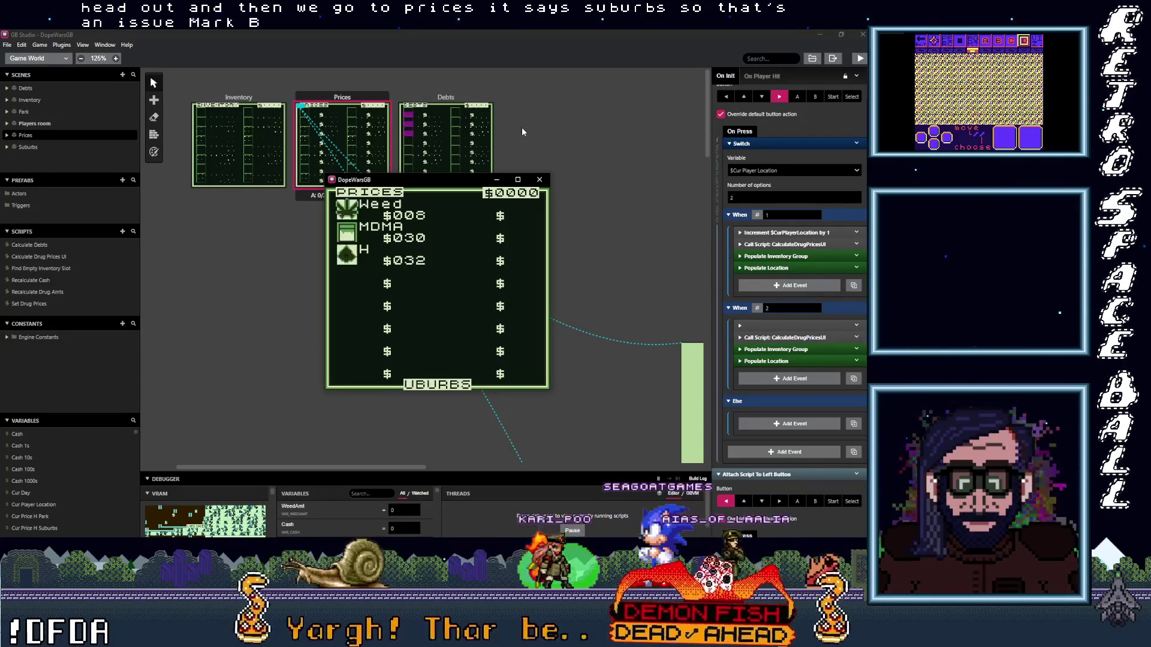
pyautogui.press('Right')
pyautogui.press('Right')
pyautogui.press('Right')
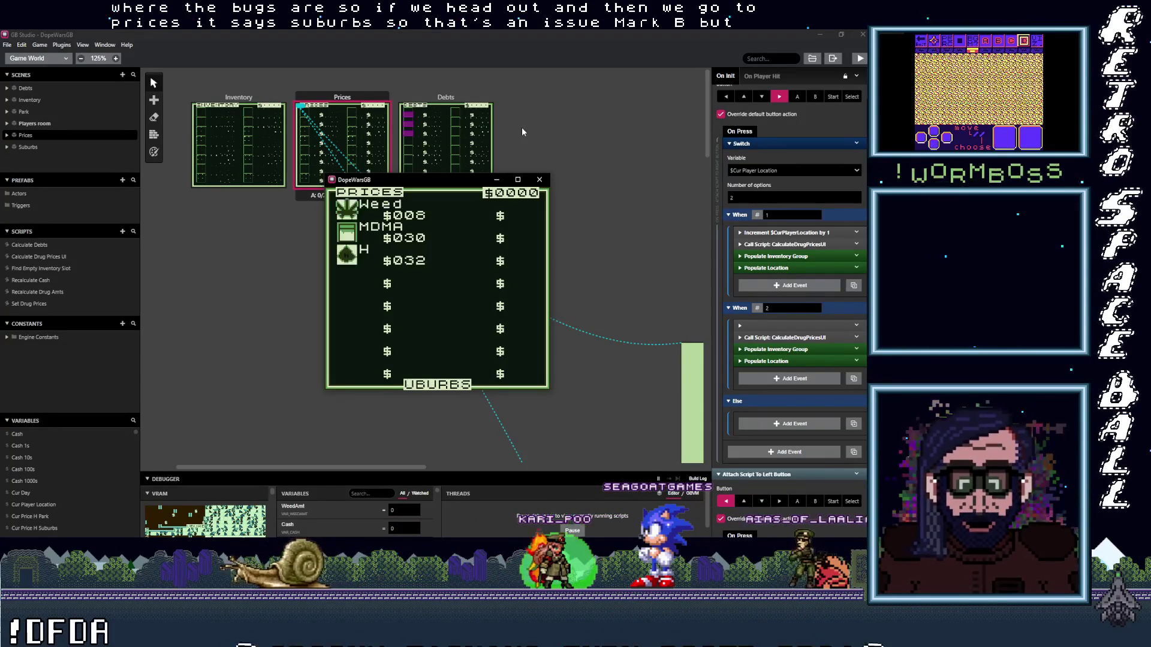
pyautogui.press('Right')
pyautogui.press('Right')
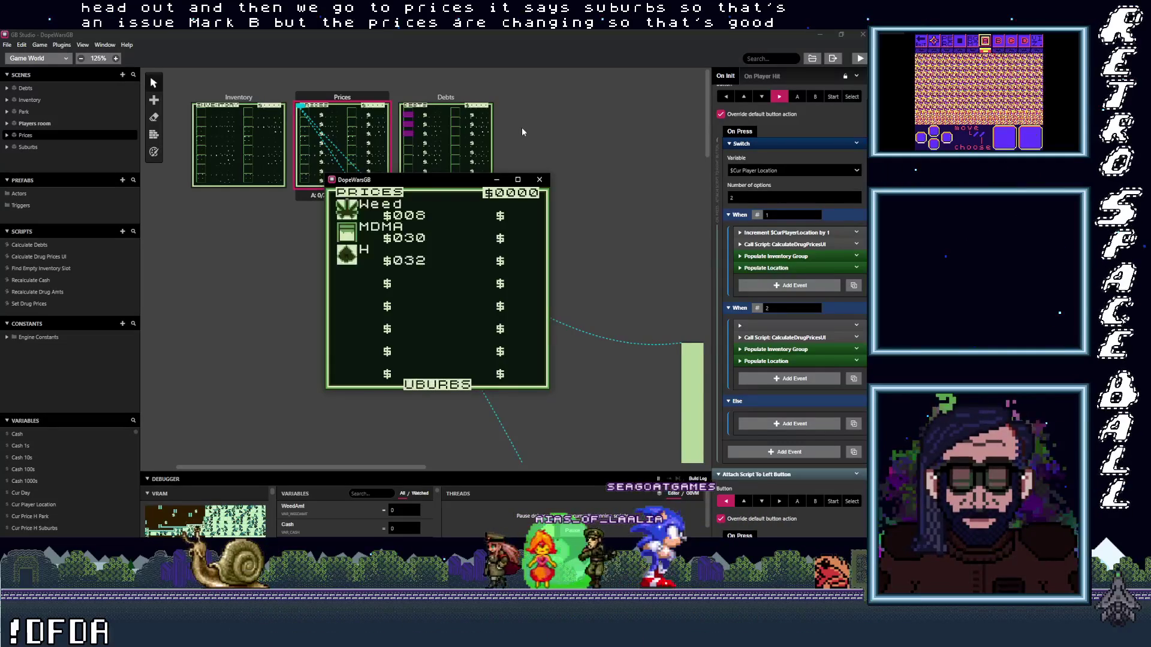
pyautogui.press('Right')
pyautogui.press('Right')
pyautogui.press('Right')
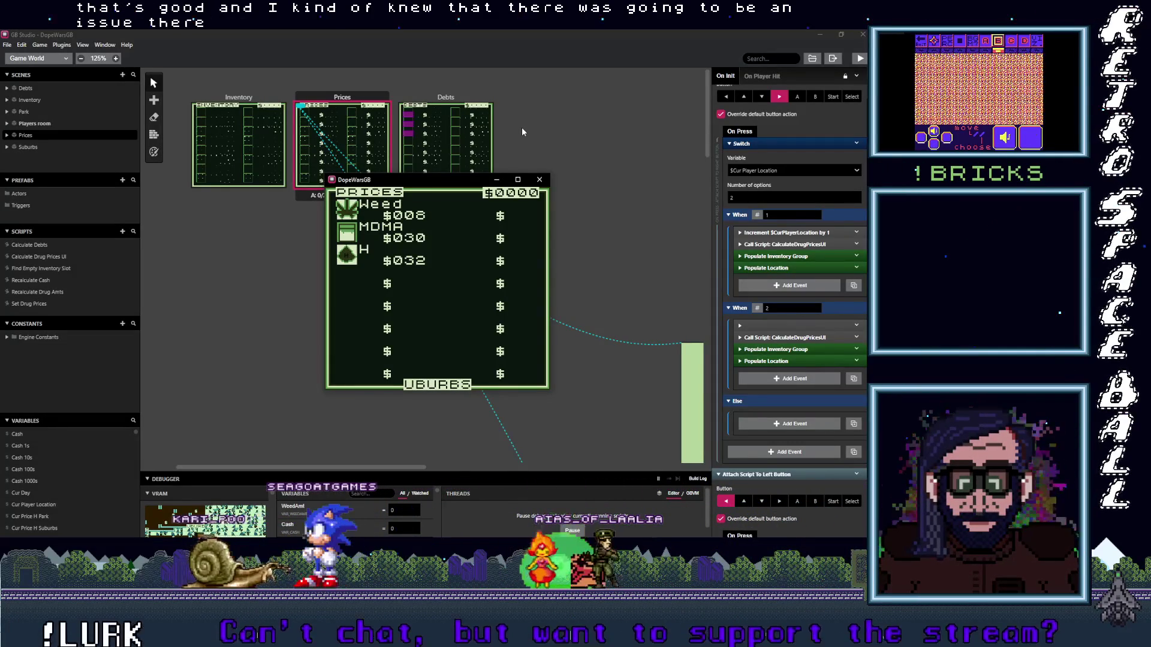
pyautogui.press('Right')
pyautogui.press('Right')
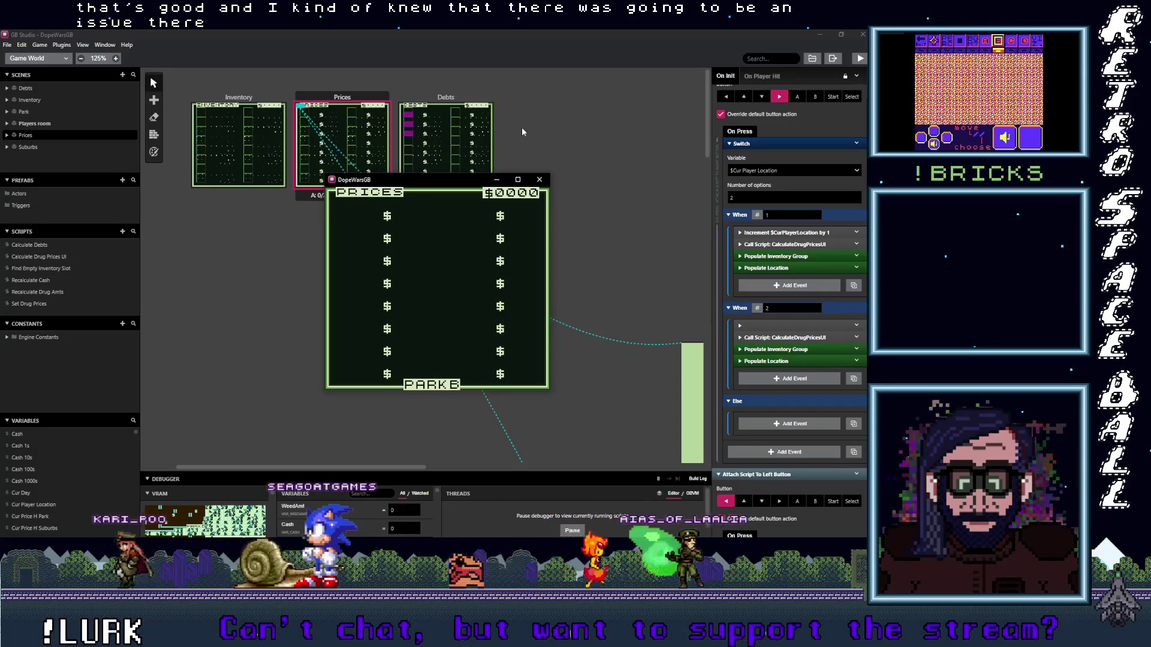
pyautogui.press('Right')
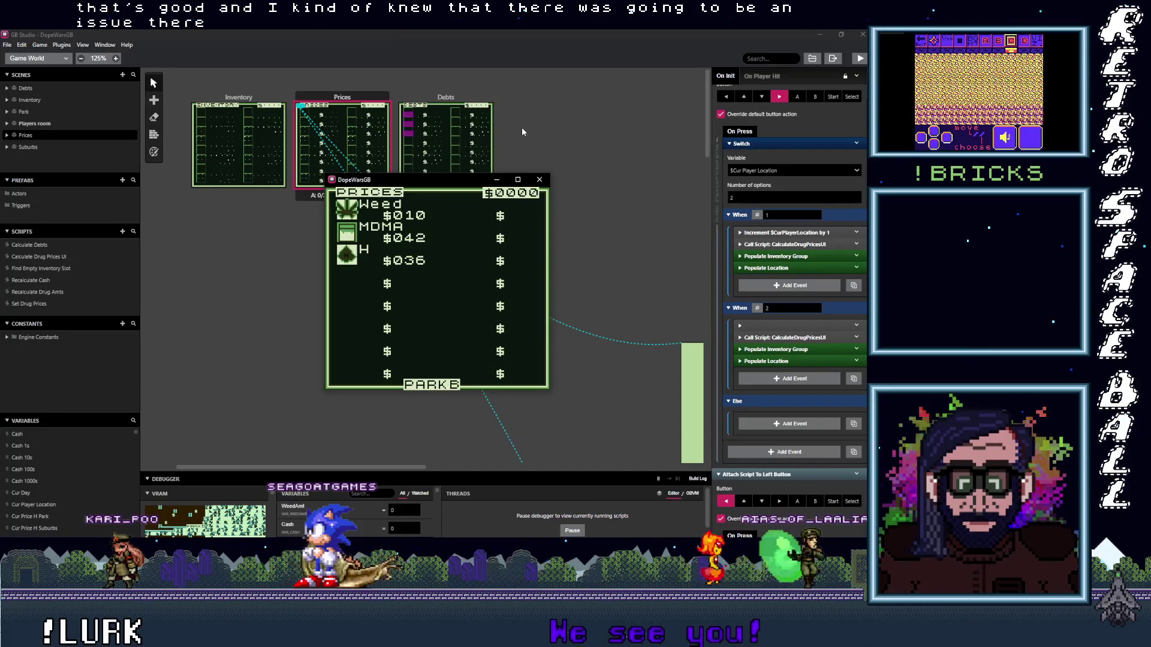
pyautogui.press('Right')
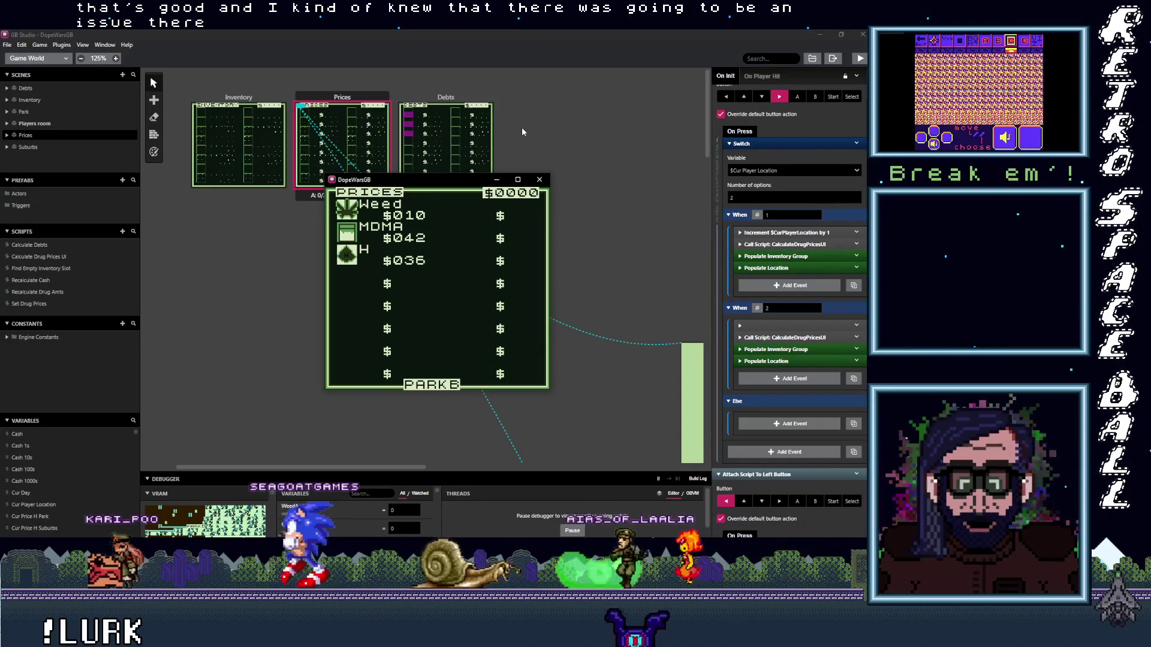
pyautogui.hotkey('alt', 'F4')
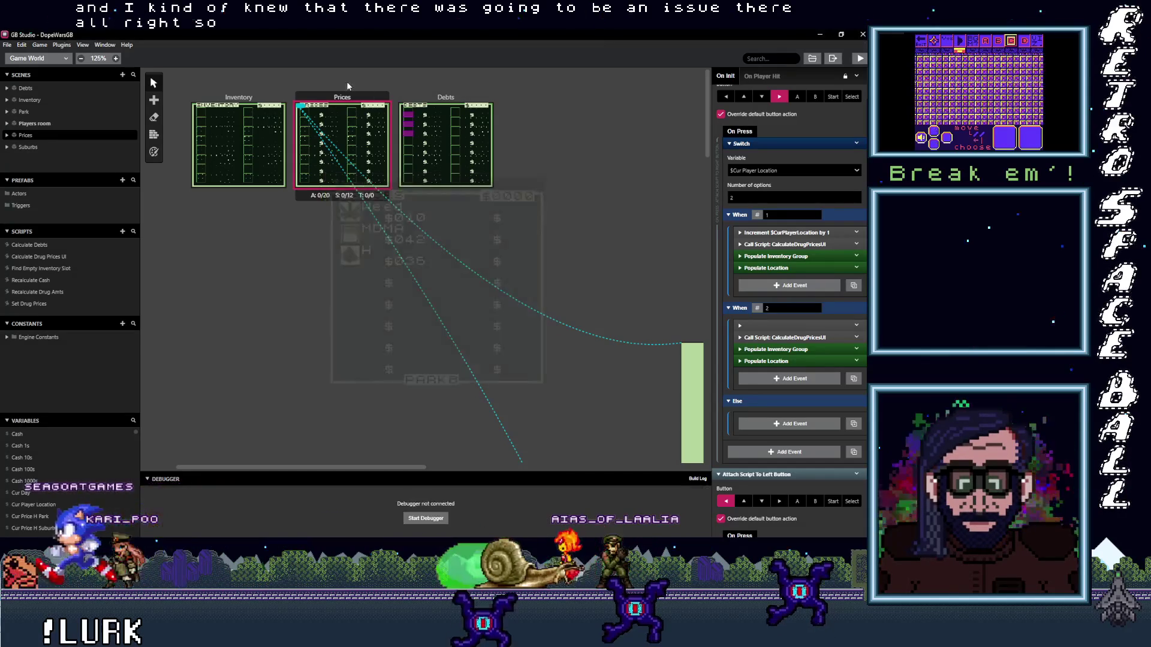
# - Collapse the left- and right-button scripts and expand the Populate Location script
pyautogui.scroll(4, 778, 252)
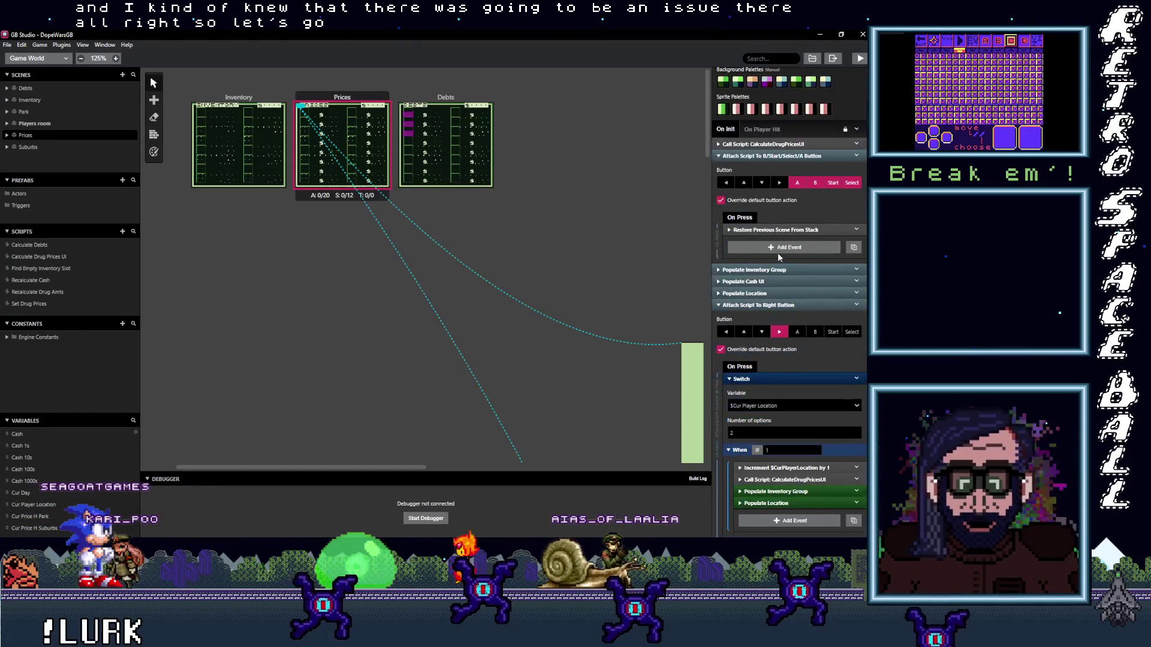
pyautogui.click(764, 305)
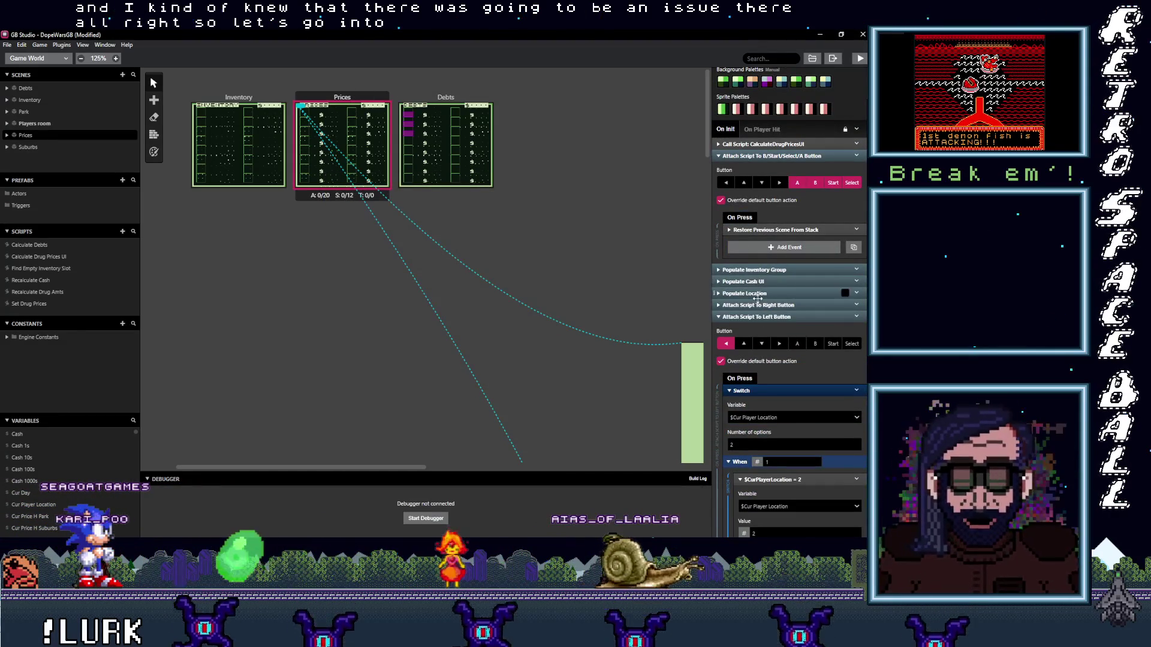
pyautogui.click(763, 317)
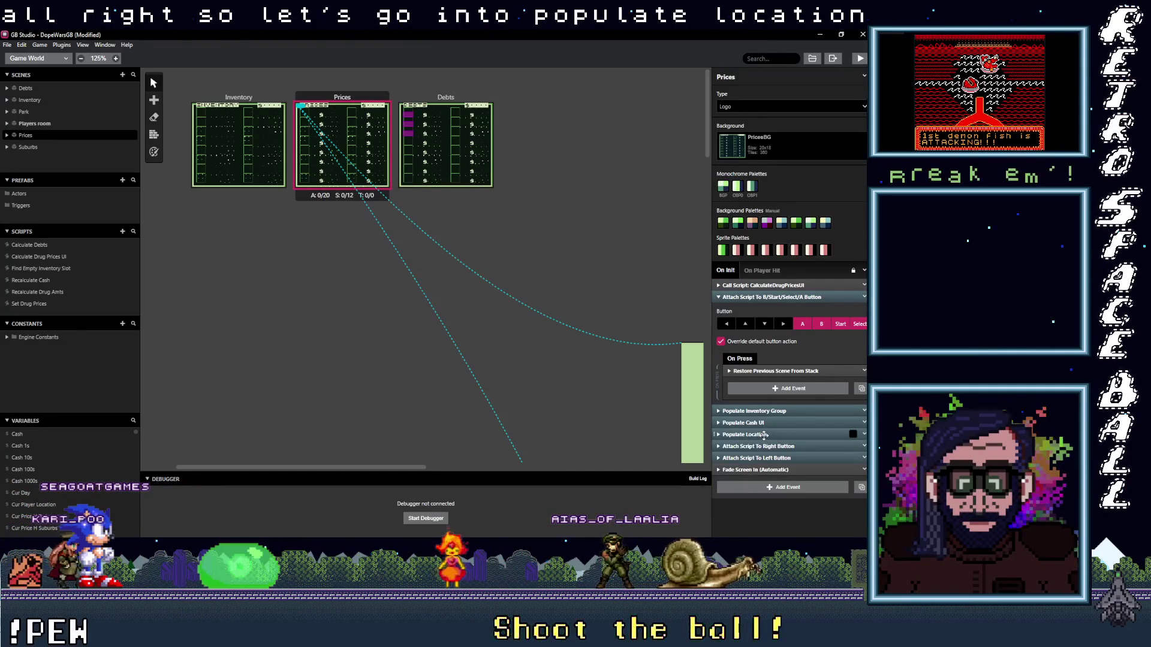
pyautogui.click(764, 435)
pyautogui.scroll(-3, 798, 416)
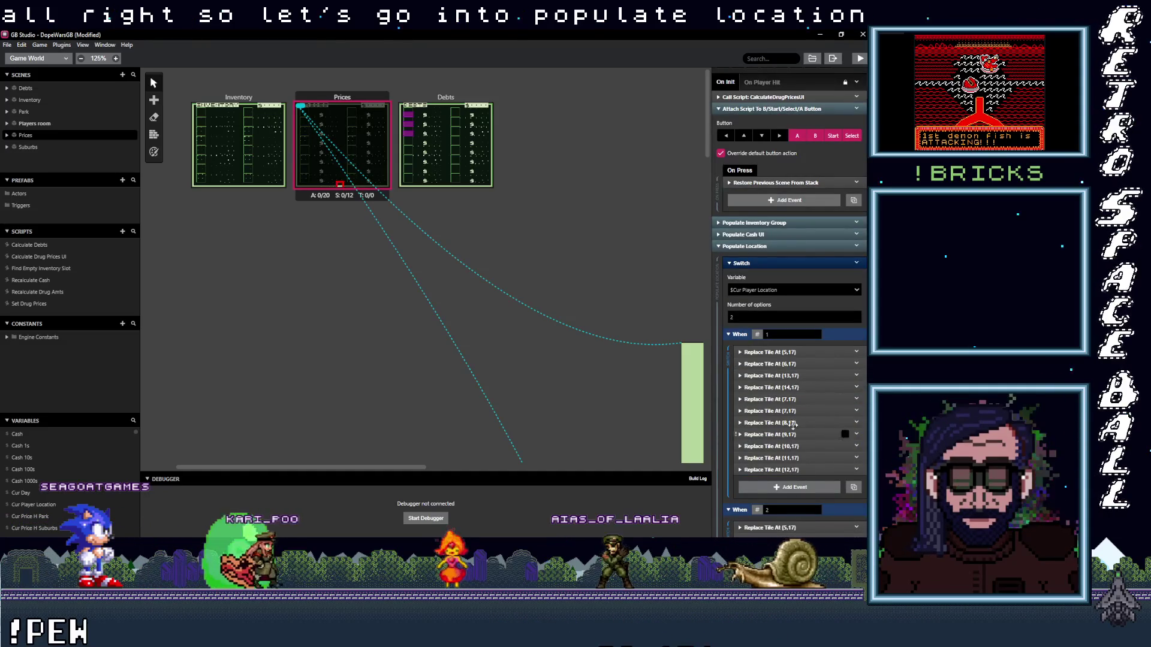
pyautogui.scroll(-4, 787, 394)
# - Expand and collapse the When 2 tile replacements at (12,17), (10,17) and (5,17)
pyautogui.click(777, 399)
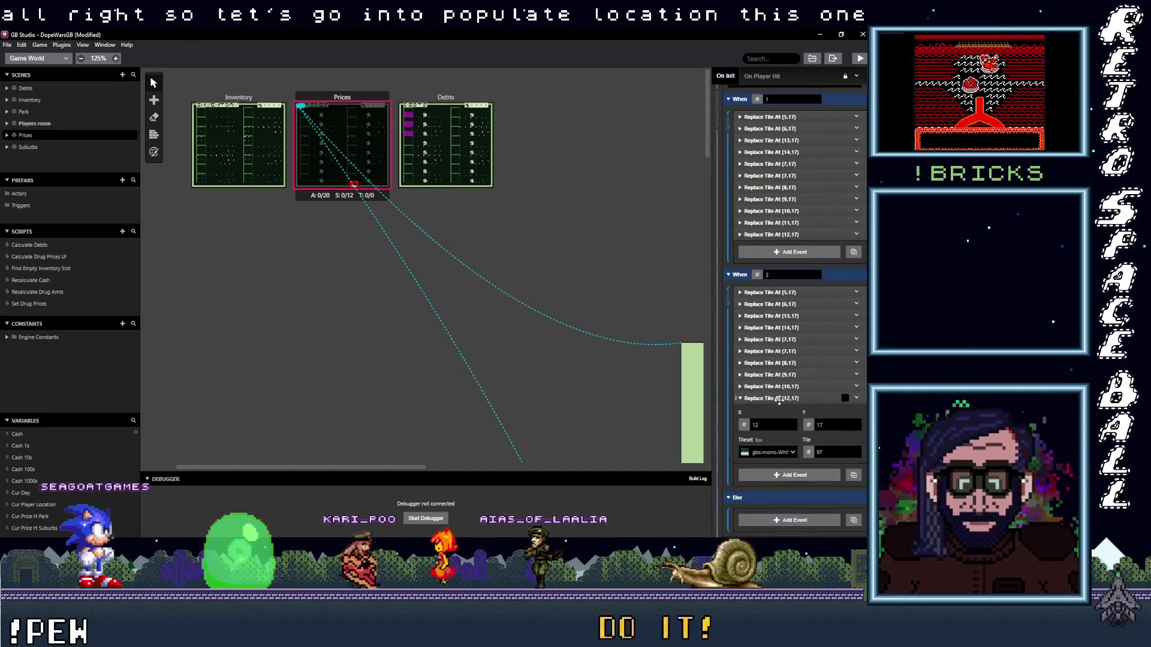
pyautogui.click(775, 387)
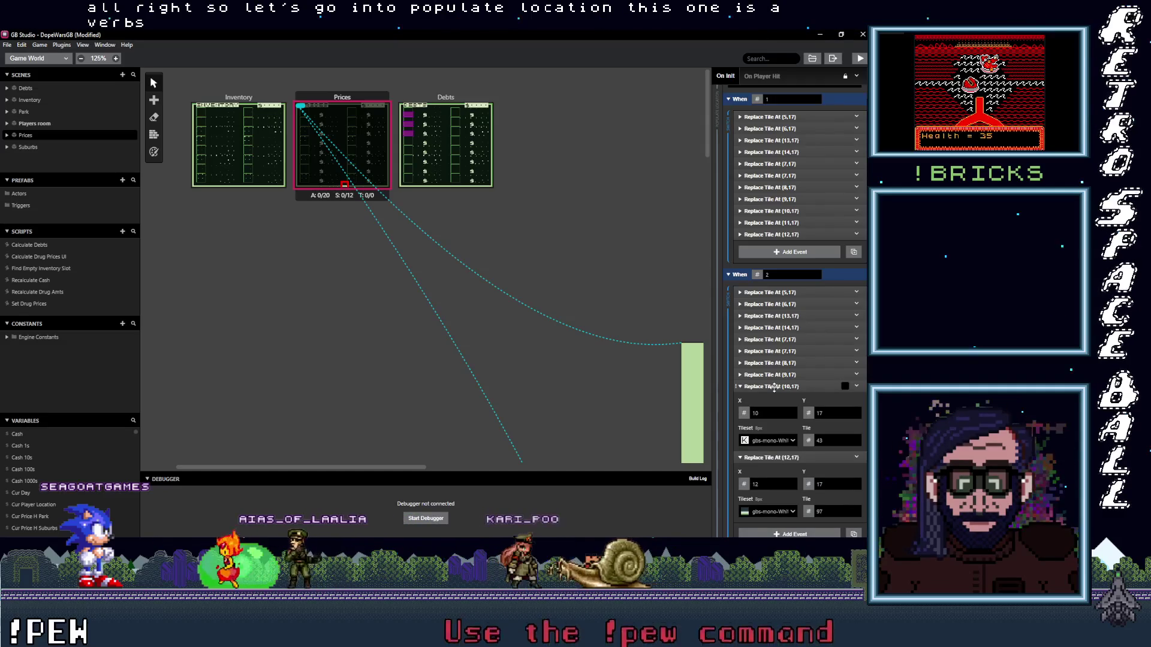
pyautogui.click(774, 387)
pyautogui.click(768, 292)
pyautogui.click(767, 292)
# - Check the (13,17) and (7,17) tile replacements, then select the (14,17) one
pyautogui.click(767, 292)
pyautogui.click(767, 292)
pyautogui.click(772, 316)
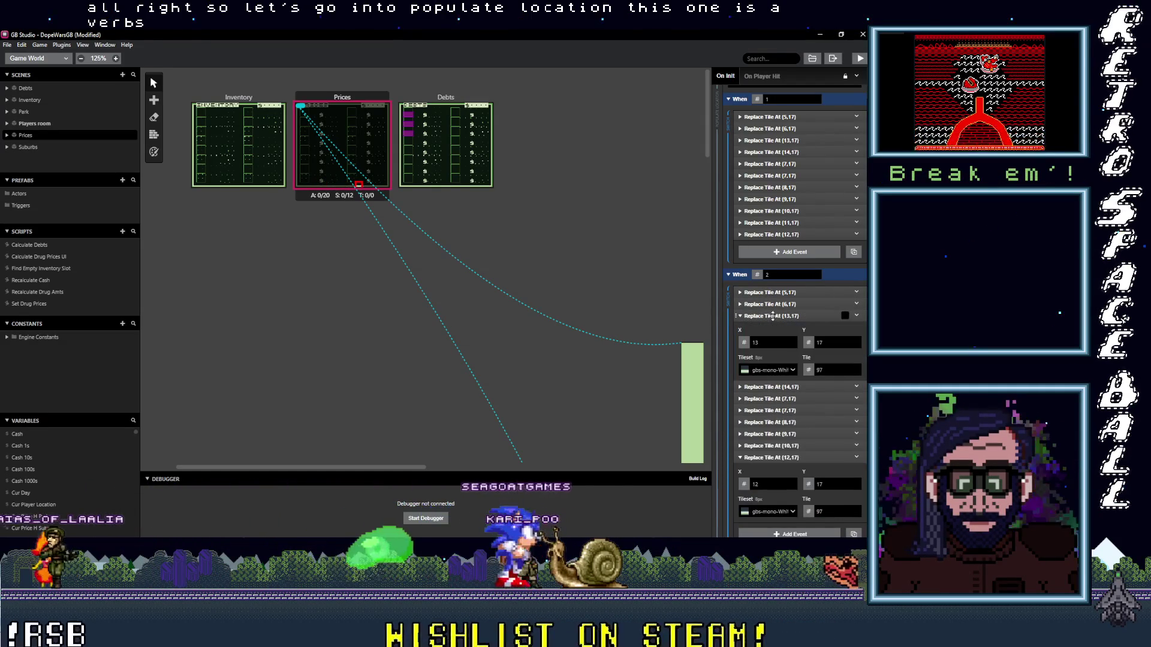
pyautogui.click(773, 315)
pyautogui.click(774, 339)
pyautogui.click(773, 339)
pyautogui.click(772, 340)
pyautogui.click(773, 339)
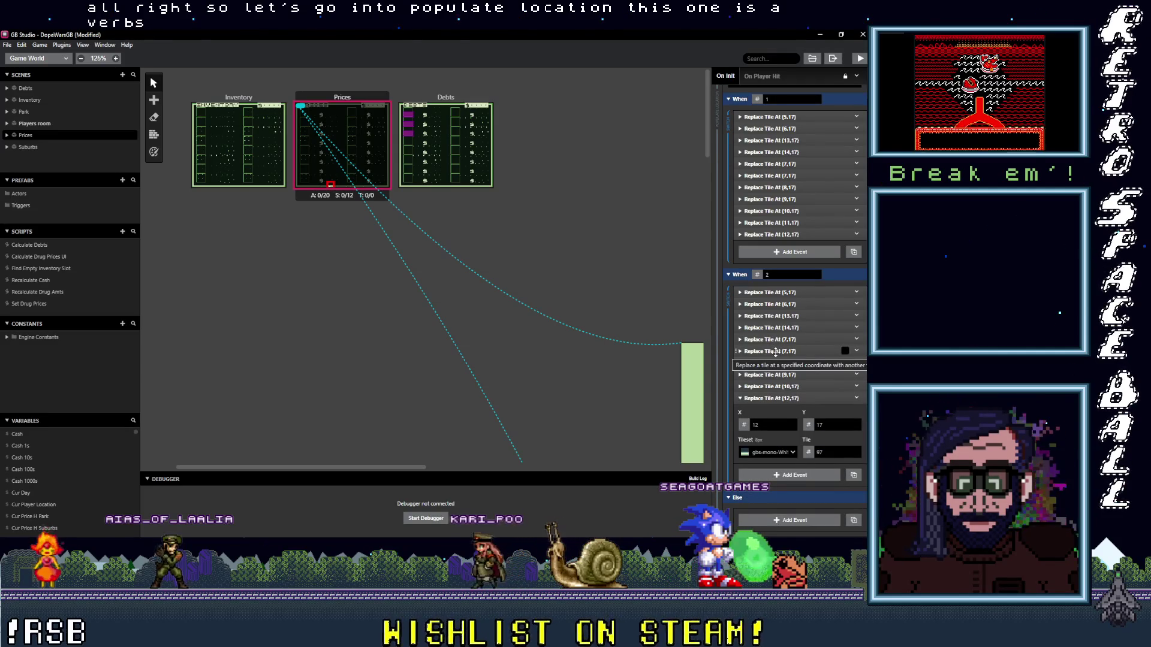
pyautogui.click(776, 352)
pyautogui.click(776, 352)
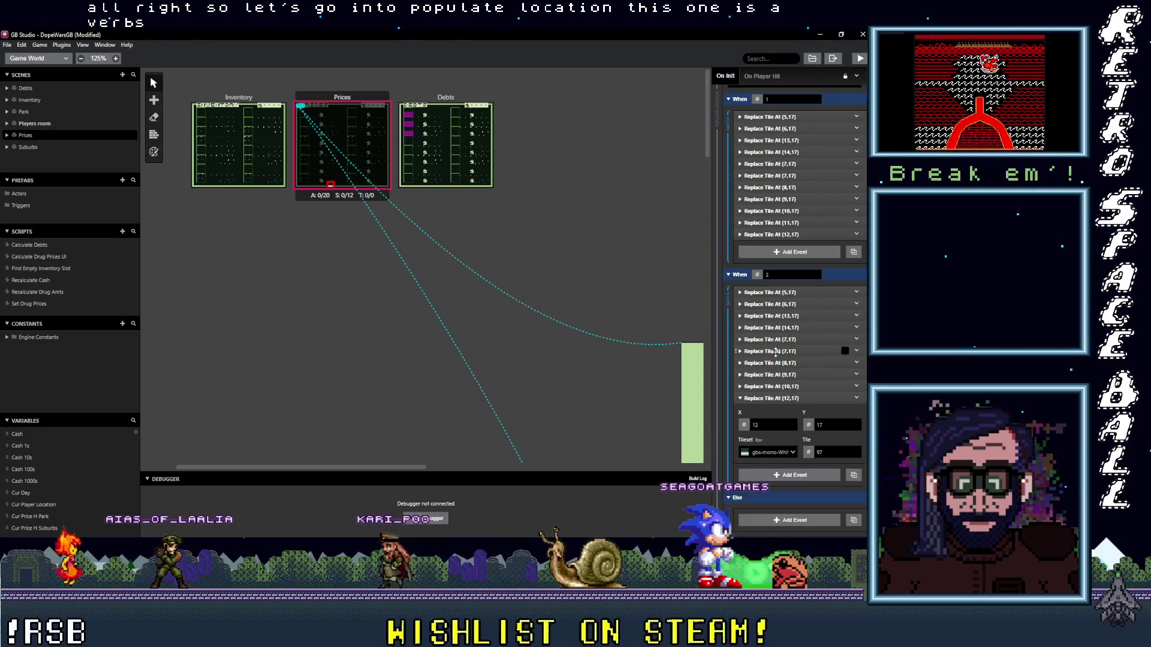
pyautogui.keyDown('shift'); pyautogui.click(771, 327); pyautogui.keyUp('shift')
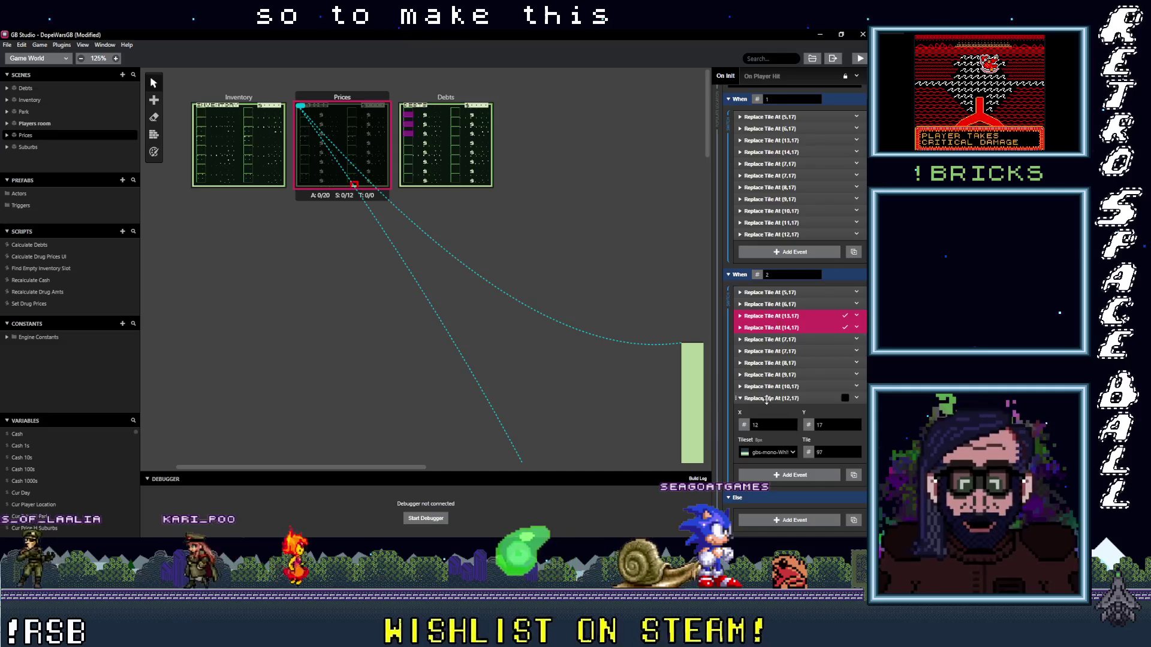
# - Select the (13,17) and (14,17) Replace Tile At events and drag them below (12,17)
pyautogui.press('Escape')
pyautogui.click(775, 398)
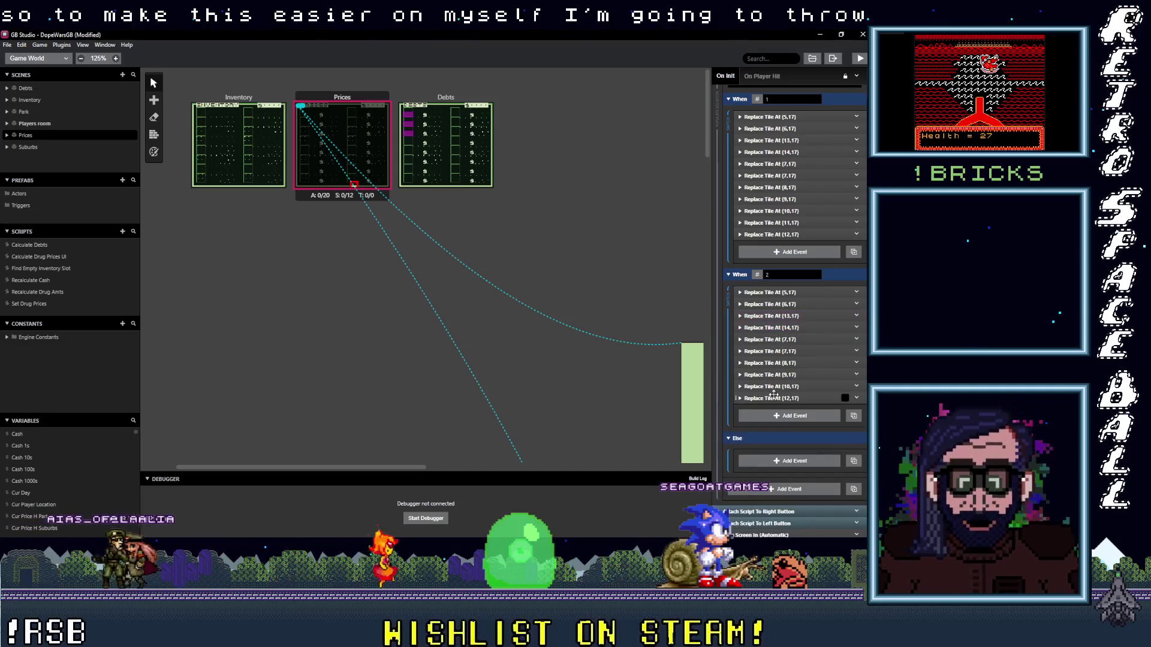
pyautogui.keyDown('shift'); pyautogui.click(770, 327); pyautogui.keyUp('shift')
pyautogui.keyDown('shift'); pyautogui.click(770, 316); pyautogui.keyUp('shift')
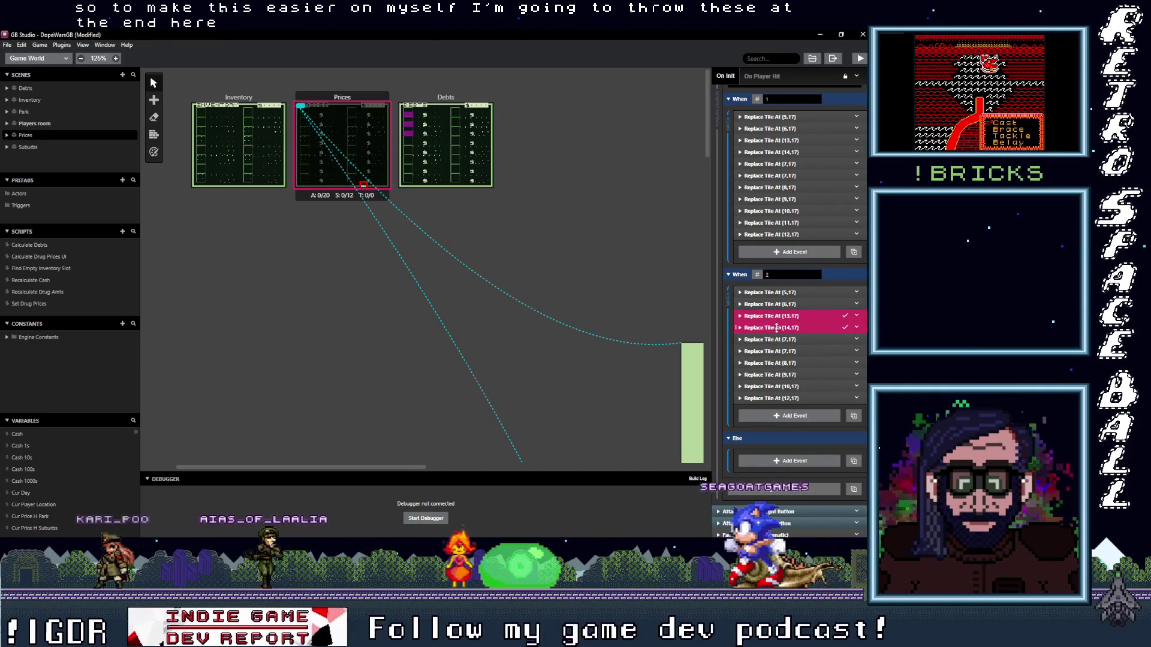
pyautogui.moveTo(770, 320)
pyautogui.mouseDown()
pyautogui.moveTo(810, 376)
pyautogui.moveTo(803, 413)
pyautogui.mouseUp()
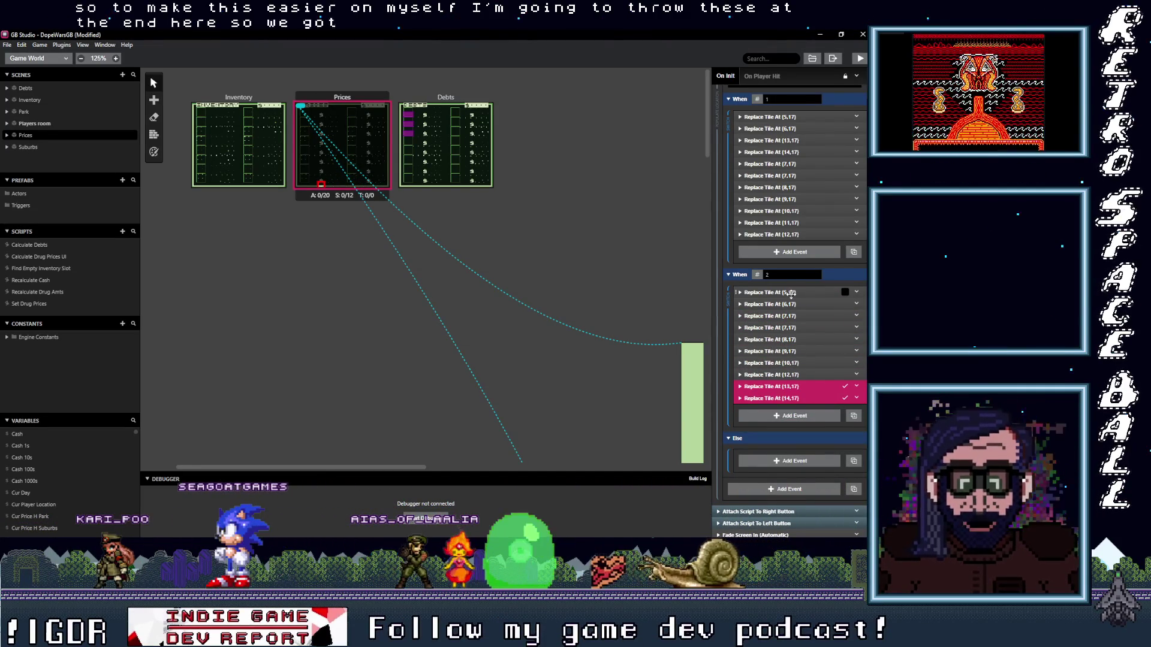
# - Expand the first (7,17) tile replacement and bring up its event options menu
pyautogui.click(800, 315)
pyautogui.click(800, 315)
pyautogui.click(800, 314)
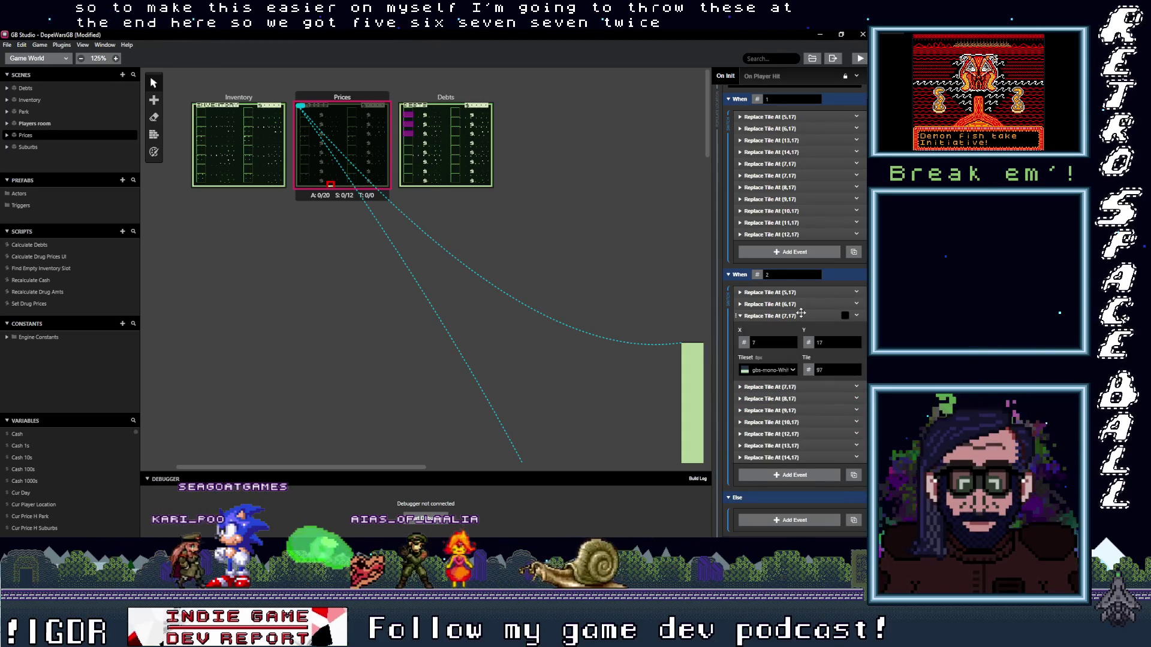
pyautogui.click(800, 314)
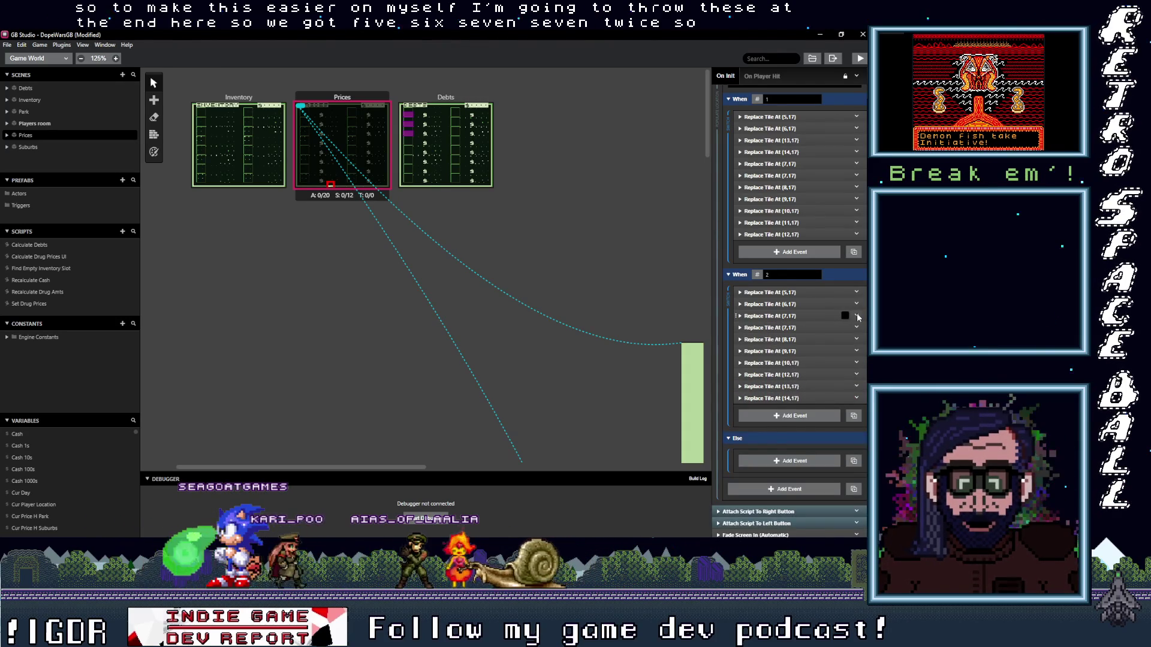
pyautogui.click(857, 314)
pyautogui.click(784, 316)
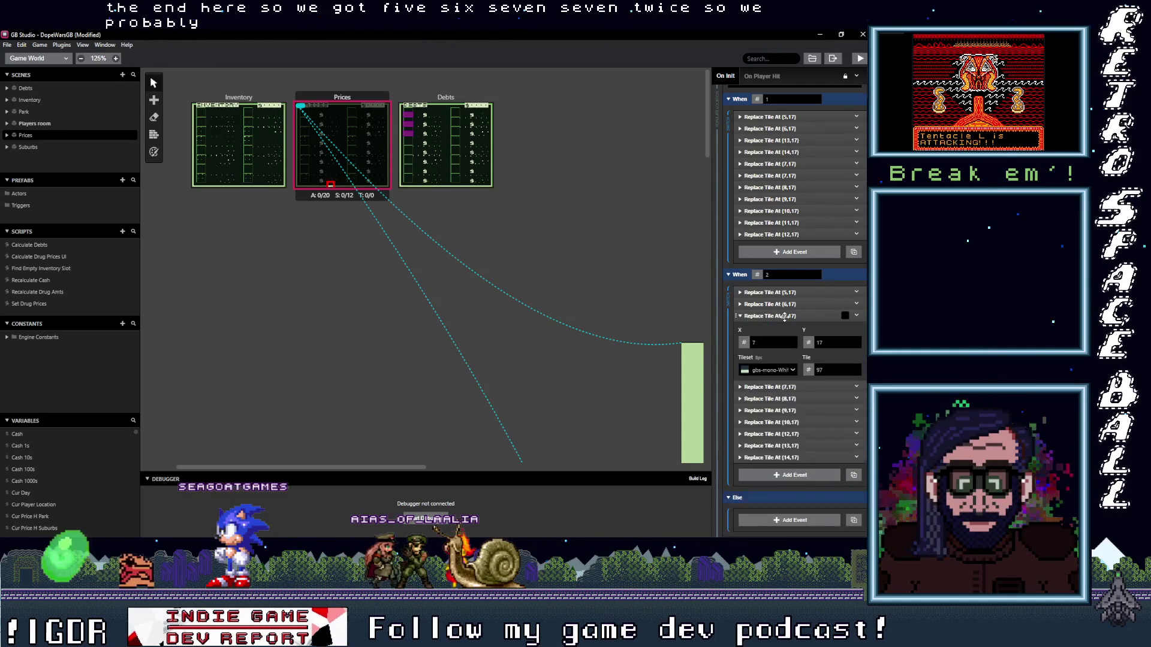
pyautogui.click(857, 316)
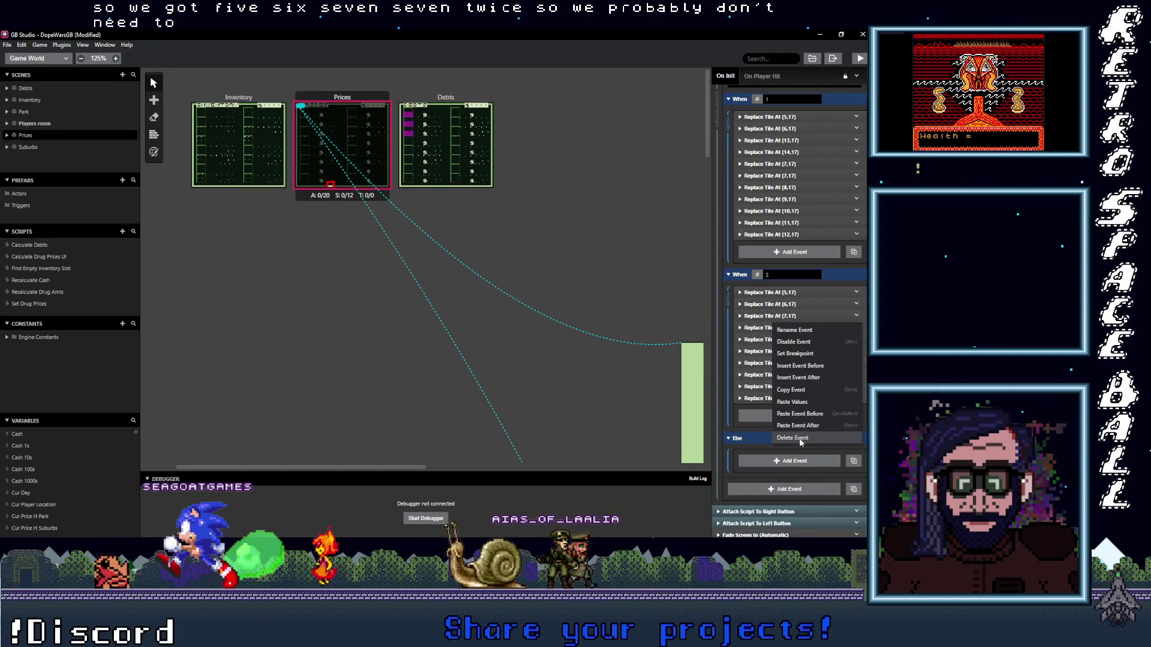
# - Delete the duplicate Replace Tile At (7,17) event
pyautogui.press('Escape')
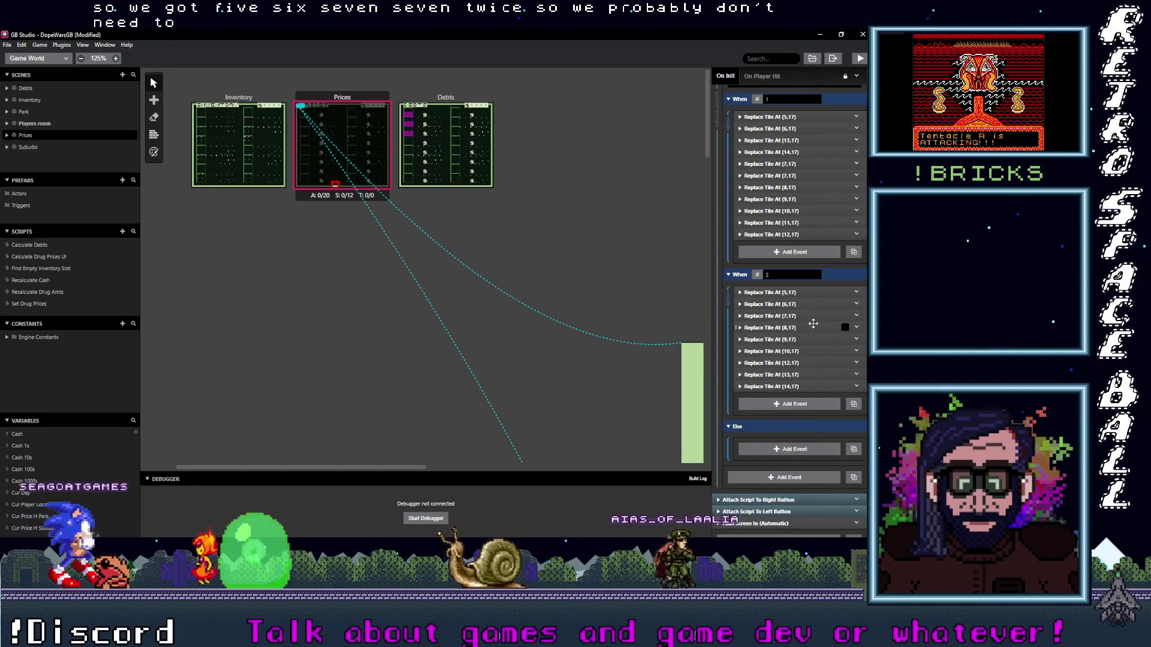
pyautogui.click(857, 328)
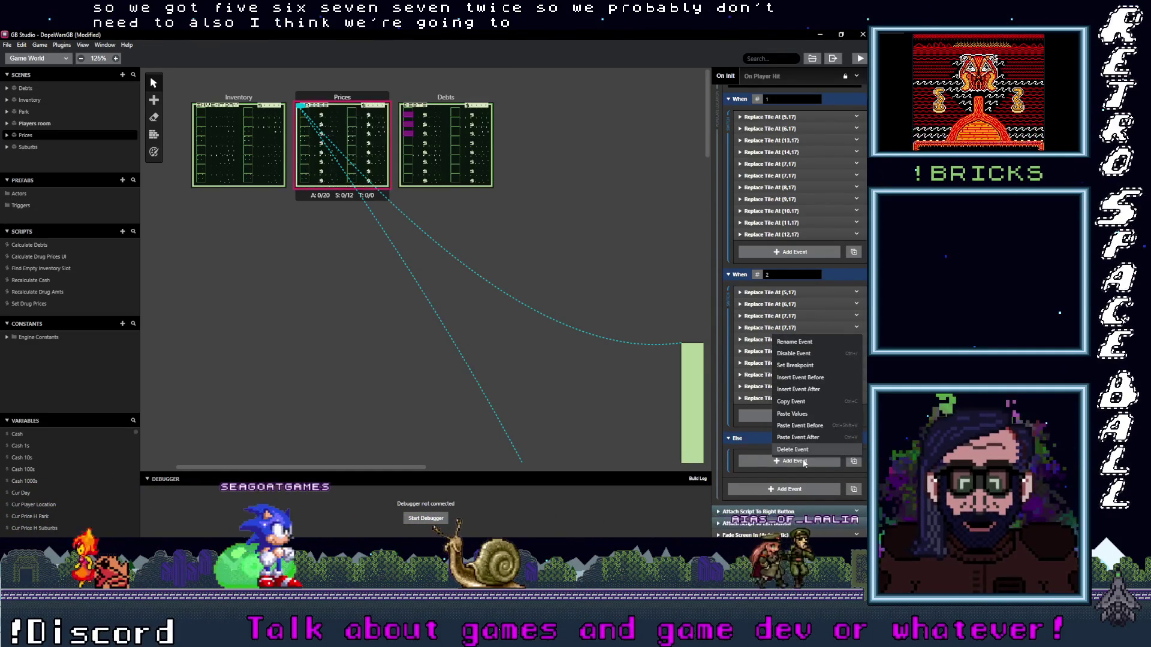
pyautogui.click(799, 450)
# - Raise the (8,17) tile number and lower the (9,17) tile number
pyautogui.click(842, 327)
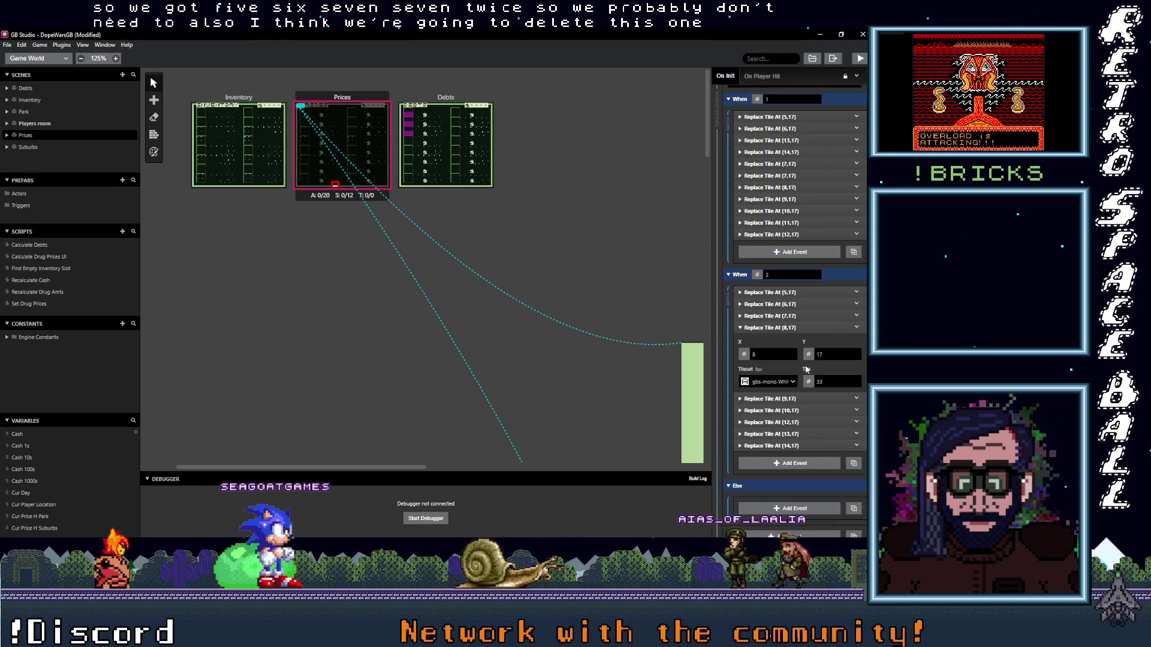
pyautogui.click(857, 381)
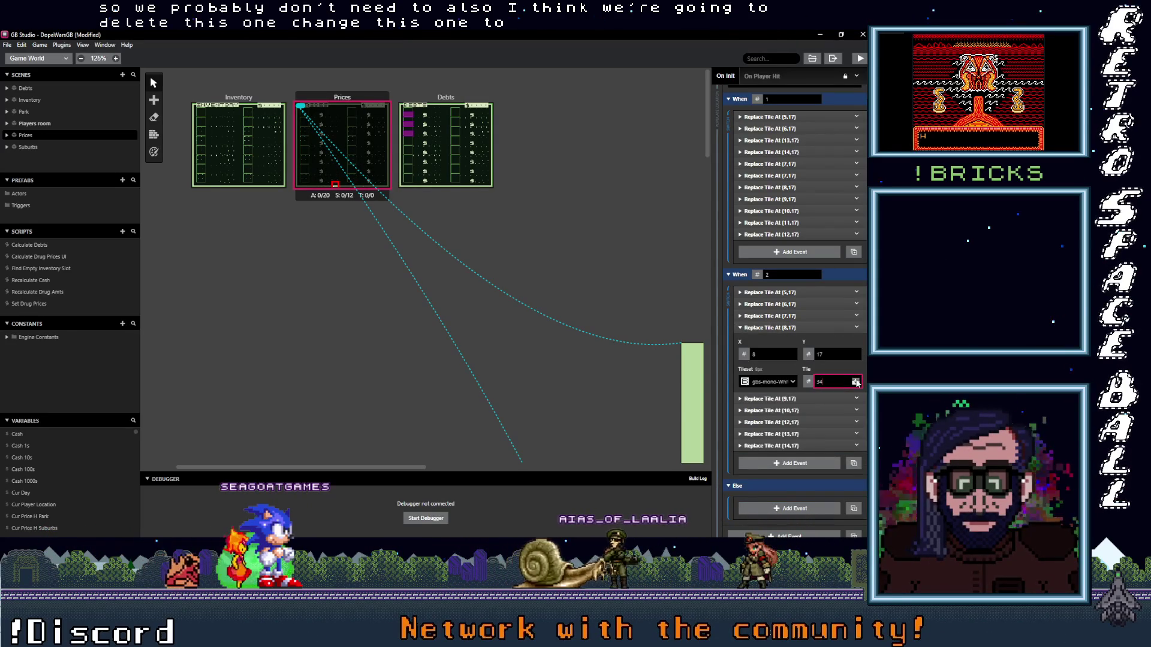
pyautogui.press('Up')
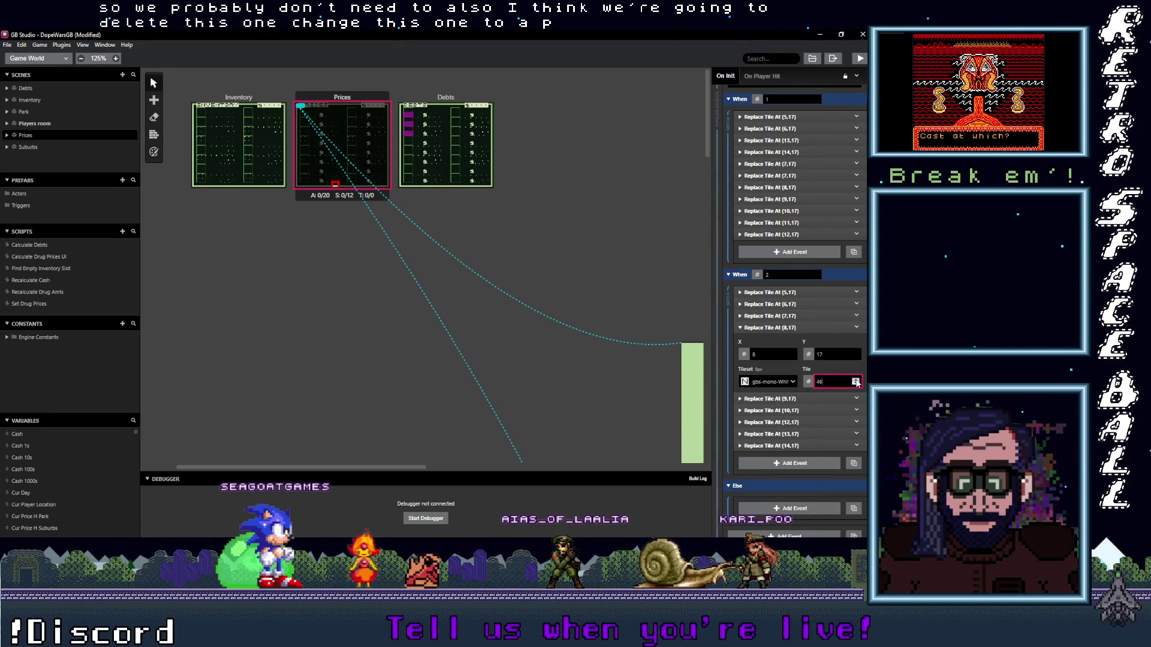
pyautogui.click(812, 330)
pyautogui.click(805, 341)
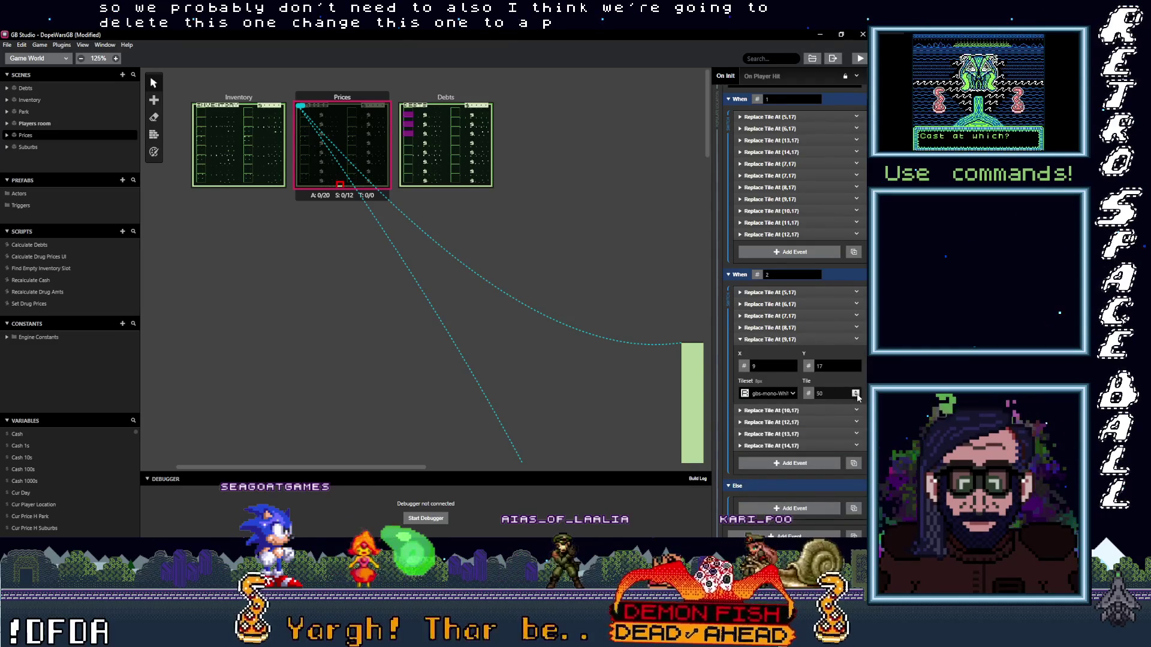
pyautogui.click(857, 396)
pyautogui.press('Down')
pyautogui.press('Down')
pyautogui.press('Down')
pyautogui.press('Down')
pyautogui.press('Down')
pyautogui.press('Down')
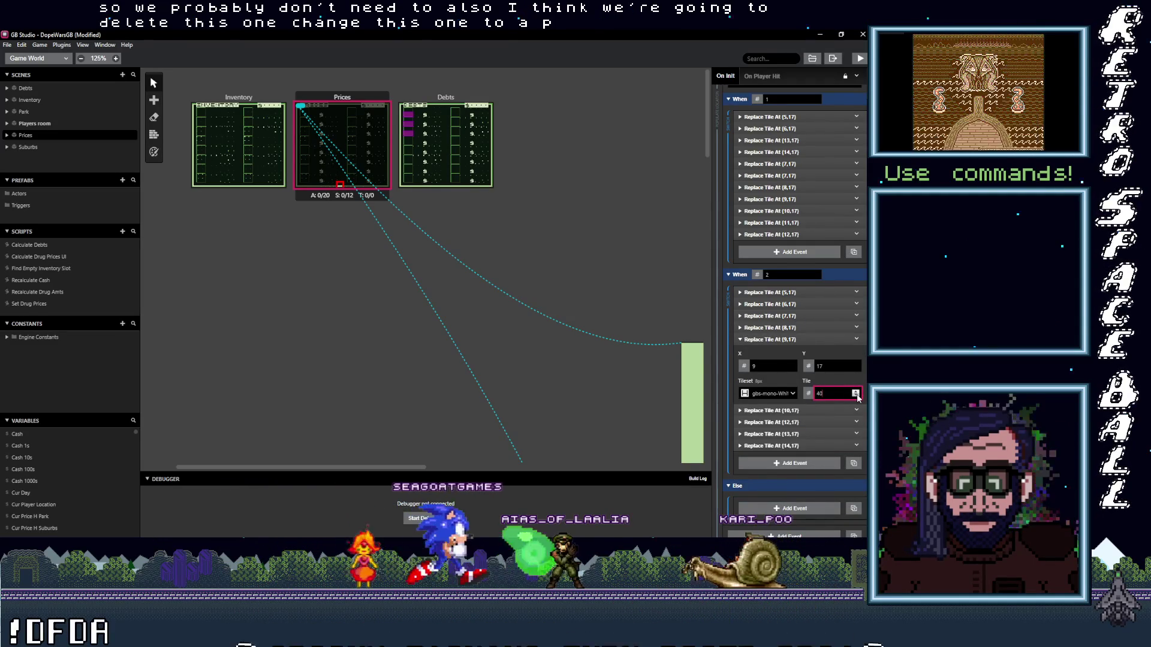
pyautogui.press('Down')
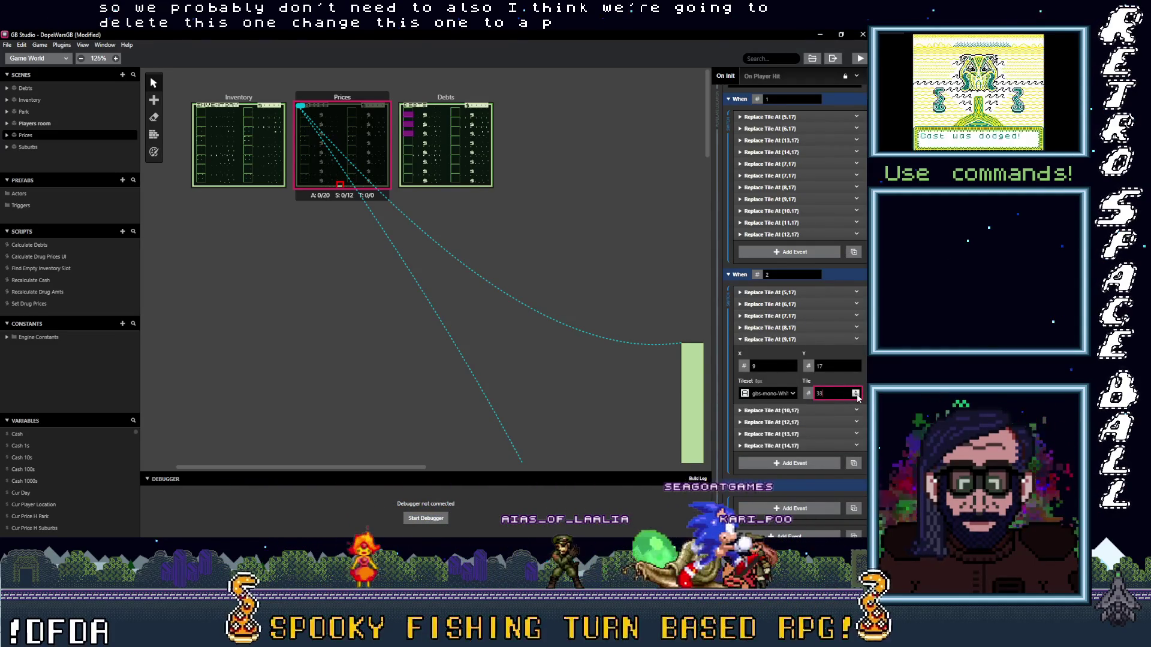
pyautogui.click(797, 340)
# - Set the (10,17) tile to 50 and change the (12,17) tile to 43
pyautogui.click(820, 350)
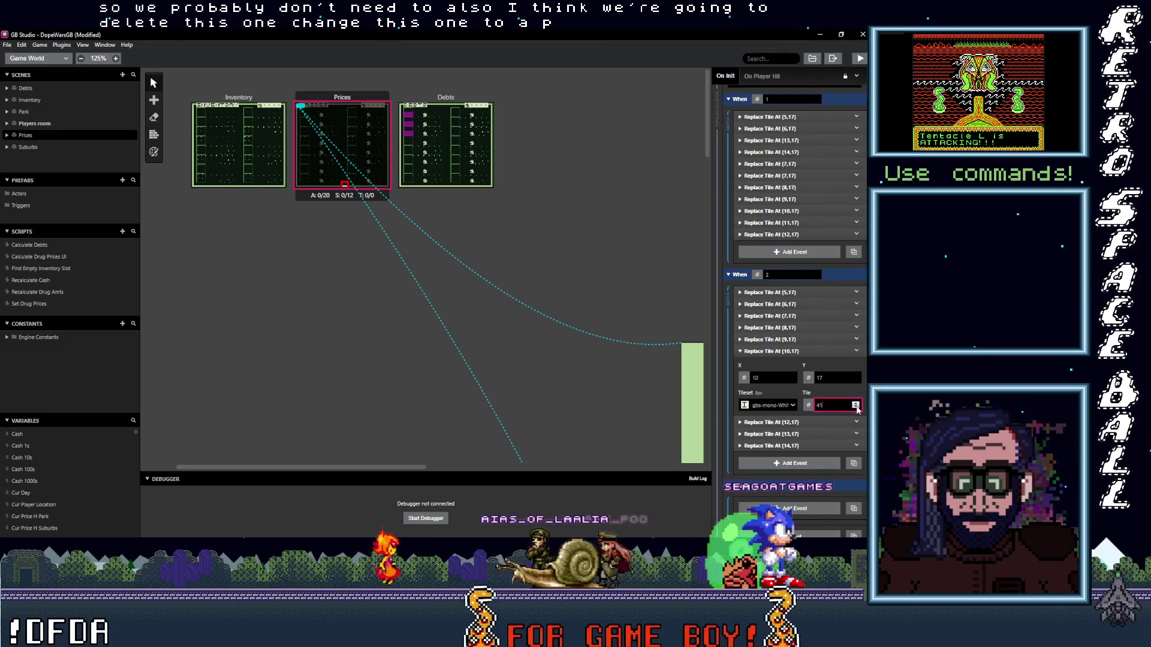
pyautogui.press('Up')
pyautogui.press('Up')
pyautogui.press('Up')
pyautogui.press('Up')
pyautogui.press('Up')
pyautogui.press('Up')
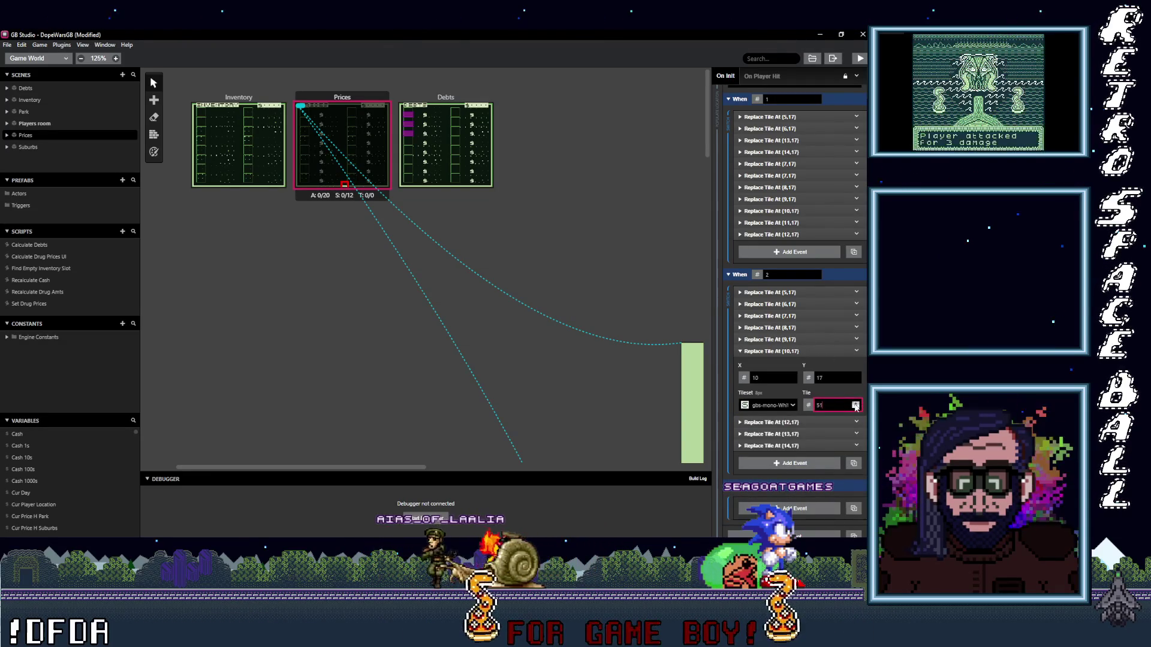
pyautogui.press('Down')
pyautogui.press('Down')
pyautogui.click(855, 423)
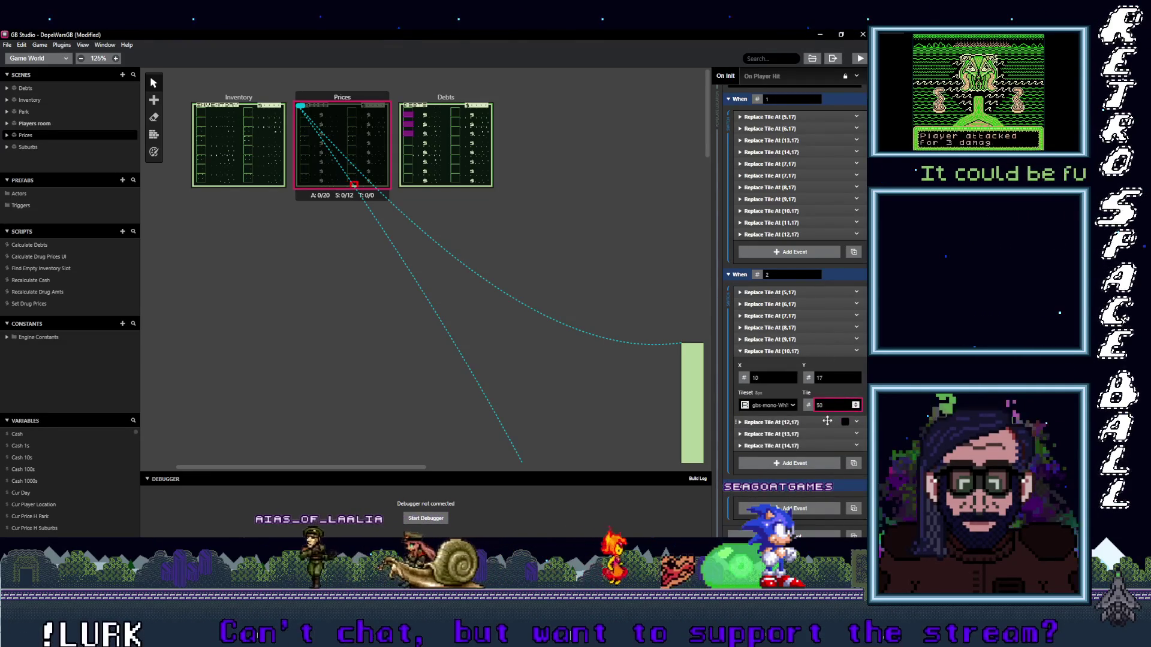
pyautogui.click(855, 476)
pyautogui.press('Up')
pyautogui.press('Up')
pyautogui.press('Up')
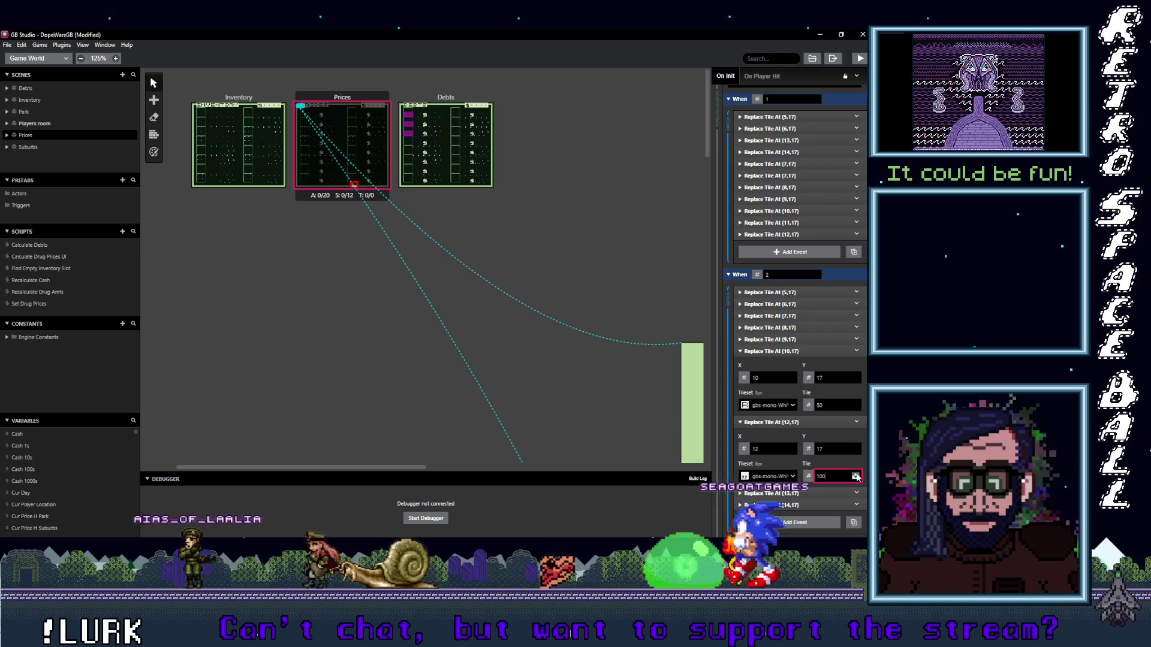
pyautogui.press('Down')
pyautogui.press('Down')
pyautogui.press('Down')
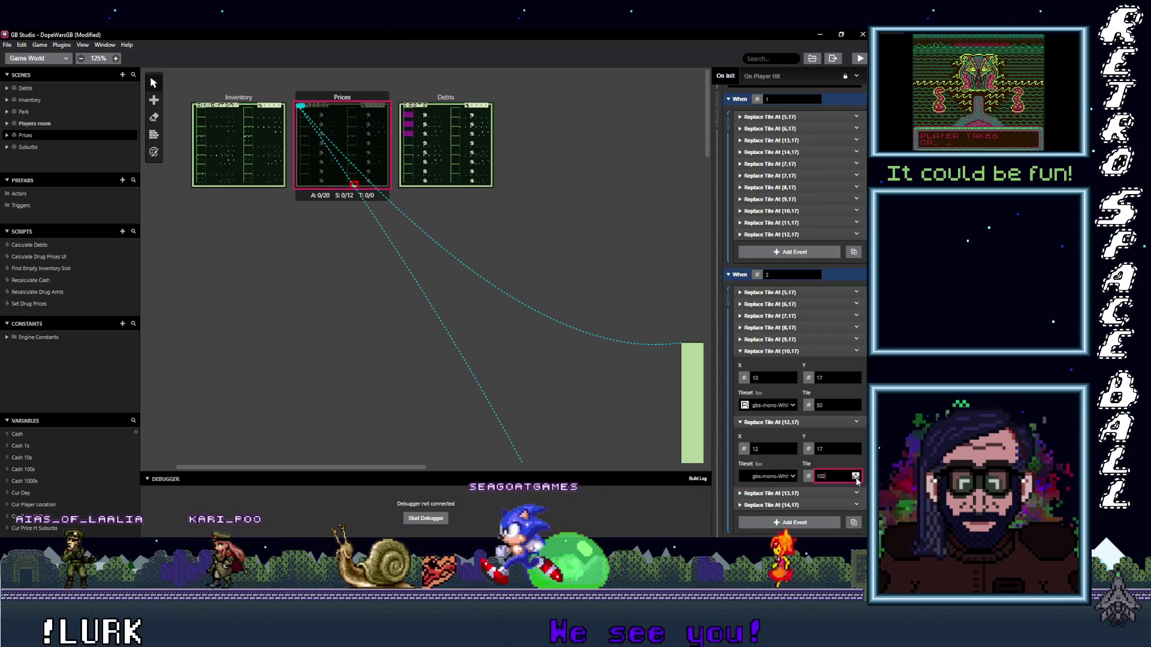
pyautogui.moveTo(841, 478); pyautogui.dragTo(786, 478)
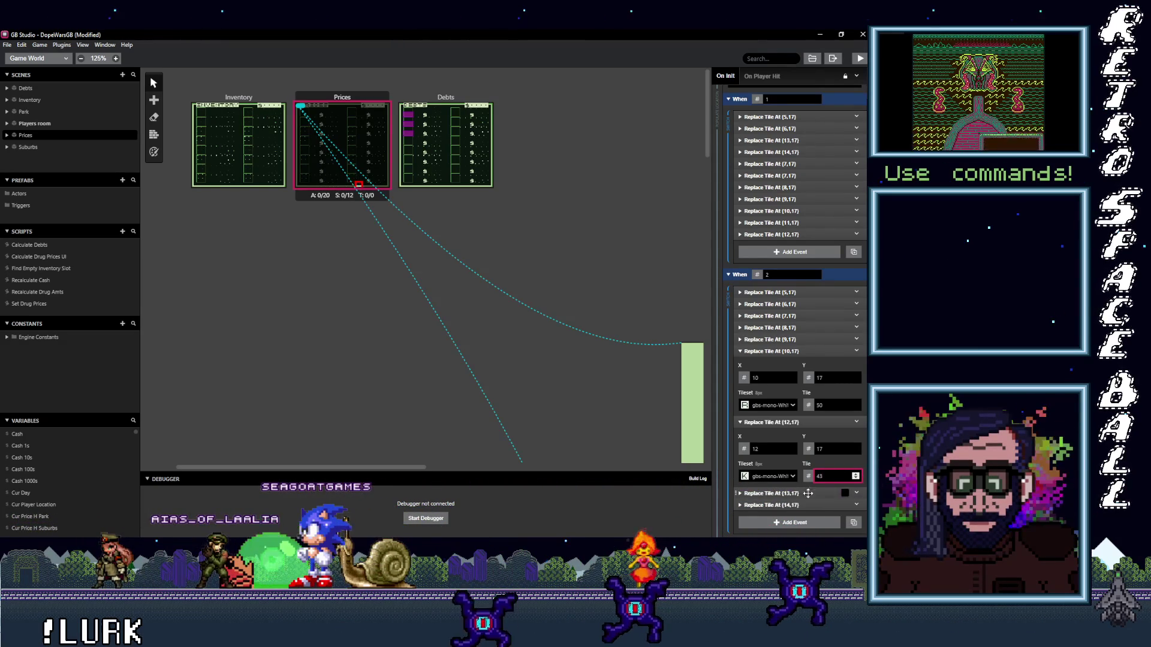
# - Expand the (13,17) and (14,17) tile replacements to review their values
pyautogui.click(808, 493)
pyautogui.scroll(-2, 797, 479)
pyautogui.click(788, 470)
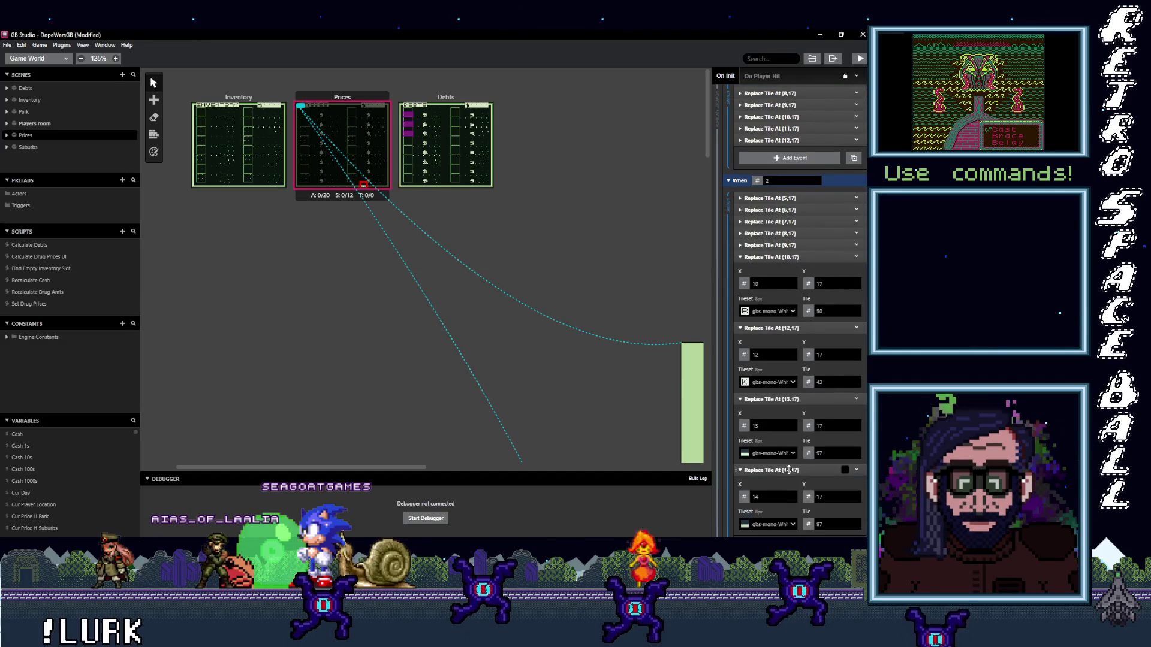
pyautogui.scroll(1, 787, 470)
pyautogui.scroll(1, 789, 467)
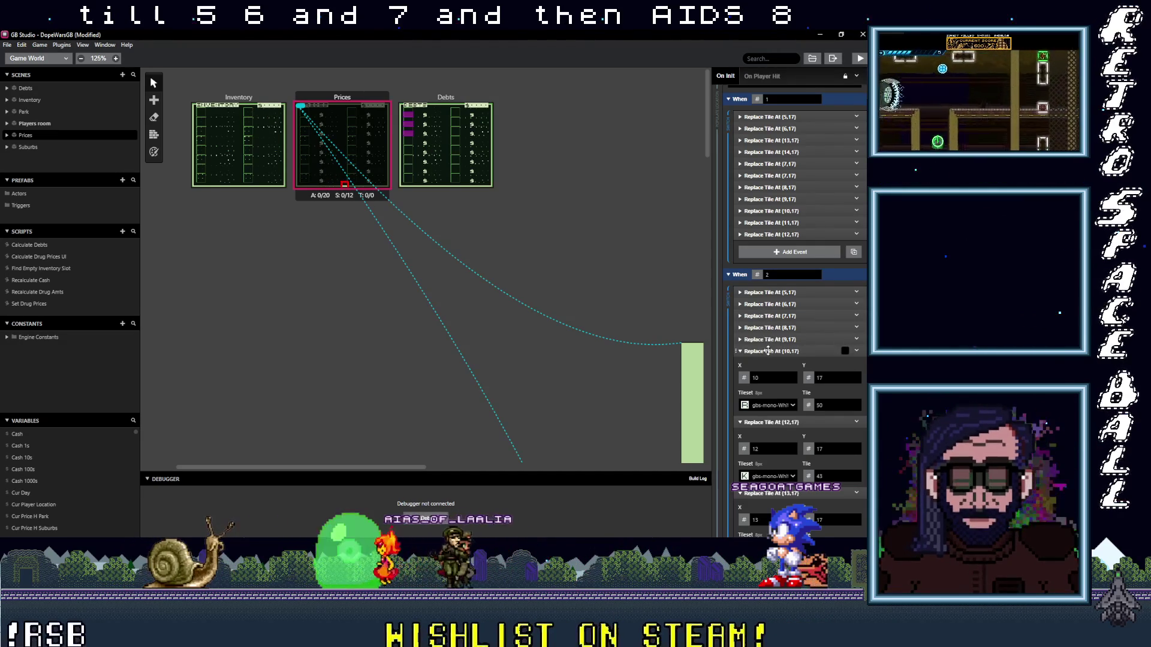
pyautogui.scroll(-1, 764, 317)
# - Shift the (12,17) replacement to X 11 and the (13,17) replacement to X 12
pyautogui.click(761, 304)
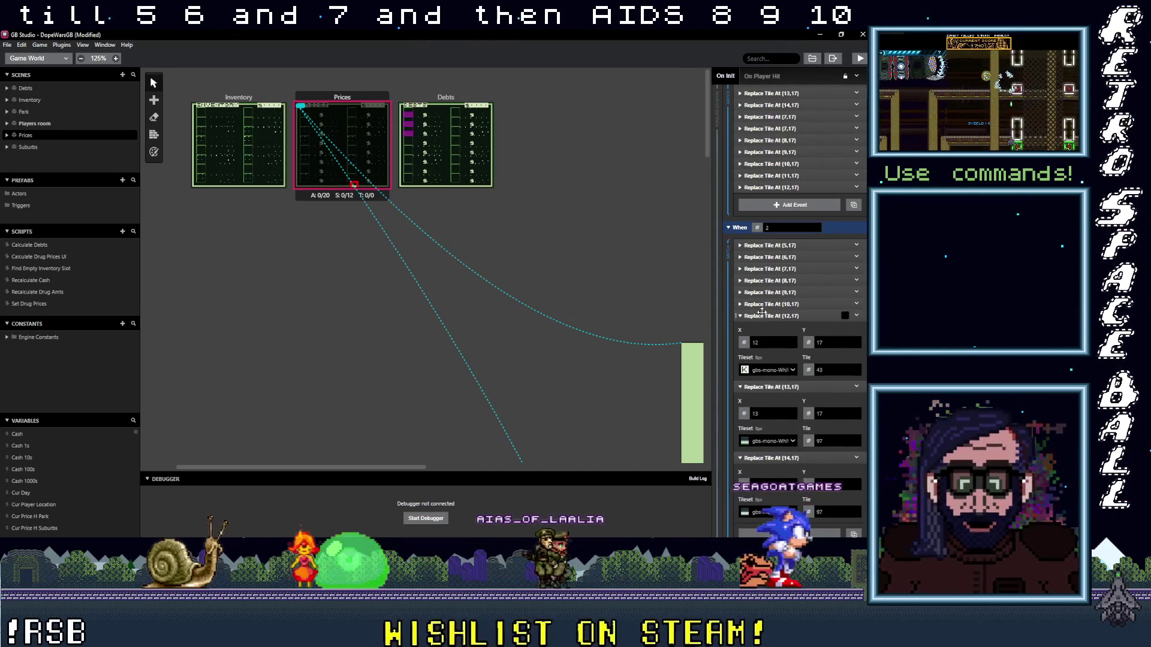
pyautogui.click(791, 344)
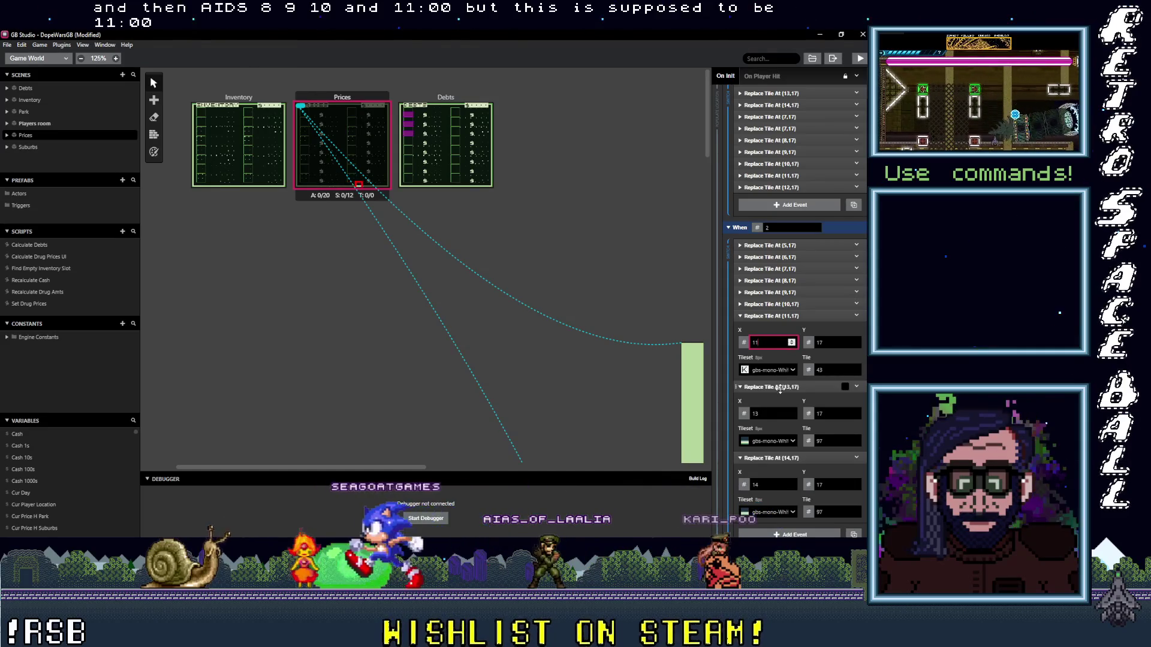
pyautogui.click(781, 388)
pyautogui.click(785, 387)
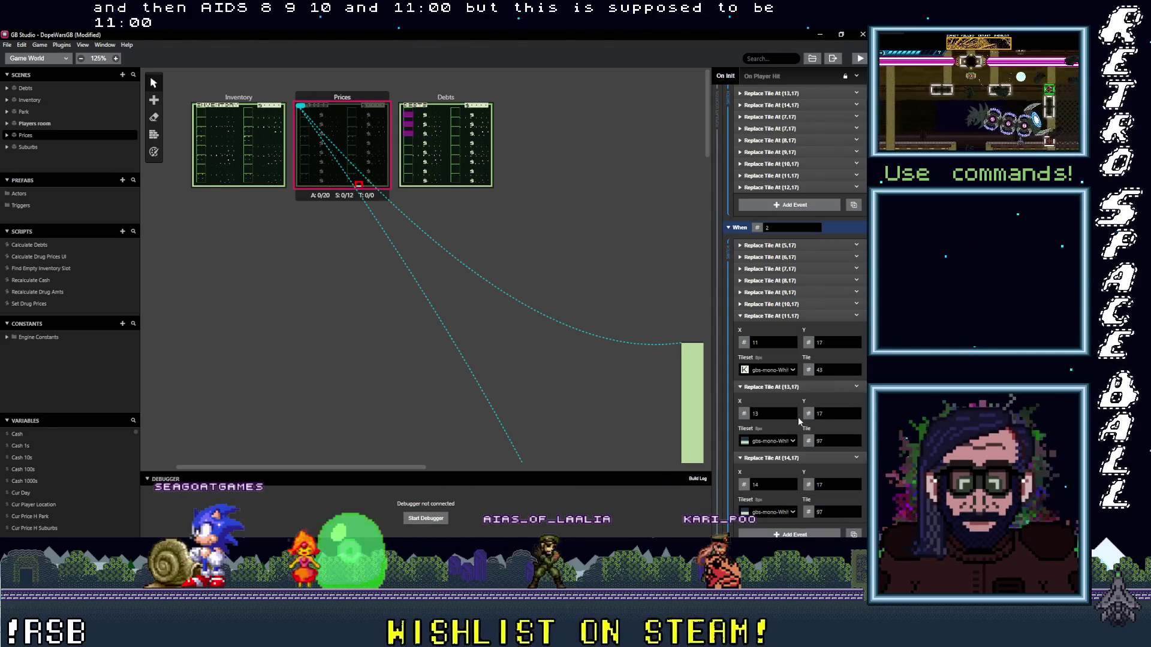
pyautogui.click(791, 416)
pyautogui.moveTo(789, 462); pyautogui.dragTo(781, 460)
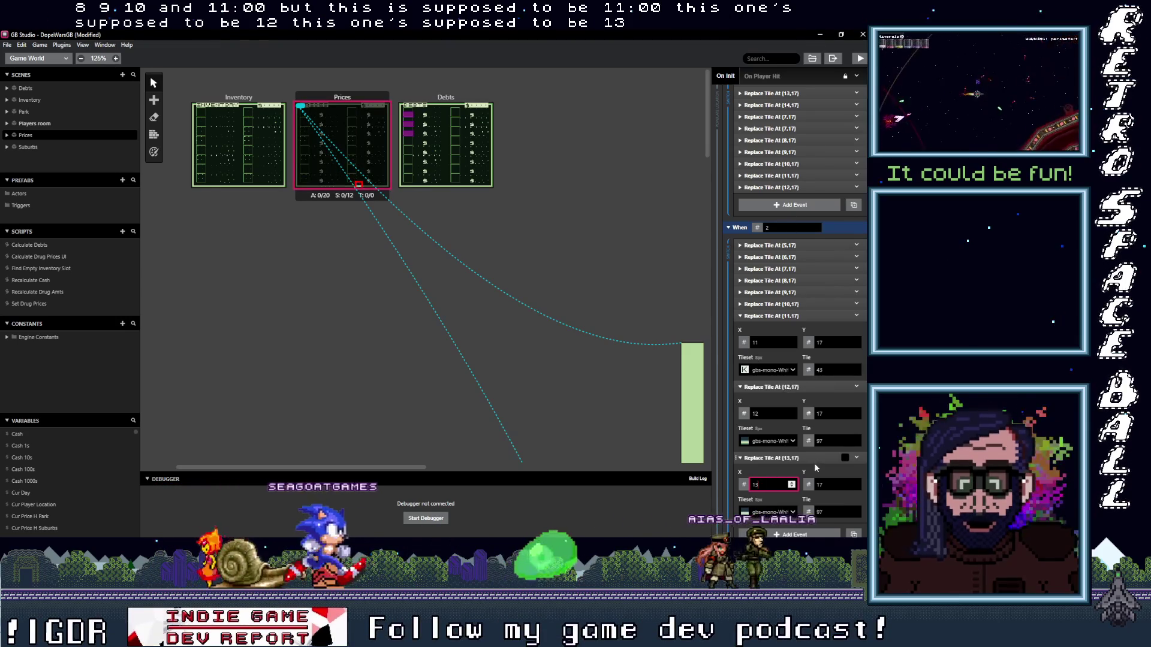
pyautogui.click(779, 386)
pyautogui.click(779, 316)
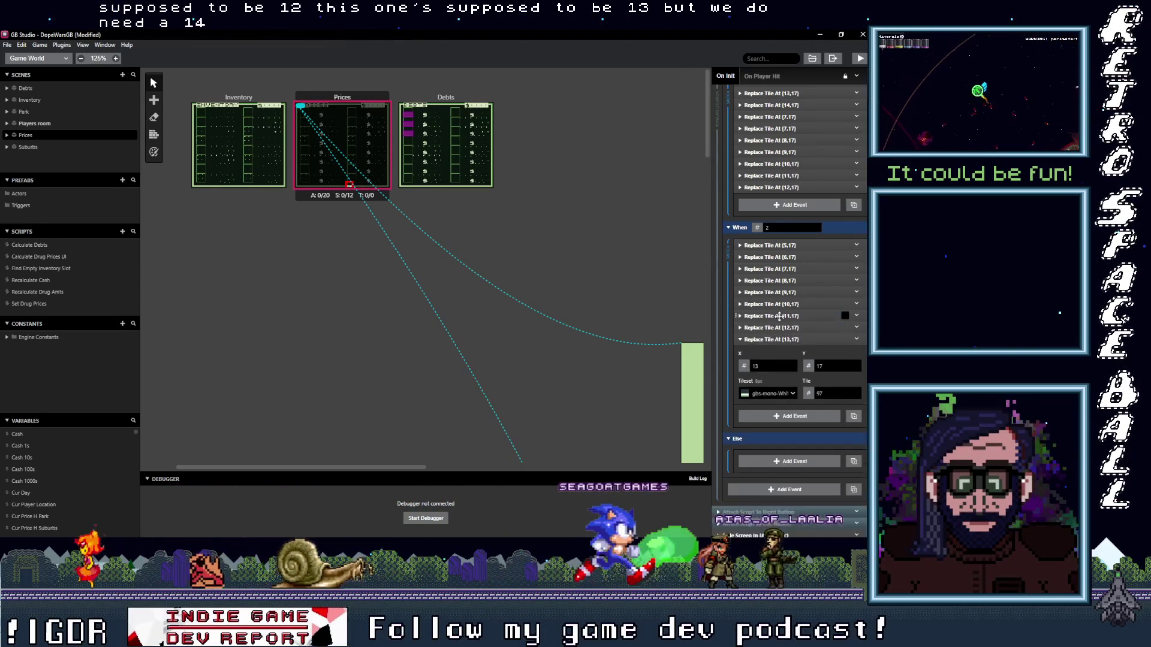
pyautogui.click(779, 339)
# - Copy the tile replacement event and Alt-paste it at the When 2 list end as (14,17)
pyautogui.click(857, 371)
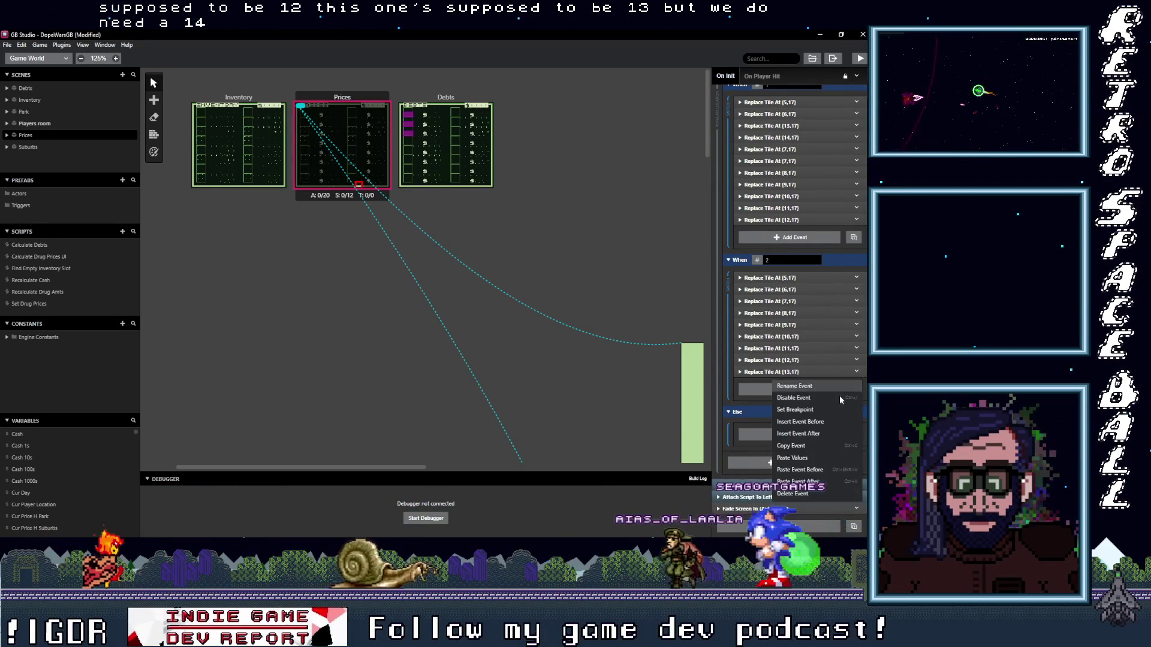
pyautogui.press('Escape')
pyautogui.click(786, 390)
pyautogui.press('super')
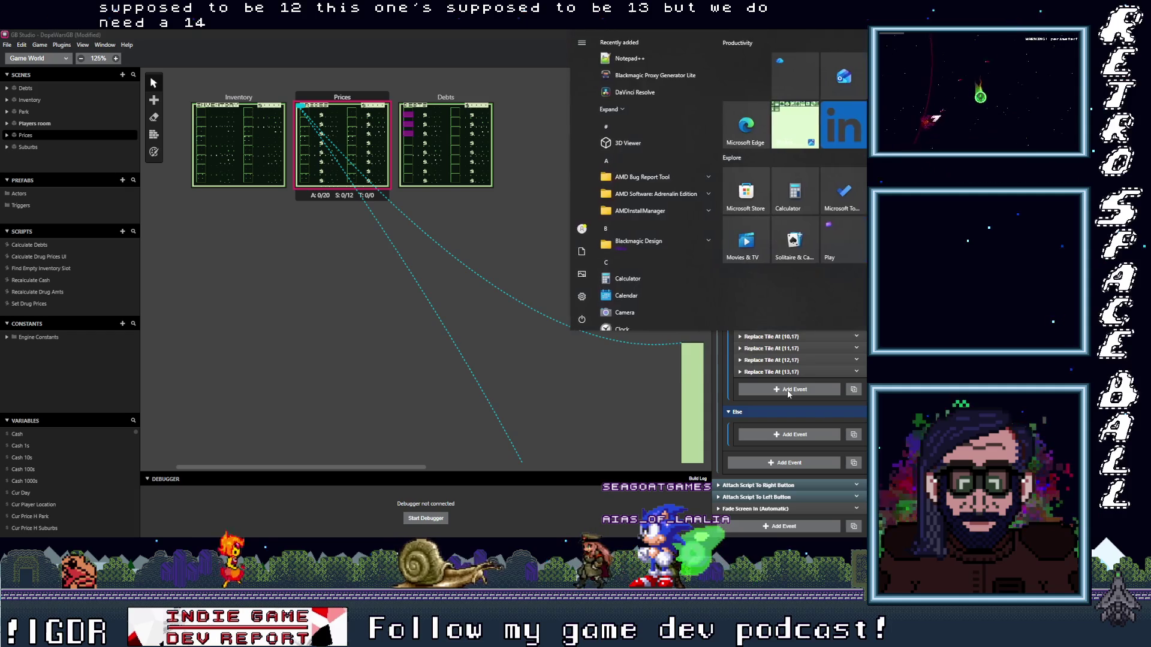
pyautogui.press('super')
pyautogui.press('Escape')
pyautogui.press('alt')
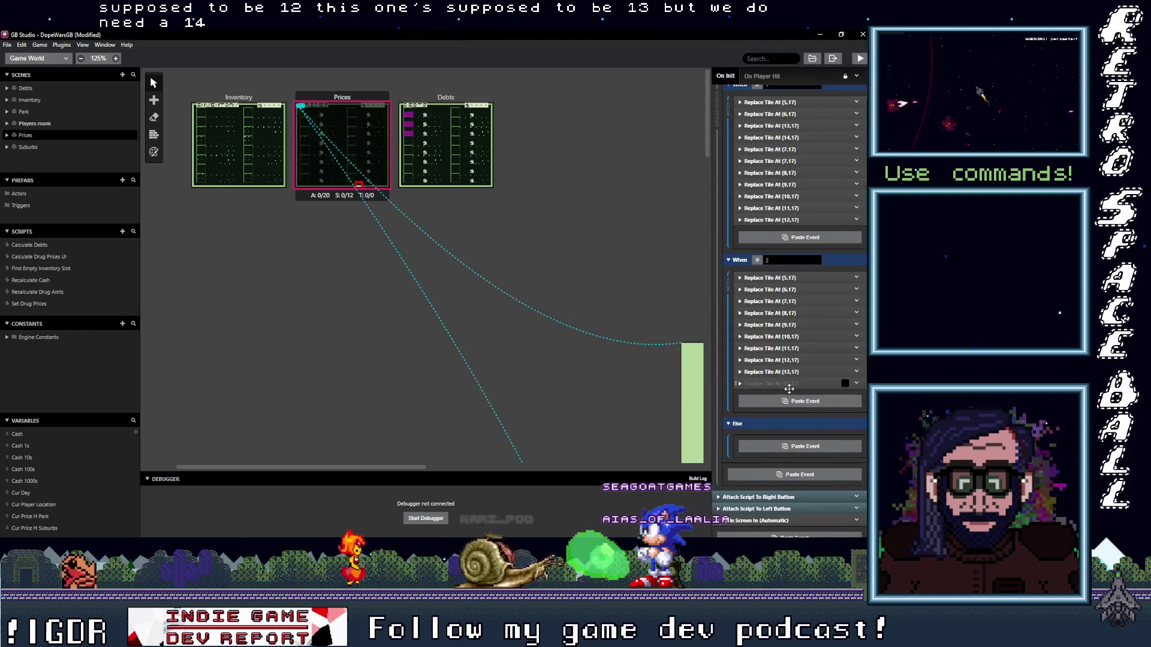
pyautogui.click(796, 384)
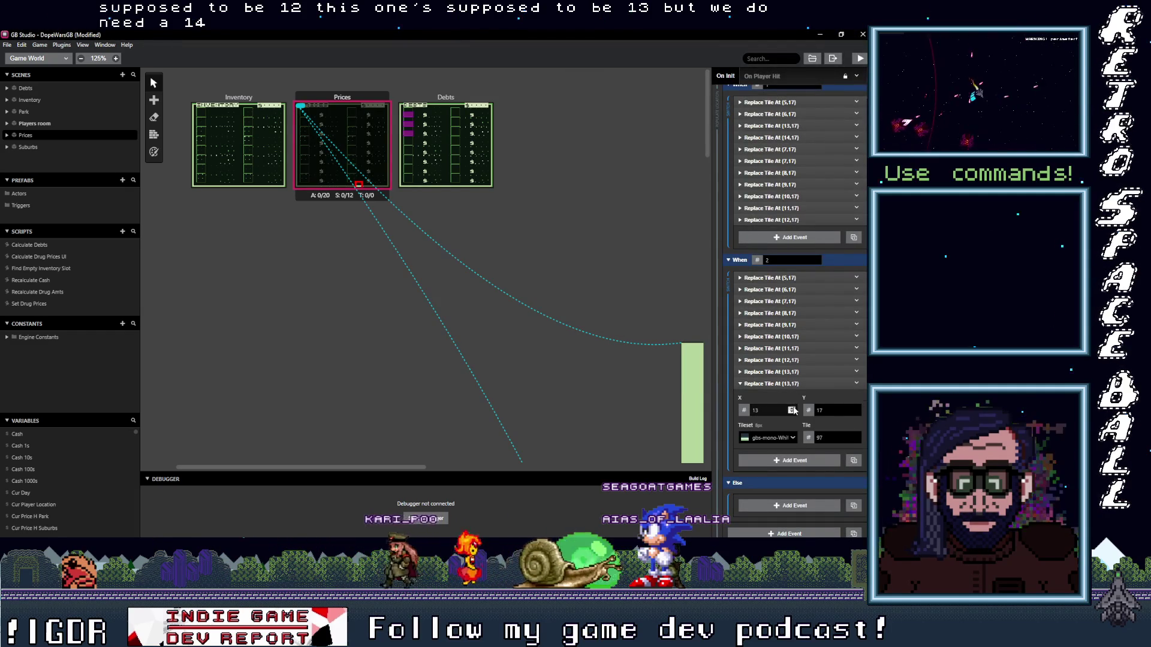
pyautogui.click(797, 387)
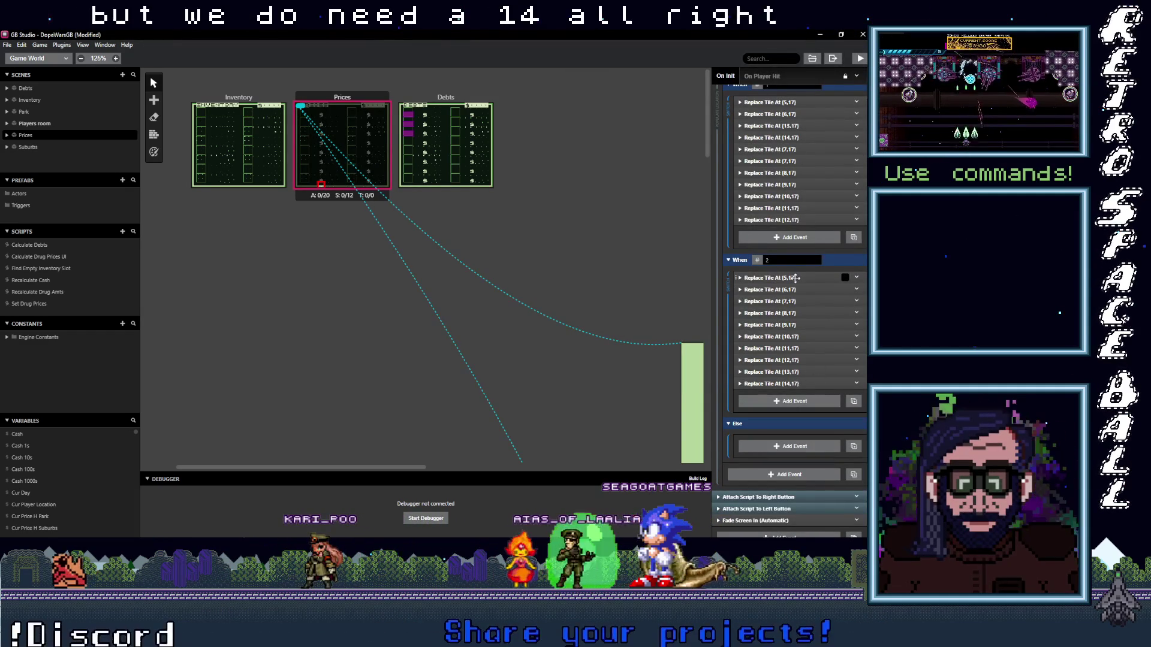
pyautogui.scroll(4, 334, 179)
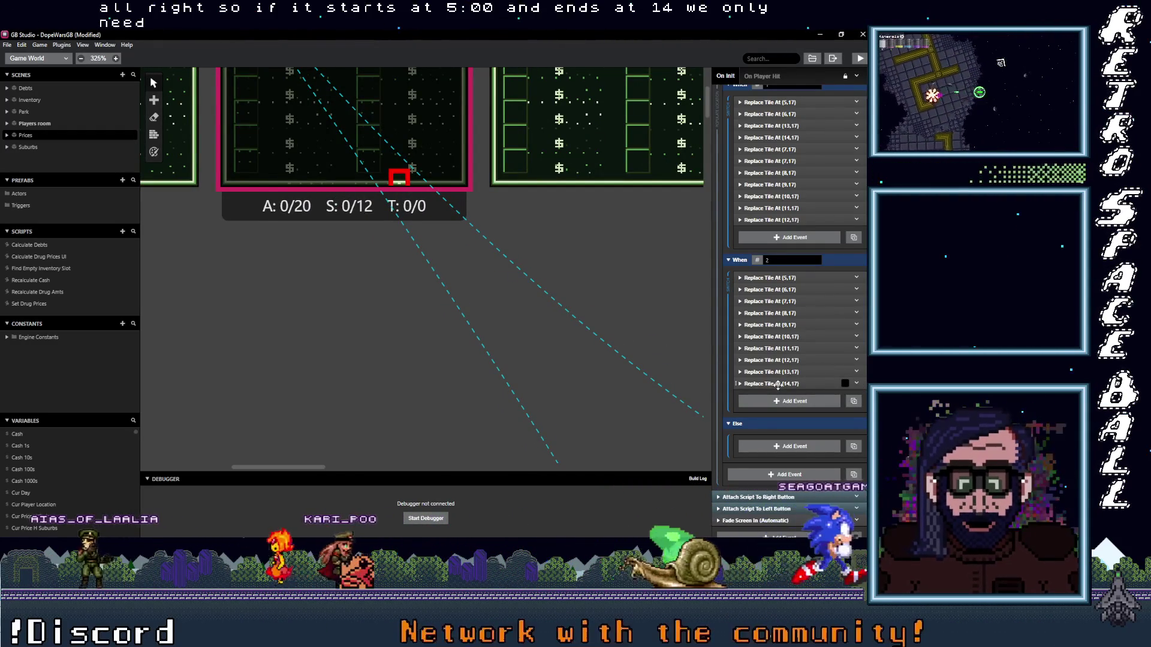
# - Add a Comment event labelled for the frame after the tile list
pyautogui.click(776, 401)
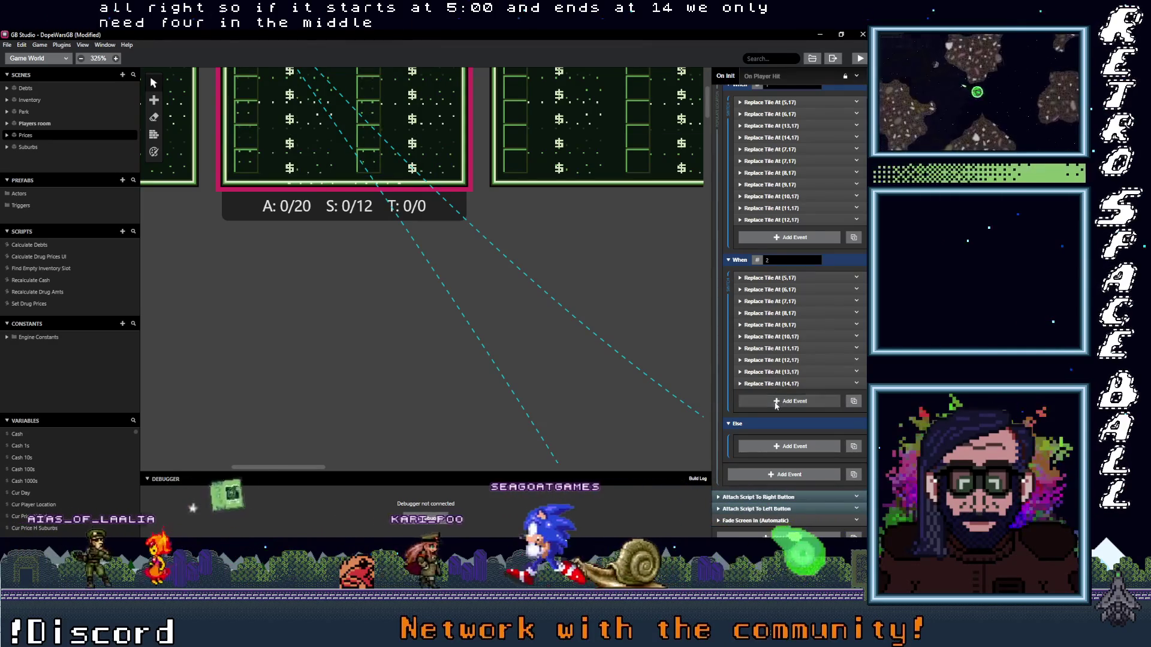
pyautogui.write('comme')
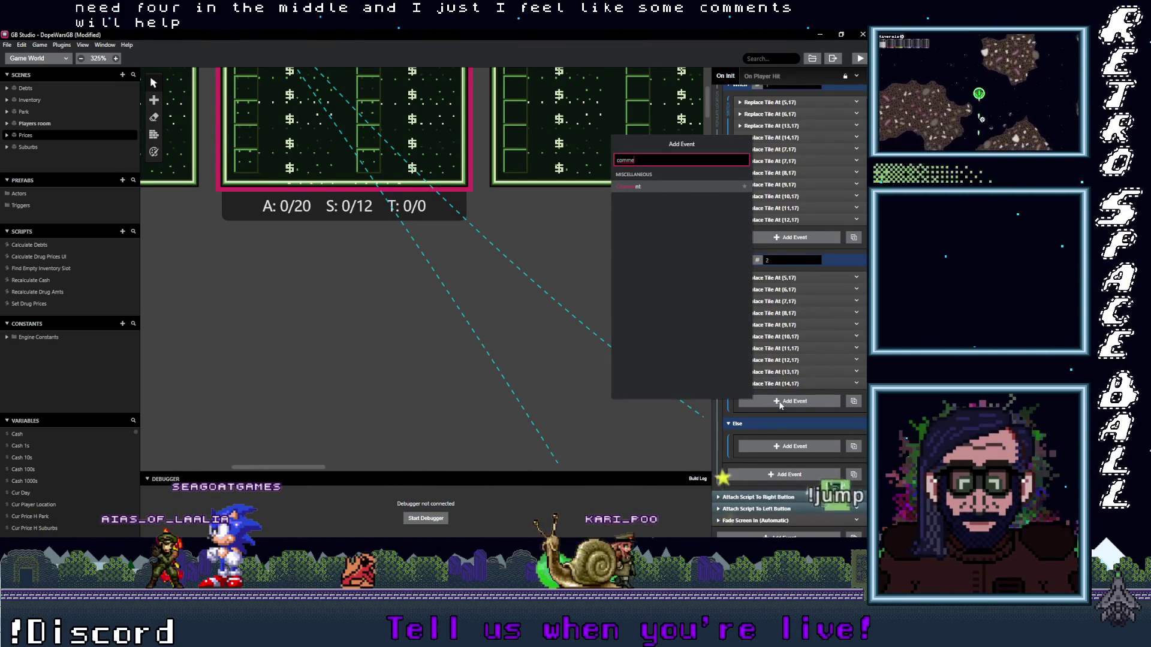
pyautogui.click(653, 185)
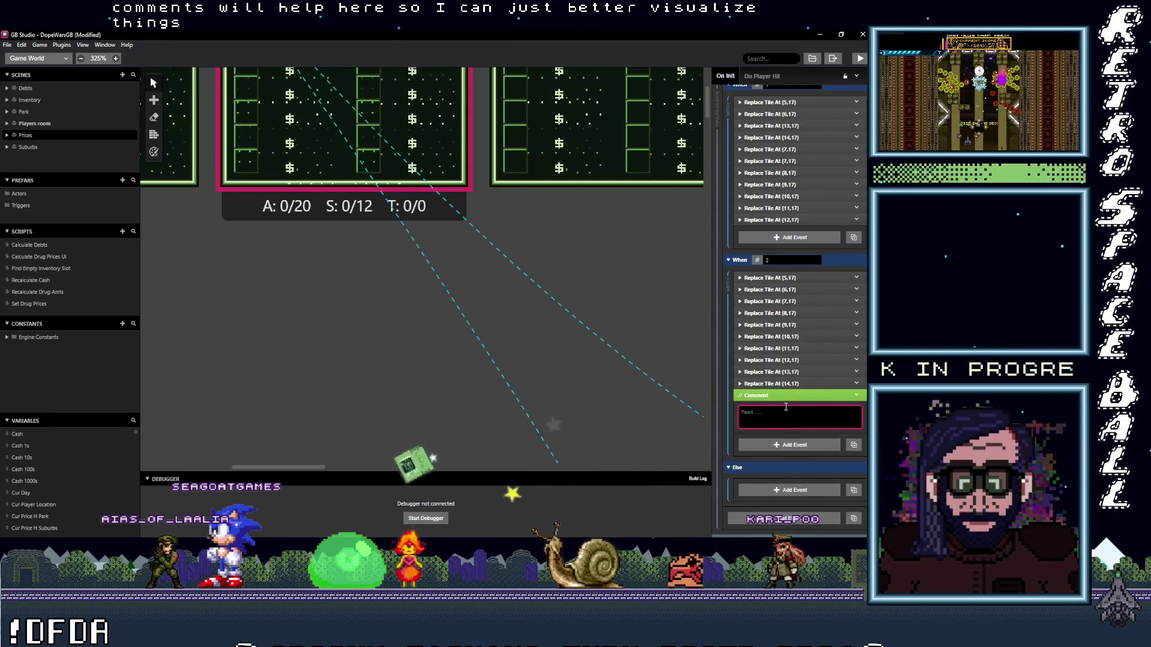
pyautogui.write('Frame Front ^^^')
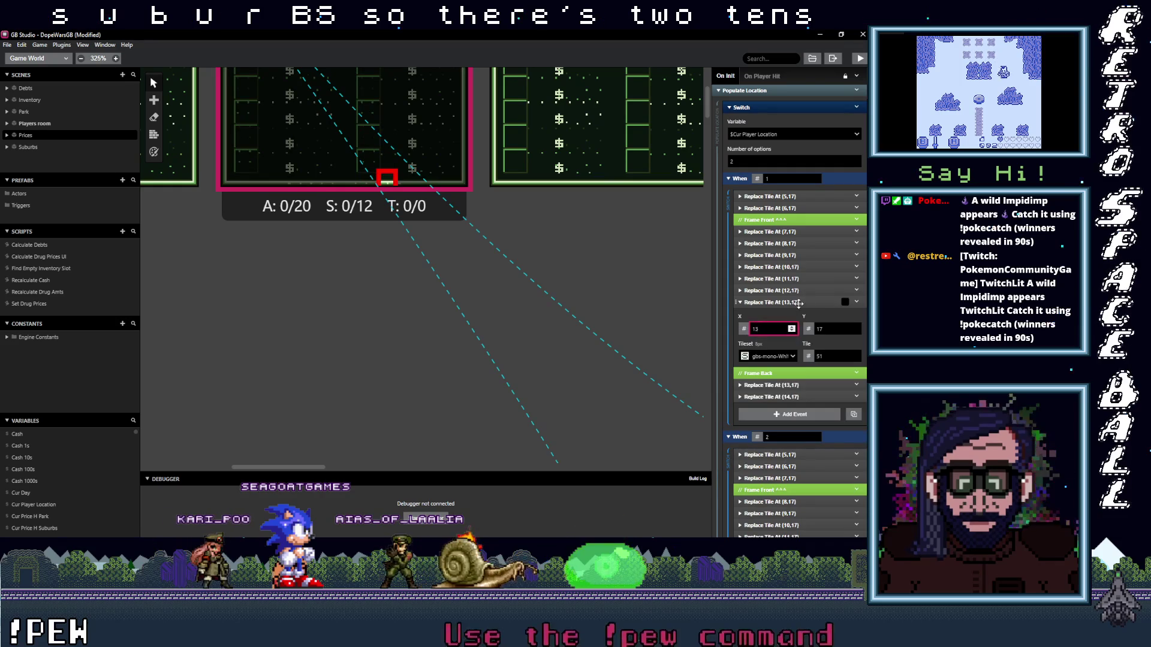
# - Disable the first location's Replace Tile At (13,17) event
pyautogui.click(801, 304)
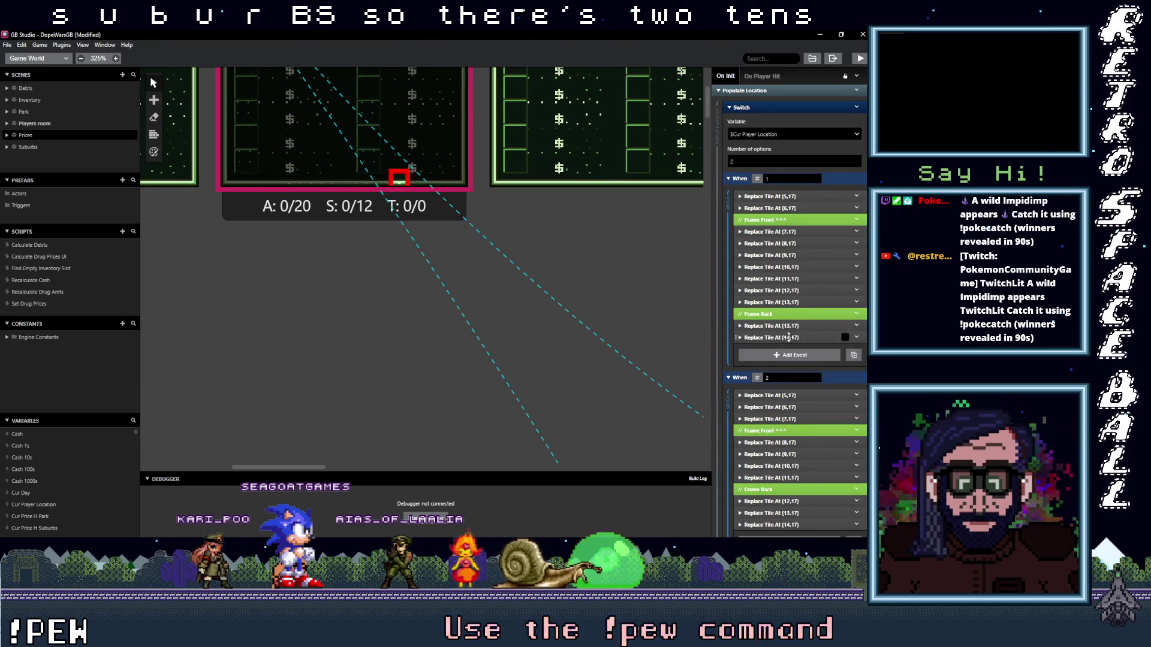
pyautogui.click(858, 326)
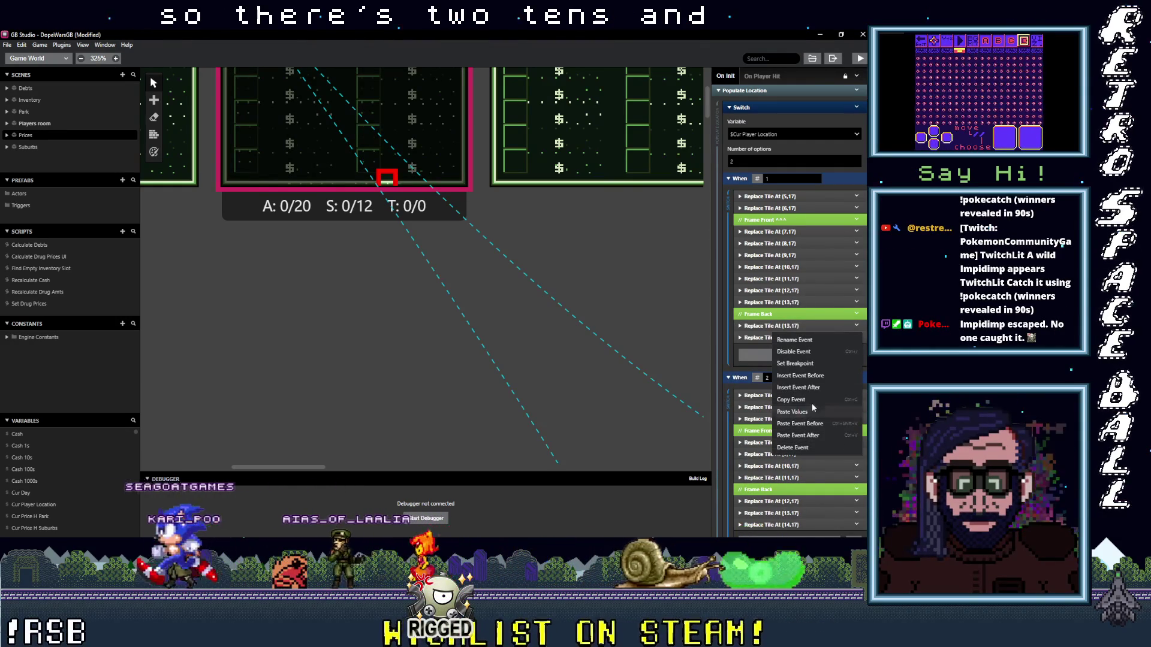
pyautogui.click(793, 352)
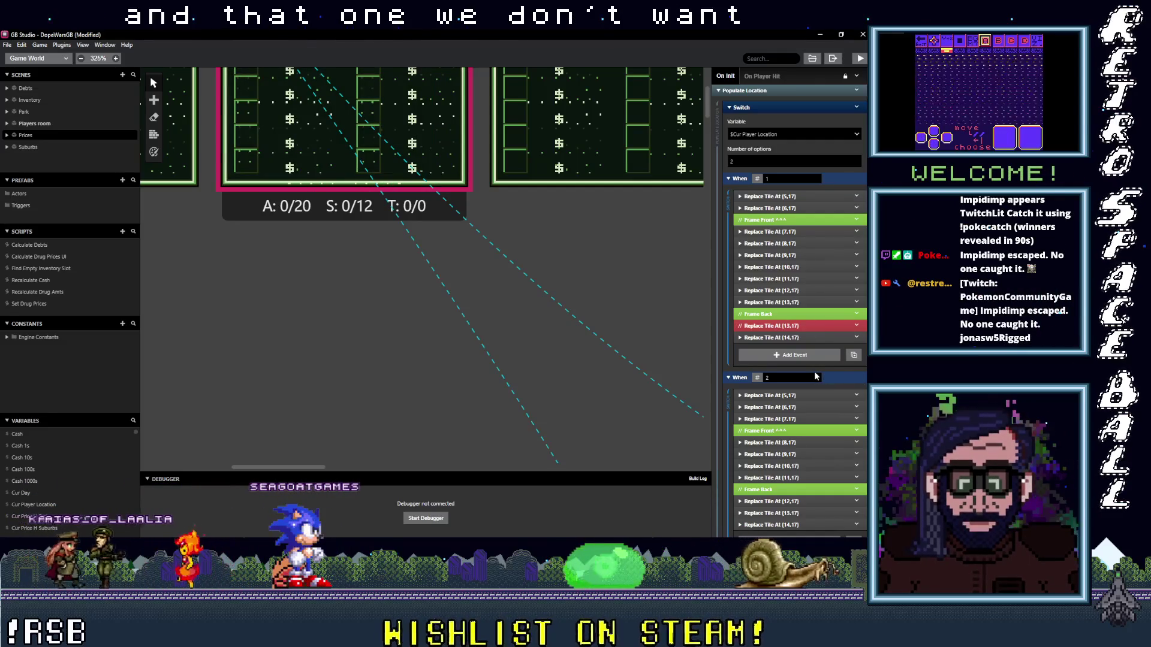
# - Save the project with Ctrl+S and build and run it with Ctrl+B
pyautogui.moveTo(786, 240)
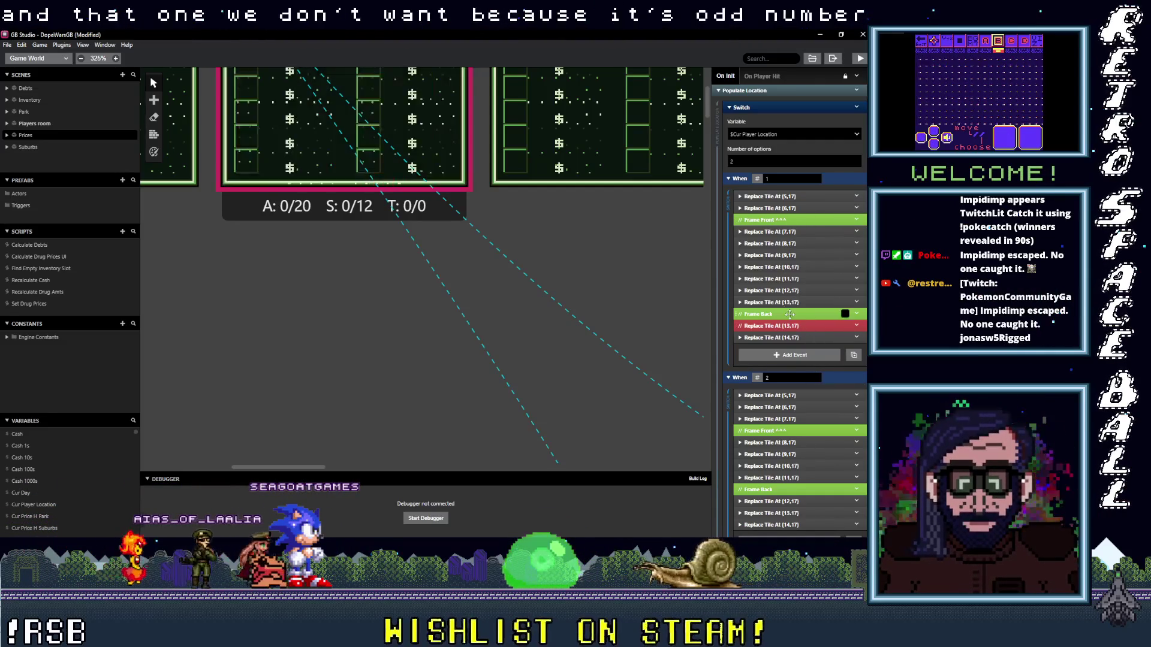
pyautogui.hotkey('ctrl', 's')
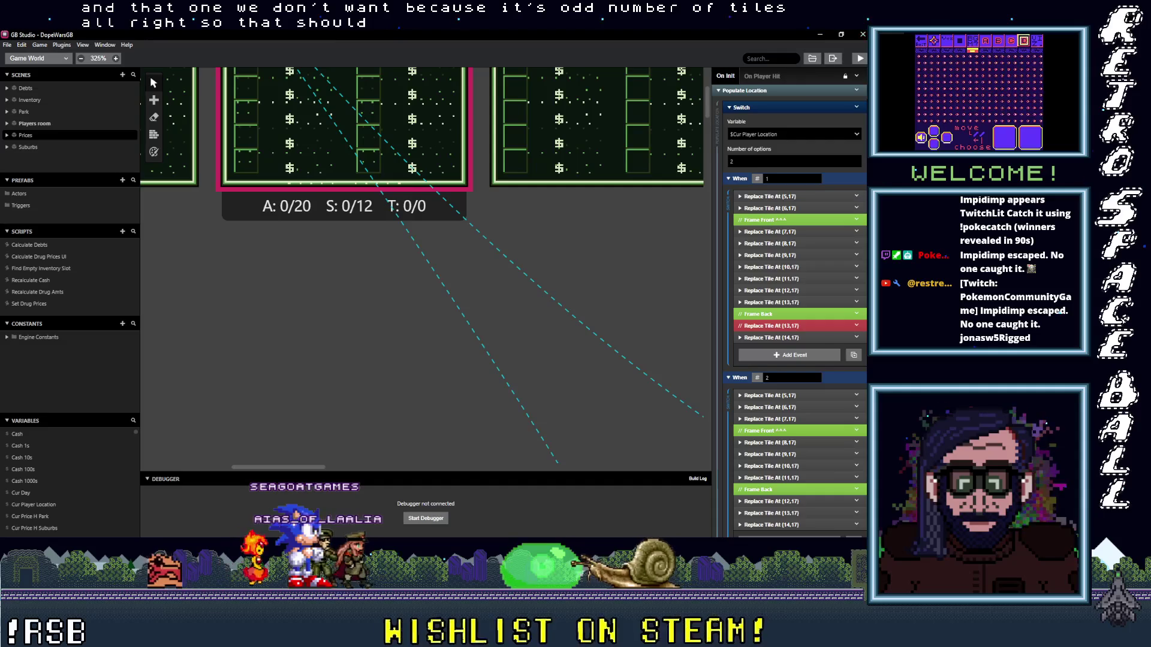
pyautogui.hotkey('ctrl', 'b')
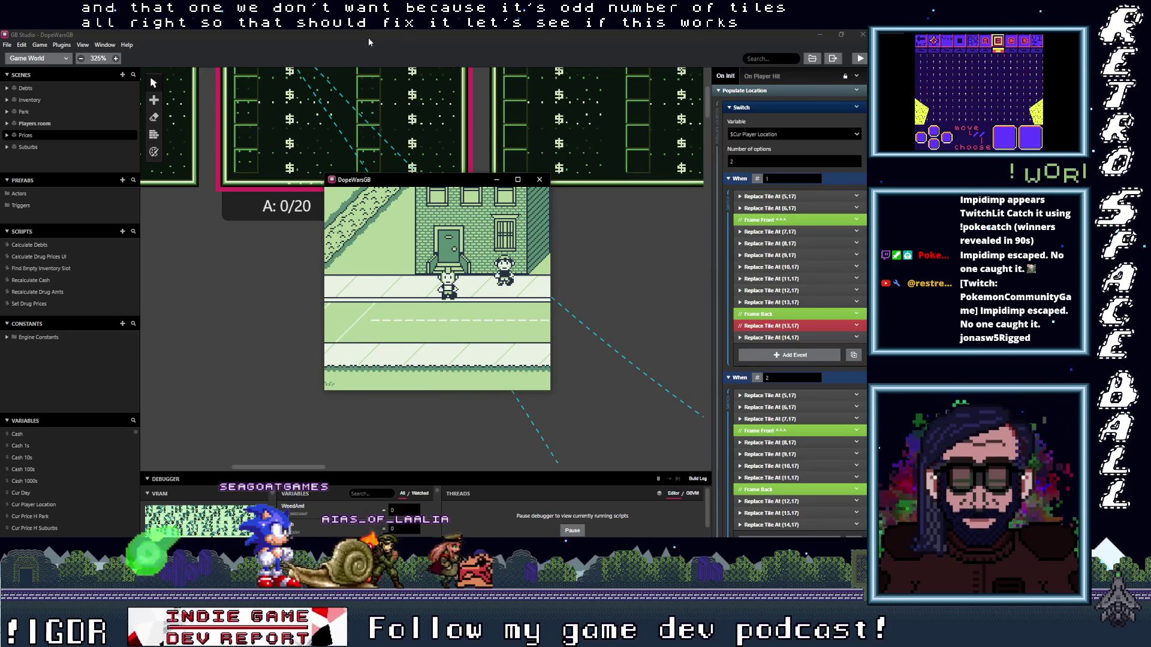
pyautogui.press('Return')
pyautogui.press('z')
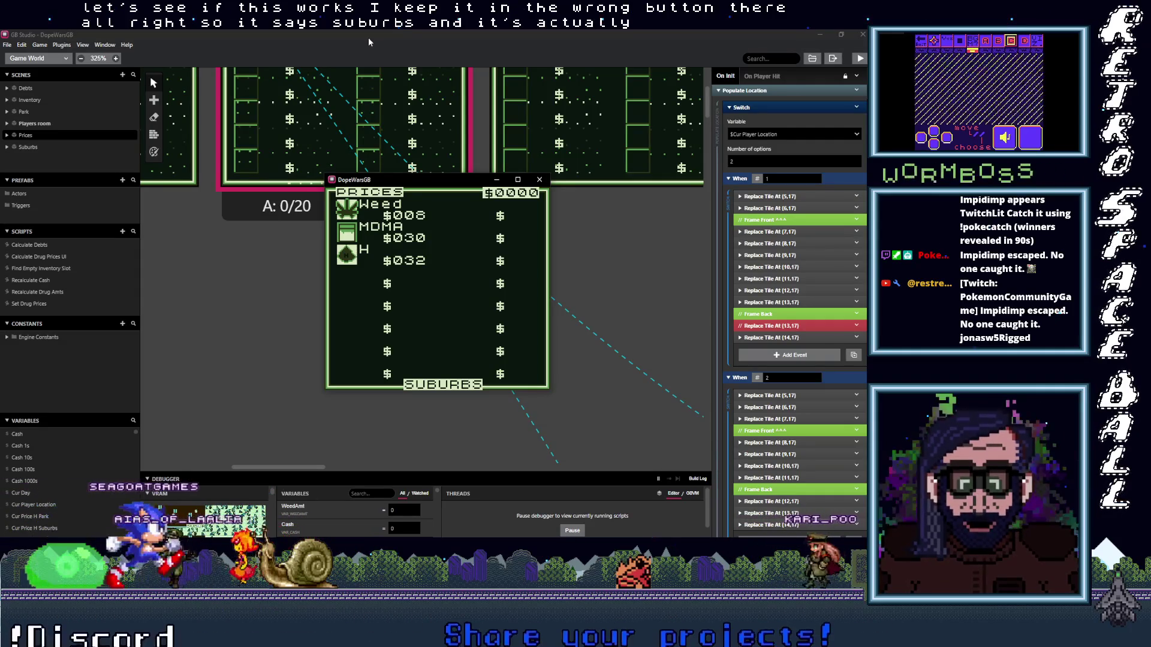
pyautogui.press('Left')
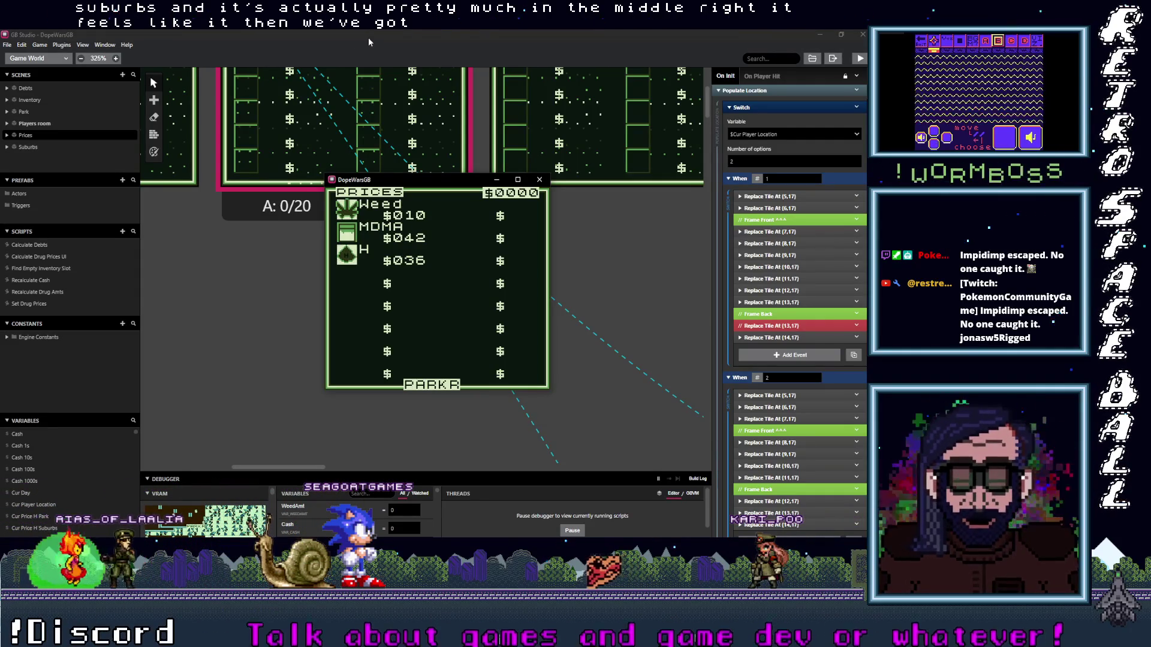
pyautogui.press('Right')
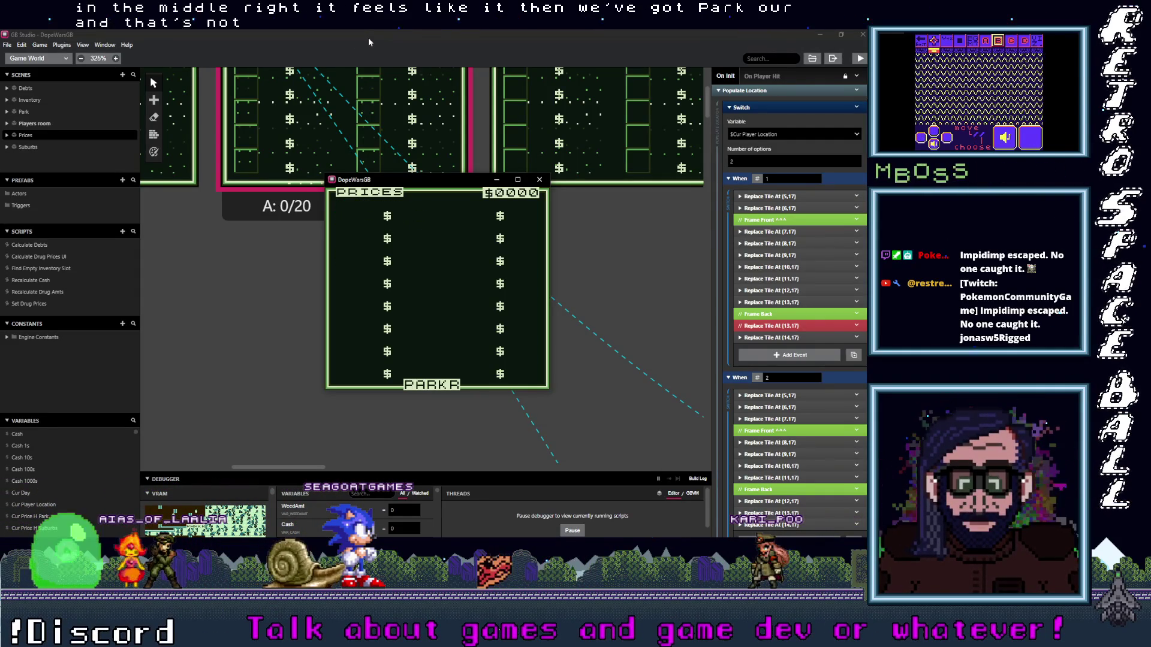
pyautogui.press('Left')
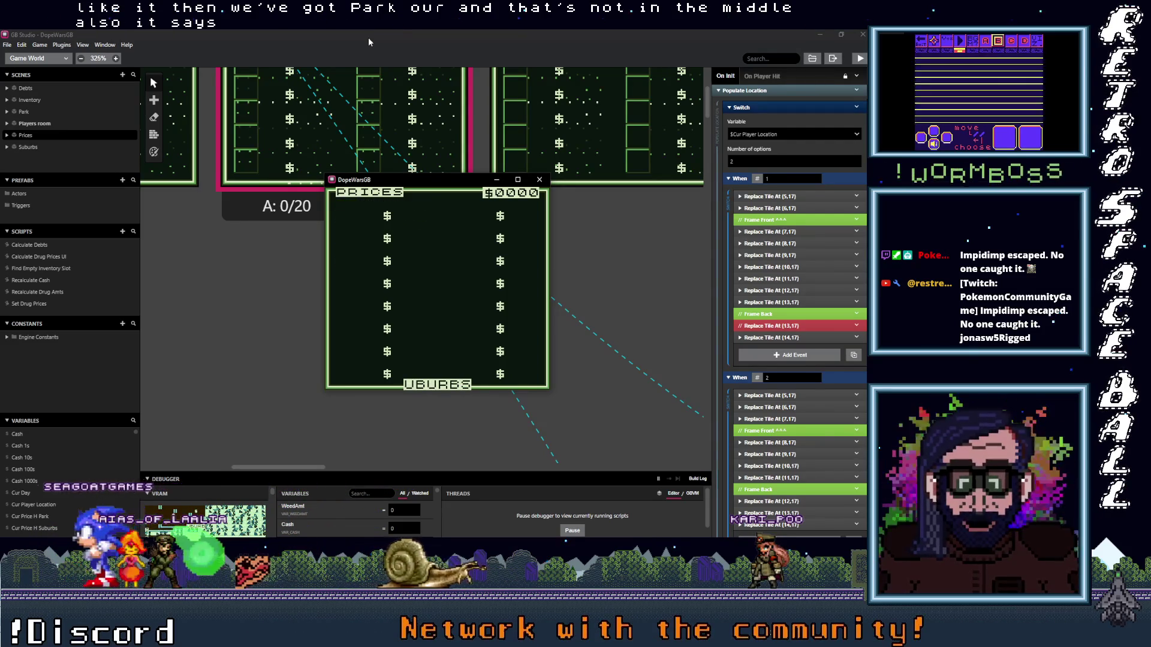
pyautogui.press('Right')
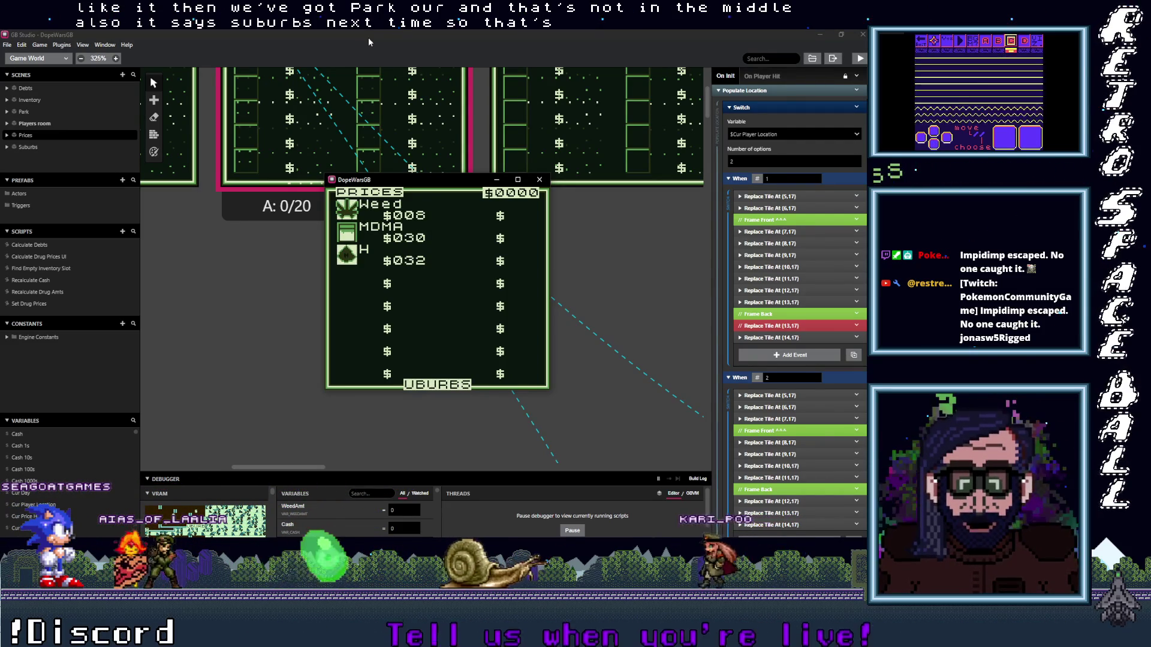
pyautogui.press('Left')
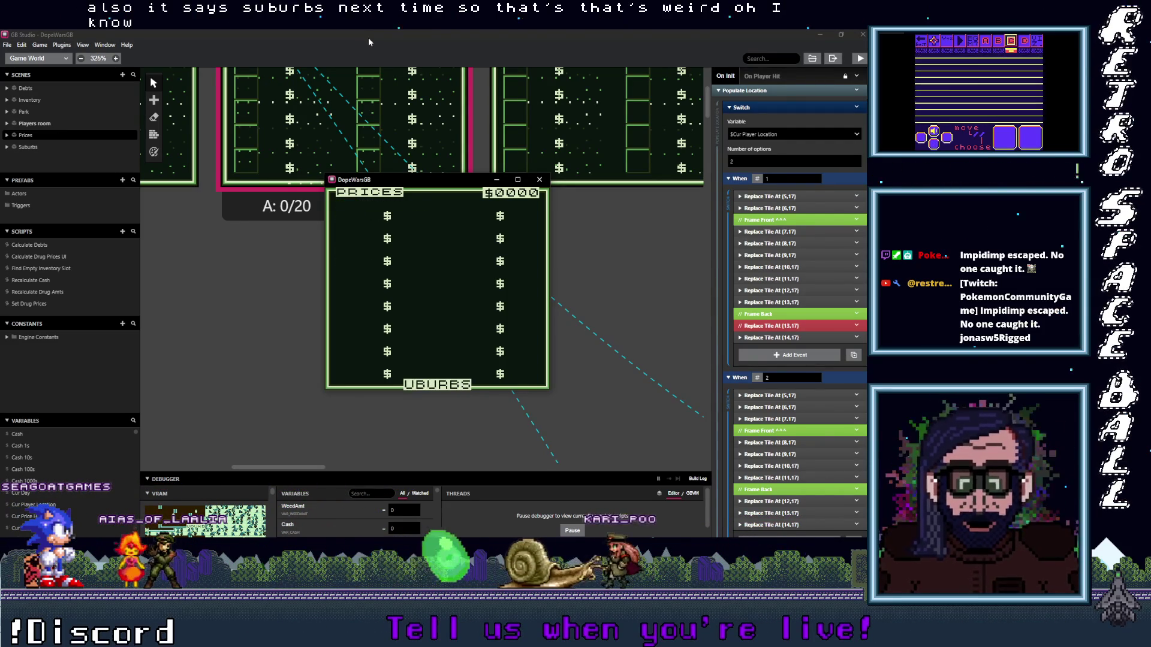
pyautogui.press('z')
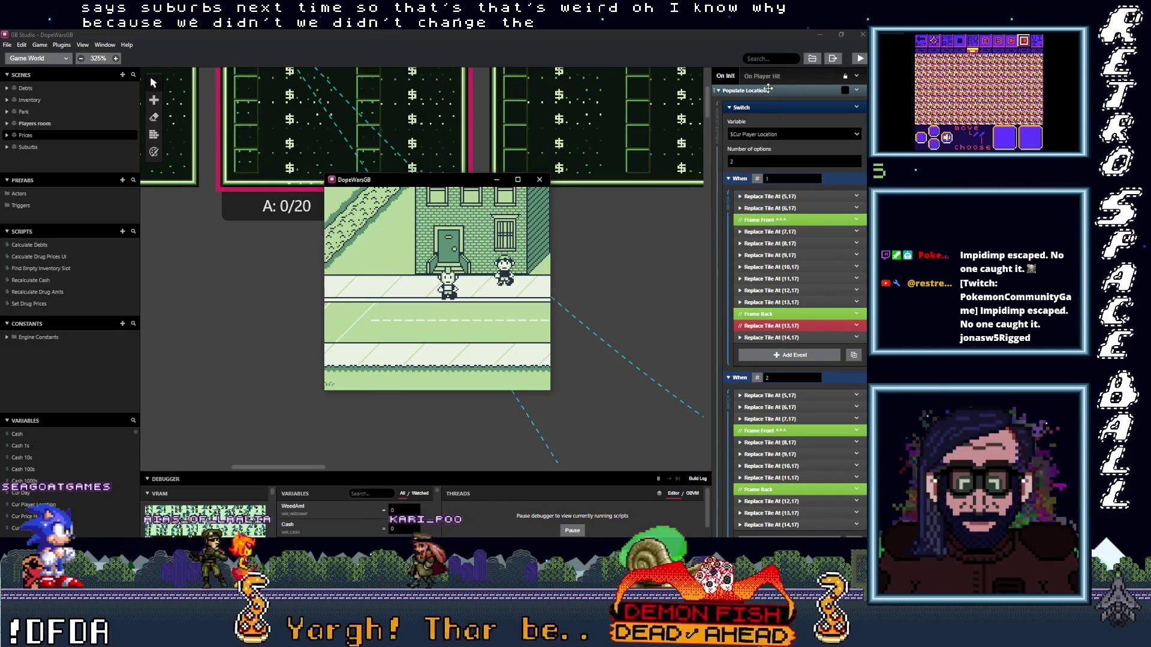
# - Delete the existing Populate Location calls from both branches of the right-button script
pyautogui.click(749, 91)
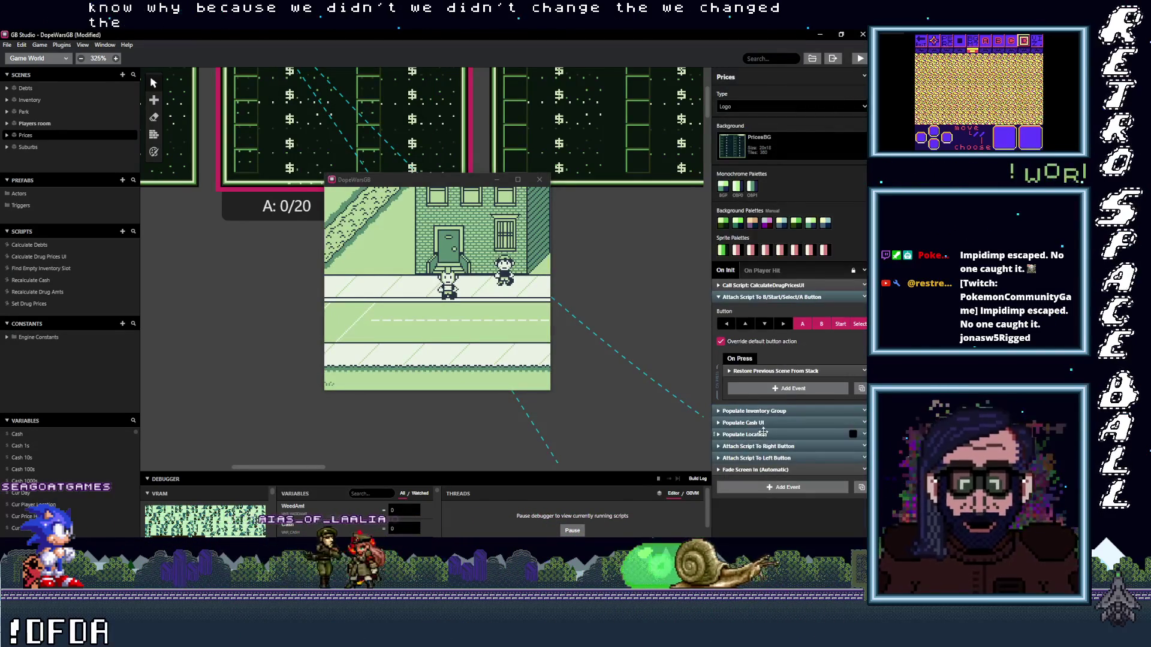
pyautogui.click(758, 446)
pyautogui.scroll(-3, 785, 431)
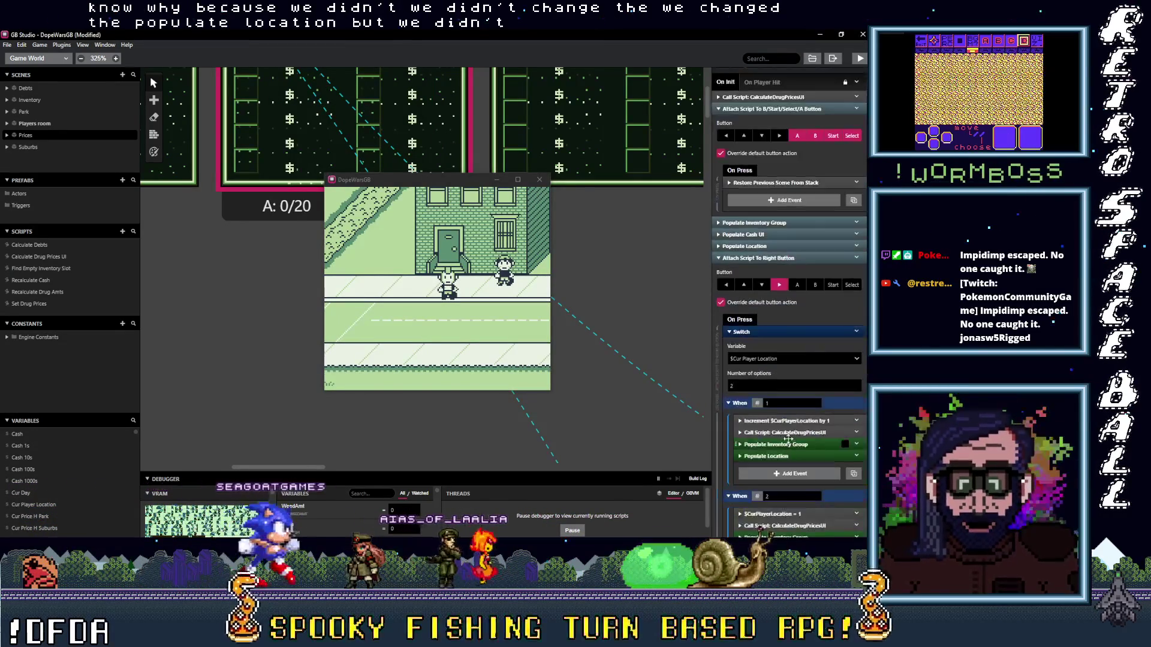
pyautogui.scroll(-2, 792, 424)
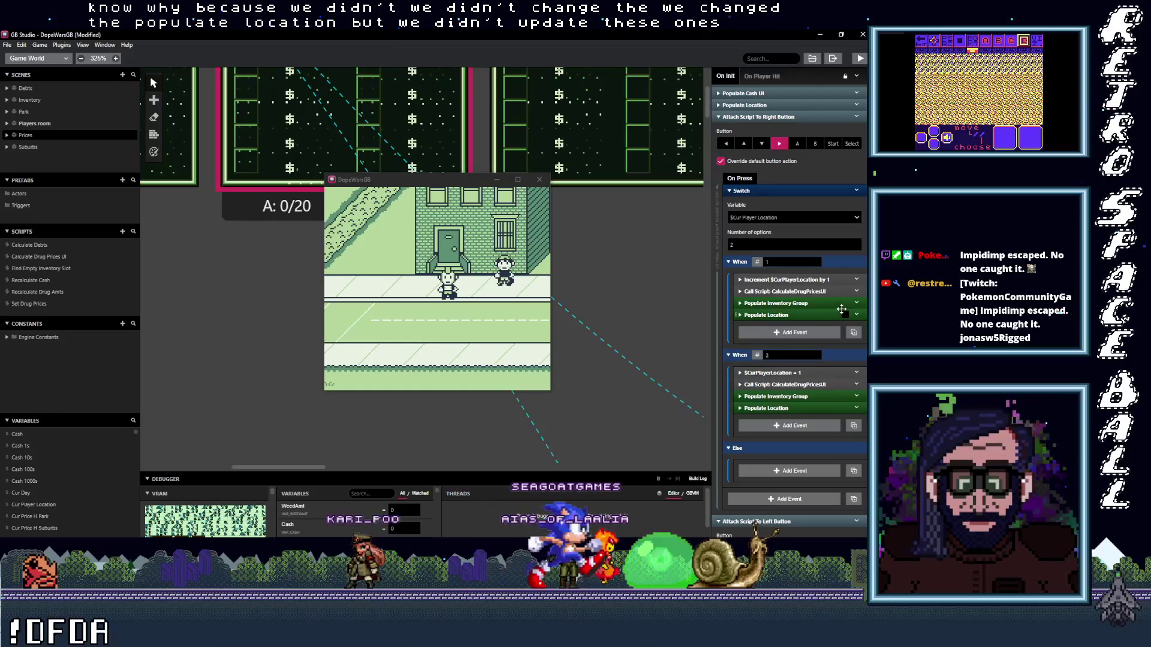
pyautogui.click(856, 315)
pyautogui.click(793, 450)
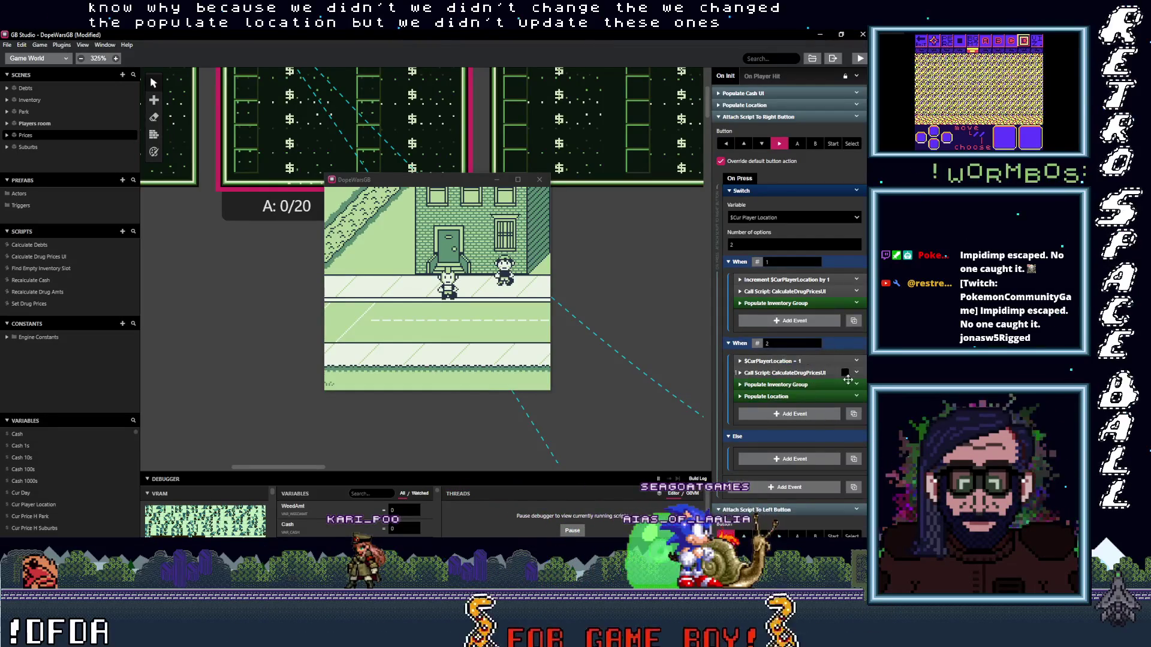
pyautogui.click(856, 396)
pyautogui.click(793, 531)
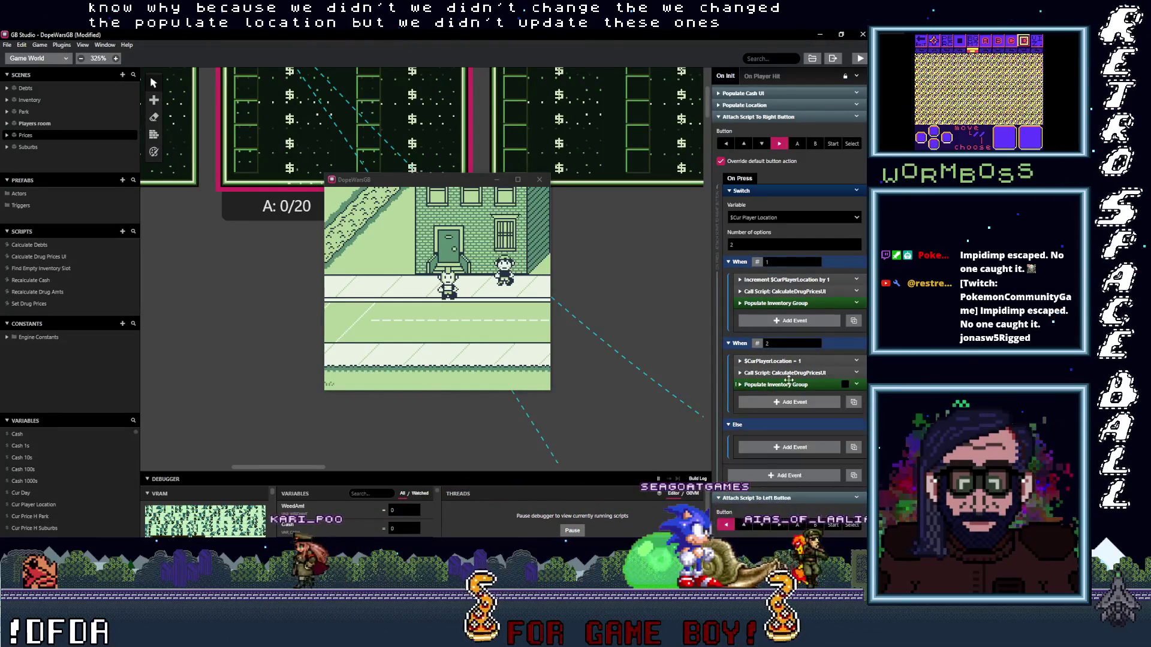
pyautogui.scroll(5, 789, 383)
pyautogui.scroll(1, 788, 384)
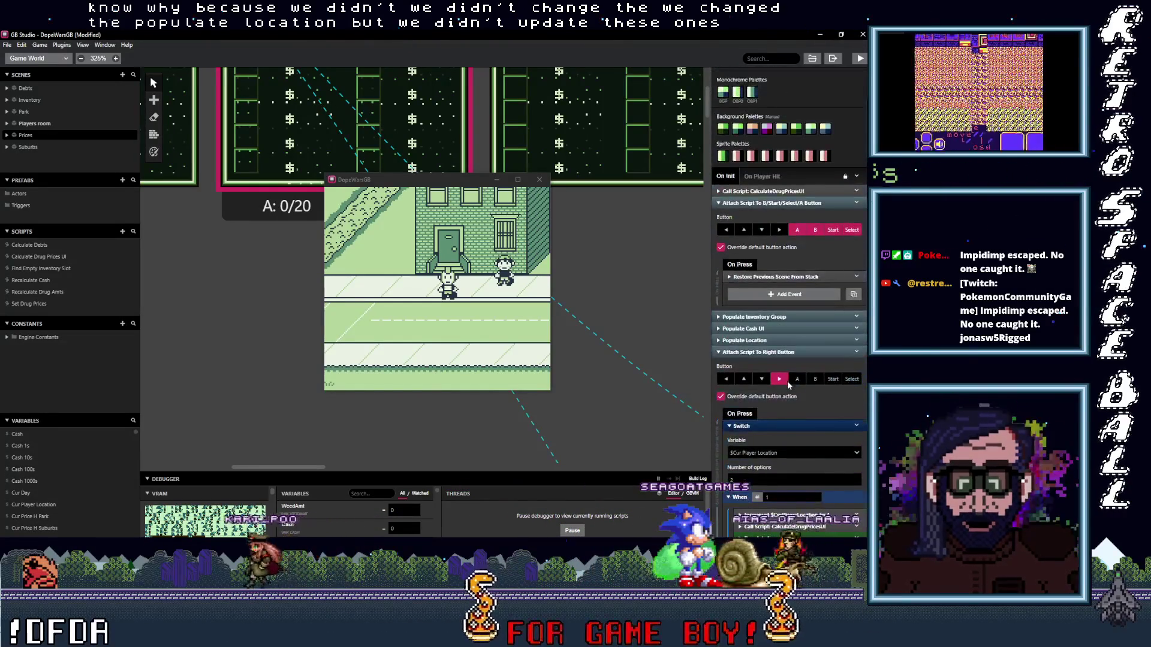
# - Review Populate Location, then paste it at the end of the When 1 and When 2 branches
pyautogui.click(771, 340)
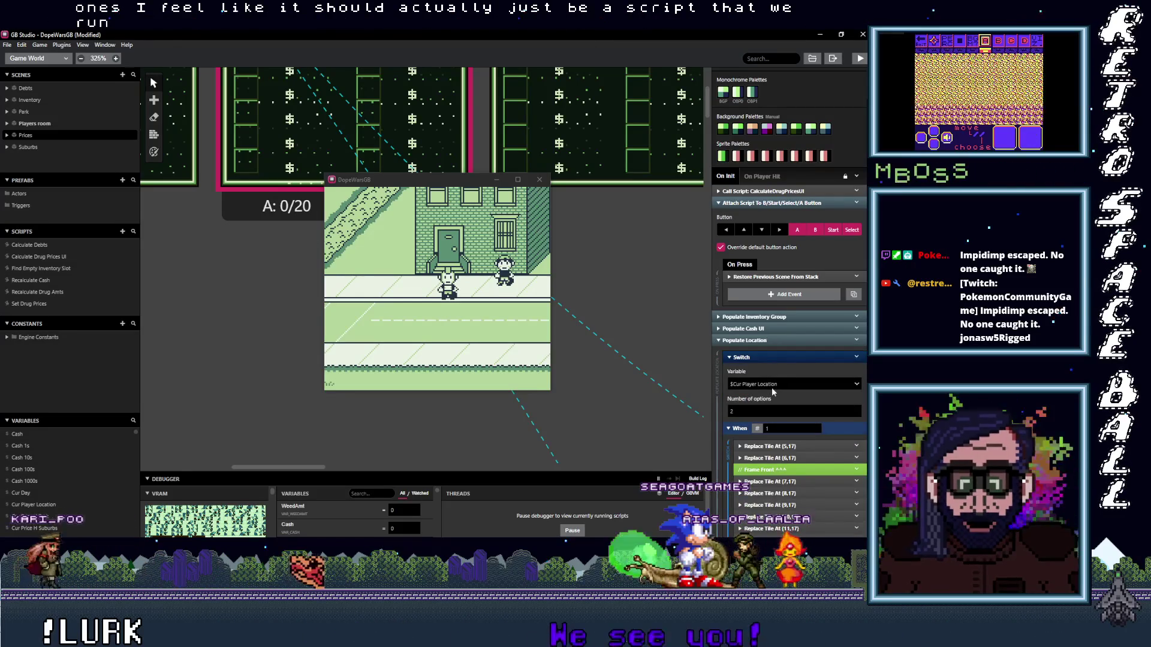
pyautogui.scroll(-5, 773, 359)
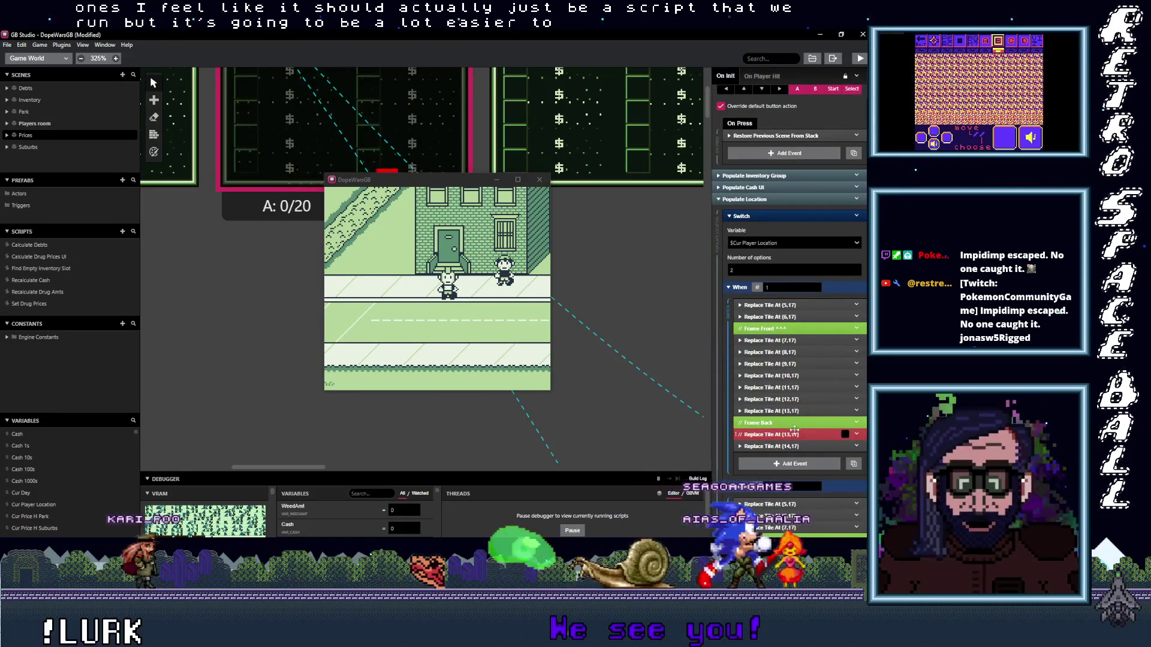
pyautogui.scroll(2, 787, 360)
pyautogui.click(775, 246)
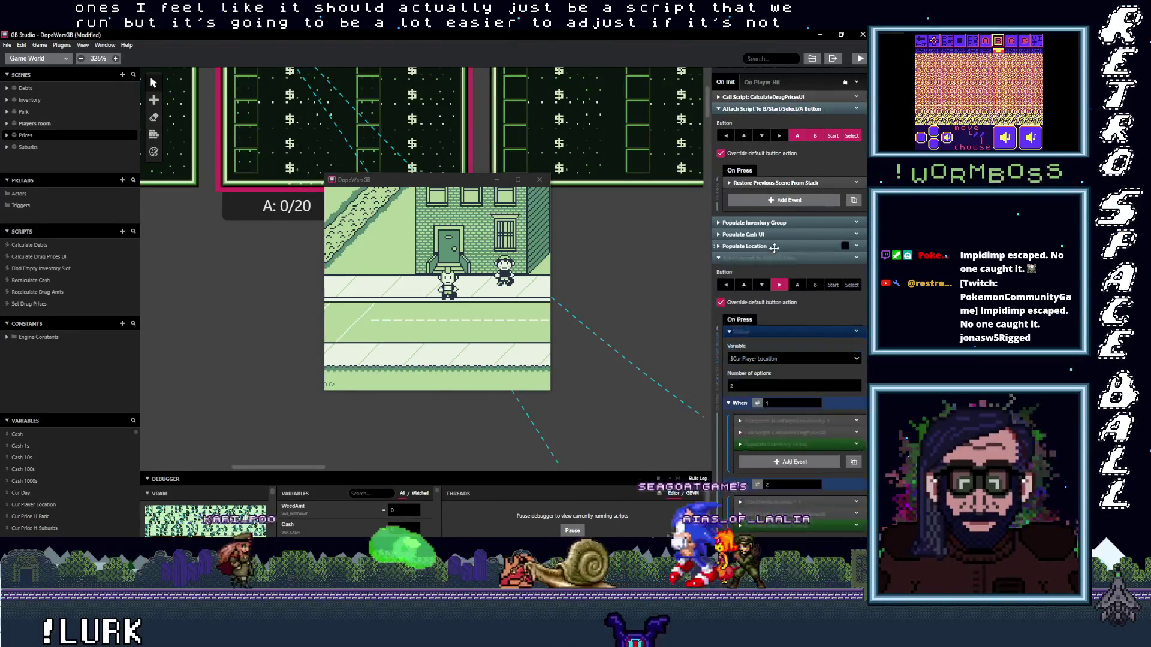
pyautogui.scroll(-3, 773, 353)
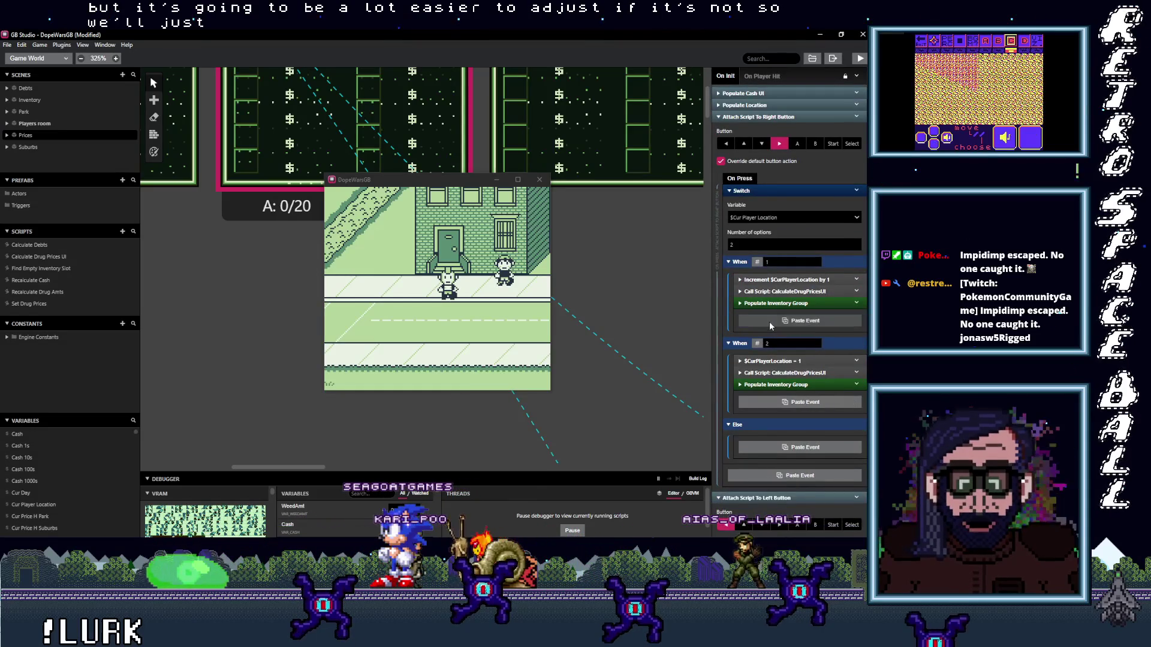
pyautogui.keyDown('alt'); pyautogui.click(768, 322); pyautogui.keyUp('alt')
pyautogui.click(789, 415)
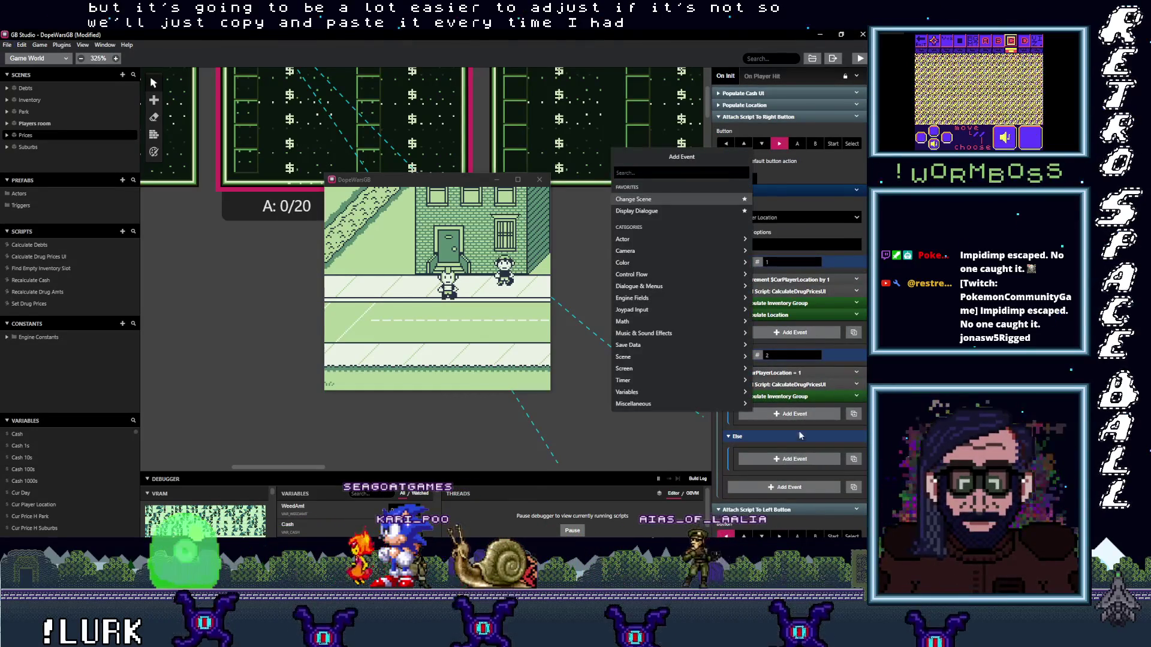
pyautogui.keyDown('alt'); pyautogui.click(791, 414); pyautogui.keyUp('alt')
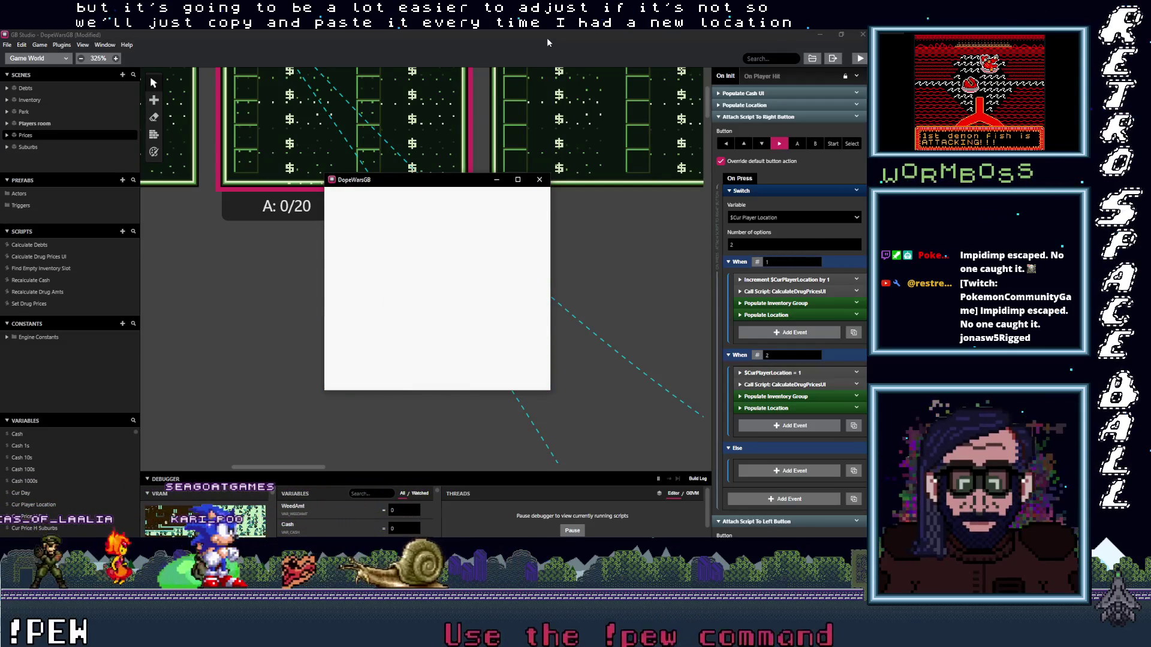
# - Toggle the prices label between PARK and SUBURBS four times, exit to the street and walk left
pyautogui.press('Right')
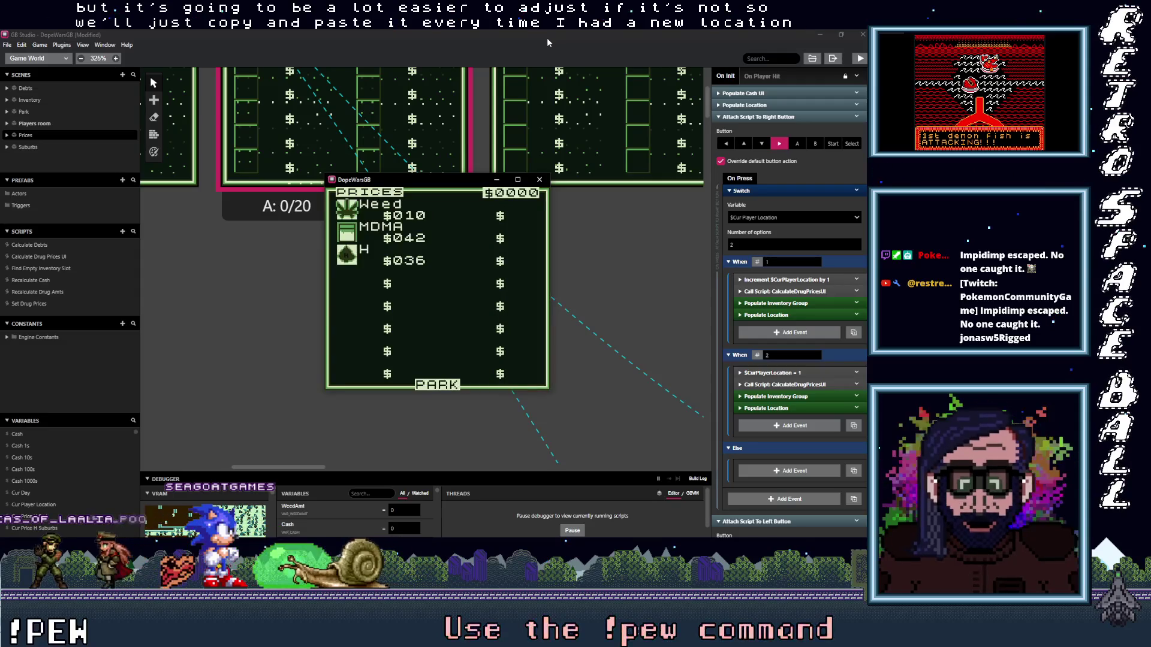
pyautogui.press('Right')
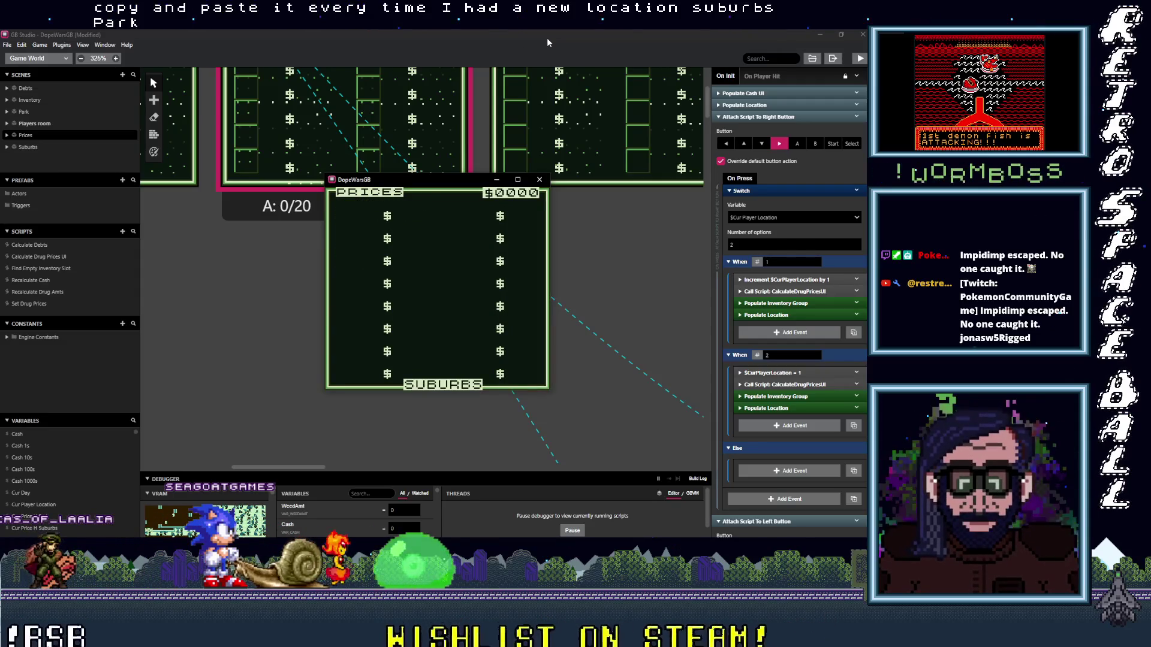
pyautogui.press('Right')
pyautogui.press('Right')
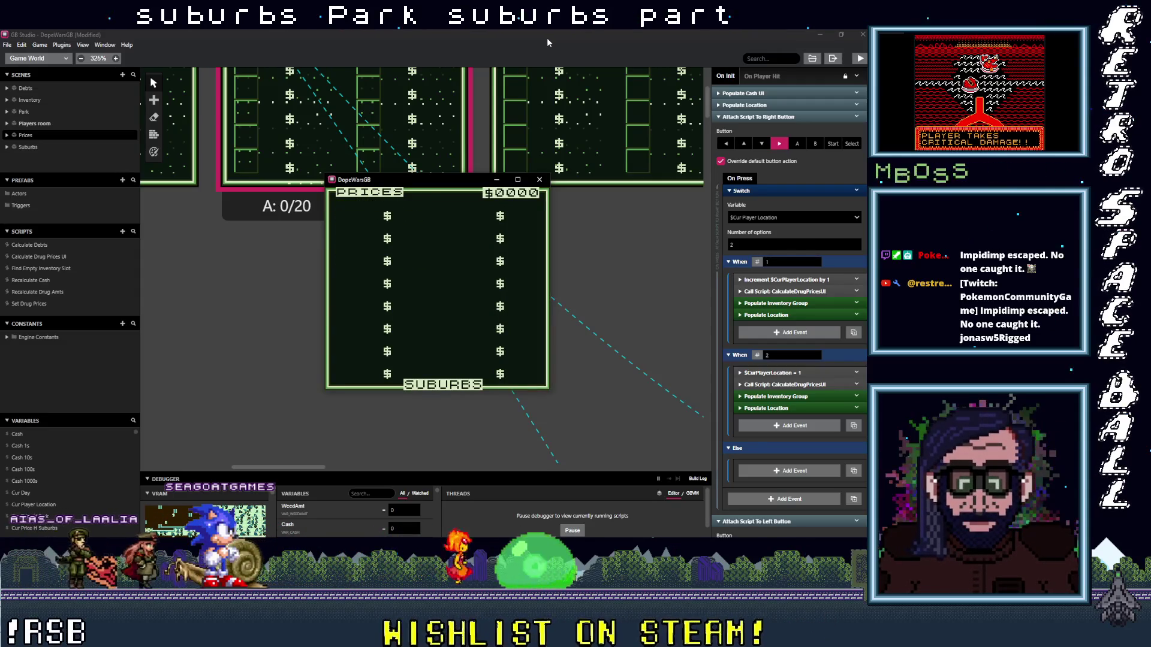
pyautogui.press('Right')
pyautogui.press('x')
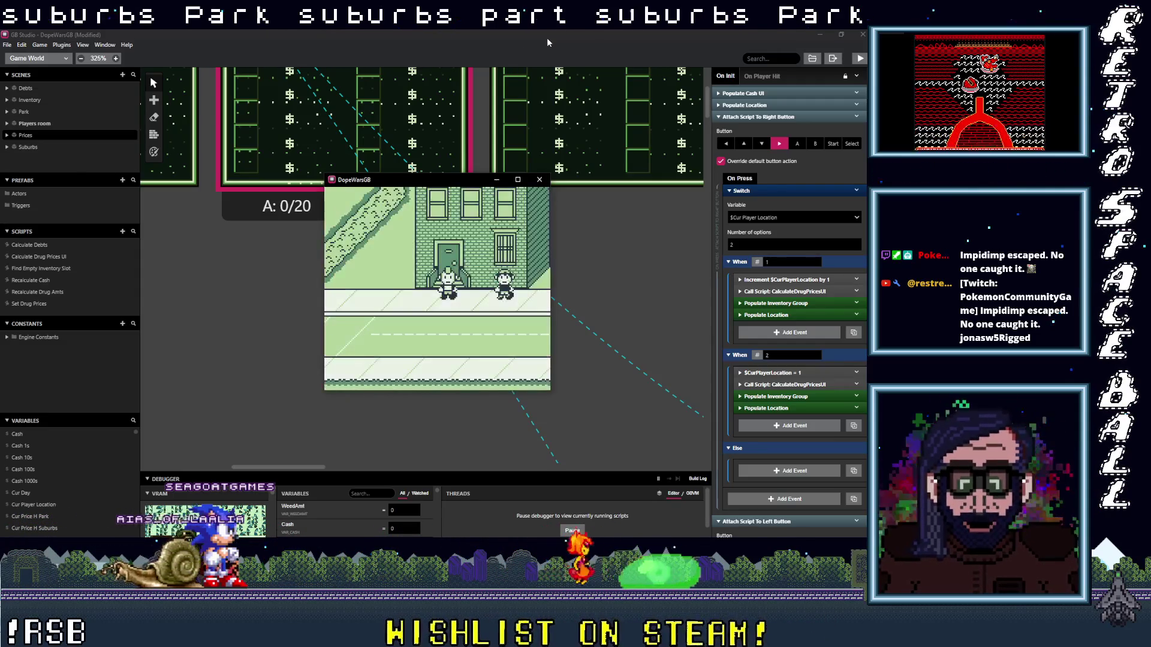
pyautogui.press('Left')
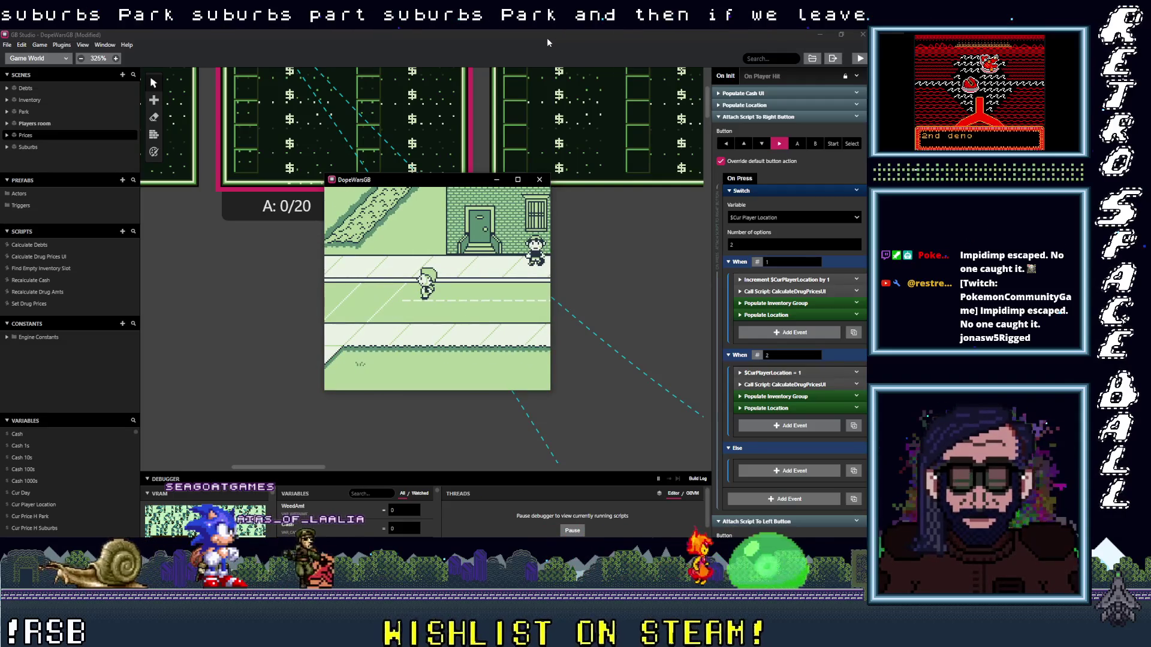
pyautogui.moveTo(361, 477)
pyautogui.mouseDown()
pyautogui.moveTo(376, 187)
pyautogui.moveTo(582, 169)
pyautogui.moveTo(485, 186)
pyautogui.mouseUp()
# - Filter the debugger variables by 'cur pla', then open the in-game Prices screen in Suburbs
pyautogui.click(371, 275)
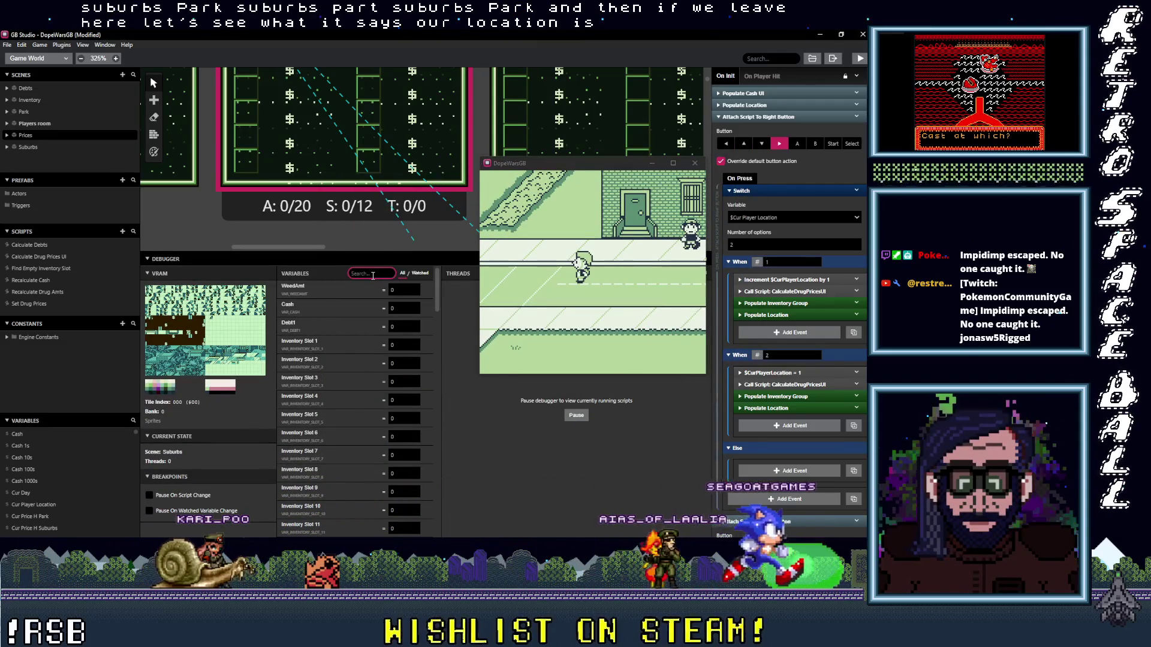
pyautogui.write('cur pl')
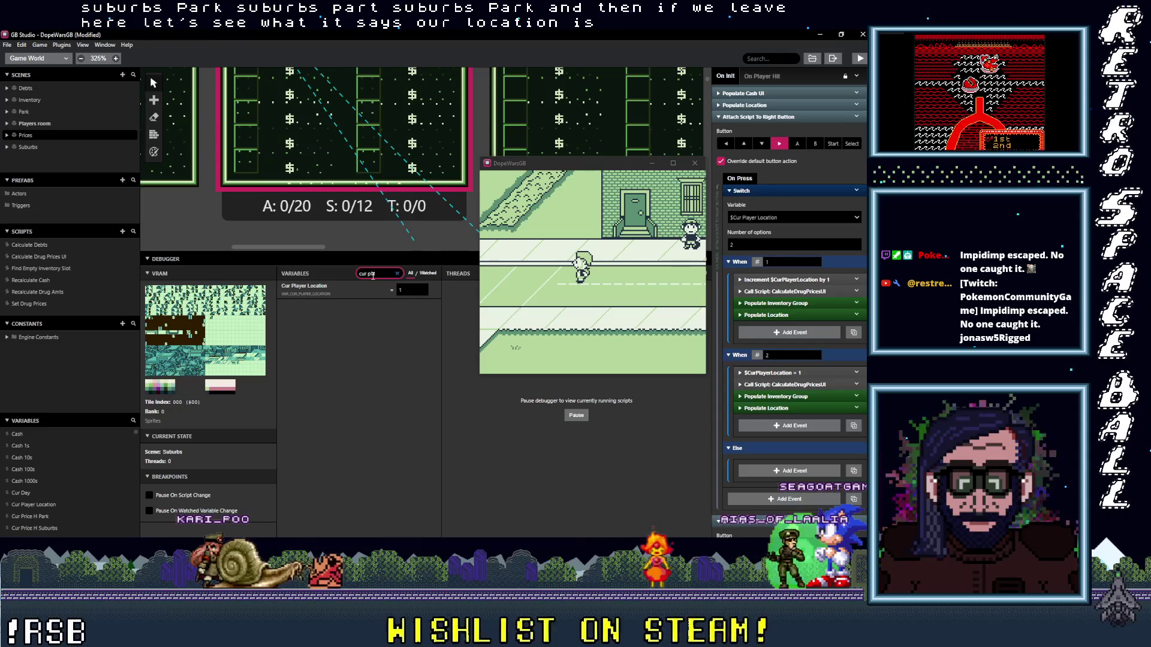
pyautogui.write('a')
pyautogui.click(603, 272)
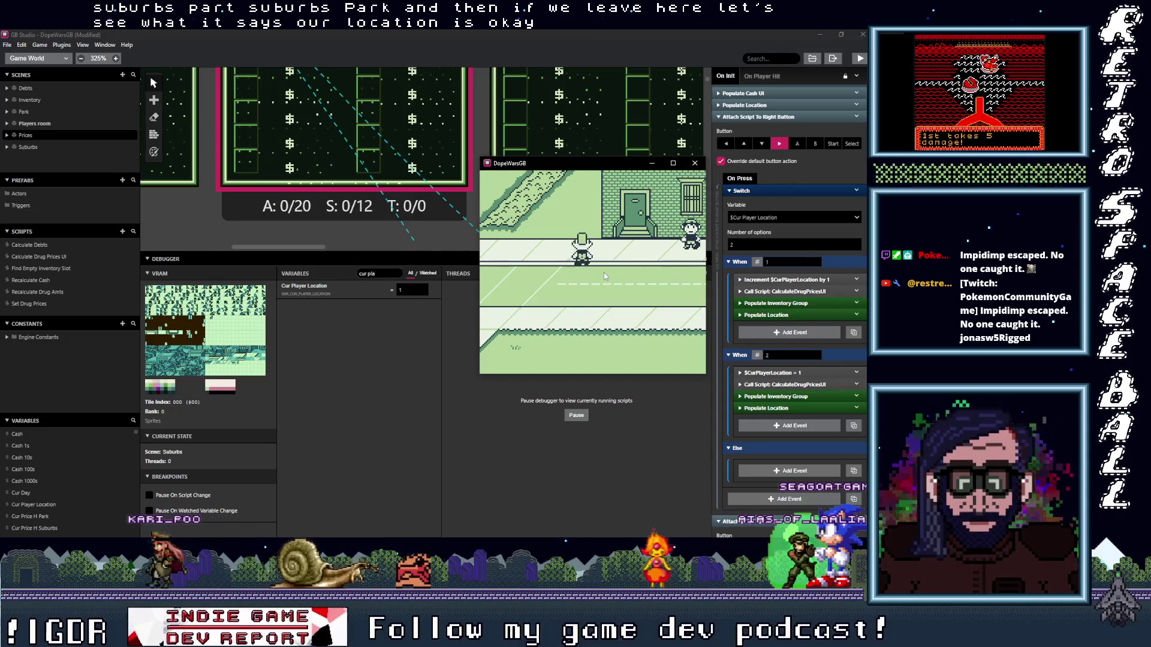
pyautogui.press('Up')
pyautogui.press('Up')
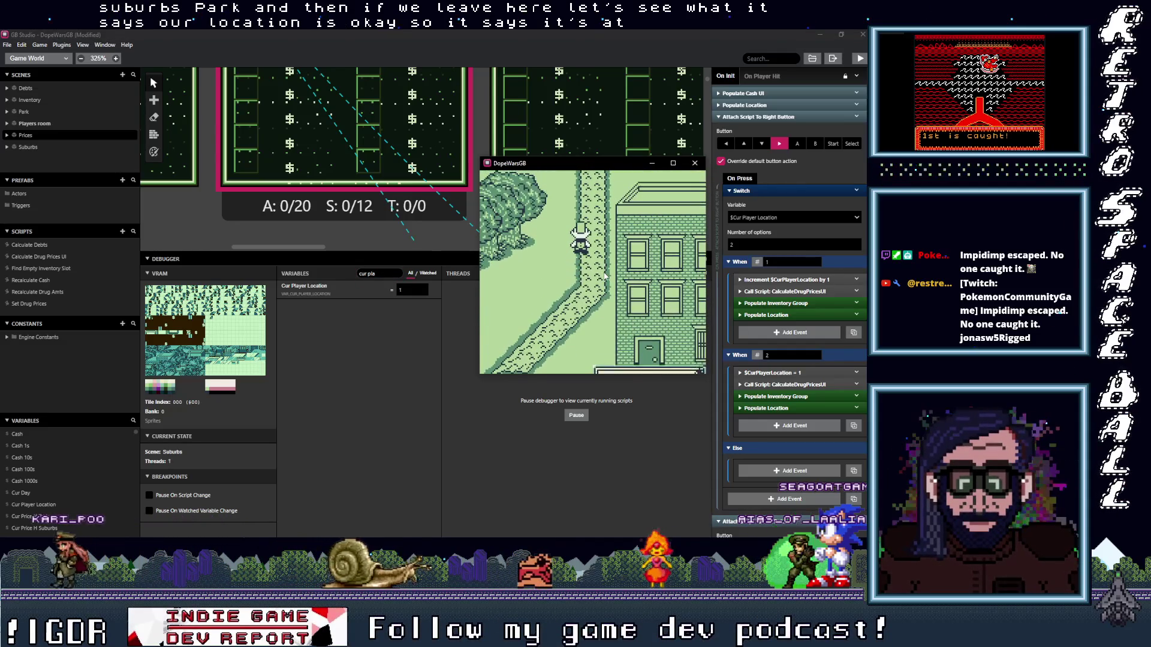
pyautogui.press('Return')
pyautogui.press('Down')
pyautogui.press('Return')
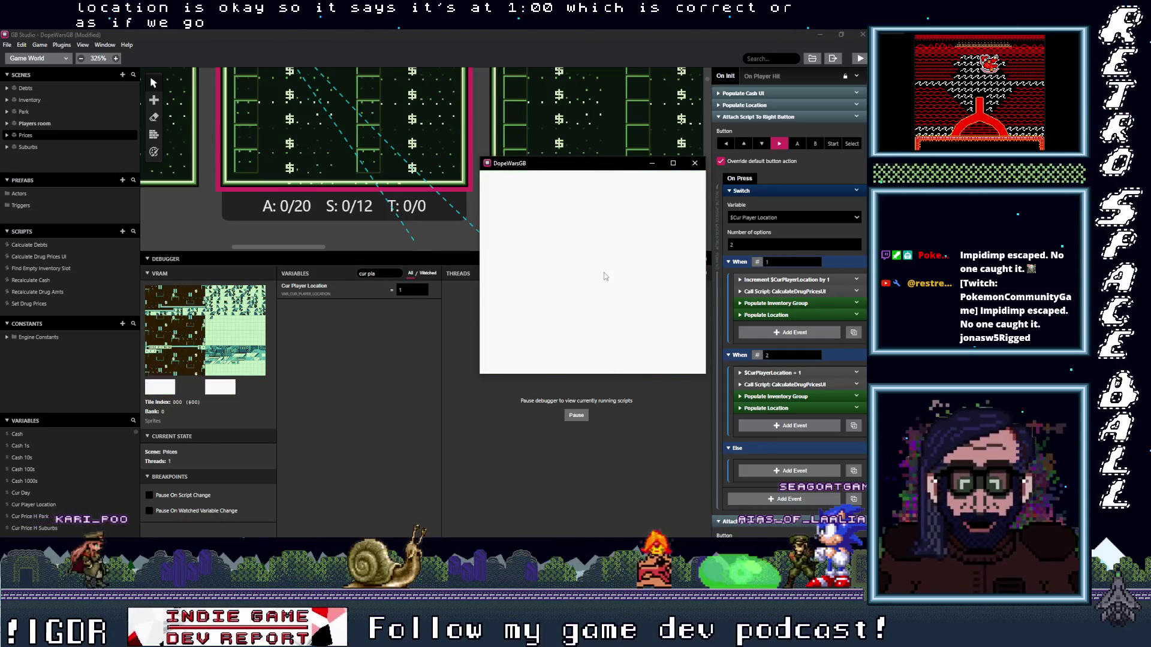
# - Switch the Prices location between PARK and SUBURBS while walking into the Park scene
pyautogui.press('Right')
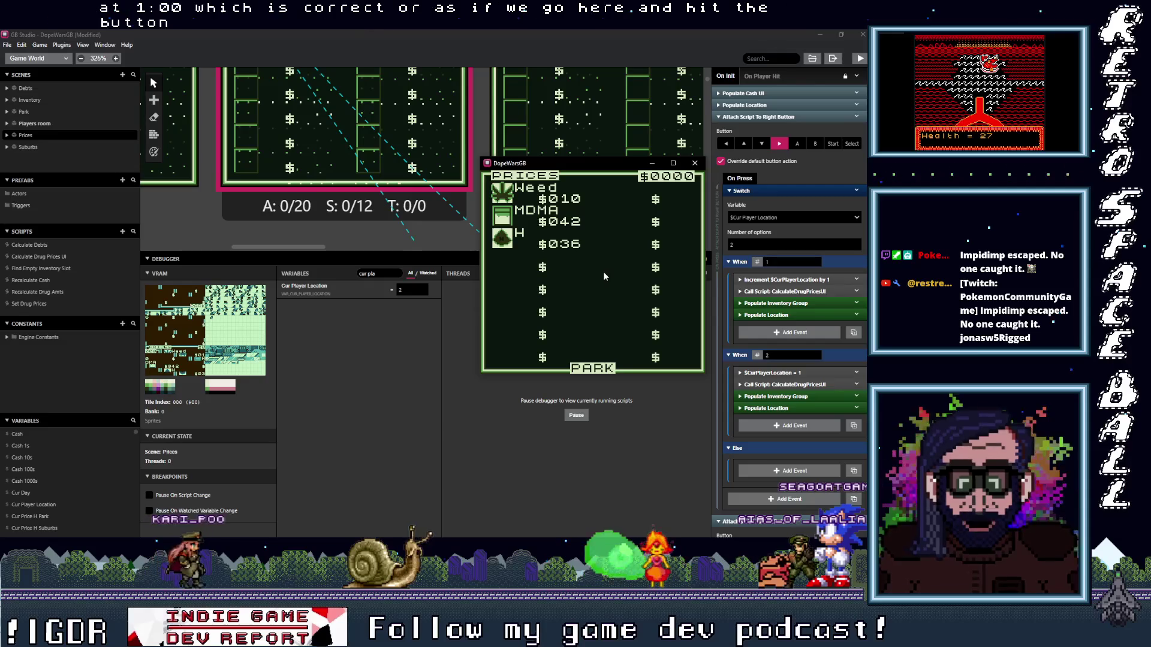
pyautogui.press('Right')
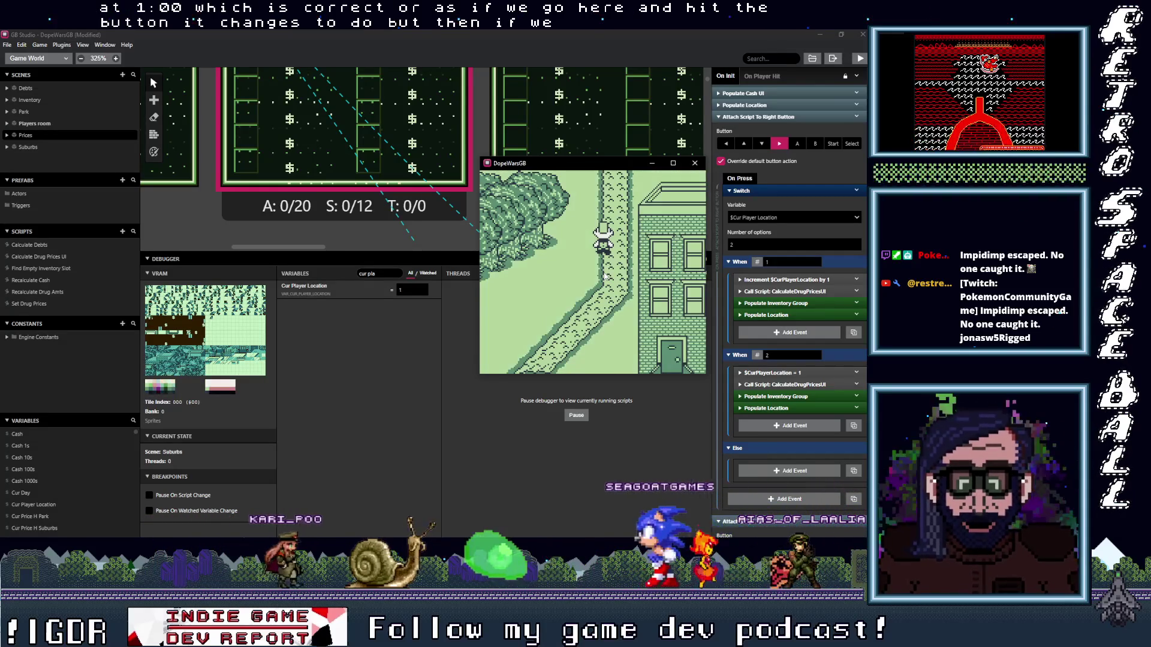
pyautogui.press('Right')
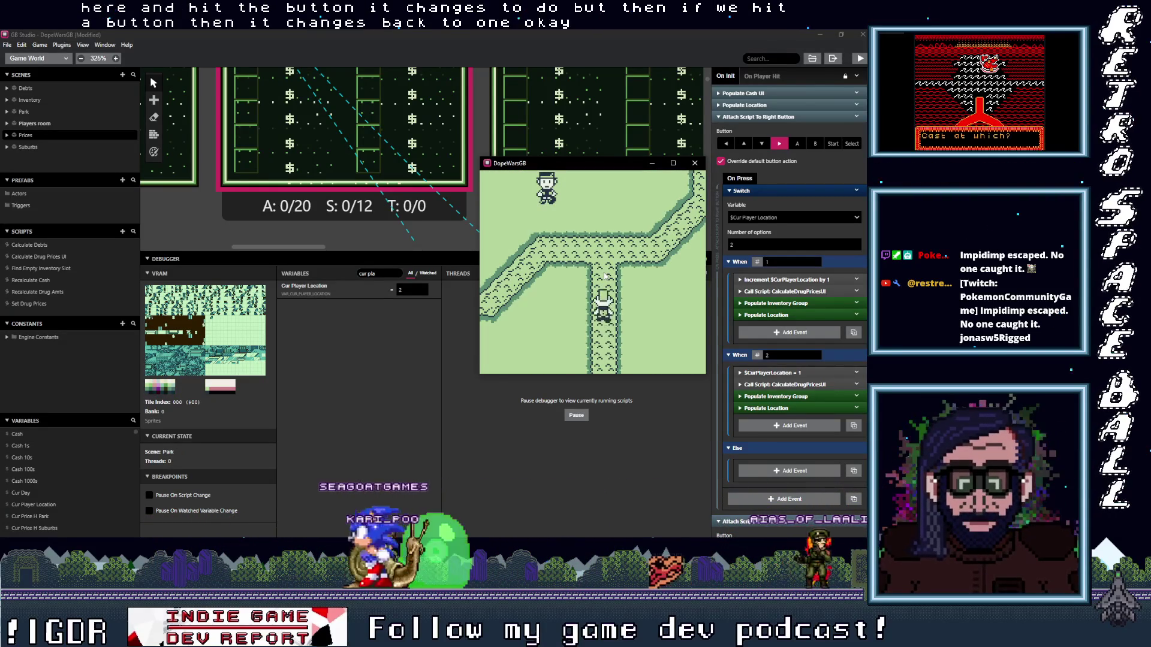
pyautogui.press('Return')
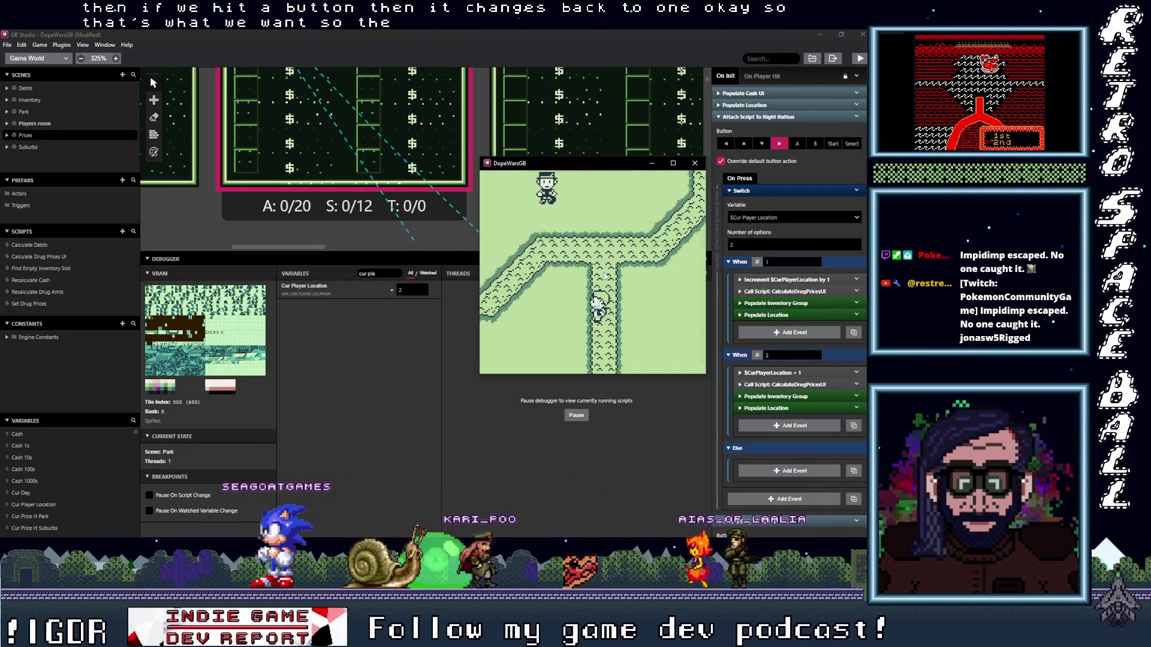
pyautogui.press('Right')
pyautogui.press('Right')
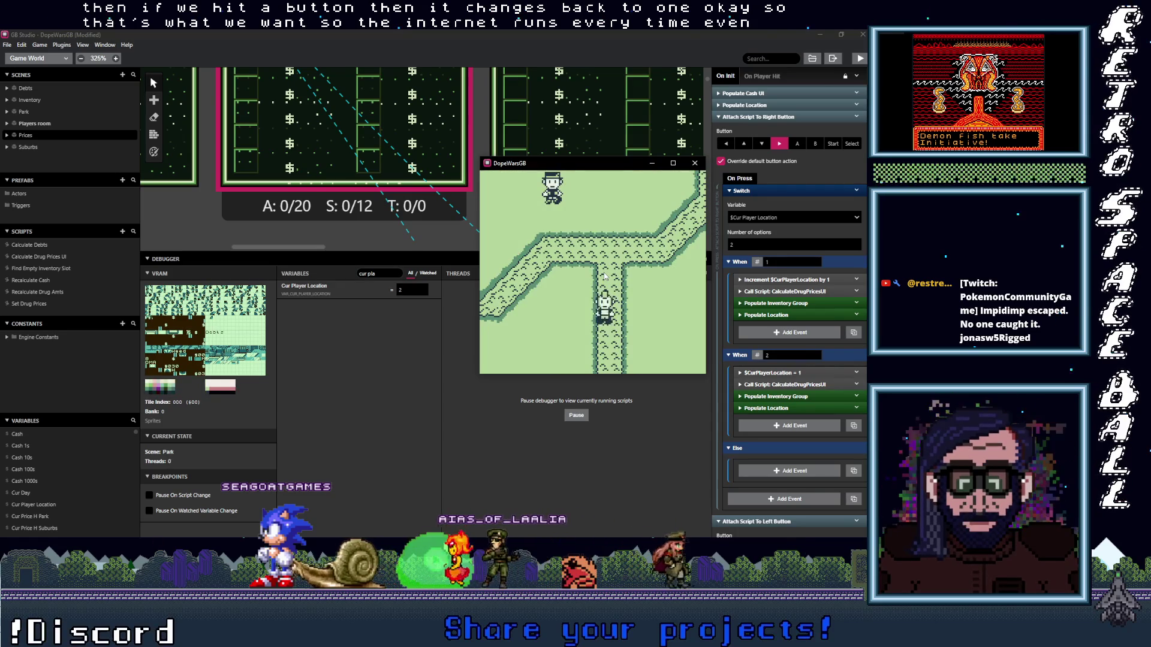
# - Walk the player down out of the Park and back to the Suburbs NPCs
pyautogui.press('Down')
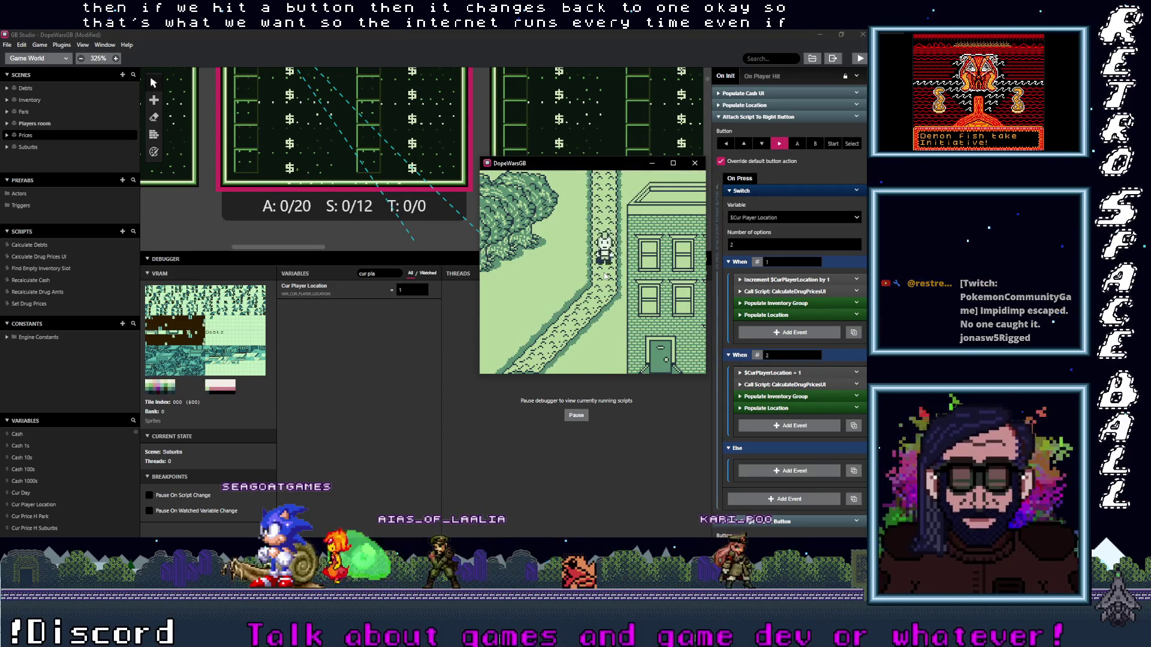
pyautogui.press('Down')
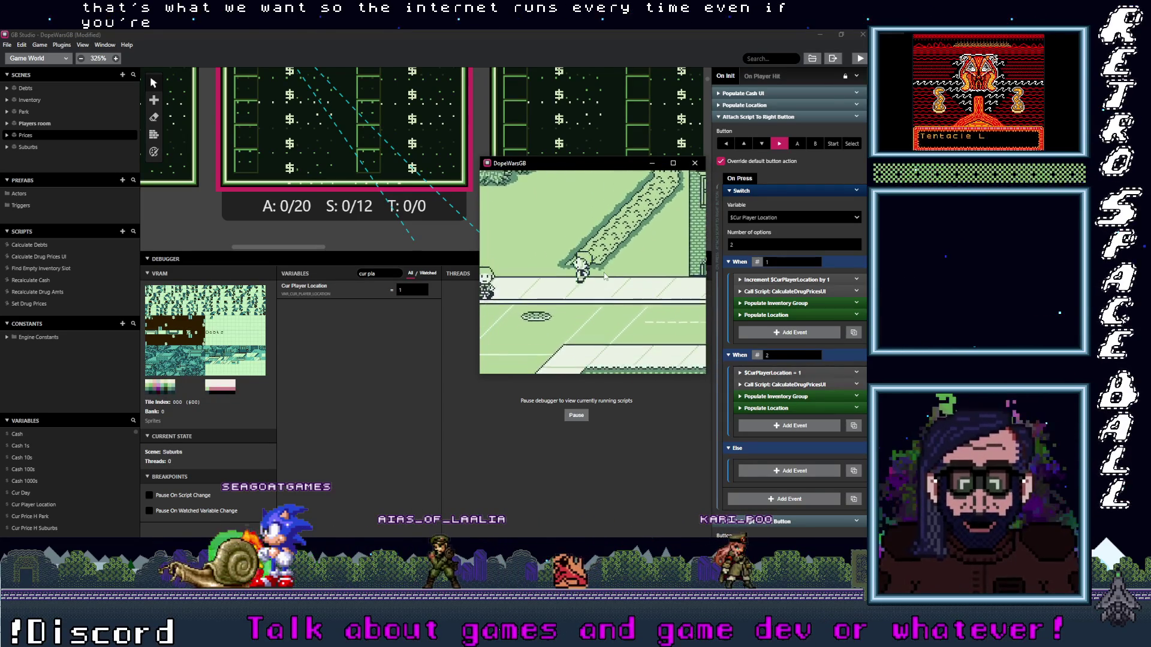
pyautogui.press('Down')
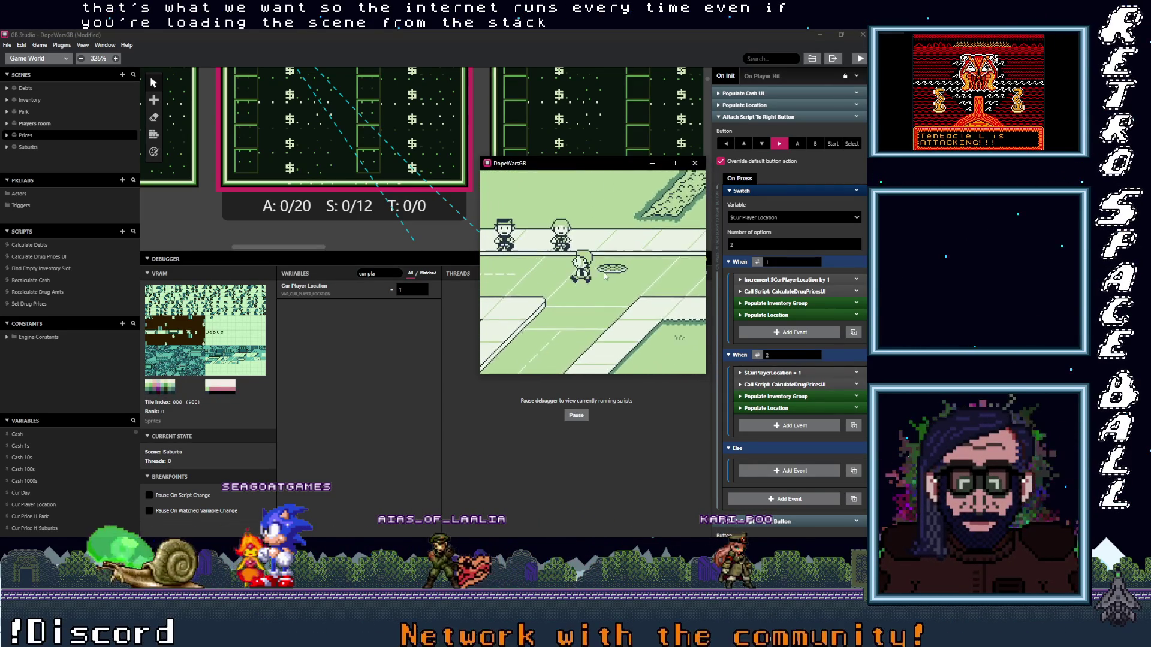
pyautogui.press('Down')
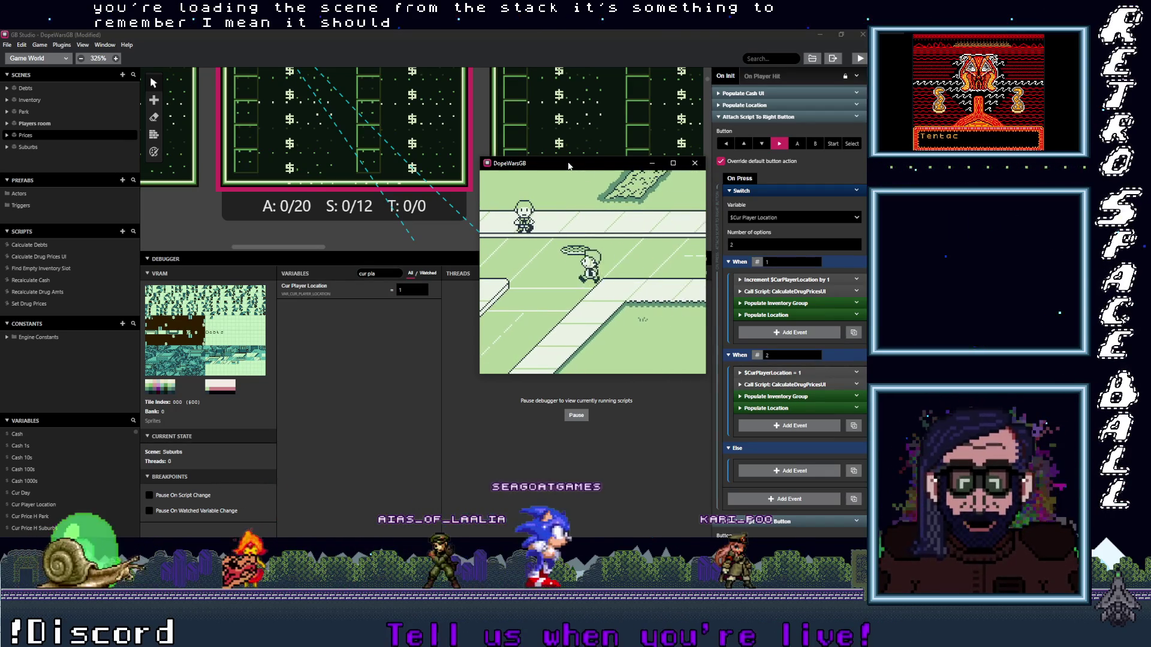
pyautogui.press('Left')
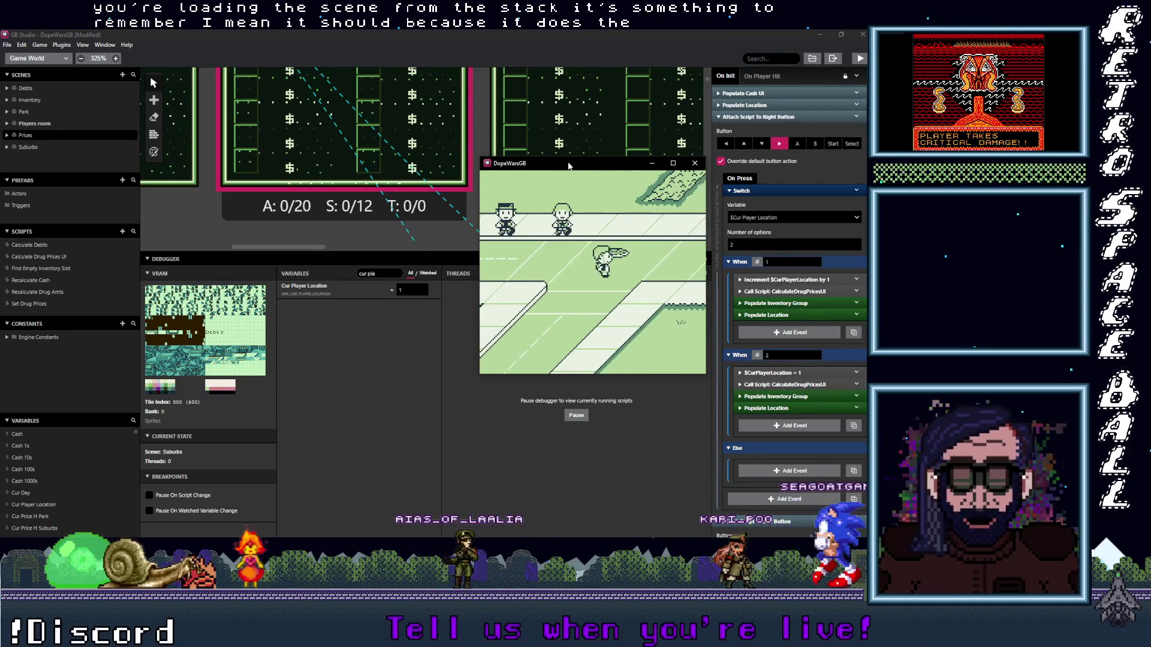
pyautogui.press('Up')
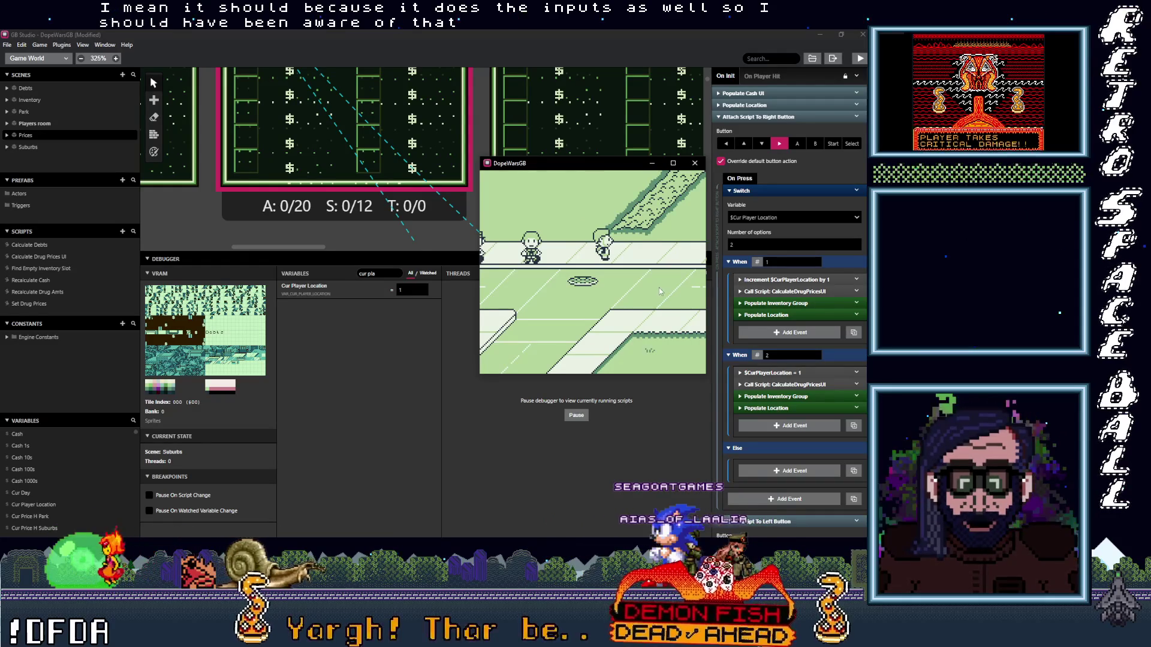
pyautogui.press('Left')
pyautogui.press('Down')
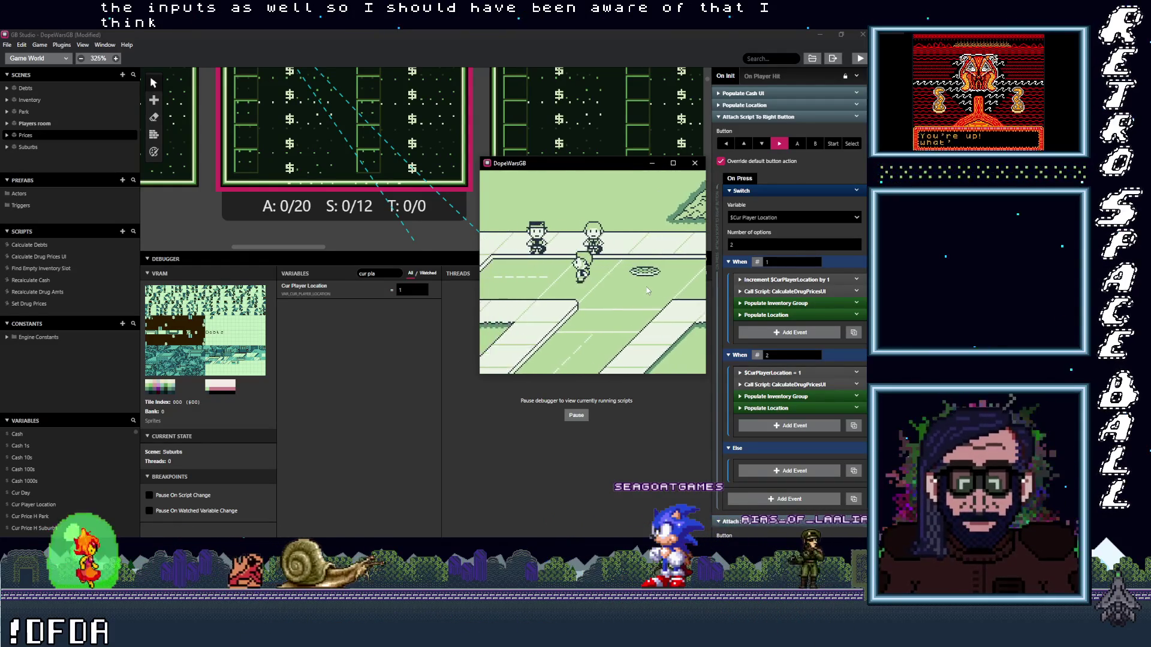
pyautogui.press('Left')
pyautogui.press('Up')
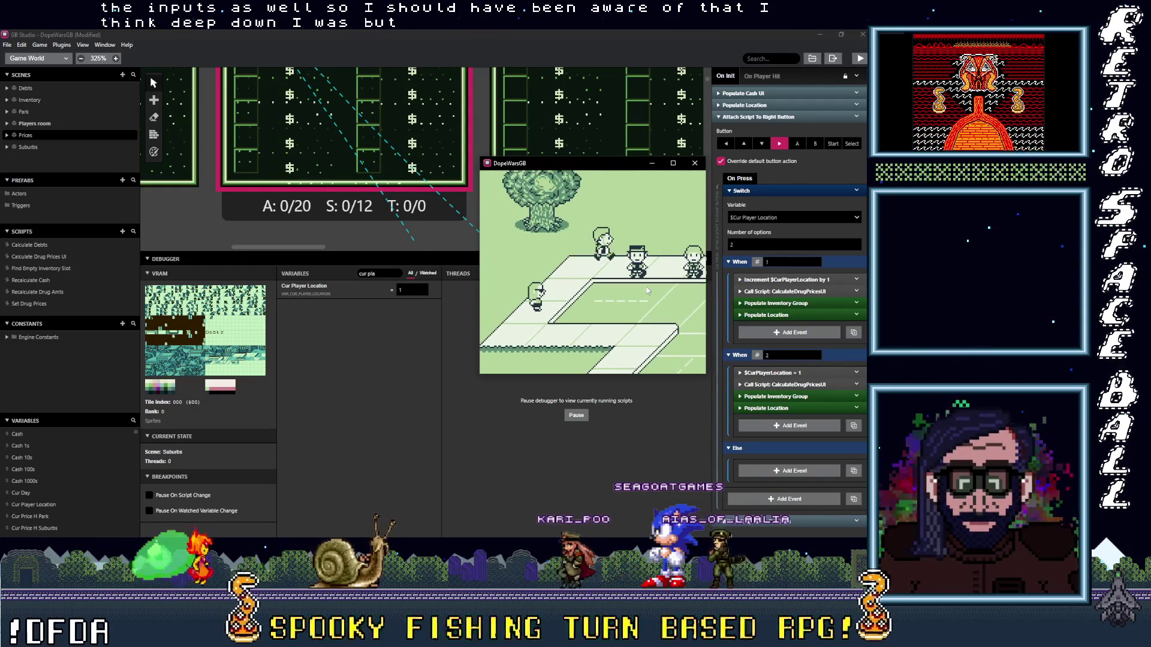
pyautogui.press('Right')
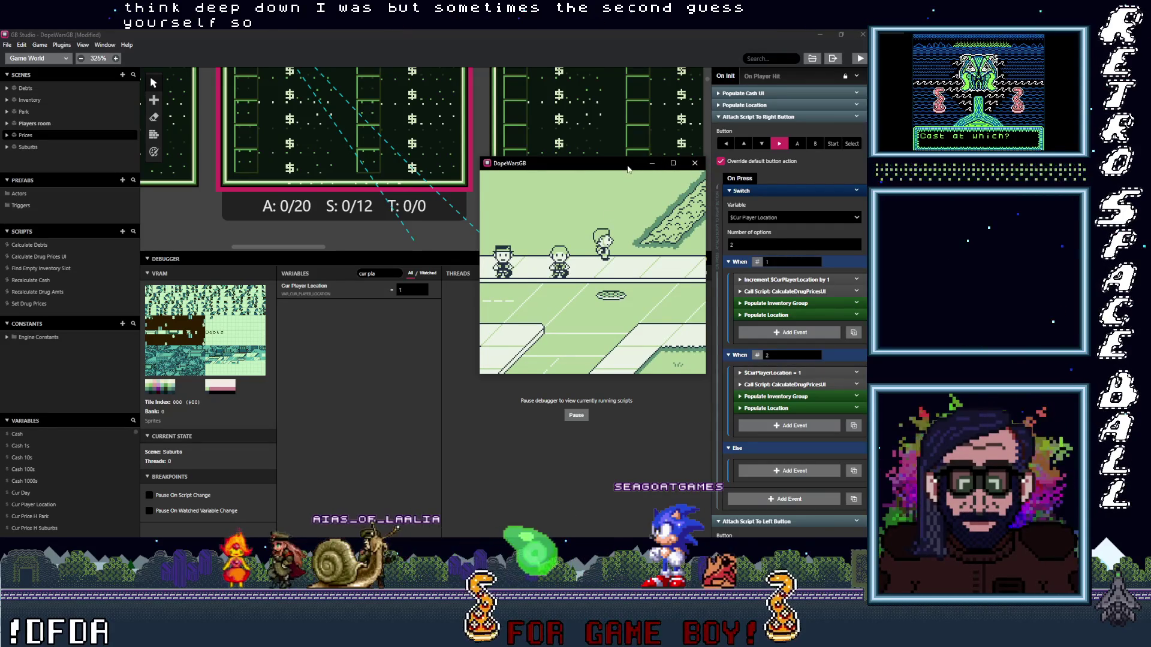
# - Step the player around beside the NPCs, then close the game window
pyautogui.press('Left')
pyautogui.press('Down')
pyautogui.press('Left')
pyautogui.press('Right')
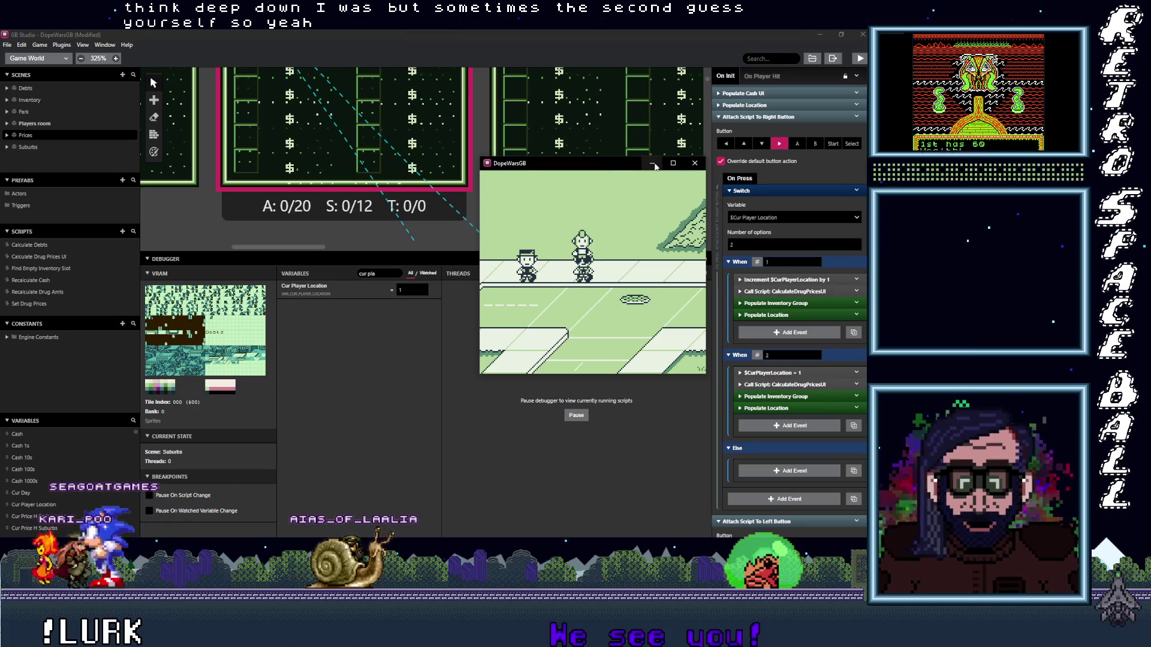
pyautogui.click(695, 163)
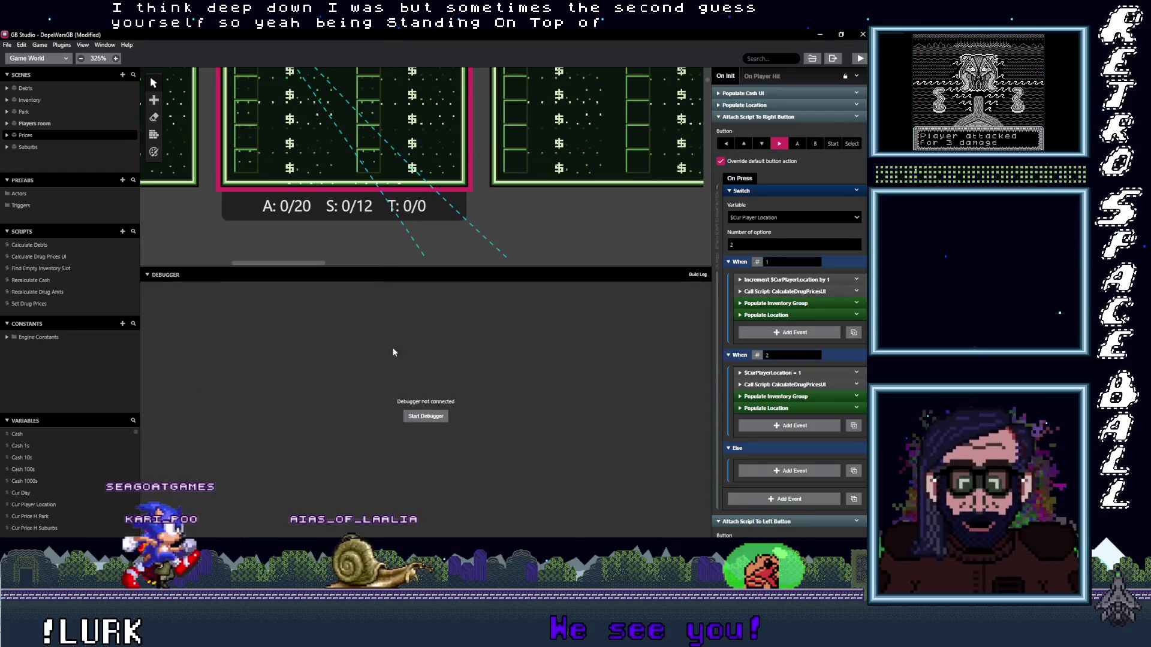
# - Zoom out the world view and tick Is Solid on each Suburbs NPC actor
pyautogui.scroll(-3, 357, 395)
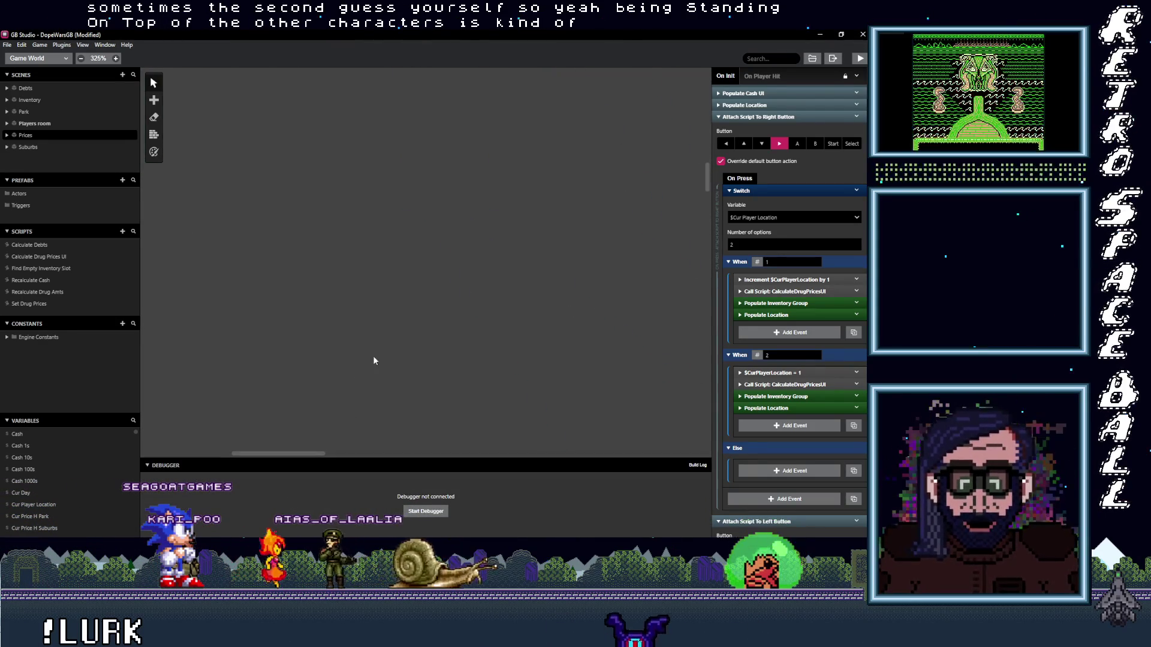
pyautogui.scroll(-5, 383, 345)
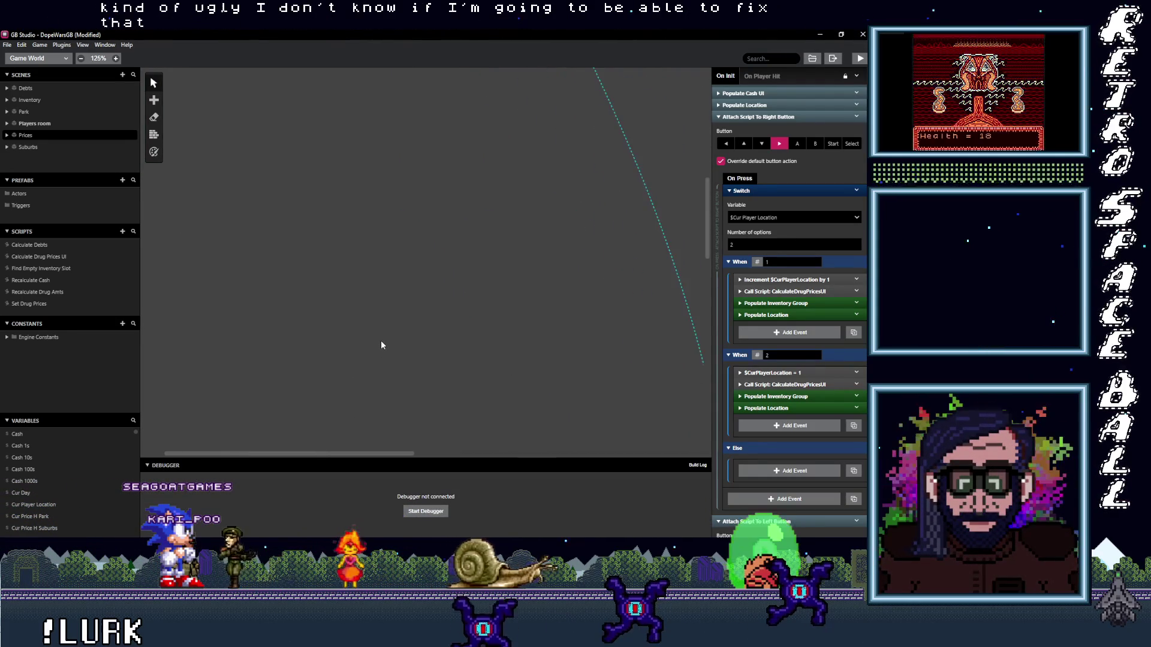
pyautogui.scroll(2, 386, 384)
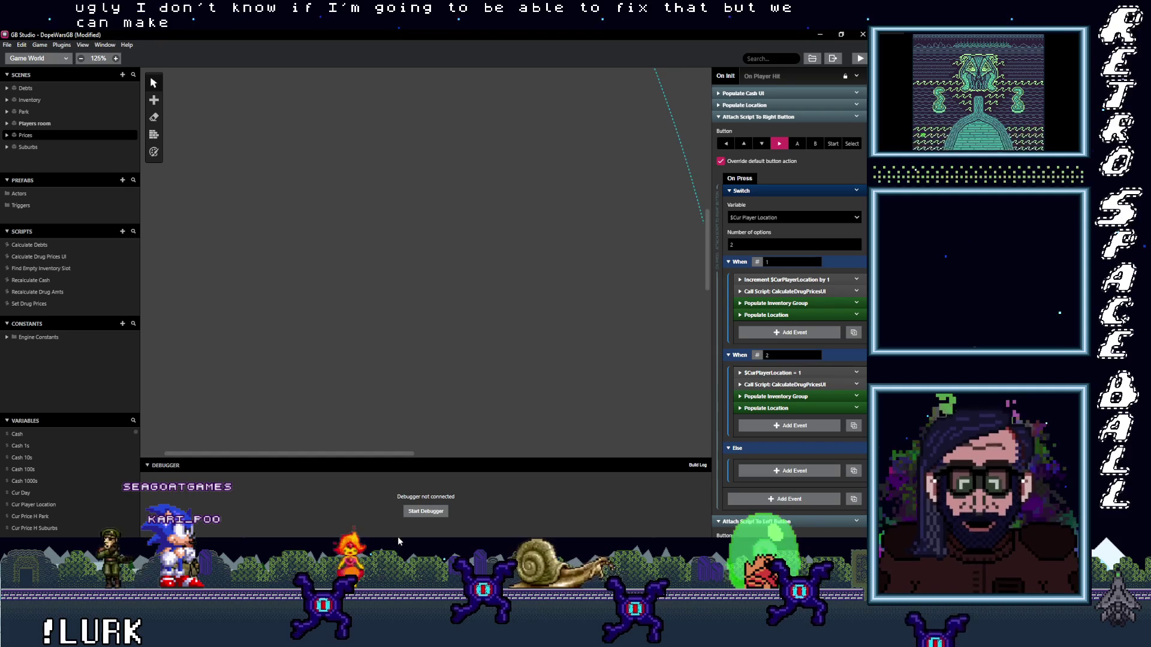
pyautogui.moveTo(365, 454); pyautogui.dragTo(596, 454)
pyautogui.scroll(-5, 434, 349)
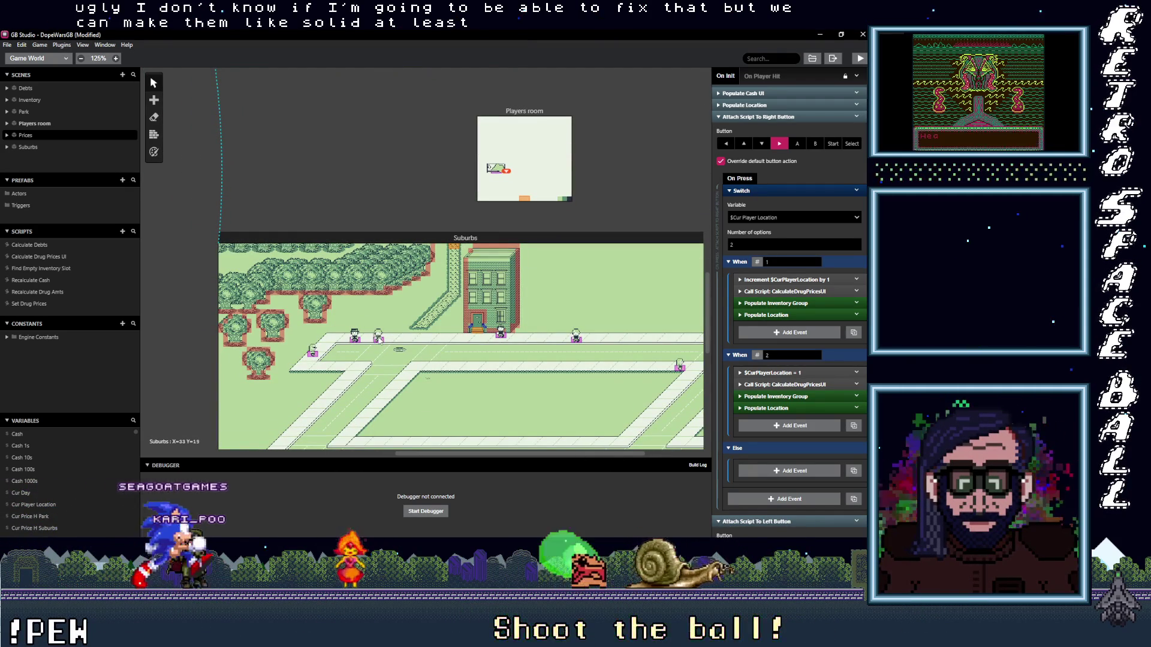
pyautogui.click(380, 338)
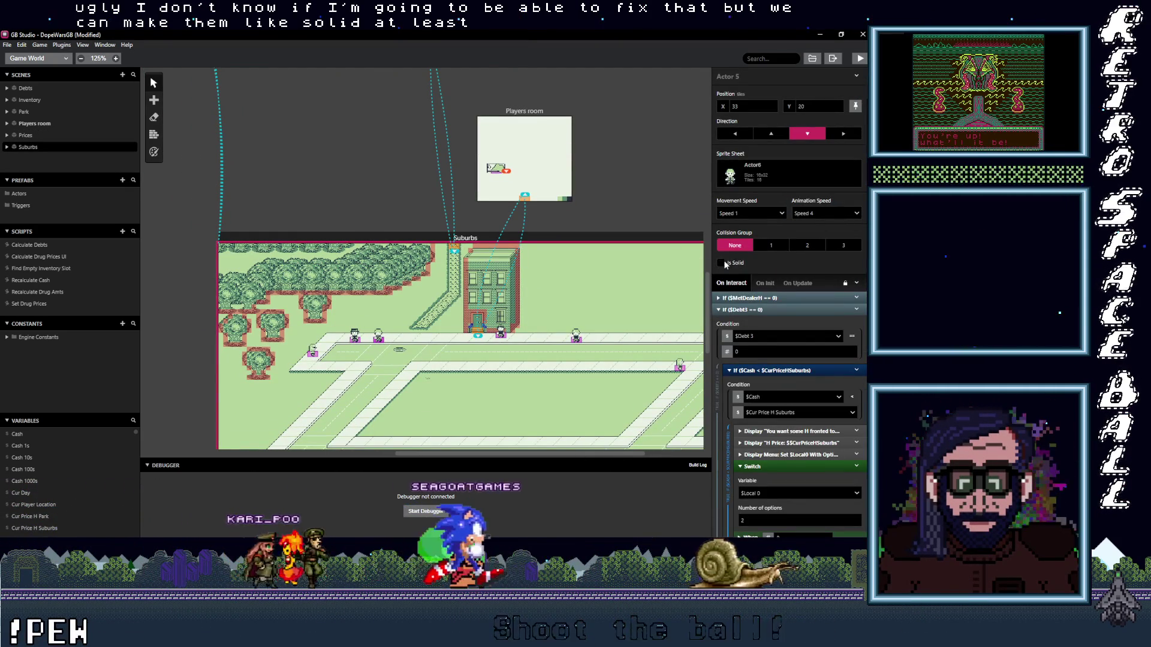
pyautogui.click(354, 337)
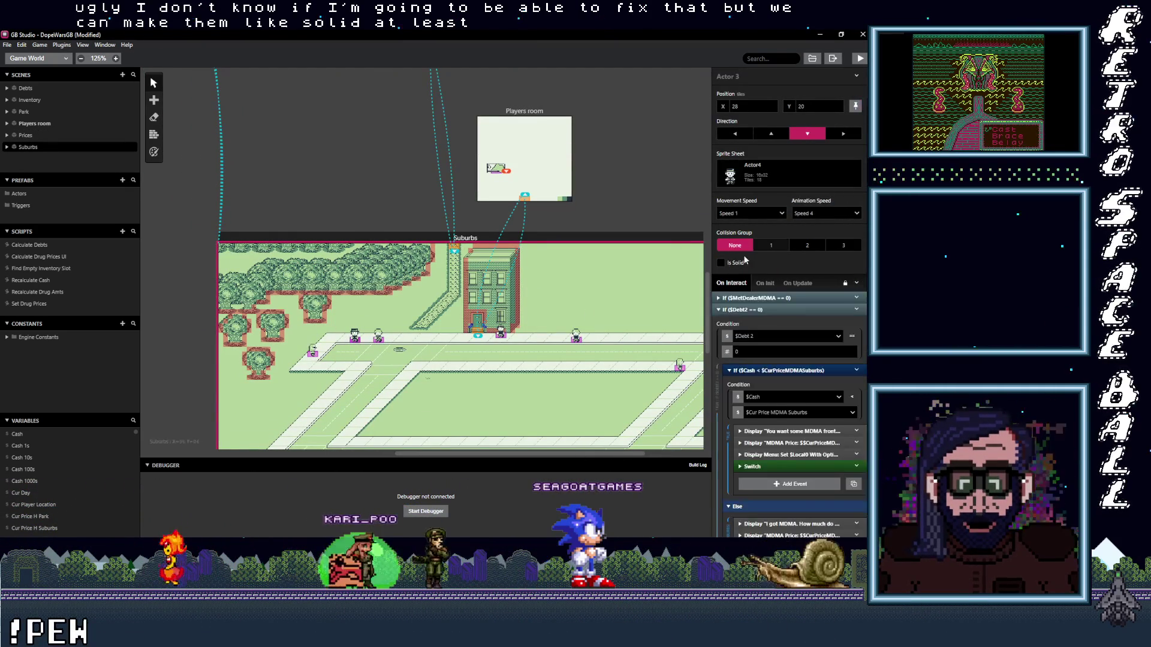
pyautogui.click(312, 352)
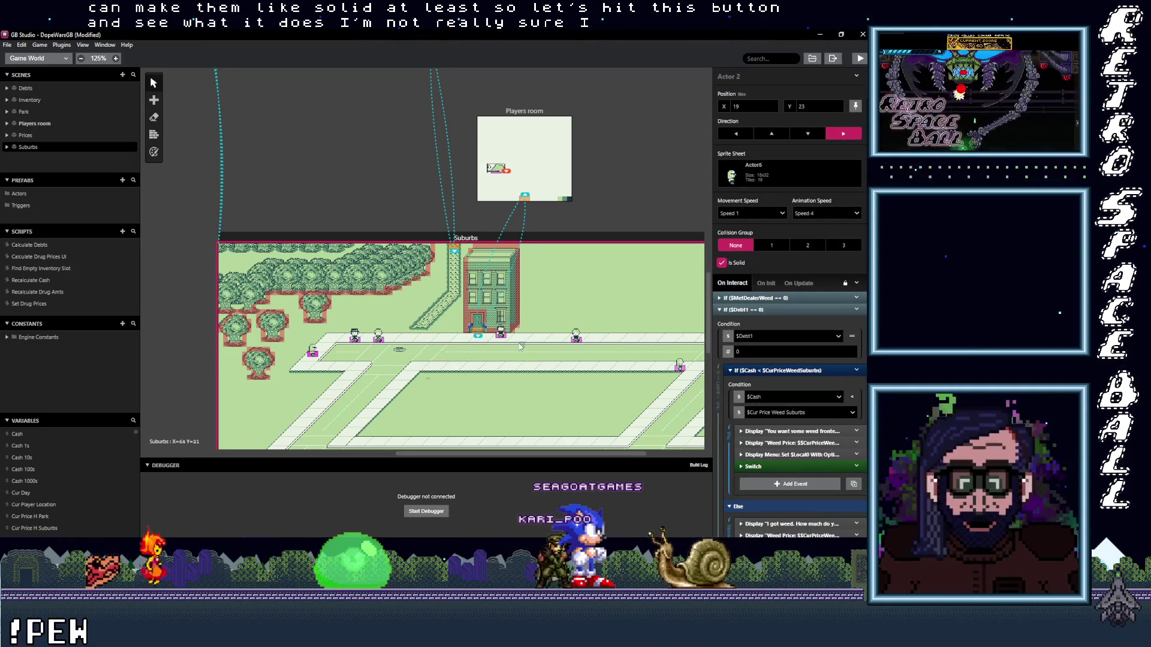
pyautogui.click(502, 337)
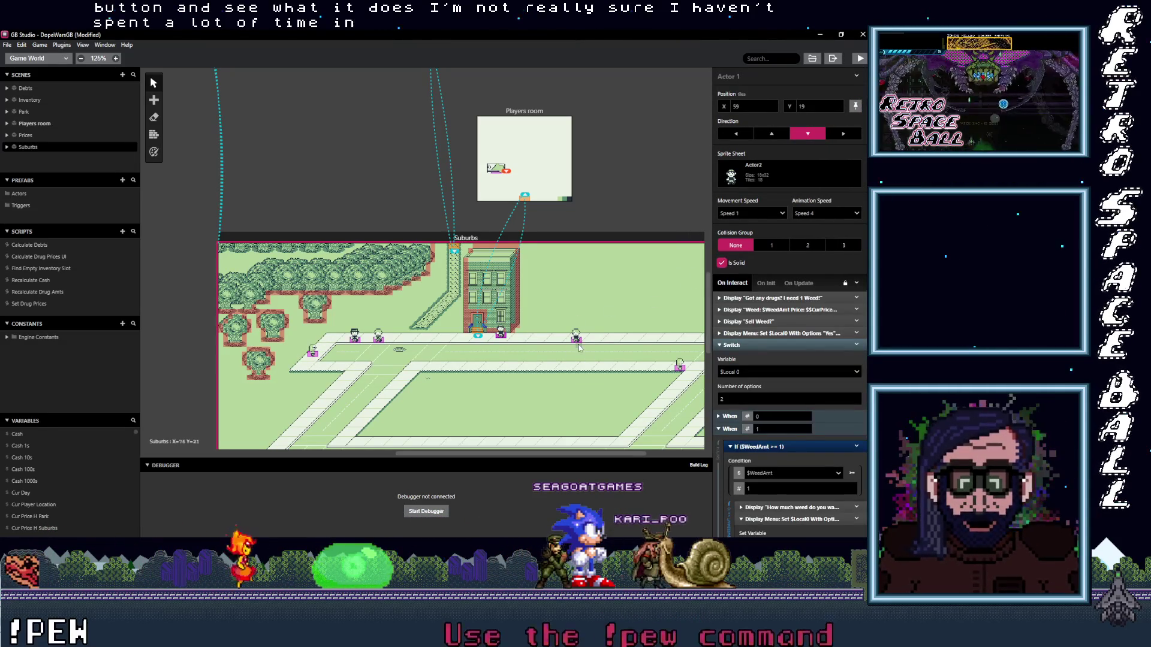
pyautogui.click(678, 366)
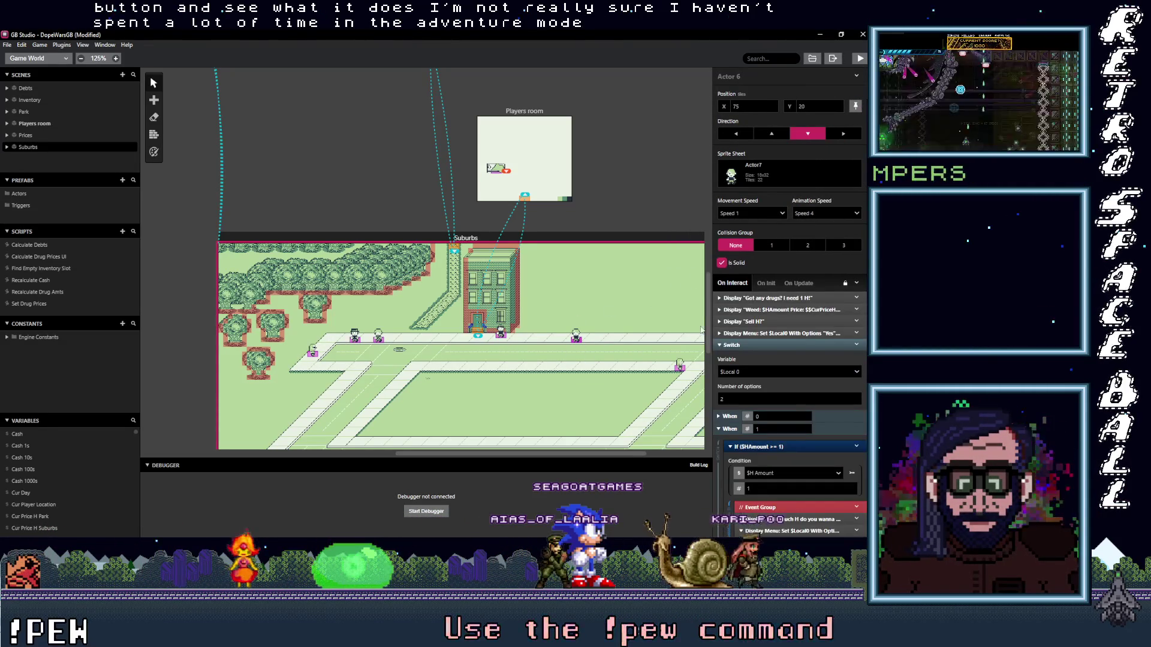
pyautogui.click(682, 367)
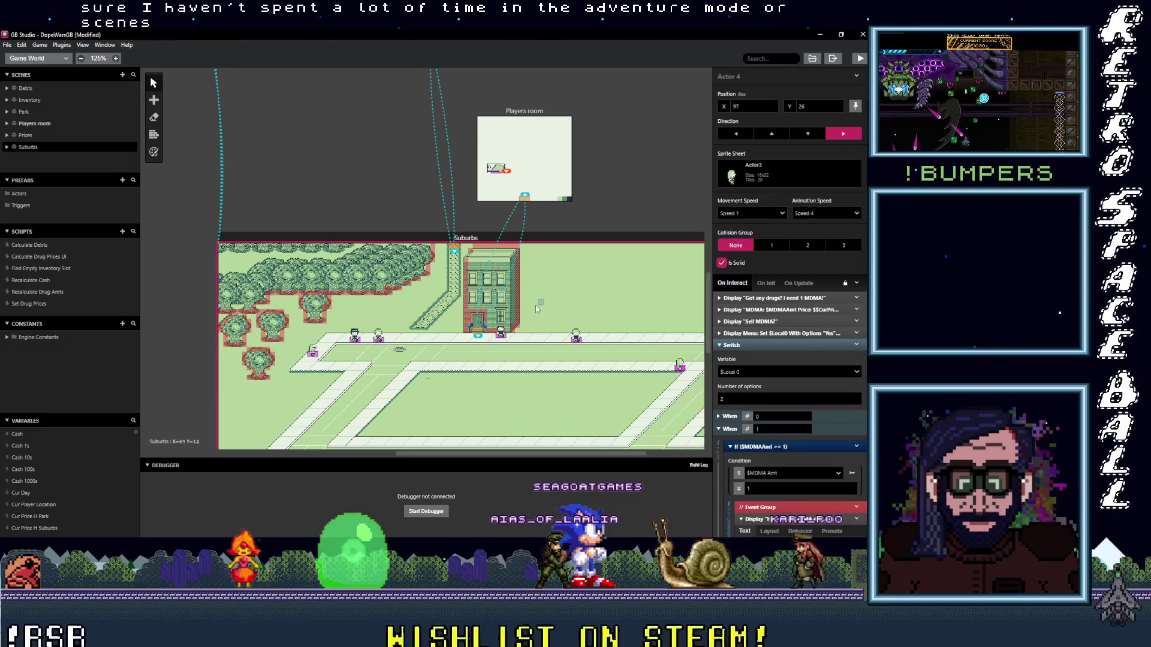
# - Make the four Park scene NPC actors solid as well
pyautogui.scroll(10, 540, 308)
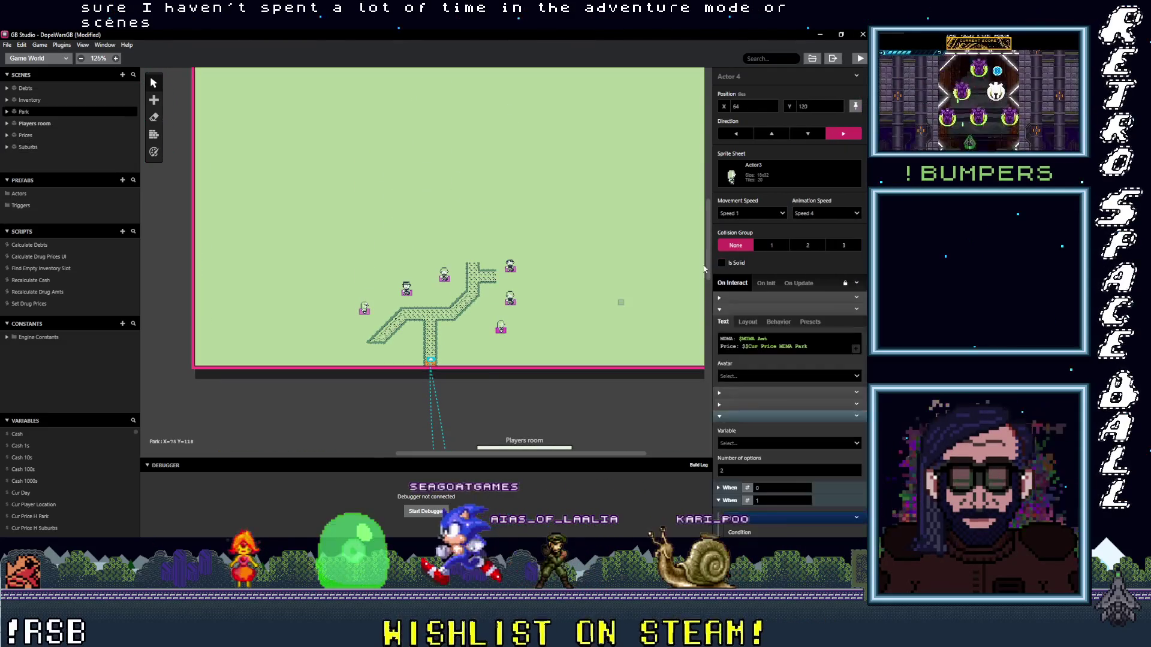
pyautogui.click(513, 306)
pyautogui.click(512, 274)
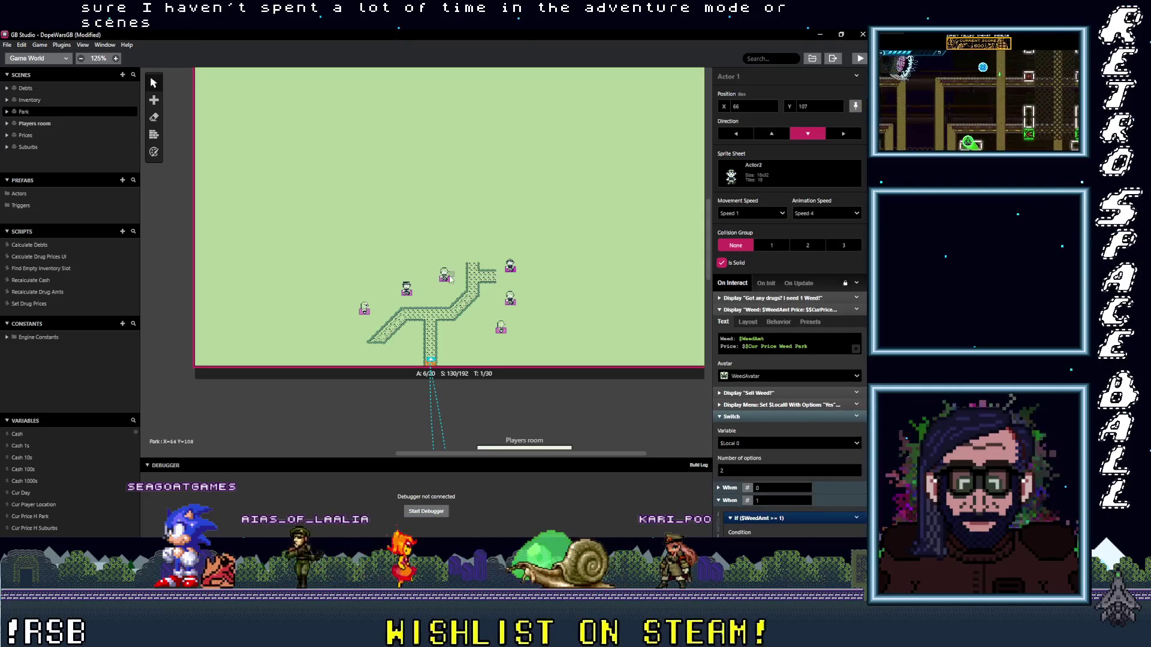
pyautogui.click(446, 276)
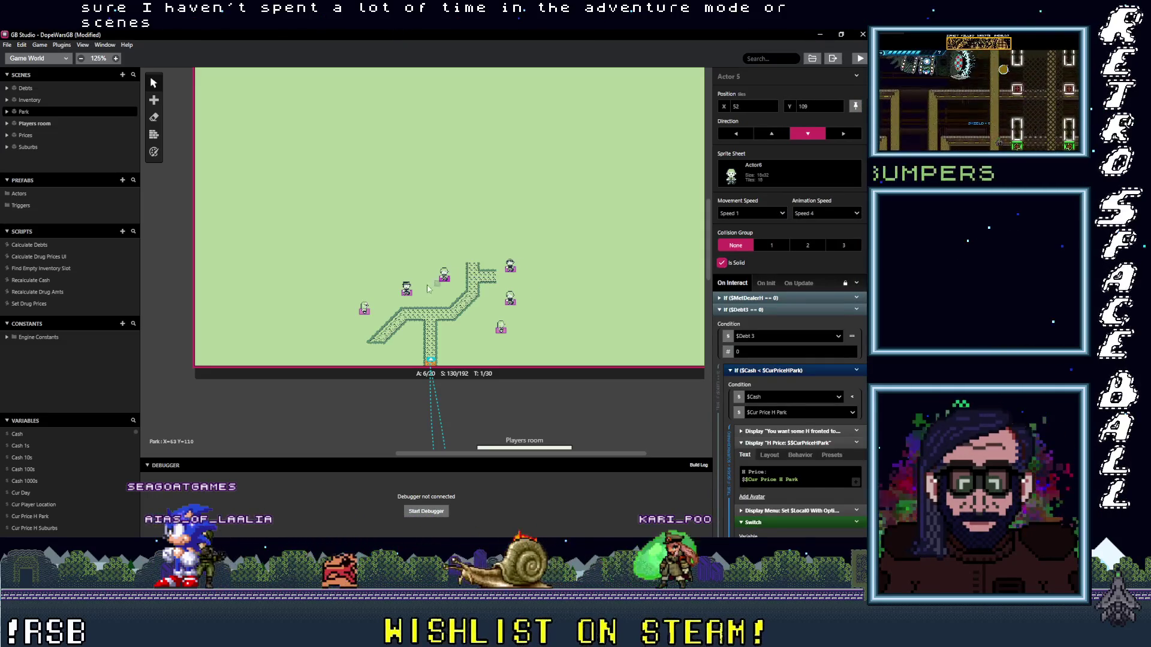
pyautogui.click(363, 307)
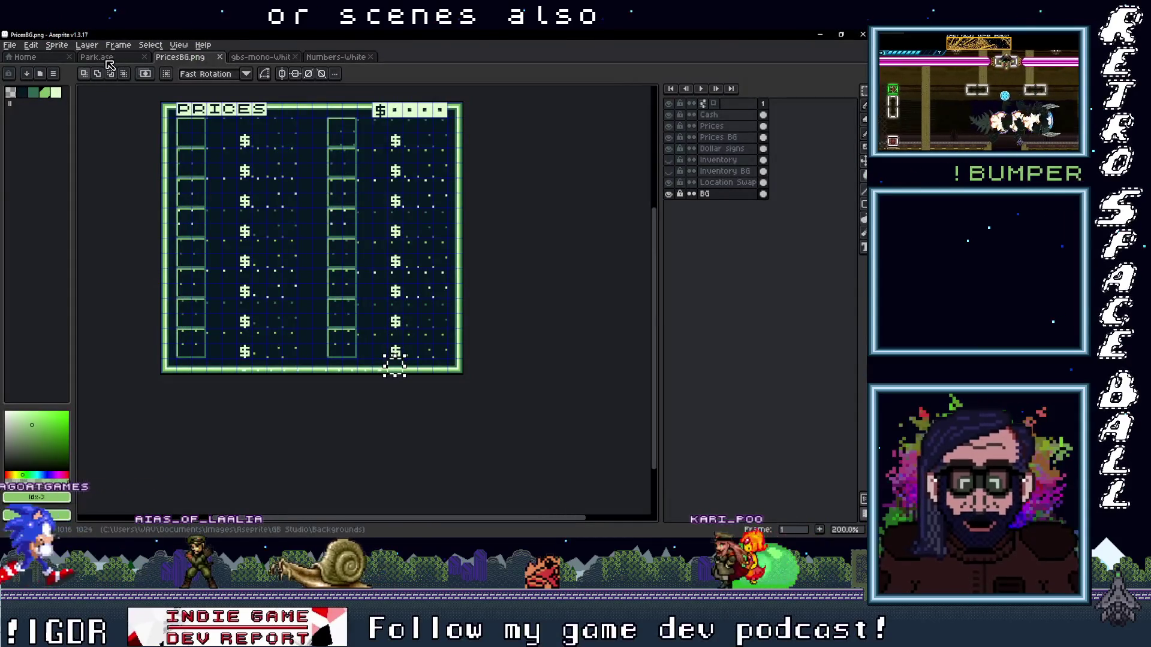
# - Export Park.ase as Park.png, overwriting the existing file
pyautogui.click(96, 57)
pyautogui.click(10, 45)
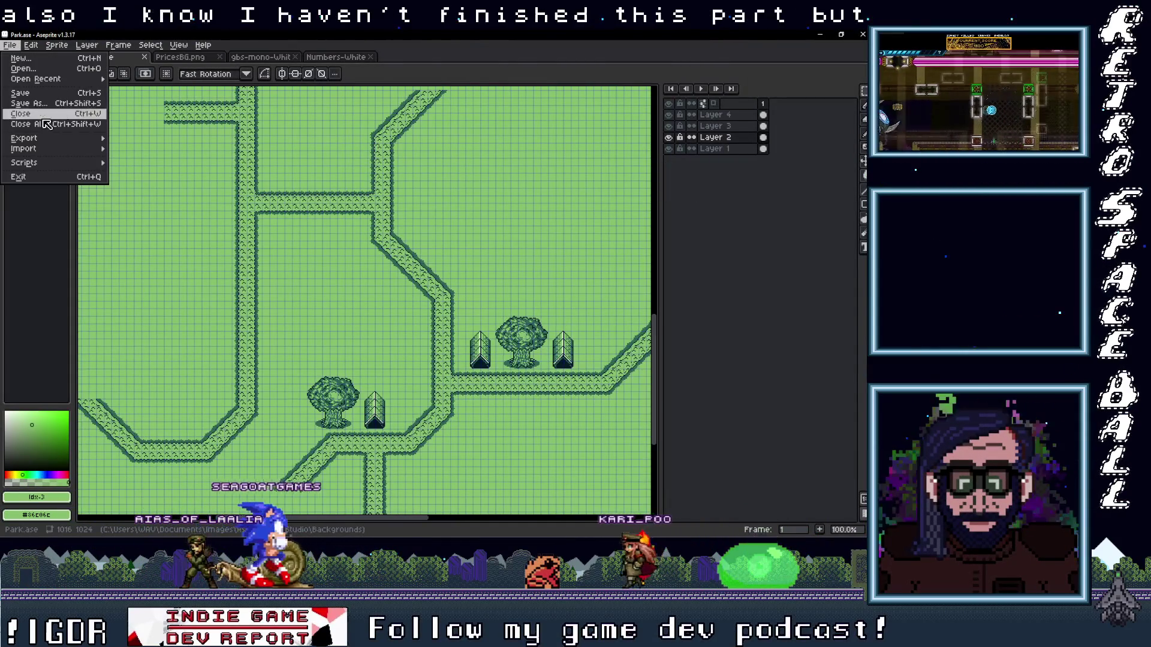
pyautogui.moveTo(24, 138)
pyautogui.click(131, 138)
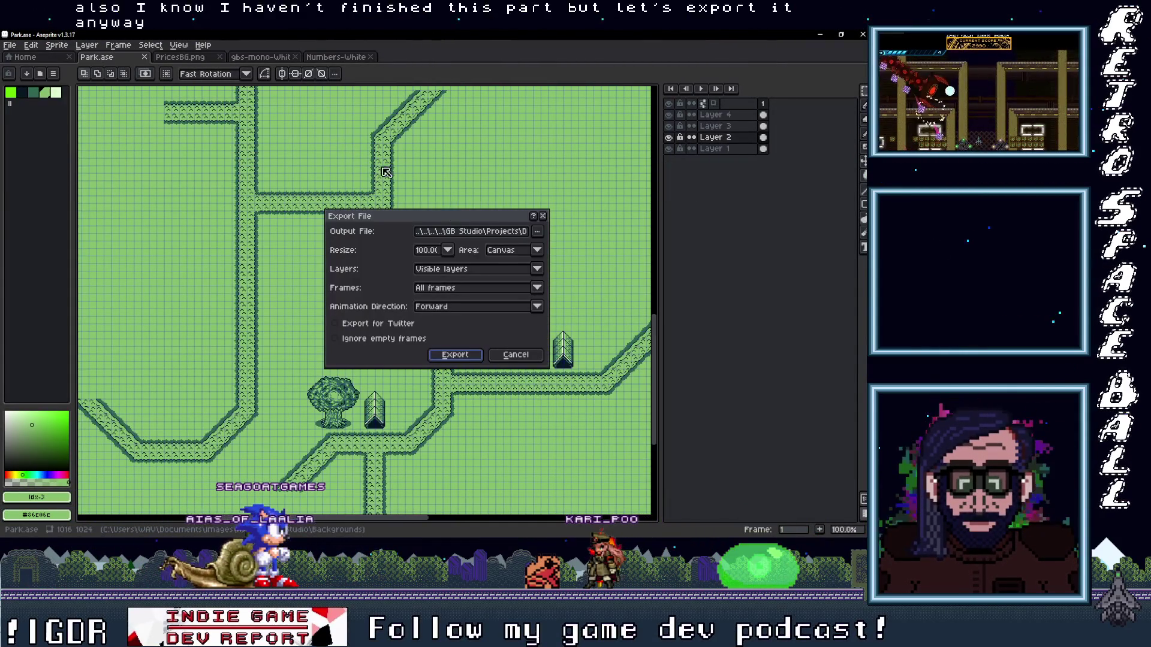
pyautogui.click(537, 232)
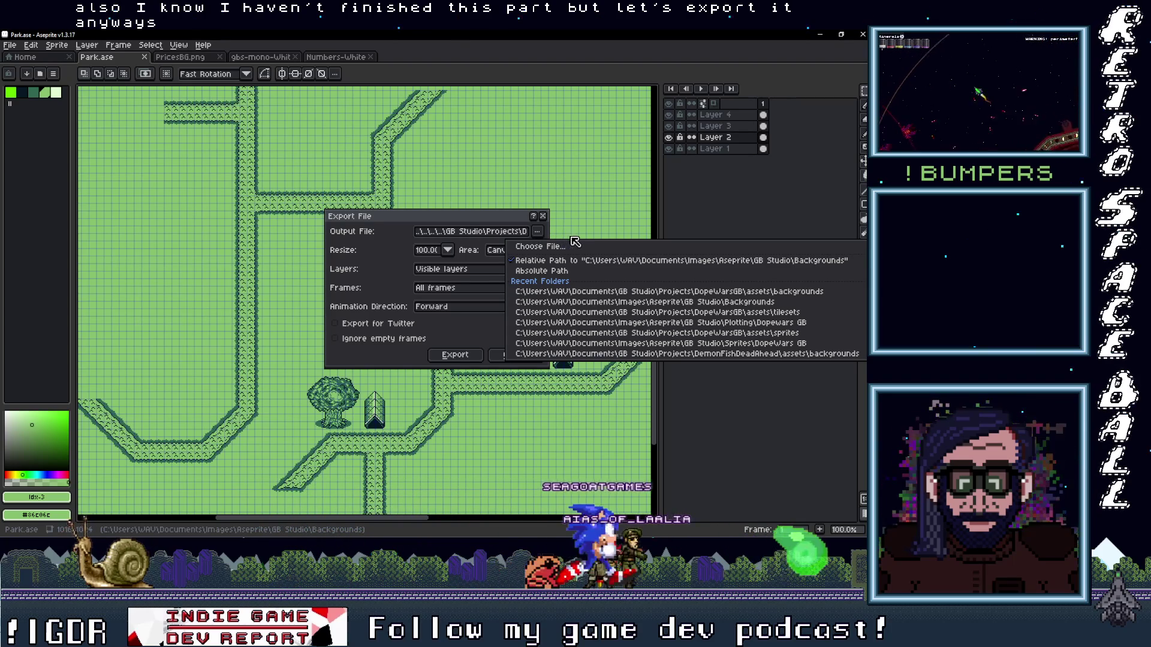
pyautogui.click(464, 356)
pyautogui.click(460, 356)
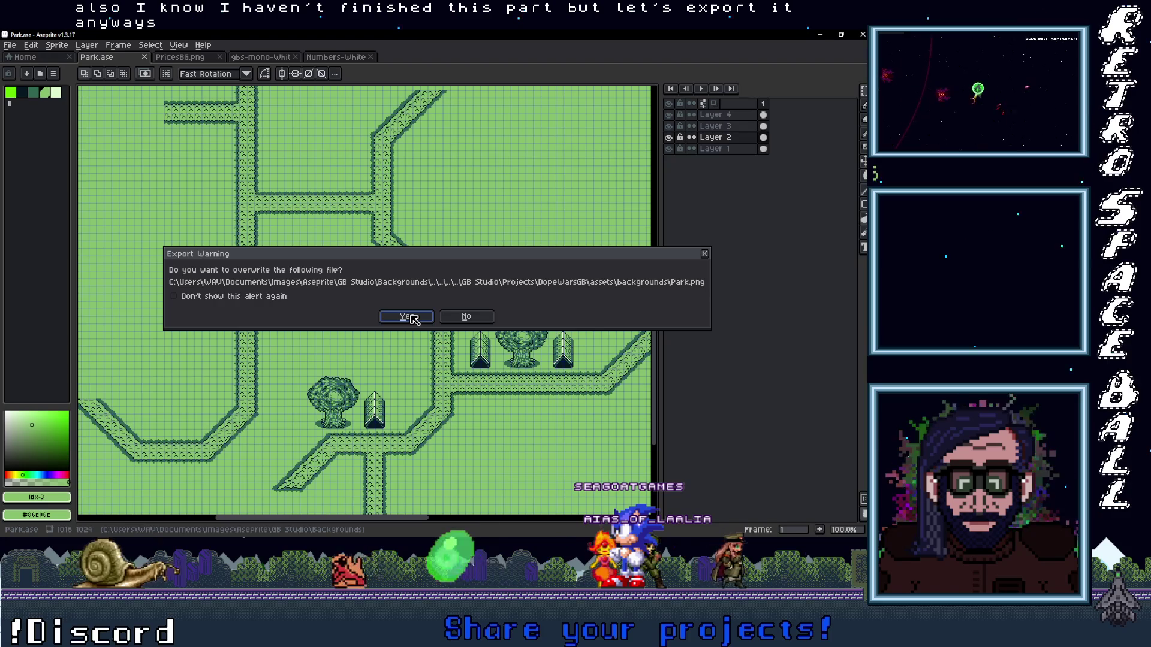
pyautogui.click(407, 317)
pyautogui.click(404, 339)
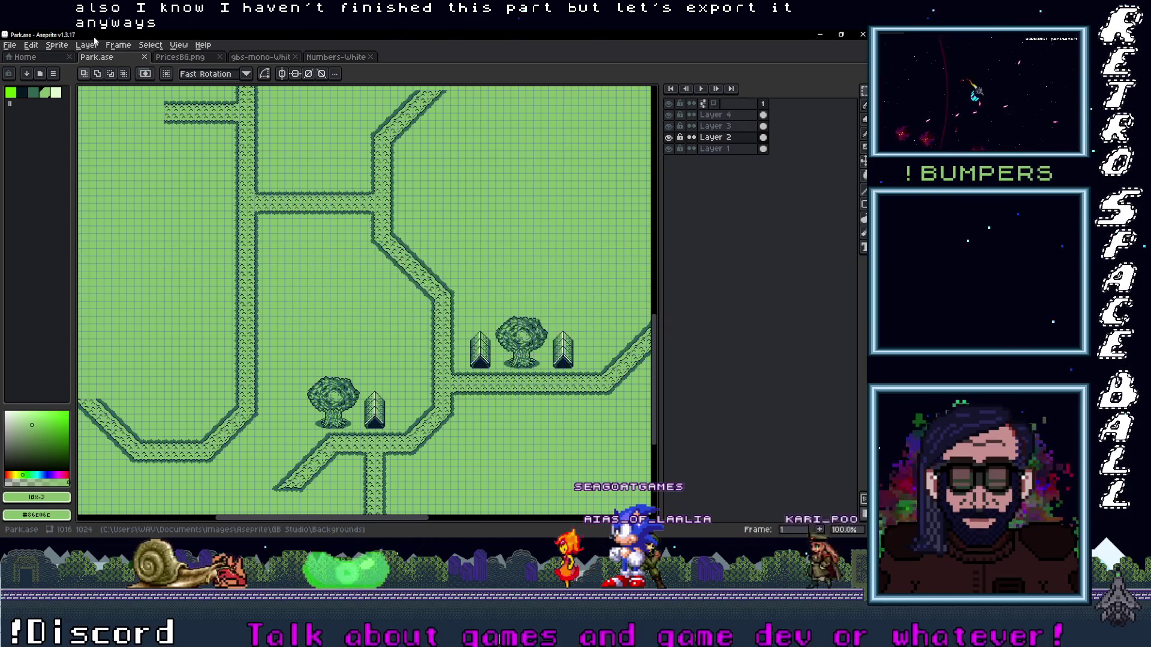
# - Re-export Park.png into the DopeWarsGB assets\backgrounds folder, overwriting it and accepting the layers warning
pyautogui.click(15, 50)
pyautogui.moveTo(27, 138)
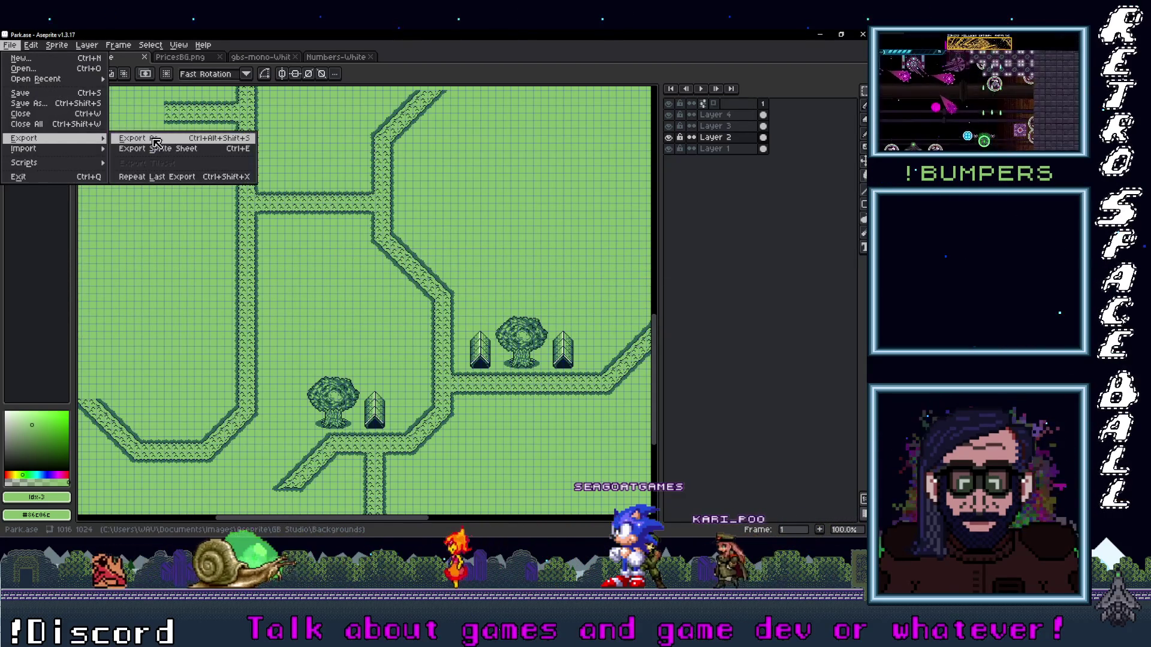
pyautogui.click(144, 139)
pyautogui.click(537, 232)
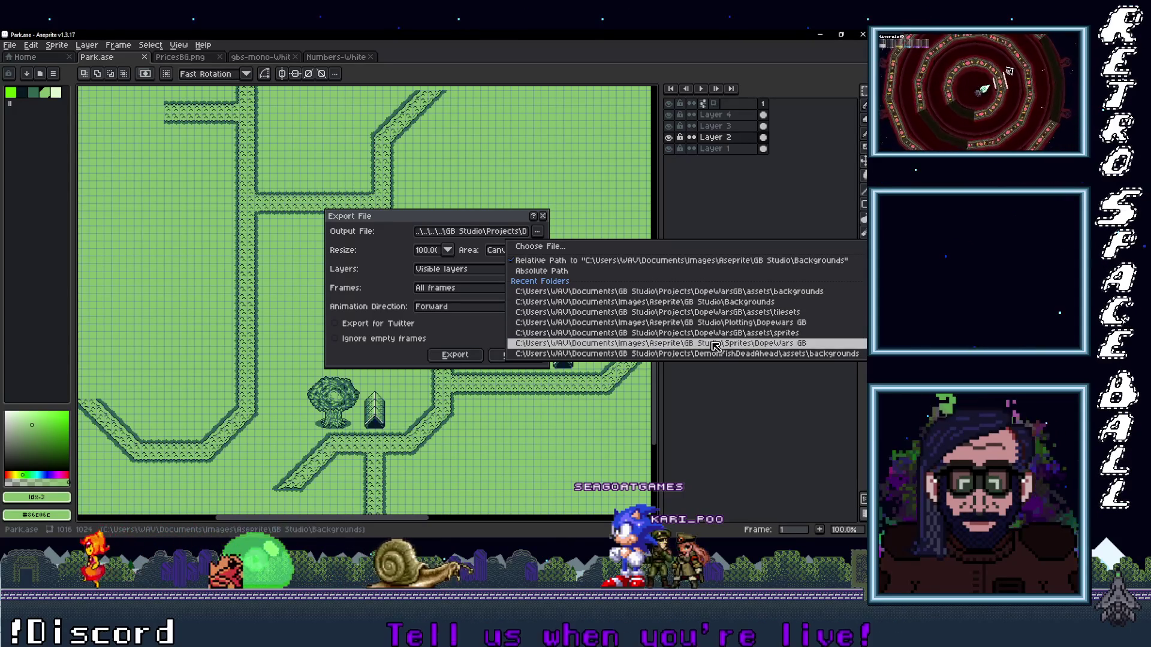
pyautogui.click(573, 292)
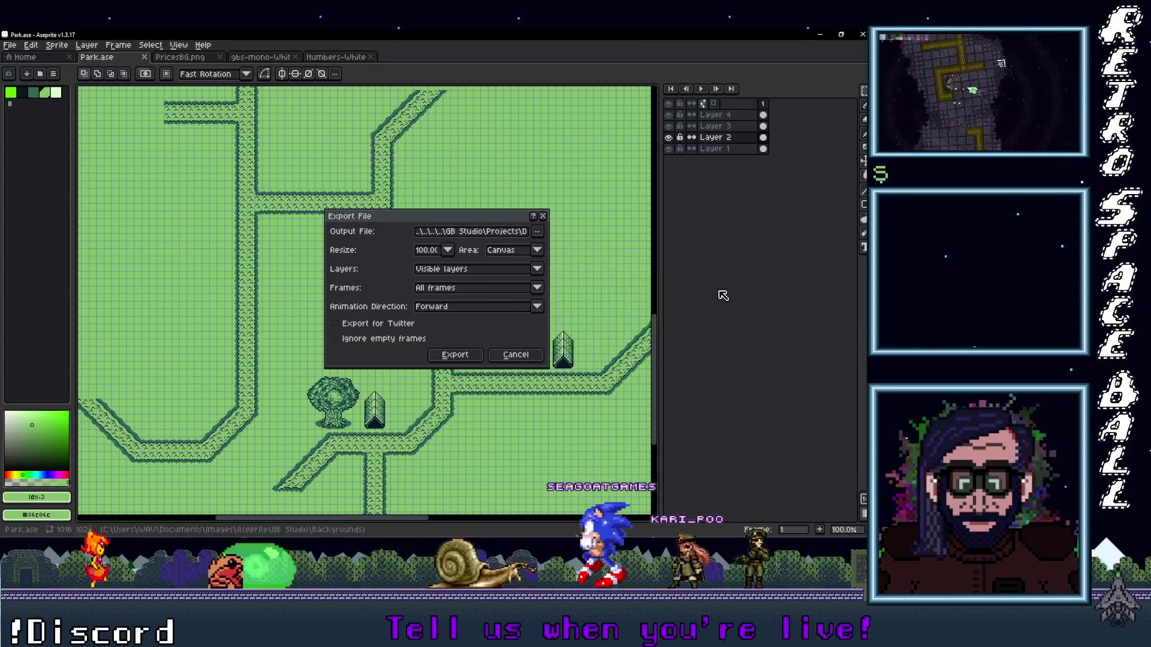
pyautogui.doubleClick(501, 233)
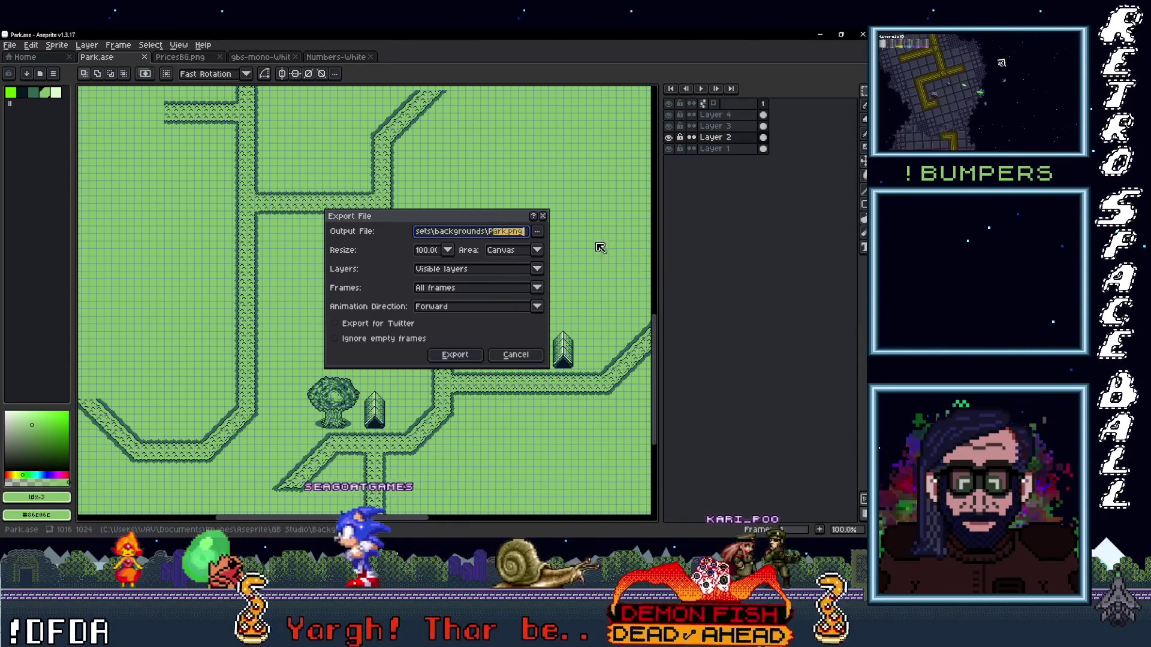
pyautogui.click(453, 356)
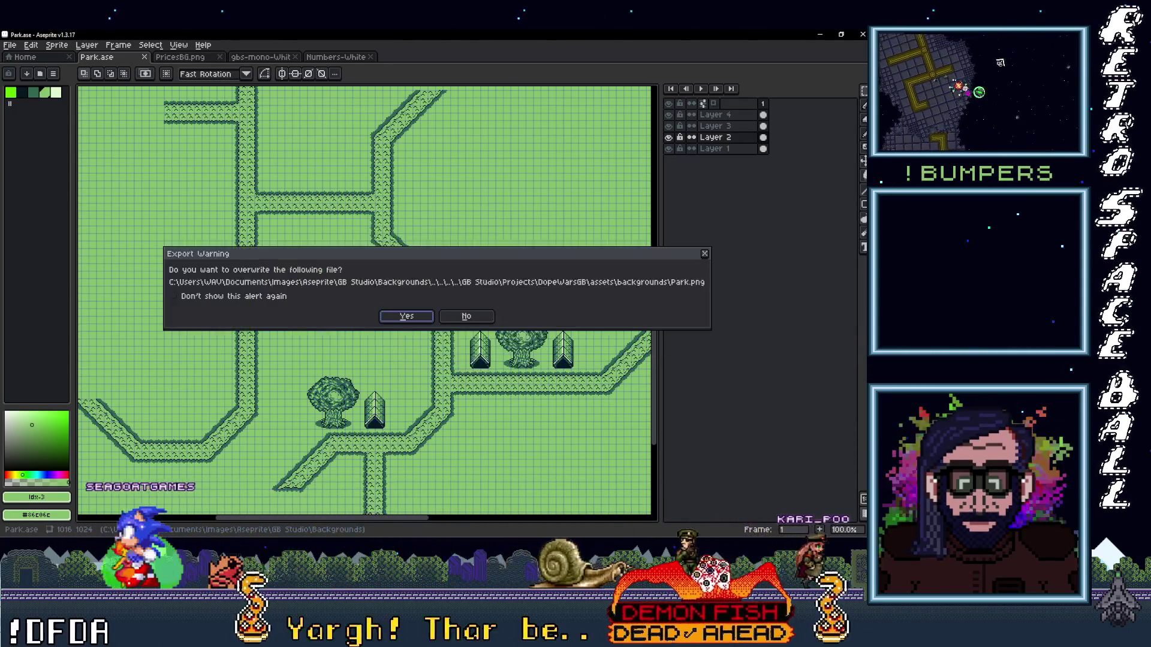
pyautogui.click(413, 318)
pyautogui.press('Return')
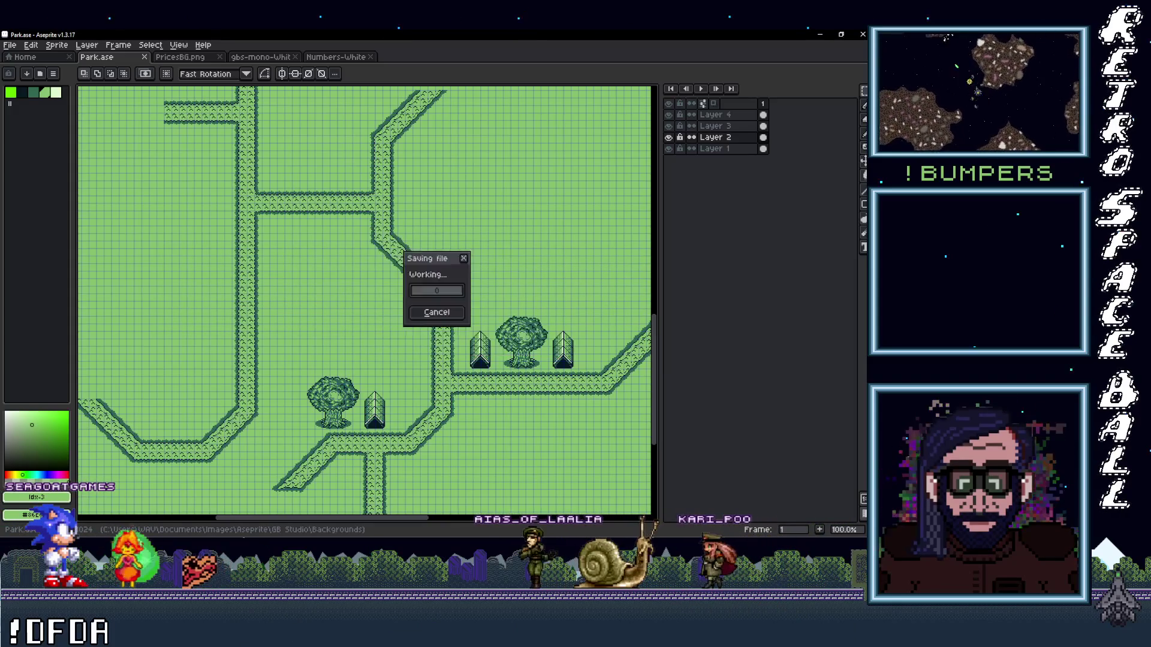
pyautogui.hotkey('alt', 'Tab')
# - Move Park NPCs out from under the tree, onto the path, and beside the trees
pyautogui.scroll(1, 456, 282)
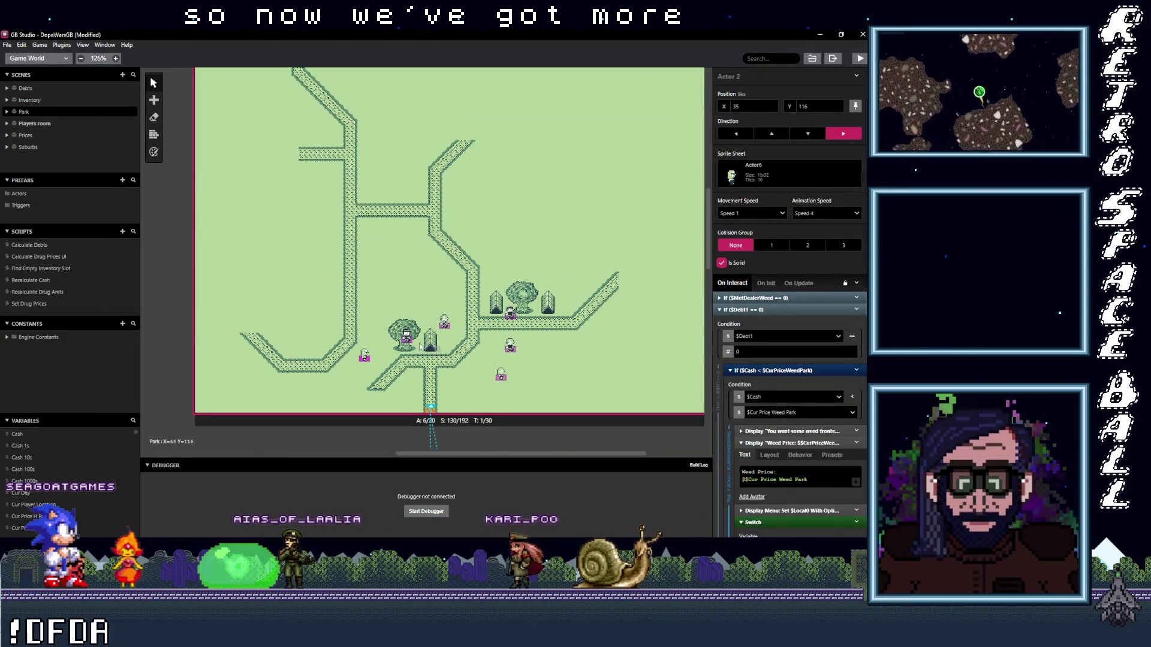
pyautogui.moveTo(406, 339)
pyautogui.mouseDown()
pyautogui.moveTo(409, 363)
pyautogui.moveTo(365, 359)
pyautogui.moveTo(369, 385)
pyautogui.mouseUp()
pyautogui.click(359, 361)
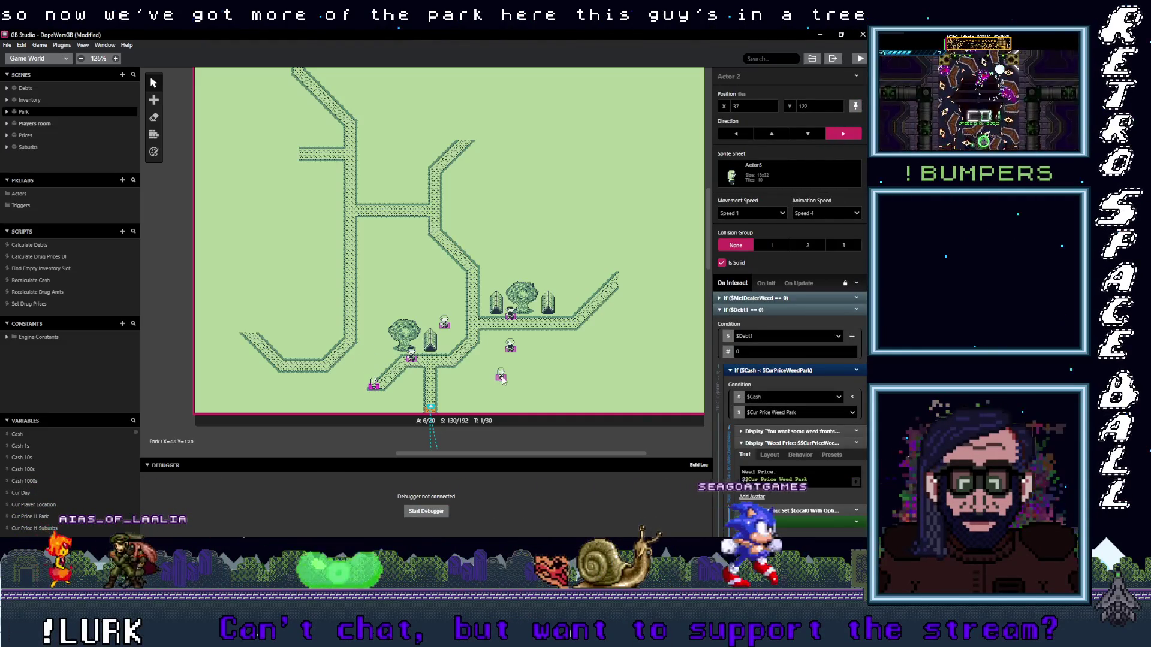
pyautogui.moveTo(501, 375); pyautogui.dragTo(480, 363)
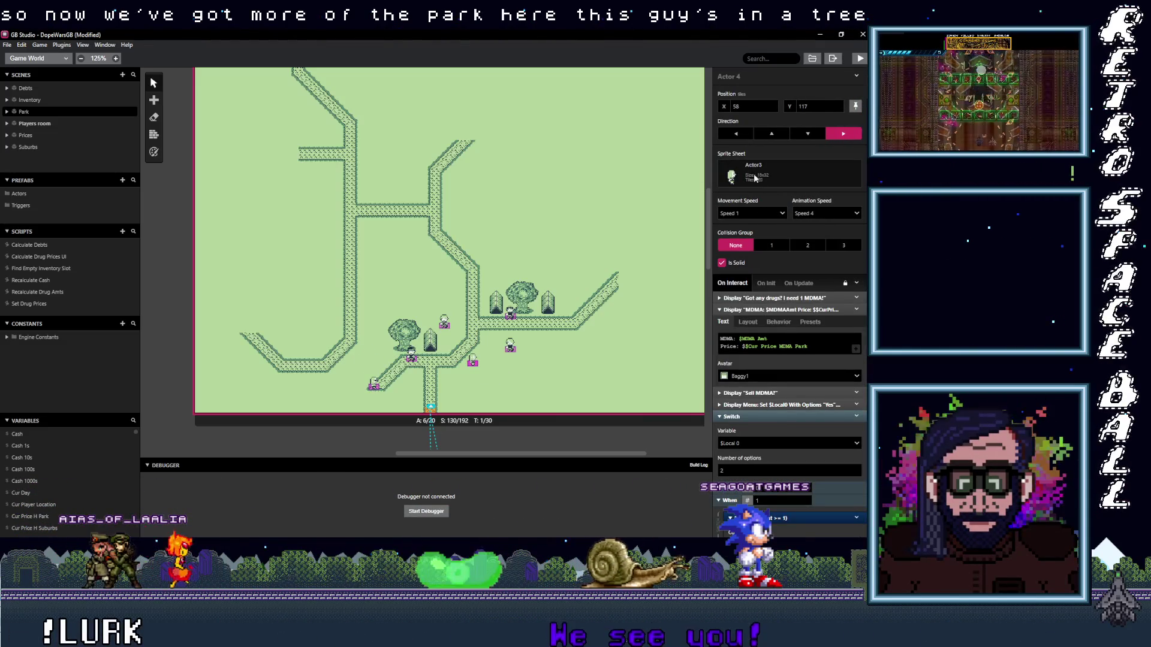
pyautogui.moveTo(503, 352); pyautogui.dragTo(487, 339)
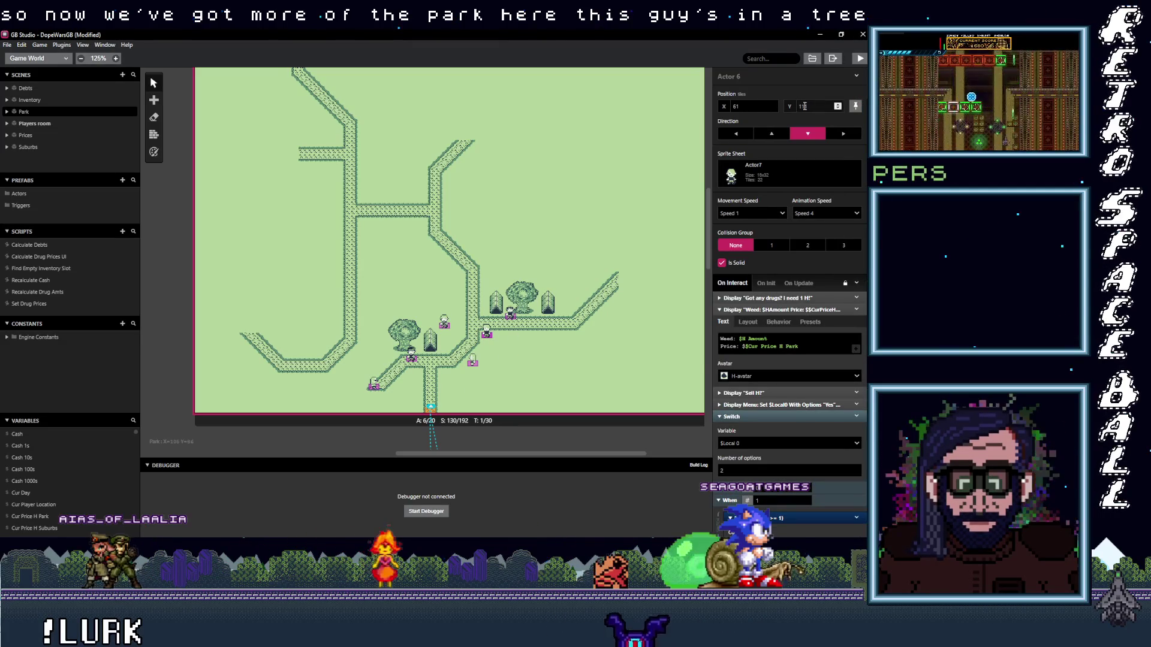
pyautogui.moveTo(511, 315); pyautogui.dragTo(564, 315)
pyautogui.click(552, 362)
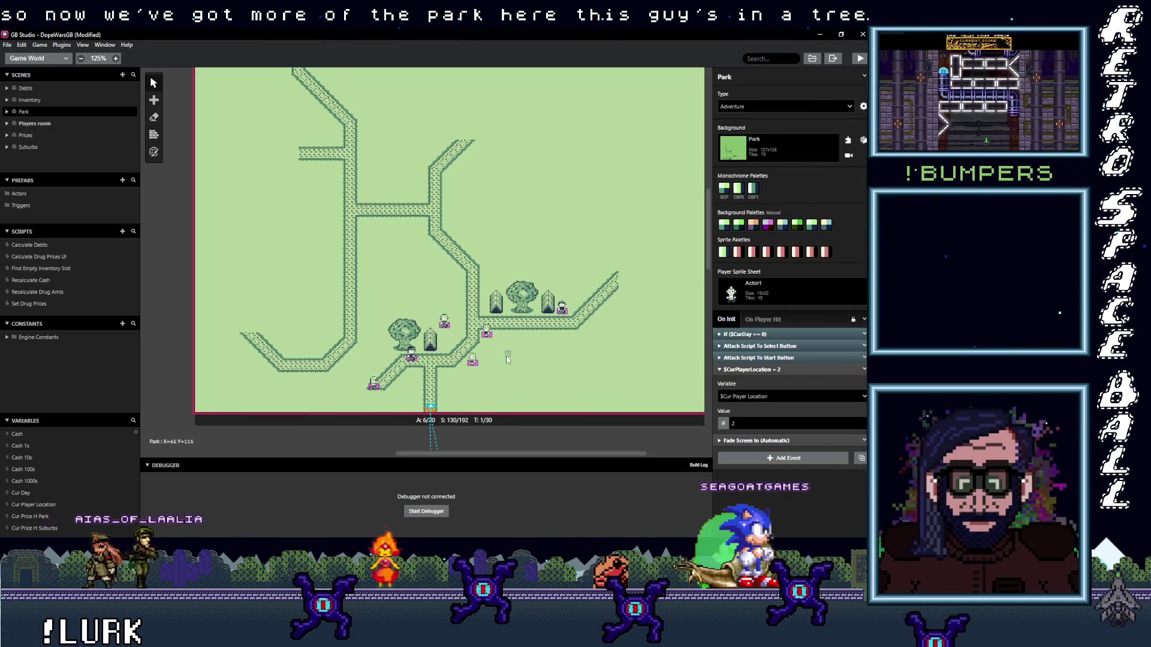
# - Shift three more Park NPCs around the trees, then scroll down to Suburbs
pyautogui.scroll(-1, 507, 359)
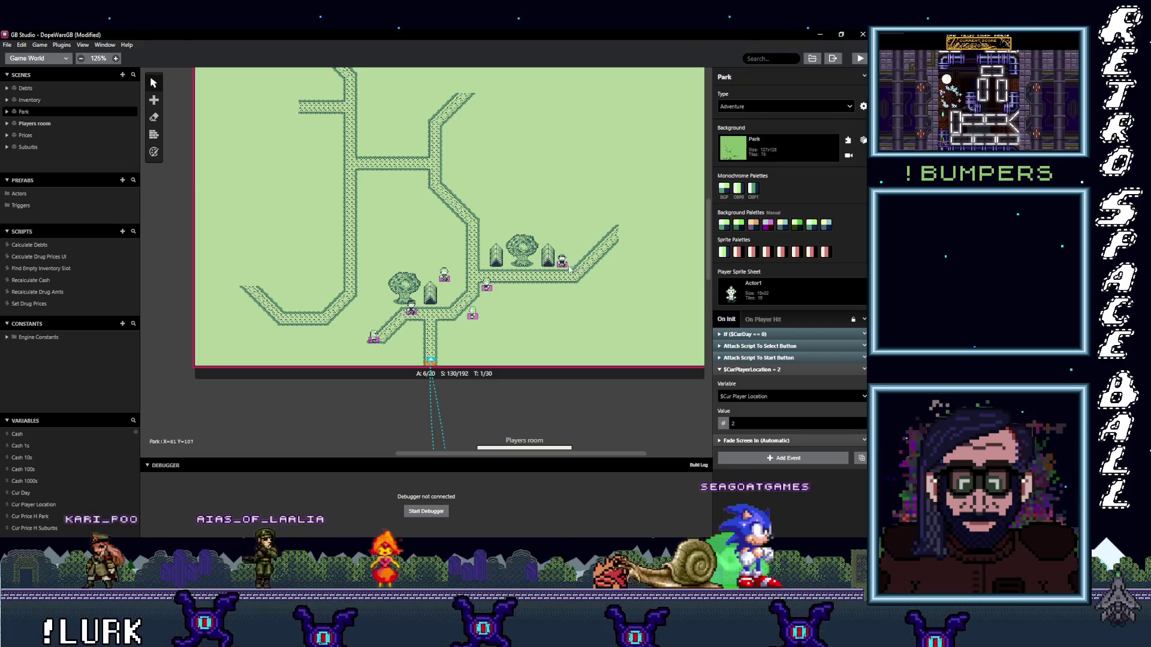
pyautogui.moveTo(561, 262); pyautogui.dragTo(485, 267)
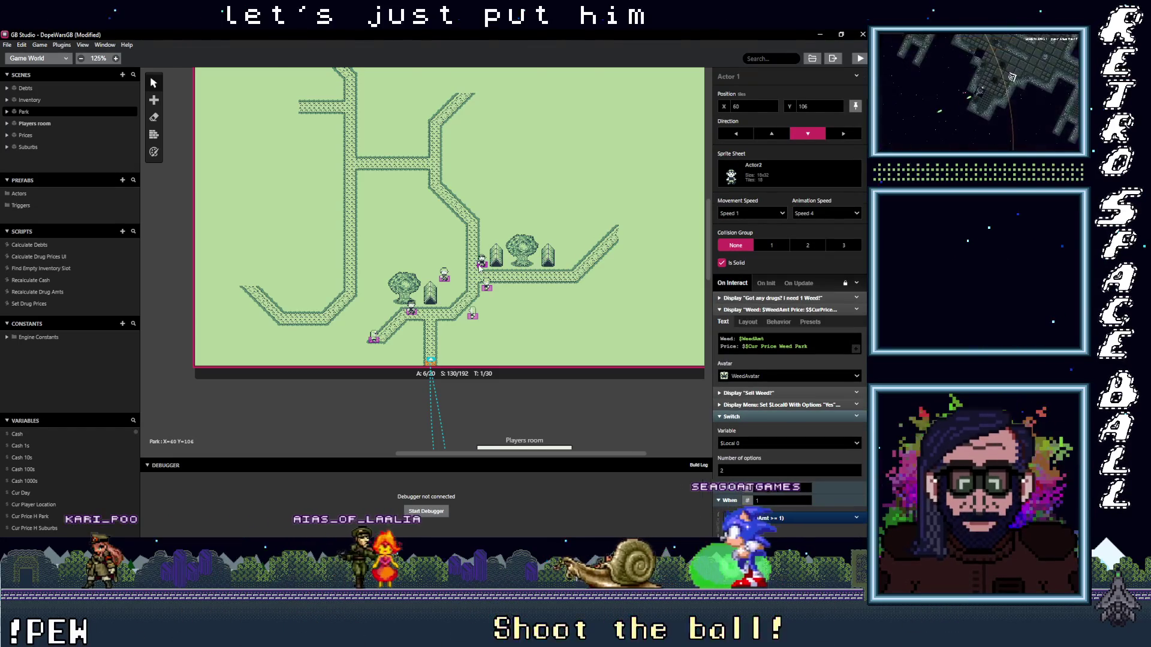
pyautogui.click(519, 290)
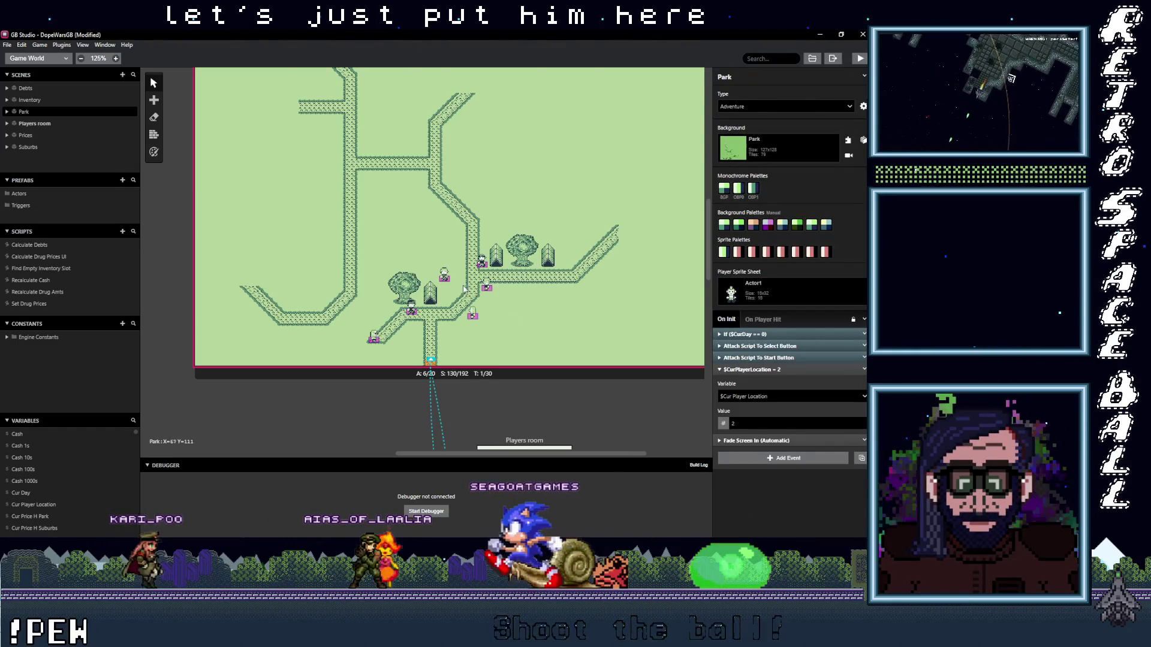
pyautogui.moveTo(445, 282); pyautogui.dragTo(447, 303)
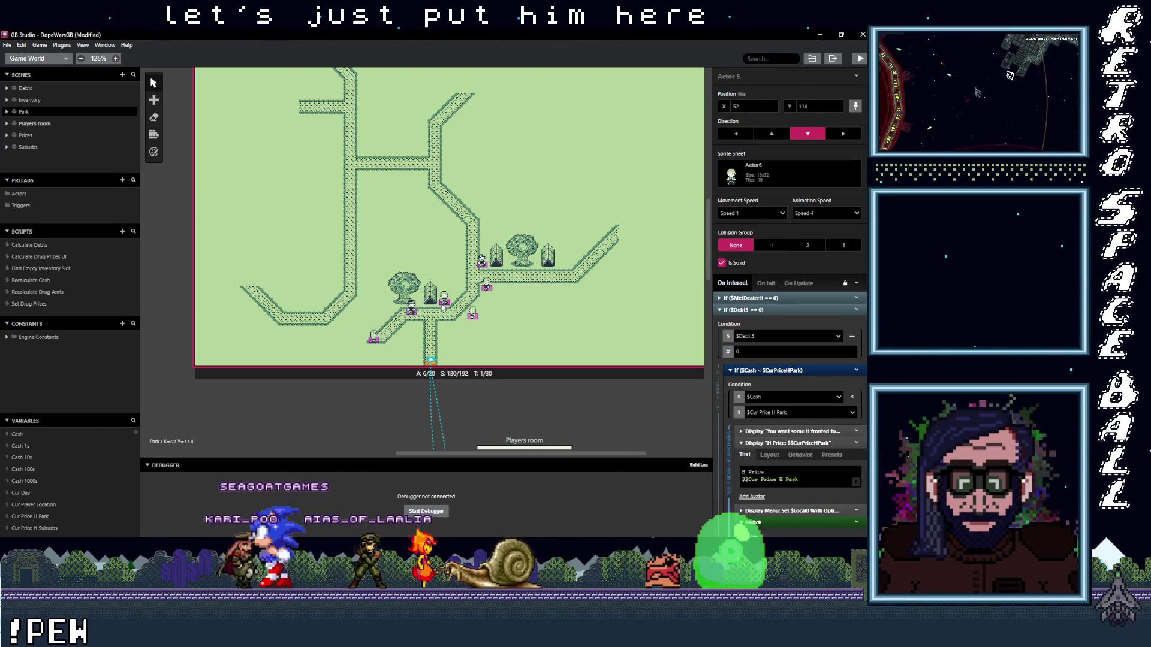
pyautogui.click(538, 327)
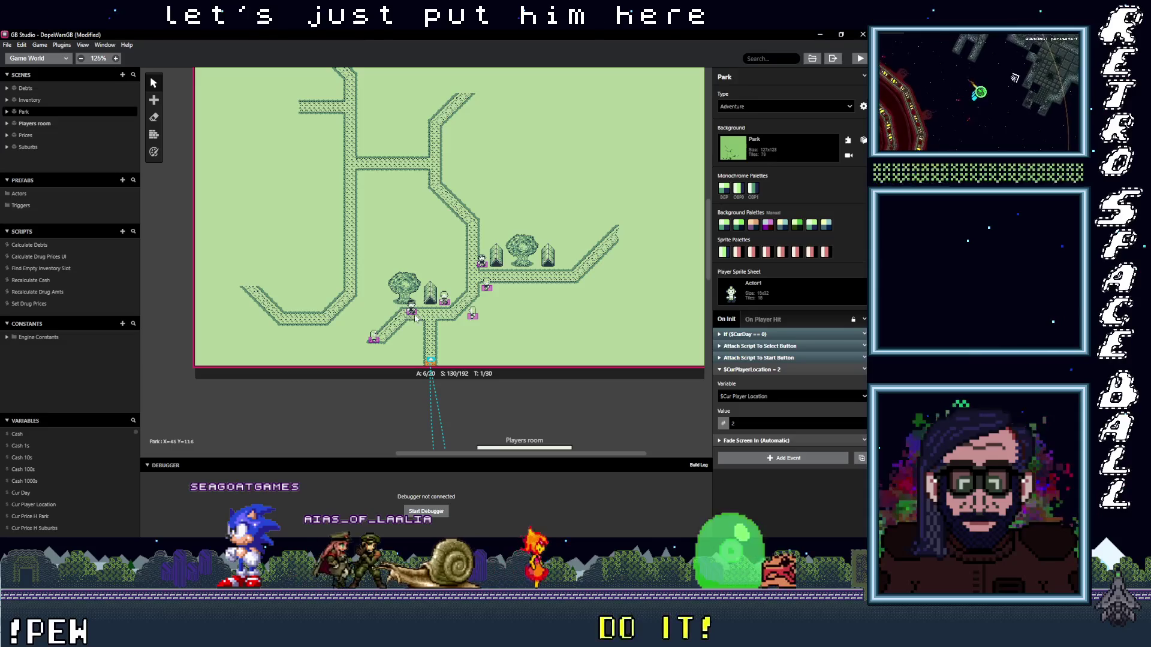
pyautogui.moveTo(411, 316); pyautogui.dragTo(420, 308)
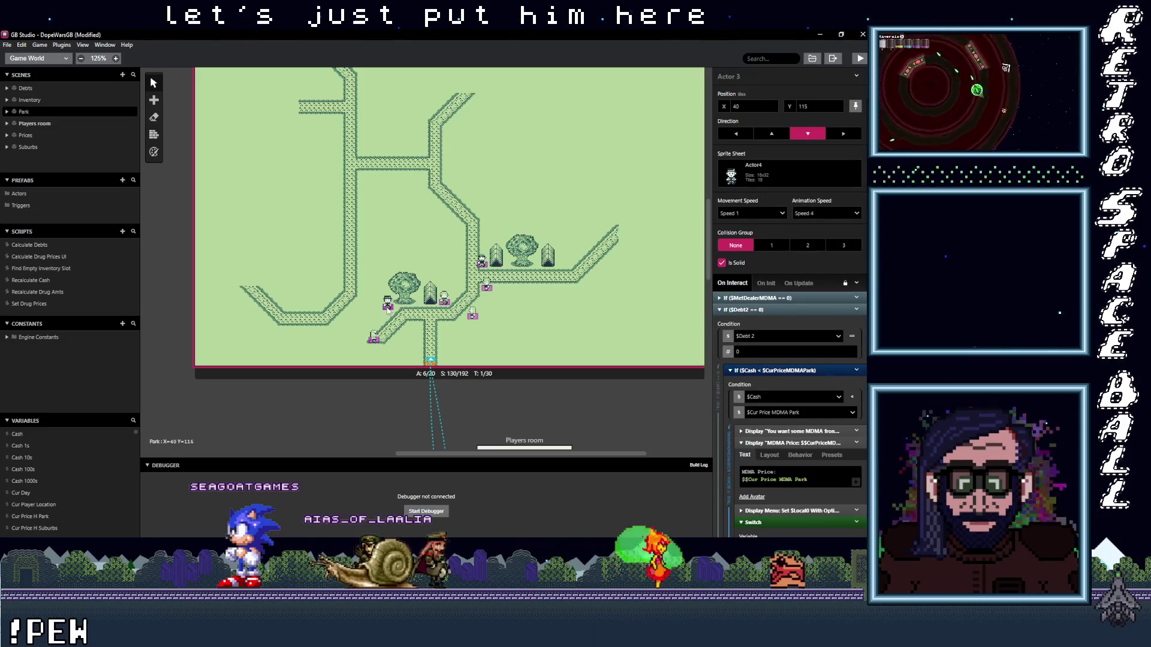
pyautogui.click(420, 327)
pyautogui.scroll(-5, 460, 291)
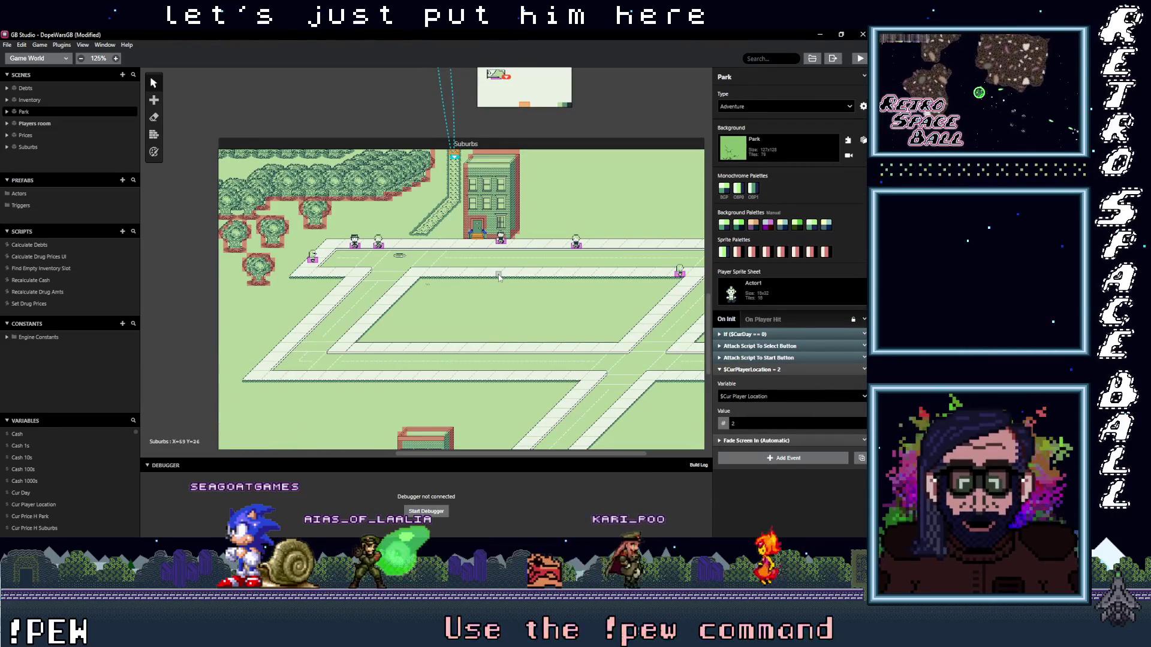
# - Save, place Actor 4 at X 64, Y 19 facing down, nudge Actor 6 to X 69, Y 19, and run
pyautogui.hotkey('ctrl', 's')
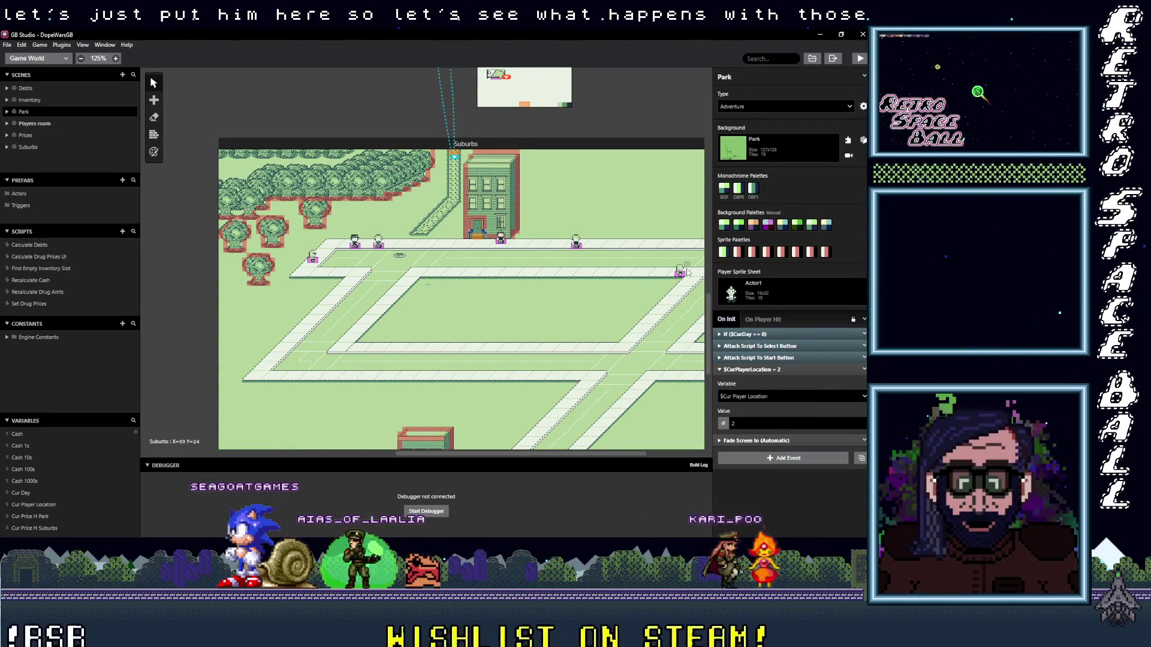
pyautogui.moveTo(681, 276); pyautogui.dragTo(503, 270)
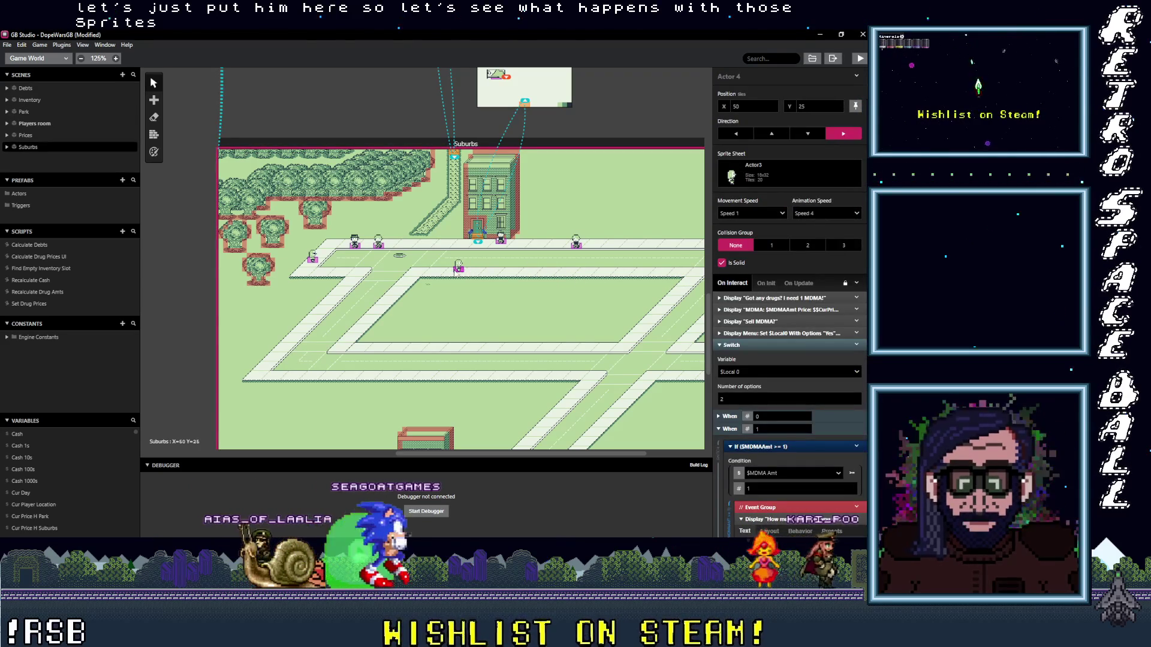
pyautogui.moveTo(448, 243); pyautogui.dragTo(523, 246)
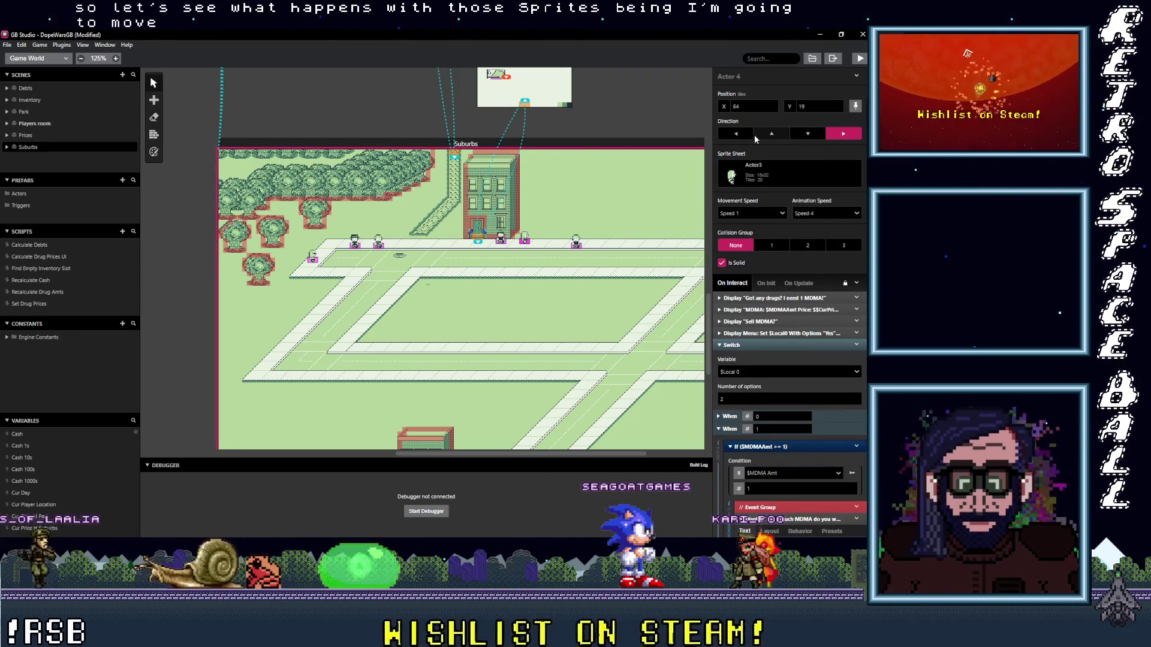
pyautogui.click(809, 135)
pyautogui.moveTo(579, 246); pyautogui.dragTo(551, 242)
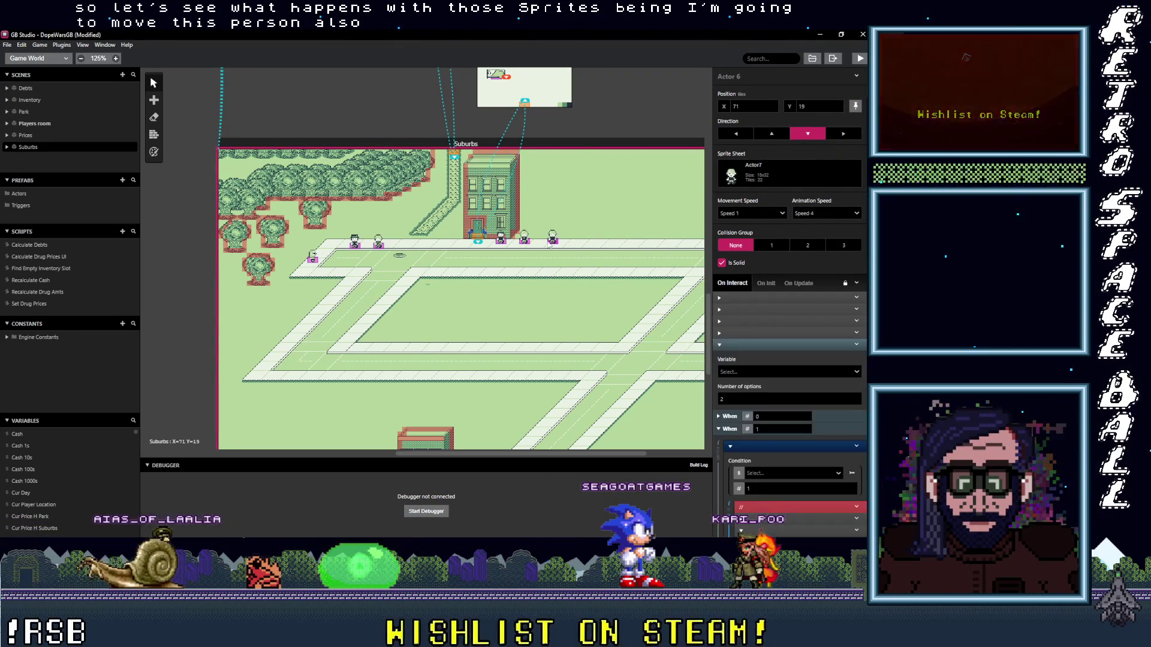
pyautogui.click(852, 58)
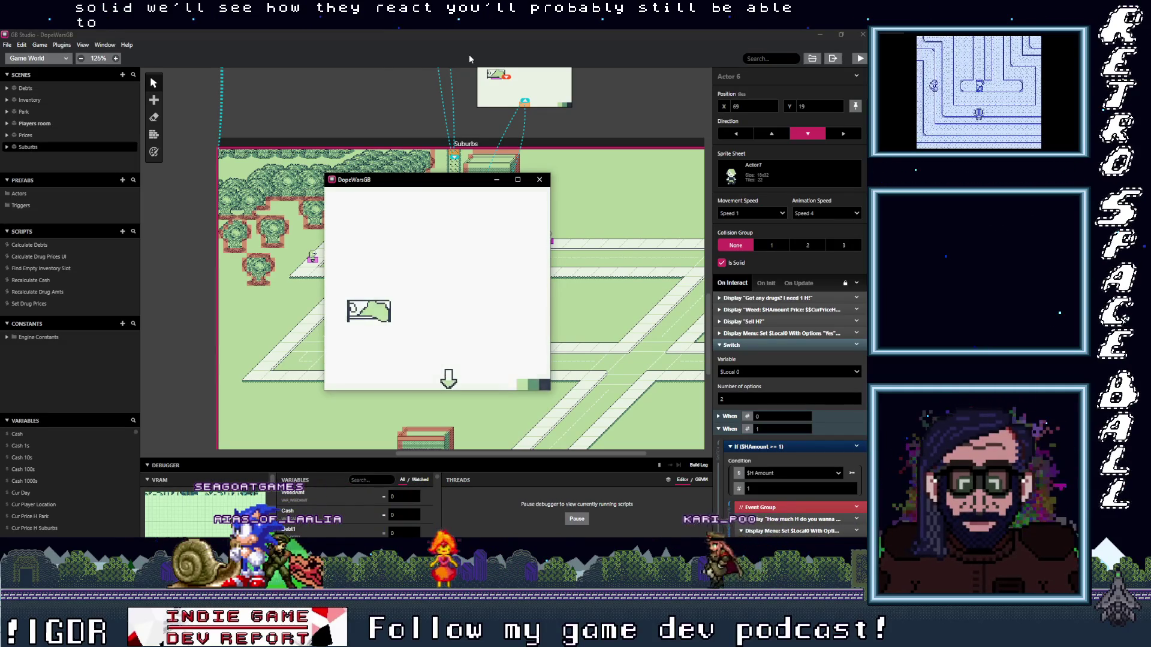
# - Start the DopeWarsGB test, walk the player around the solid Suburbs NPCs, then close the window
pyautogui.press('Return')
pyautogui.press('Left')
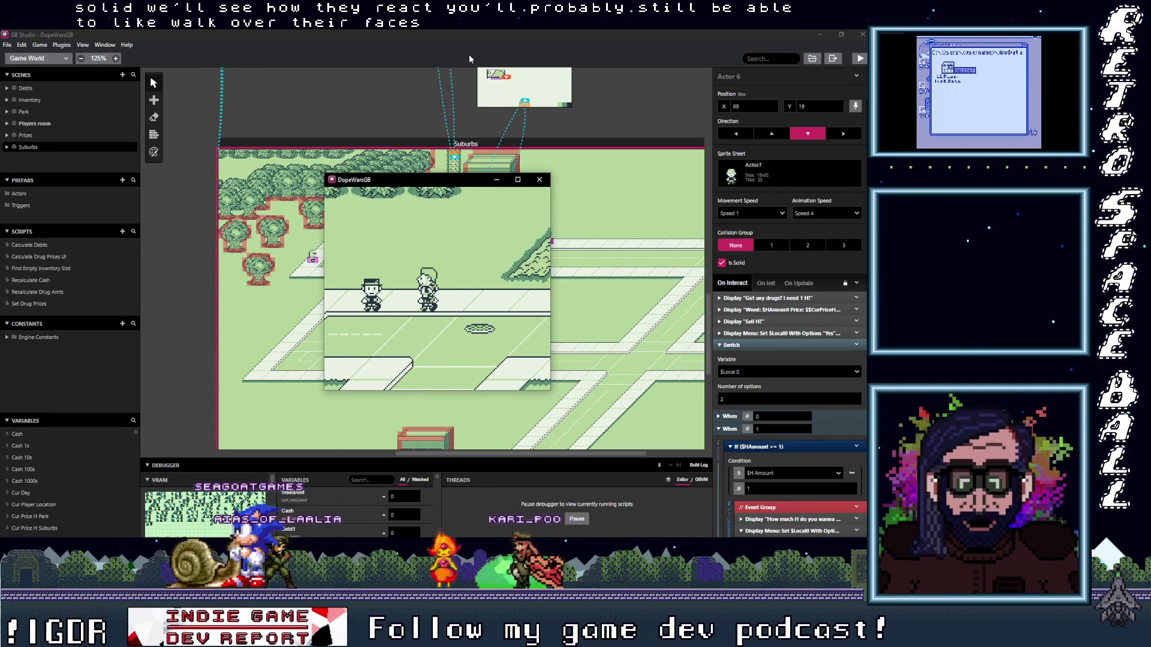
pyautogui.press('Down')
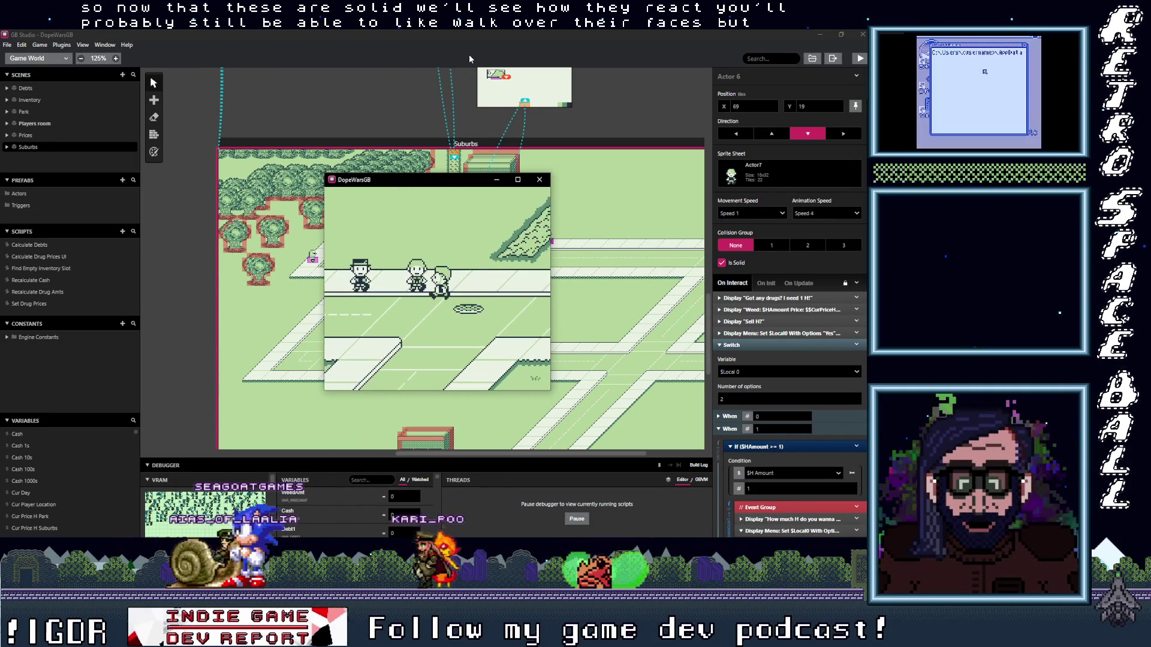
pyautogui.press('Left')
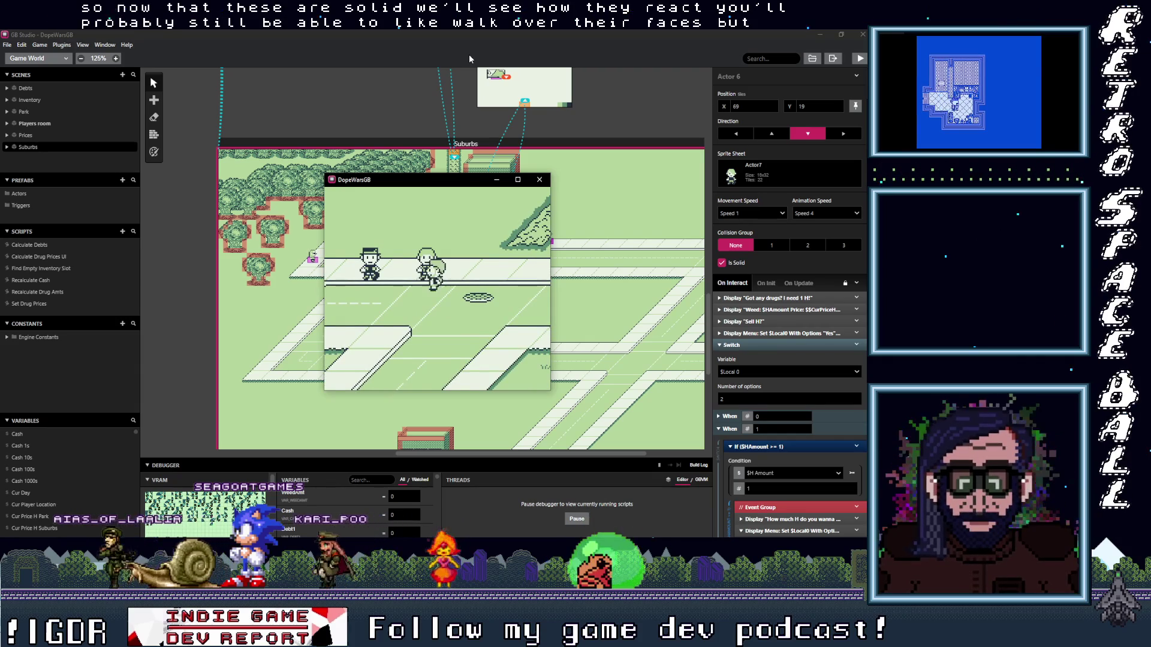
pyautogui.press('Up')
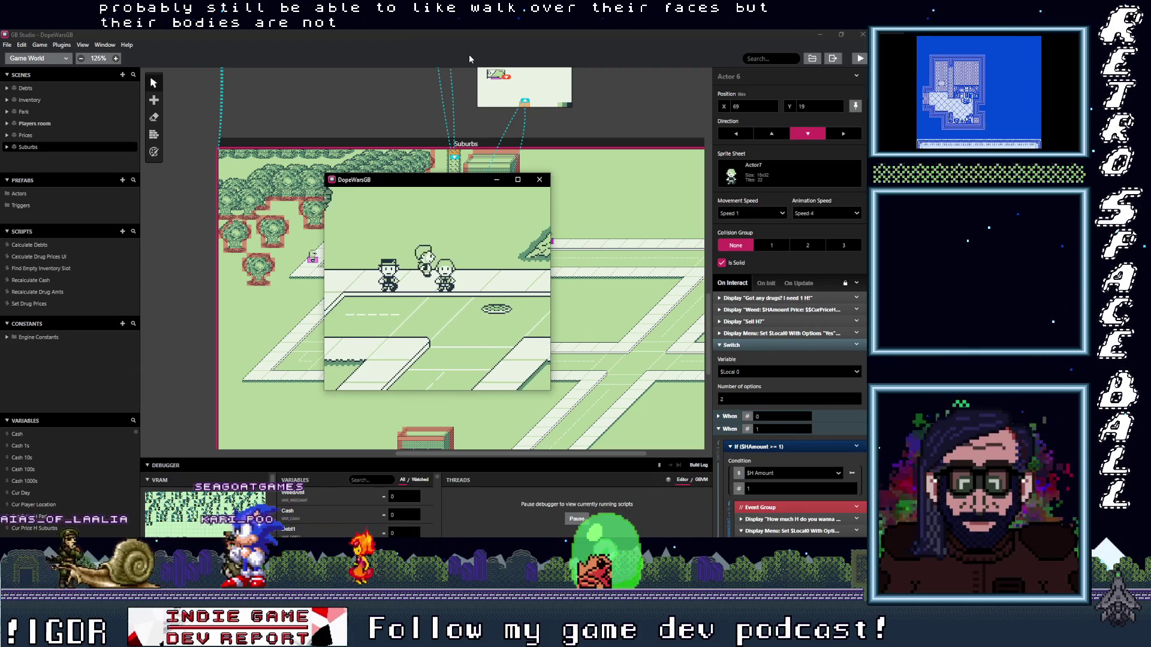
pyautogui.press('Left')
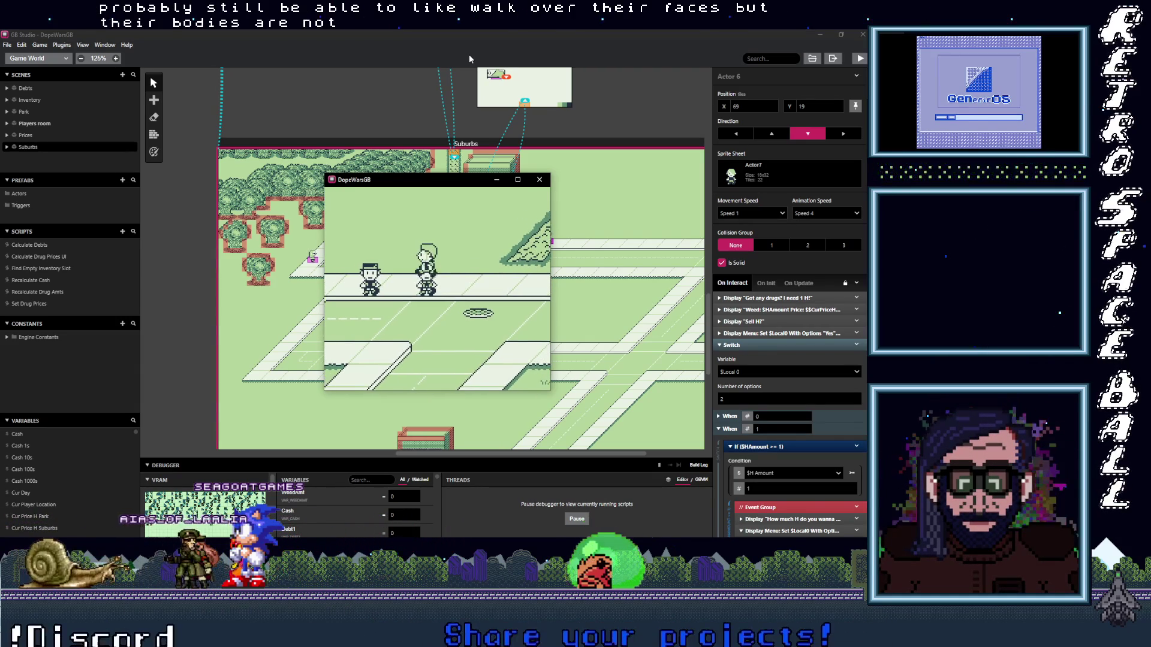
pyautogui.press('Left')
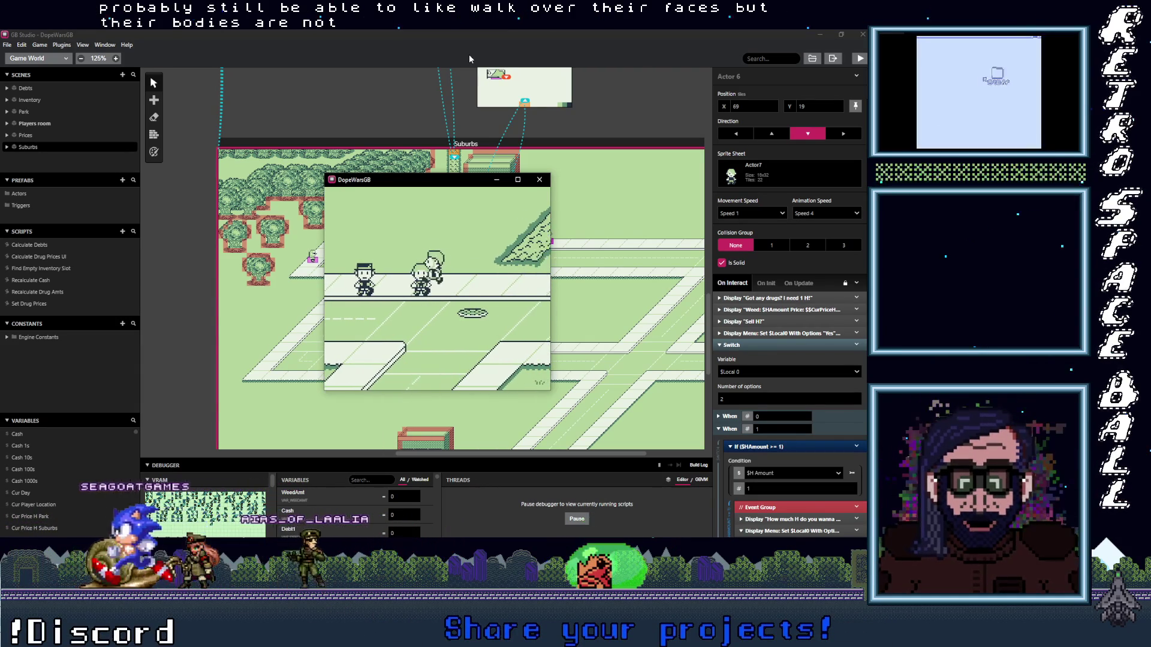
pyautogui.press('Left')
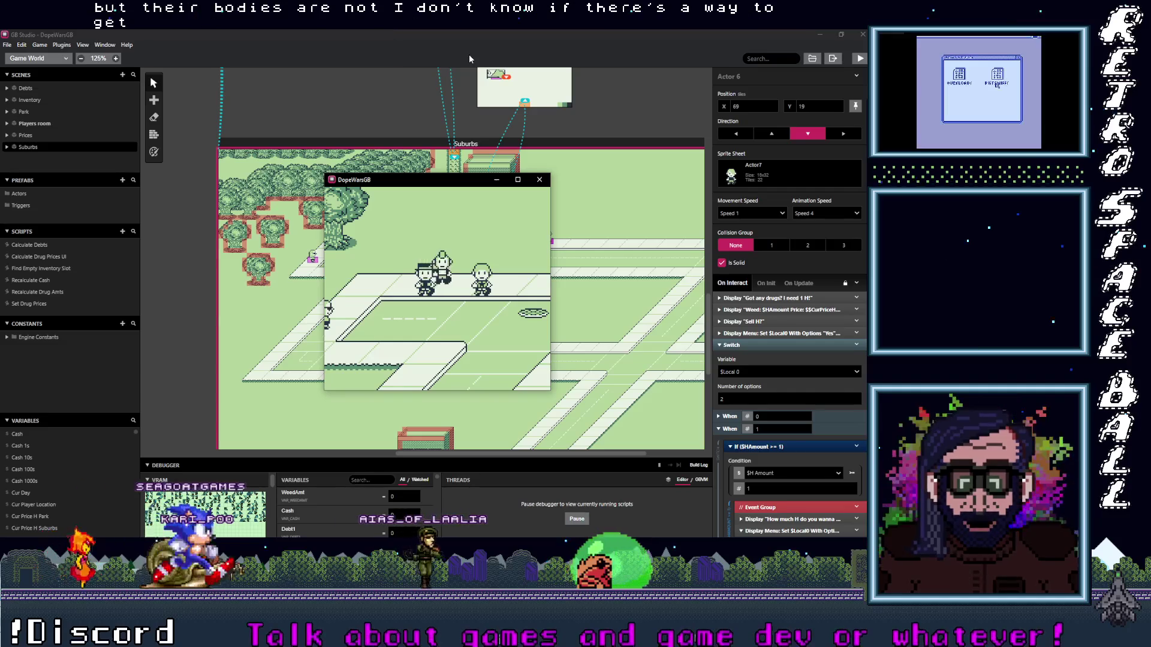
pyautogui.press('Right')
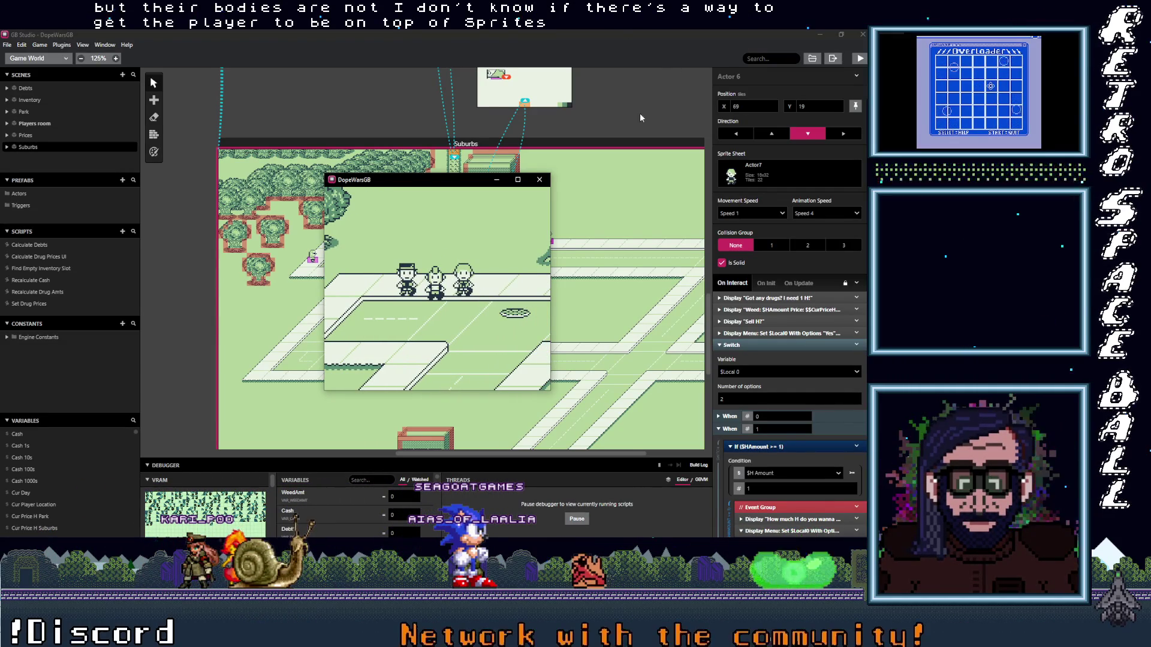
pyautogui.click(539, 182)
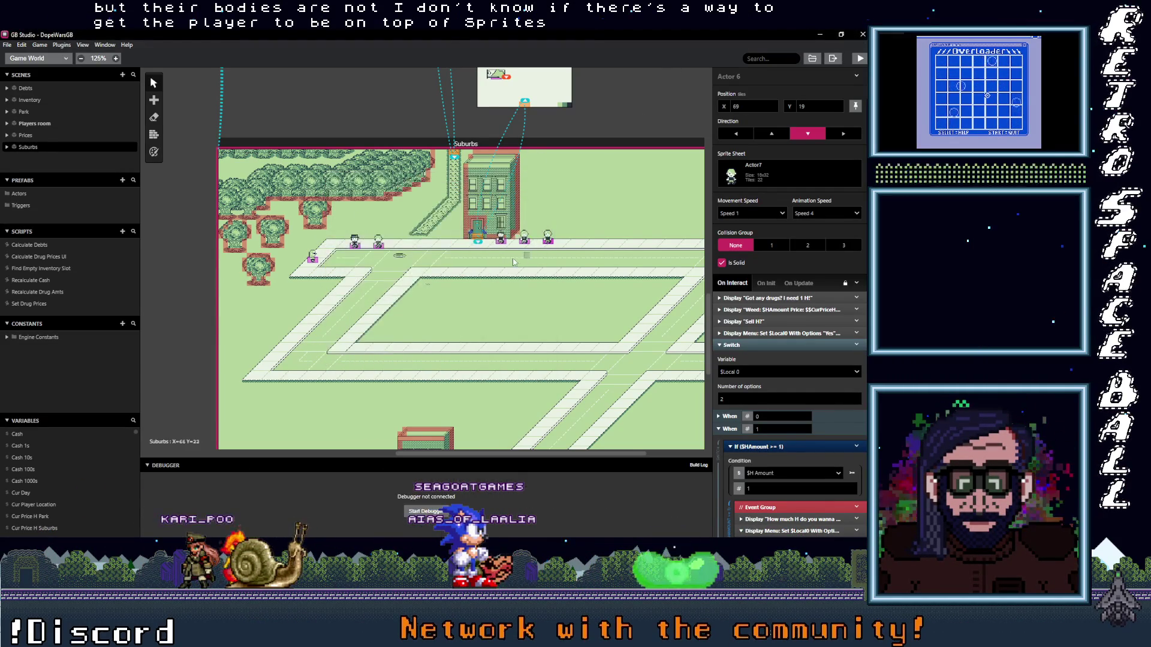
pyautogui.click(381, 248)
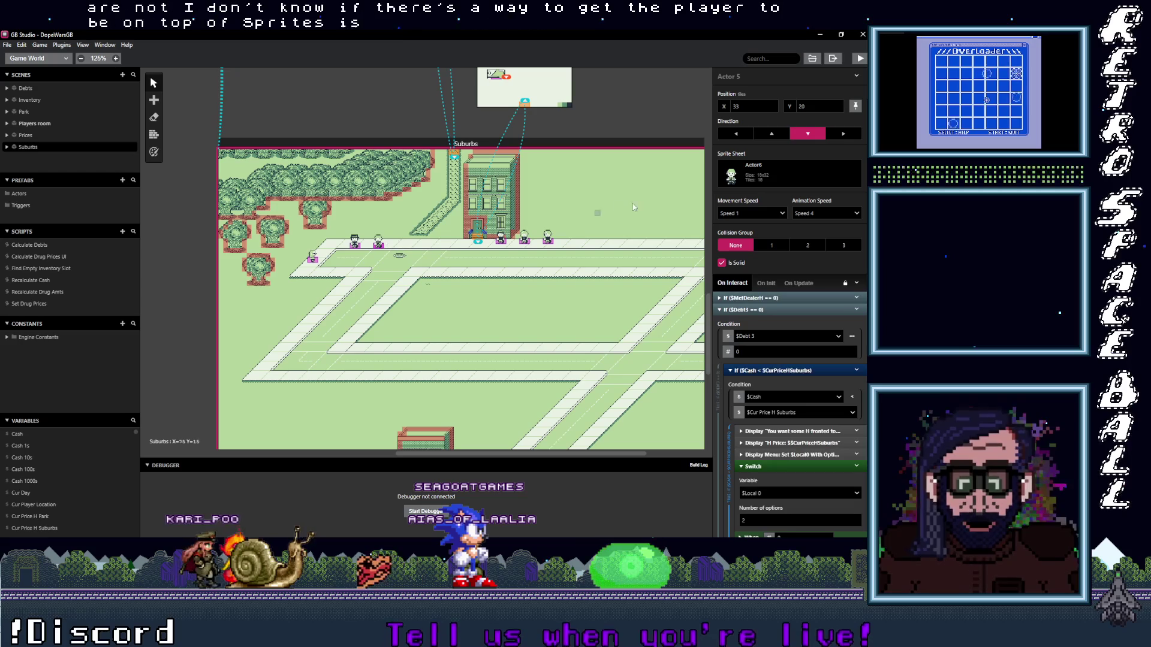
pyautogui.click(856, 75)
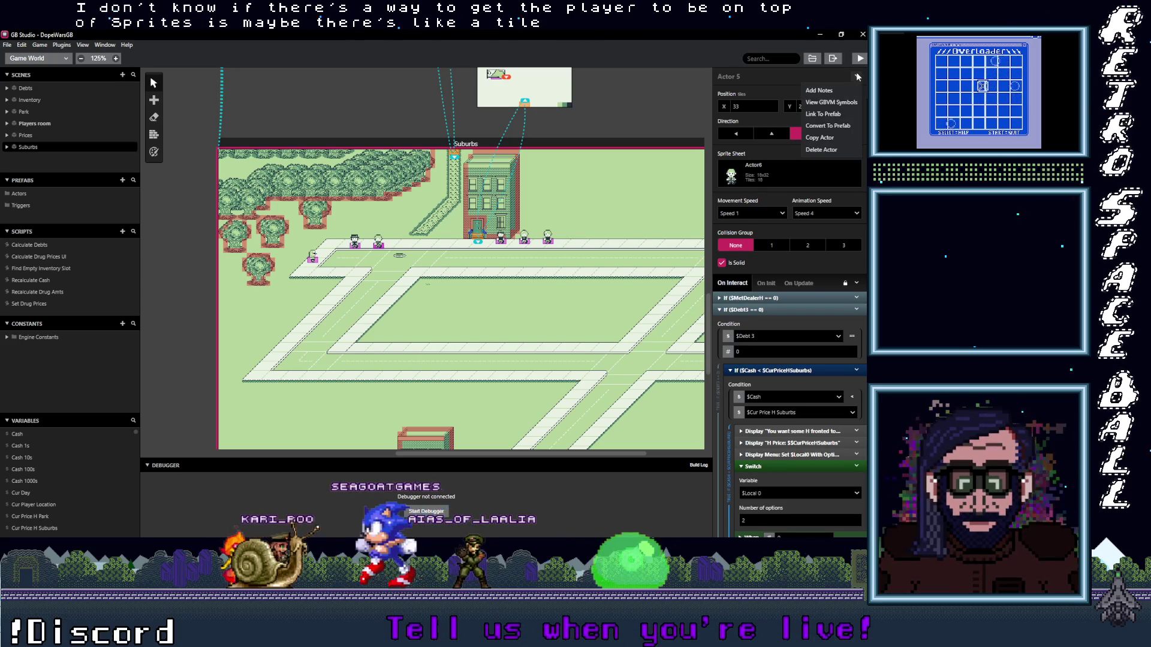
pyautogui.click(858, 76)
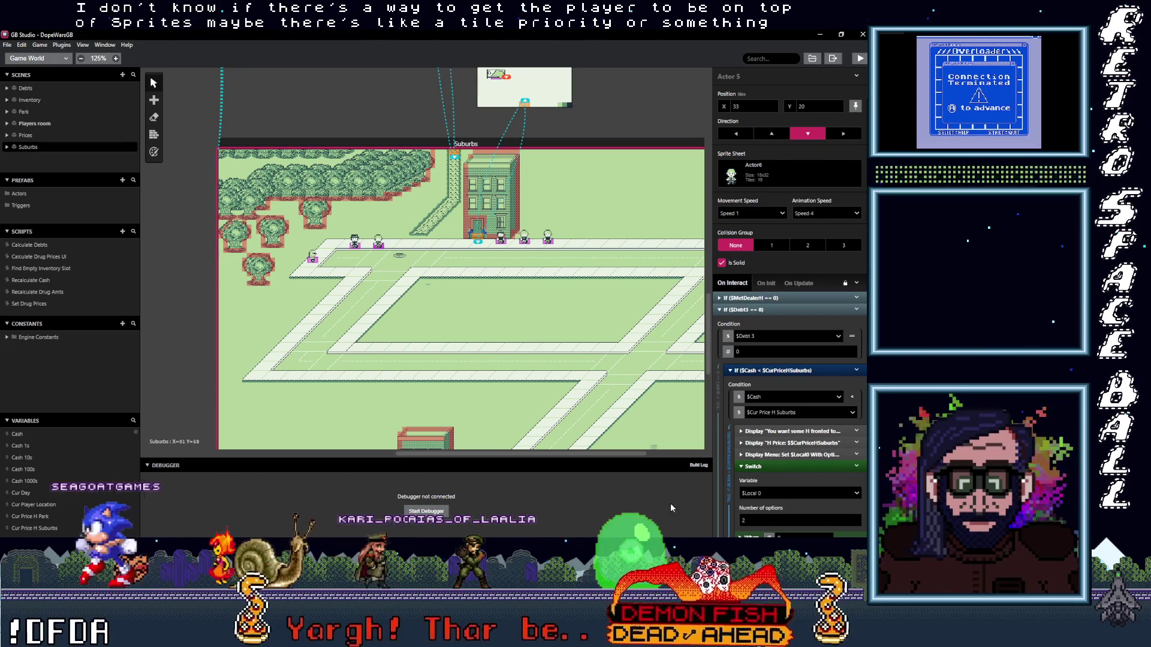
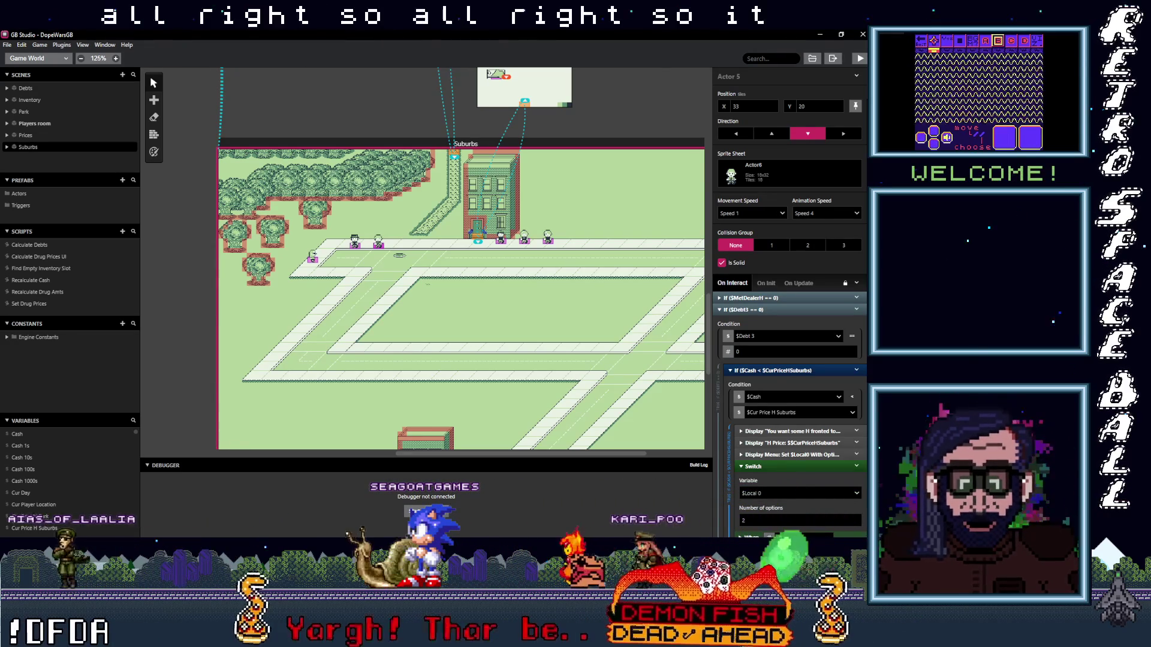
# - Select Actor 2 in the Suburbs scene, then switch from Game World to the Sprites editor
pyautogui.click(313, 257)
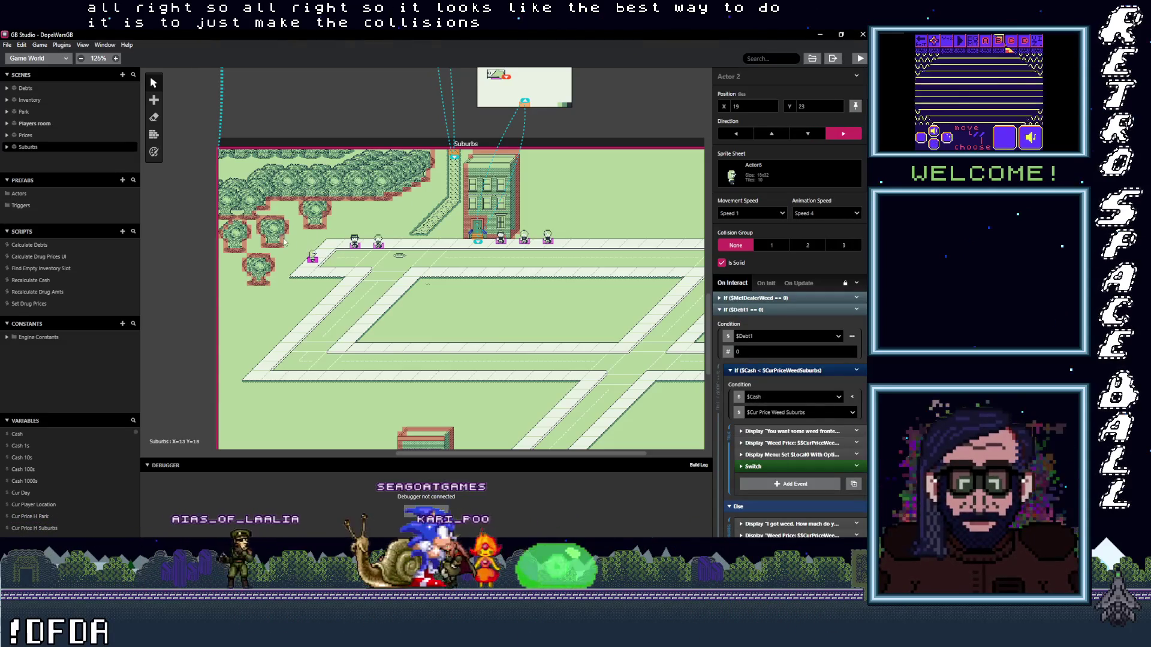
pyautogui.click(45, 59)
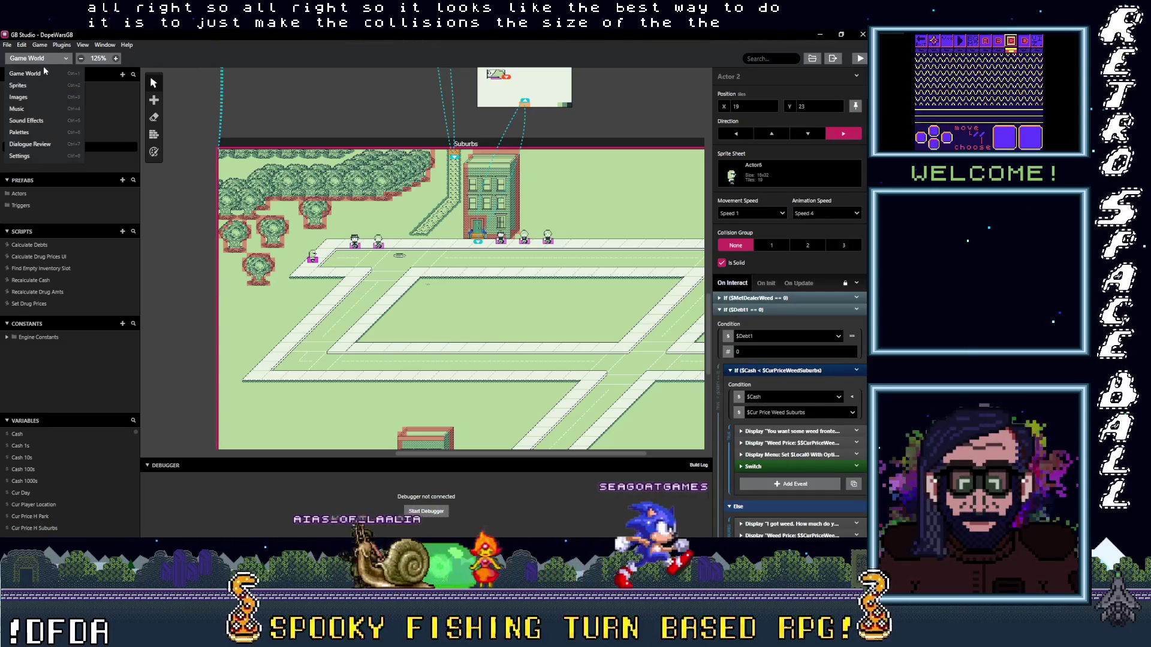
pyautogui.click(32, 86)
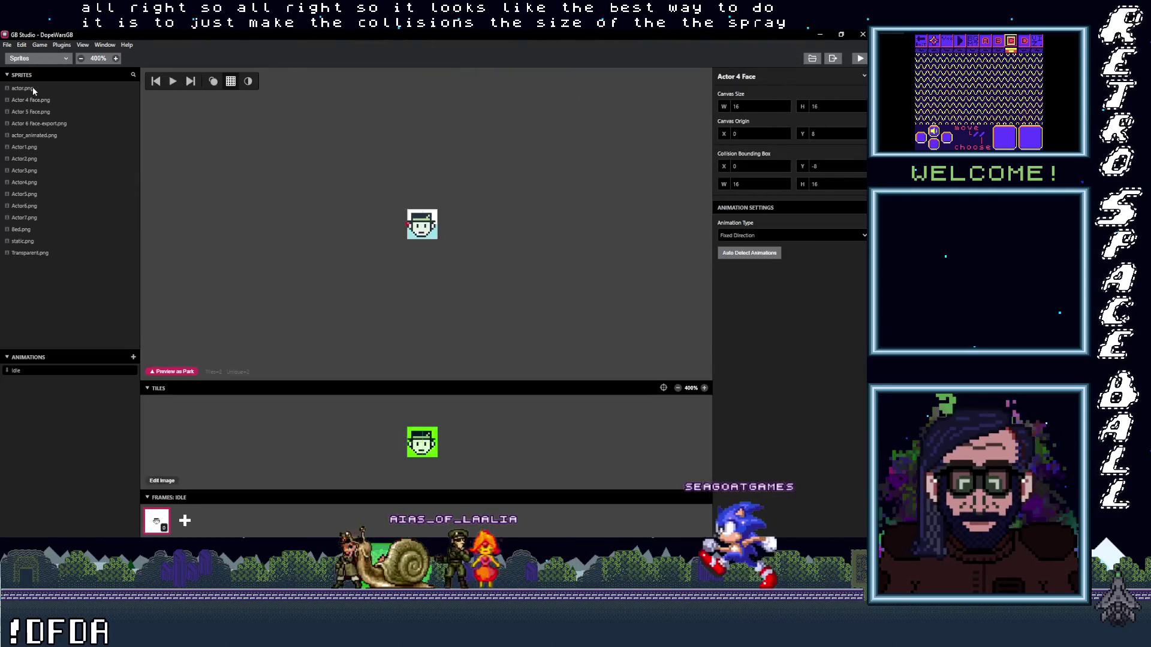
# - Open Actor2.png and raise its collision bounding box to Y -16 with height 24
pyautogui.click(36, 58)
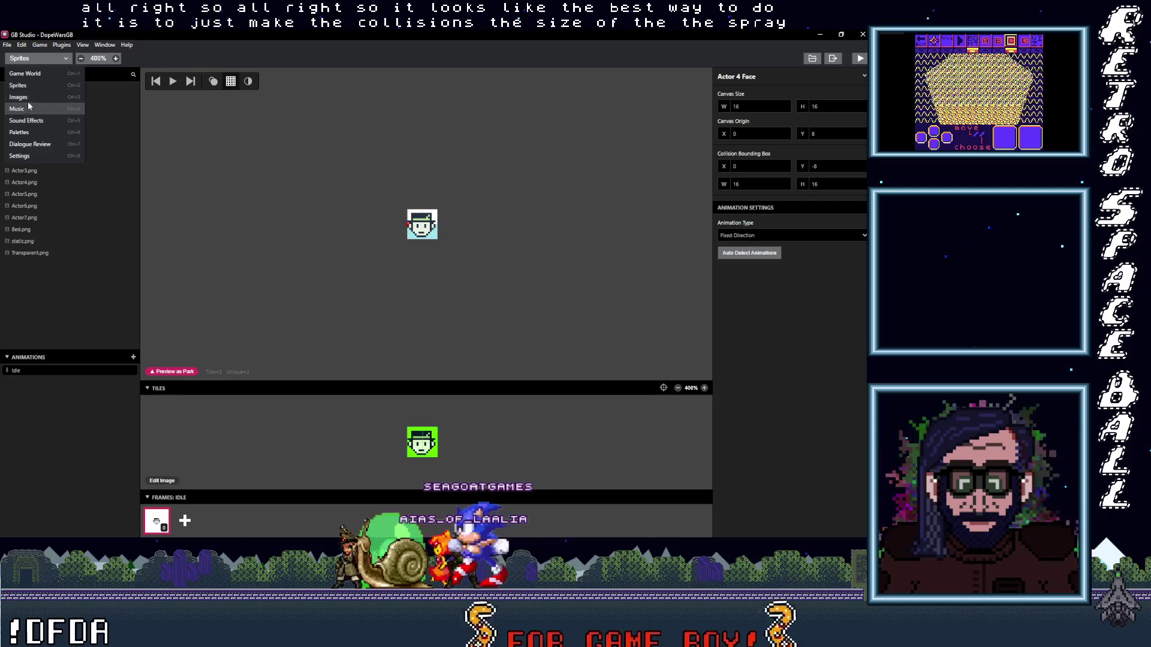
pyautogui.click(27, 88)
pyautogui.click(24, 147)
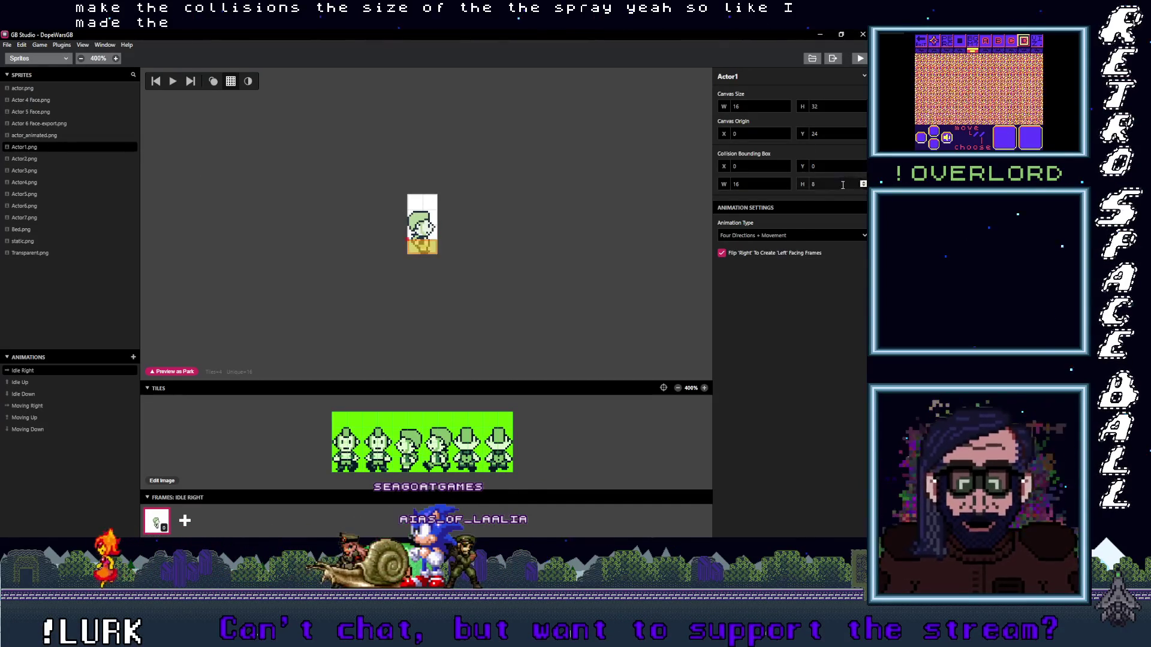
pyautogui.click(33, 160)
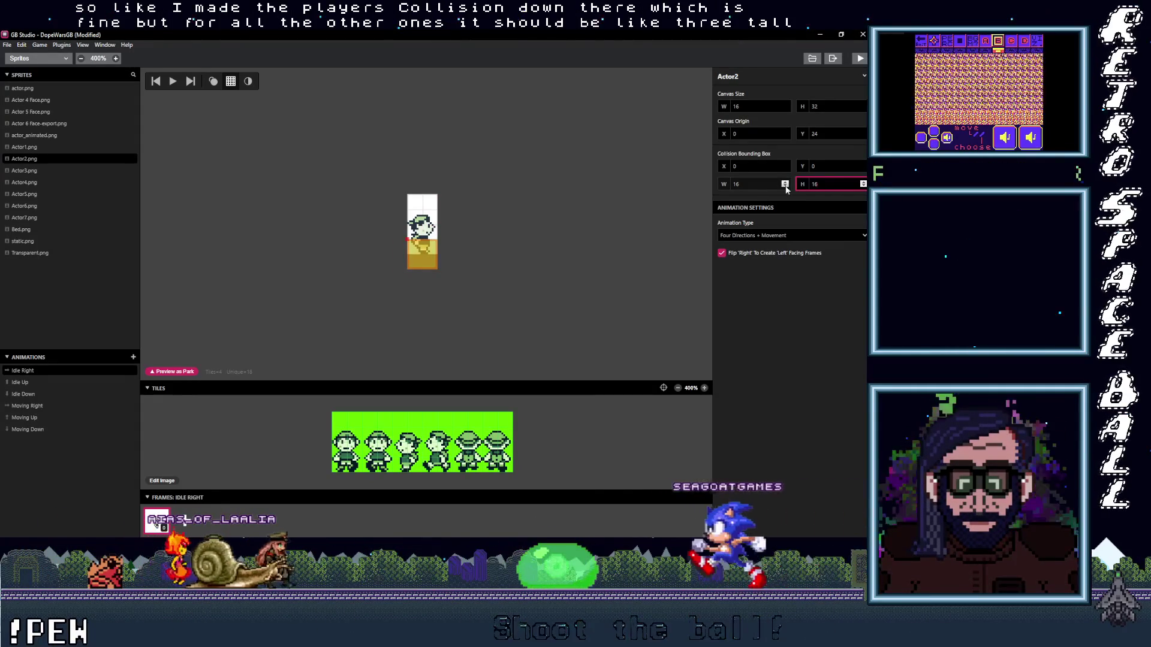
pyautogui.click(863, 169)
pyautogui.click(863, 168)
pyautogui.click(863, 169)
pyautogui.click(863, 169)
pyautogui.click(863, 169)
pyautogui.click(863, 168)
pyautogui.click(863, 169)
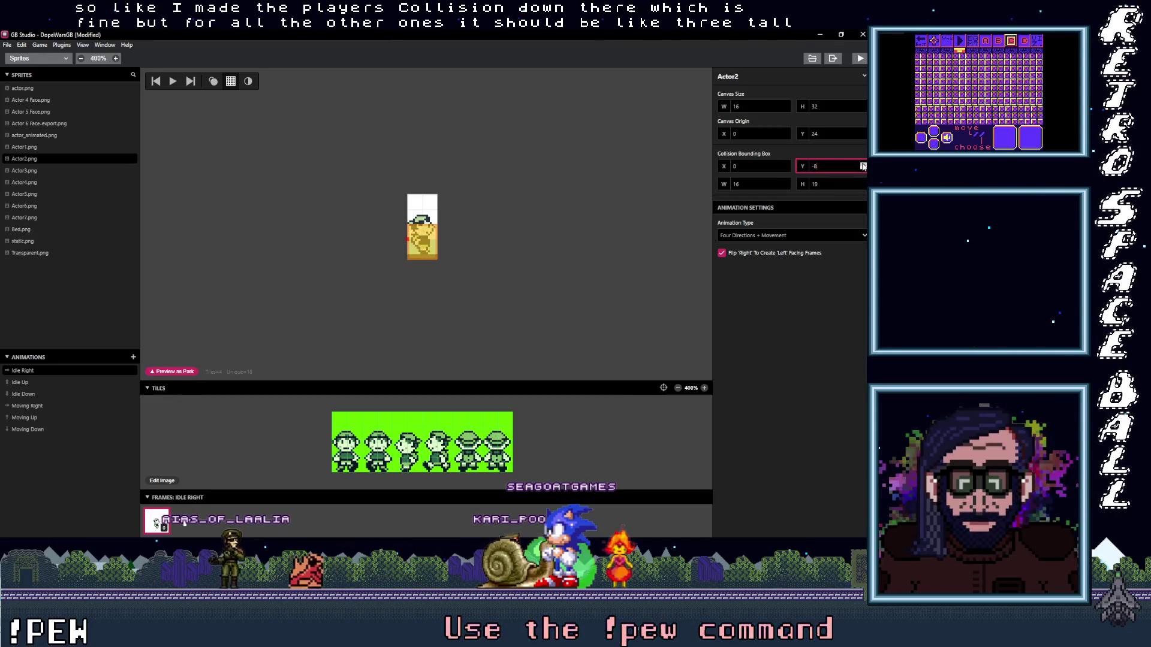
pyautogui.click(863, 168)
pyautogui.click(863, 168)
pyautogui.click(863, 168)
pyautogui.click(863, 168)
pyautogui.click(863, 168)
pyautogui.click(863, 168)
pyautogui.click(863, 169)
pyautogui.click(863, 168)
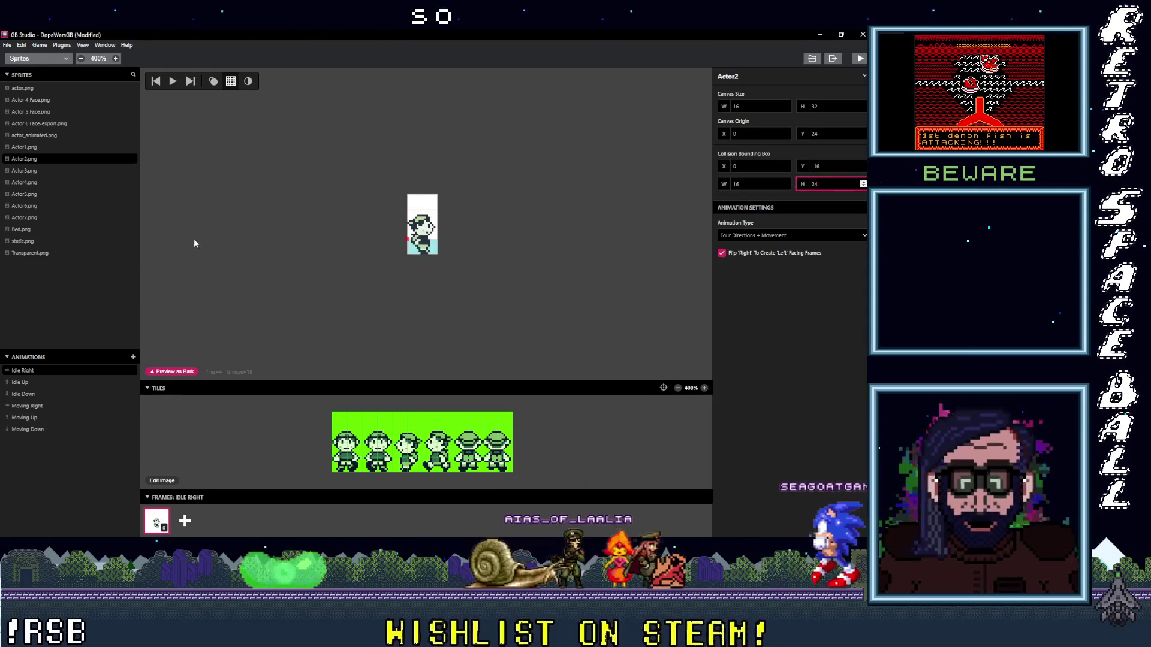
pyautogui.click(25, 170)
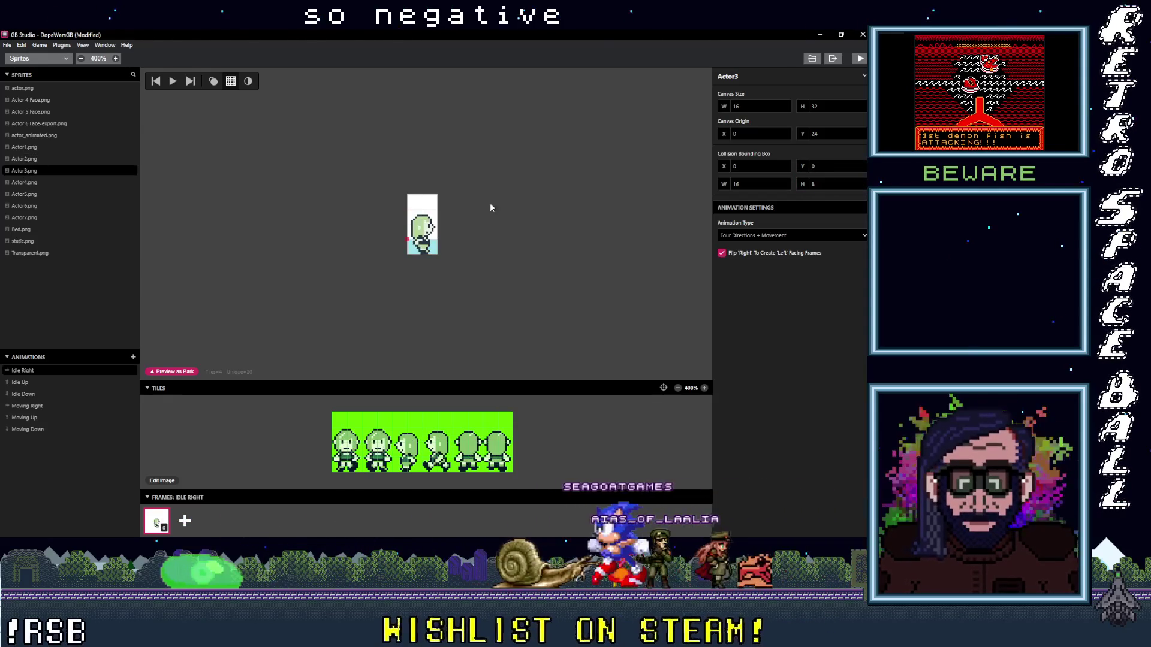
# - Give Actor3's collision bounding box Y -16 and height 24
pyautogui.click(833, 166)
pyautogui.doubleClick(833, 166)
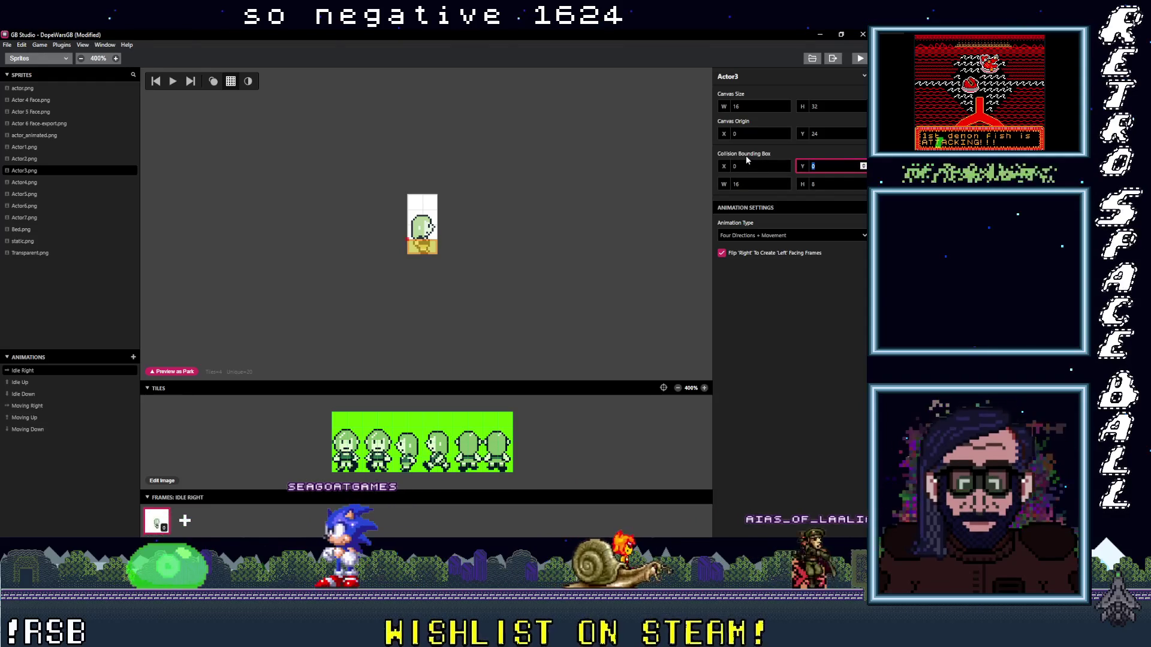
pyautogui.write('-')
pyautogui.press('Tab')
pyautogui.press('Tab')
pyautogui.write('24')
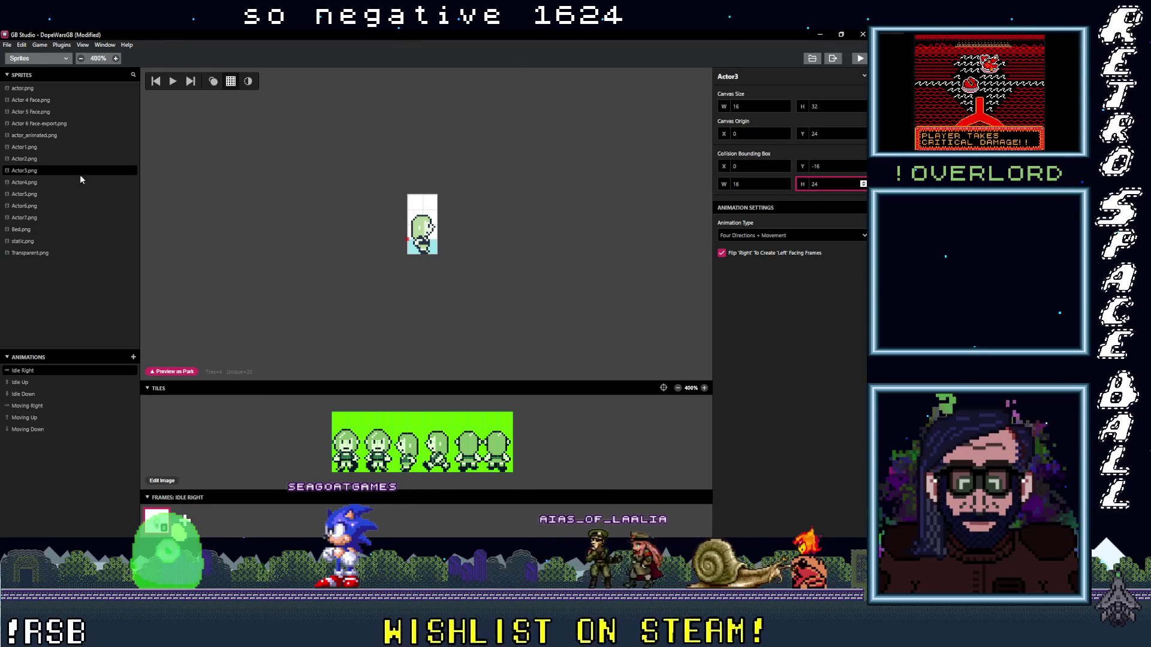
# - Set the collision bounding box Y to -16 on Actor4 and Actor5
pyautogui.click(28, 181)
pyautogui.hotkey('shift', 'Tab')
pyautogui.hotkey('shift', 'Tab')
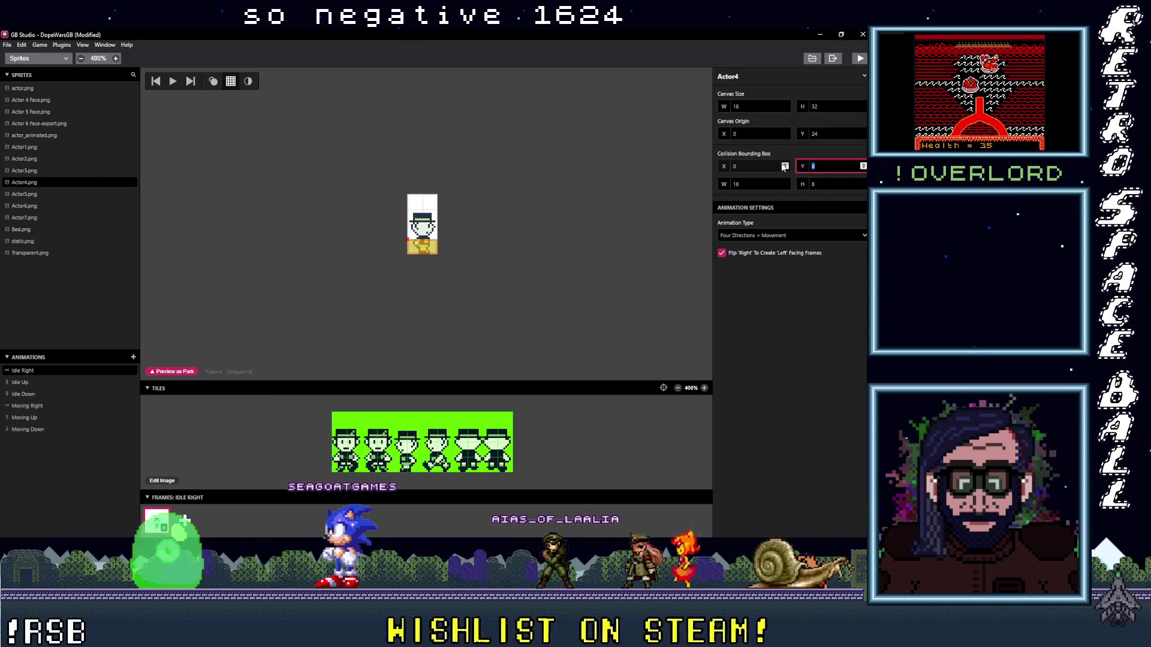
pyautogui.write('-16')
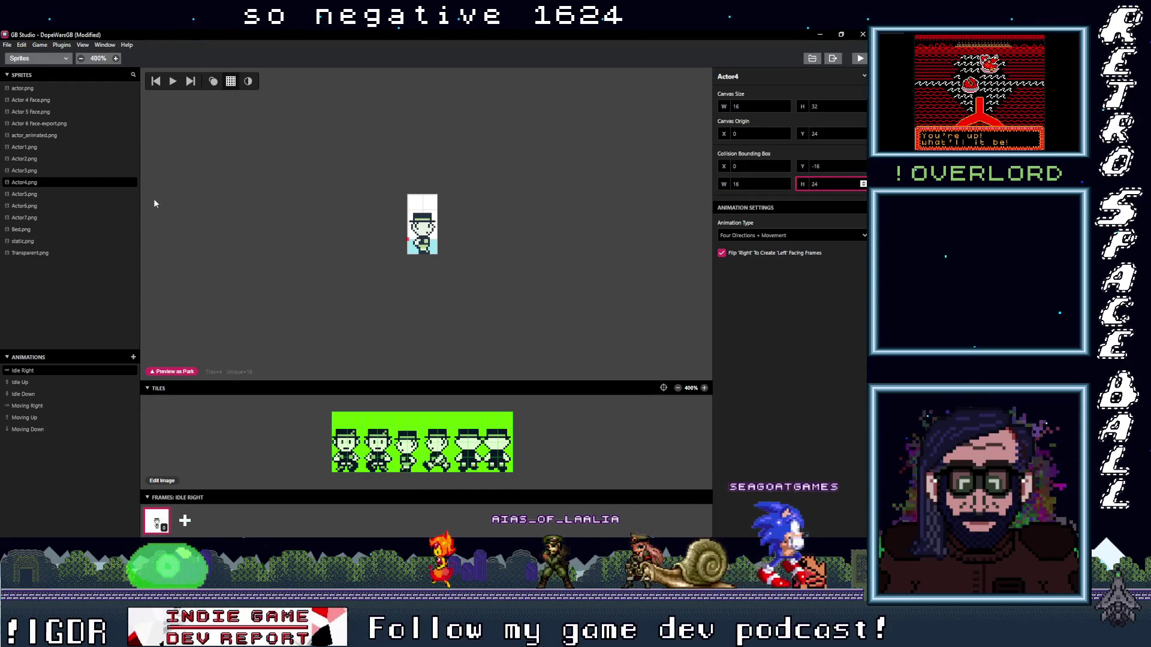
pyautogui.click(24, 194)
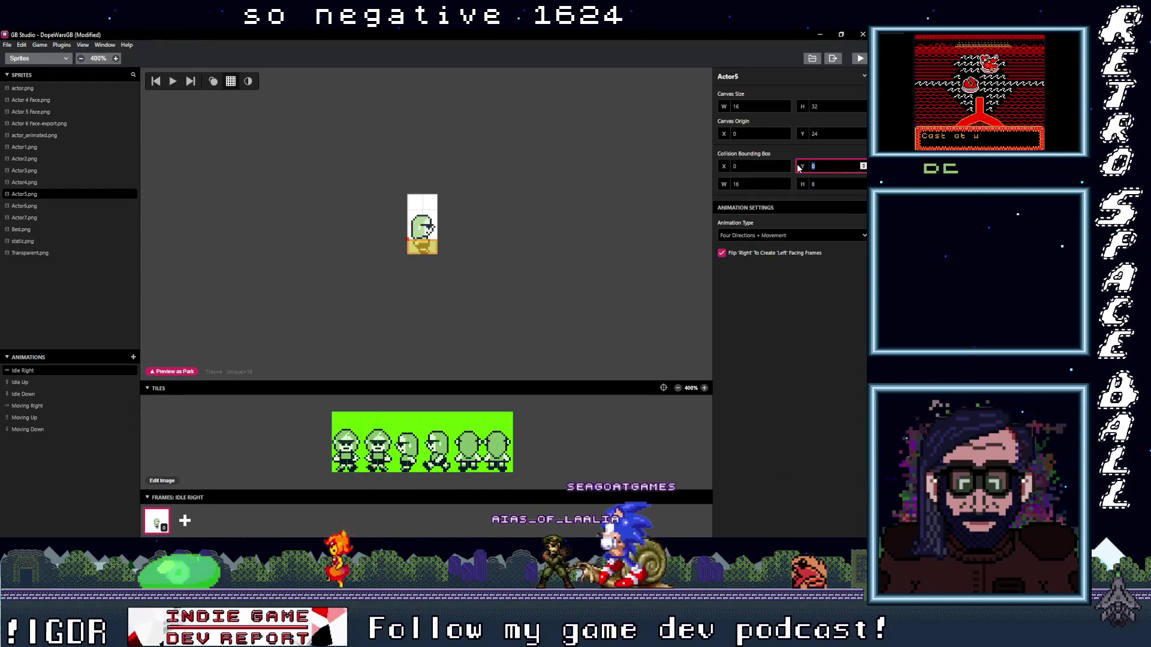
pyautogui.write('-16')
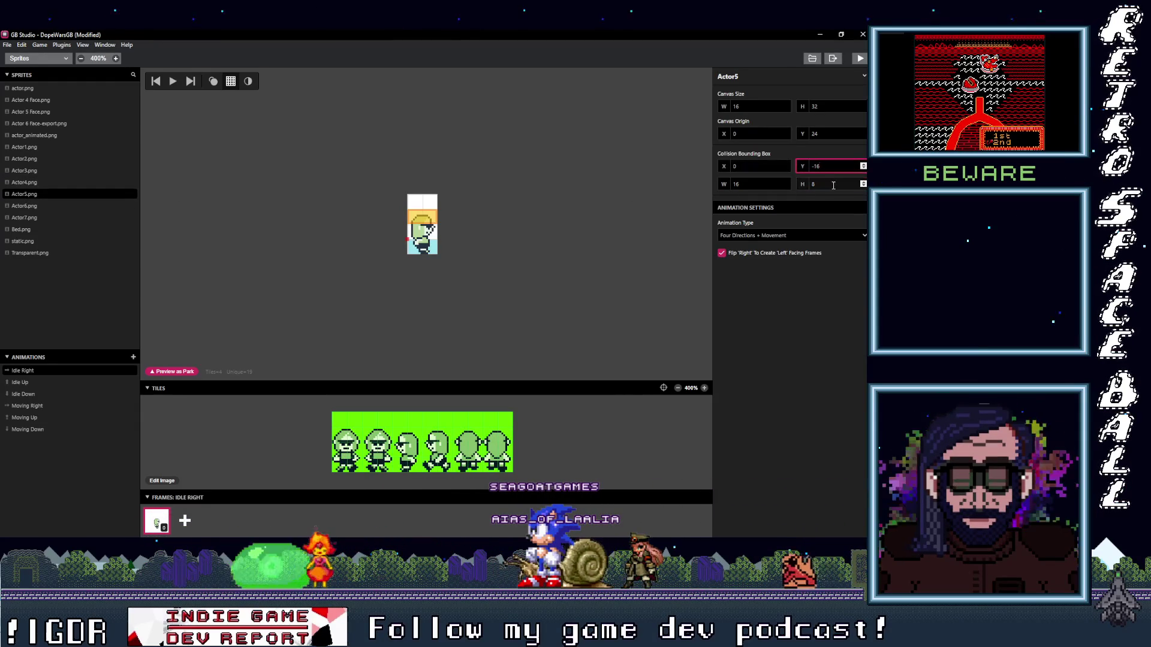
pyautogui.click(47, 208)
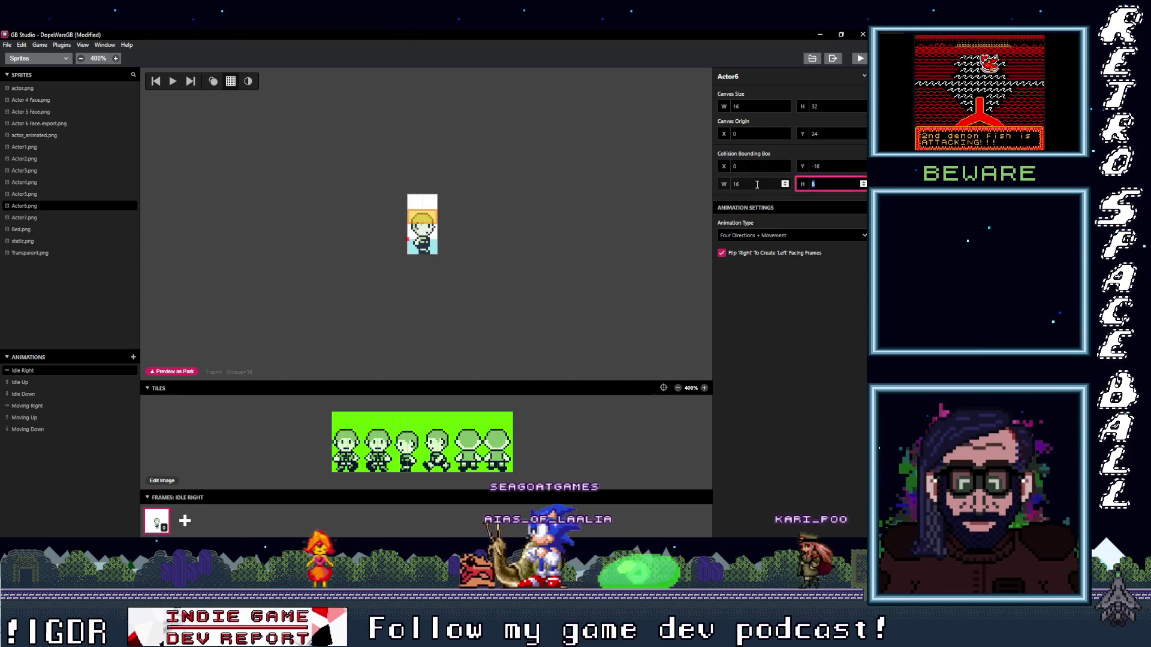
# - Set Actor7's collision box to Y -16 with height 24 and return to Game World
pyautogui.click(77, 219)
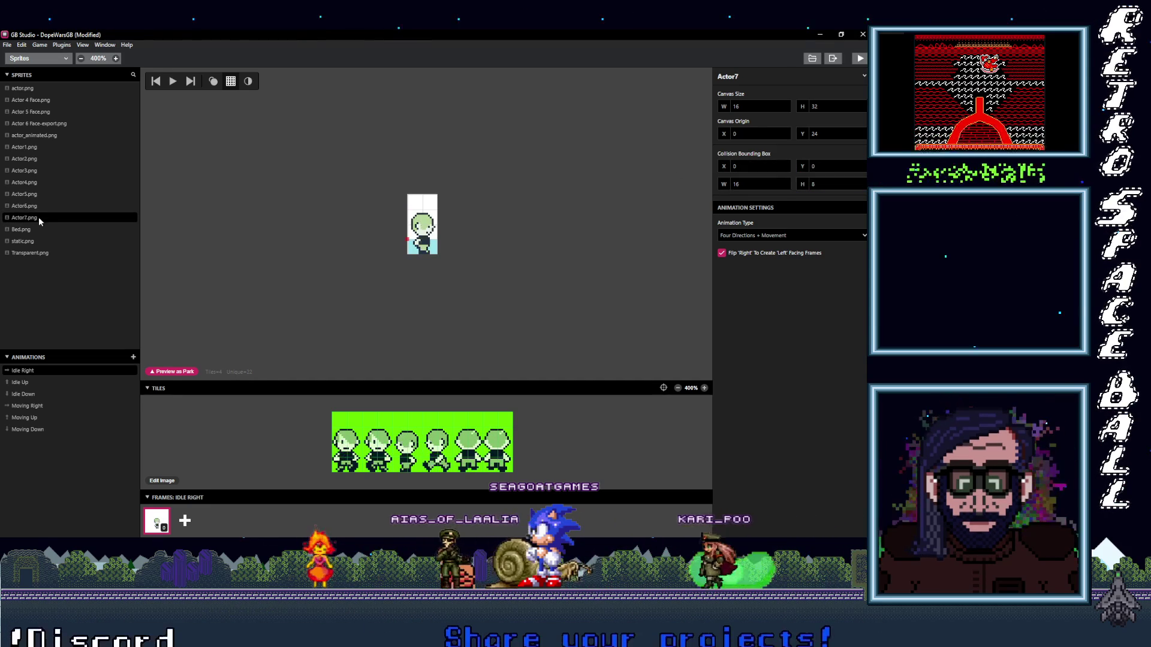
pyautogui.click(830, 166)
pyautogui.press('BackSpace')
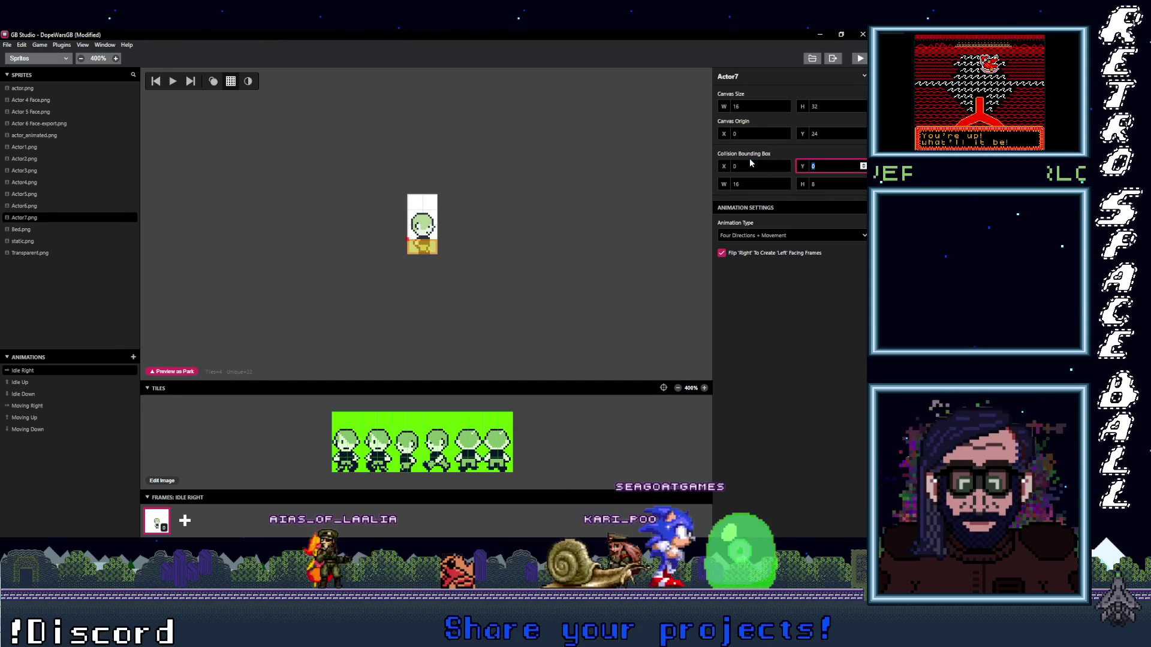
pyautogui.write('17')
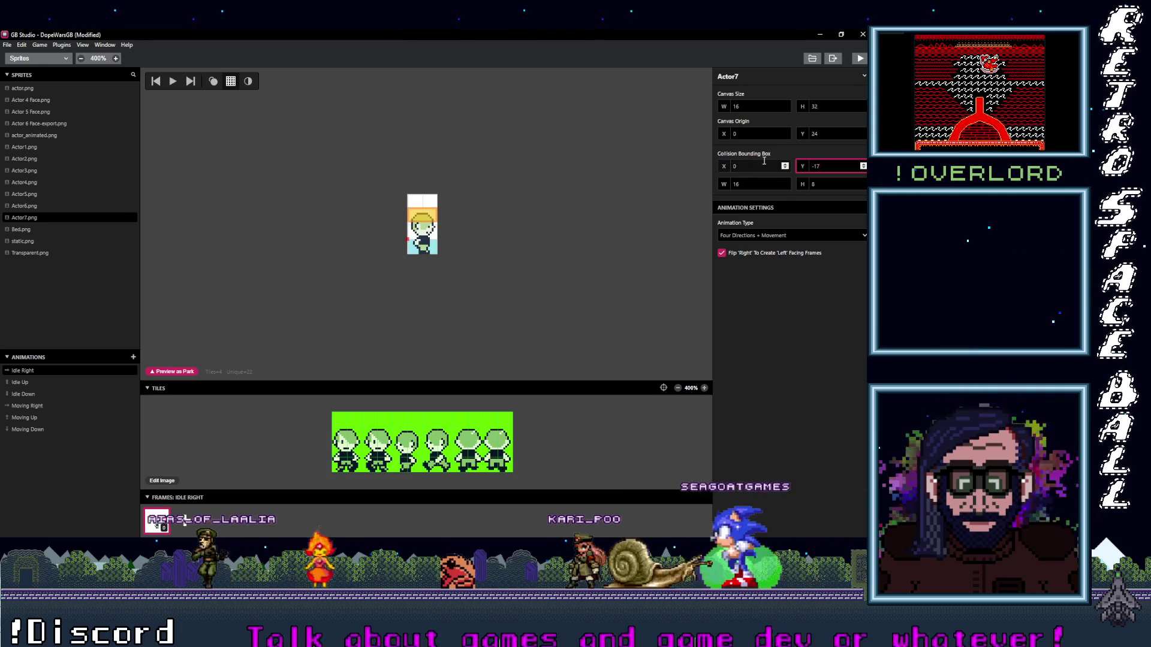
pyautogui.write('6')
pyautogui.press('Tab')
pyautogui.press('Tab')
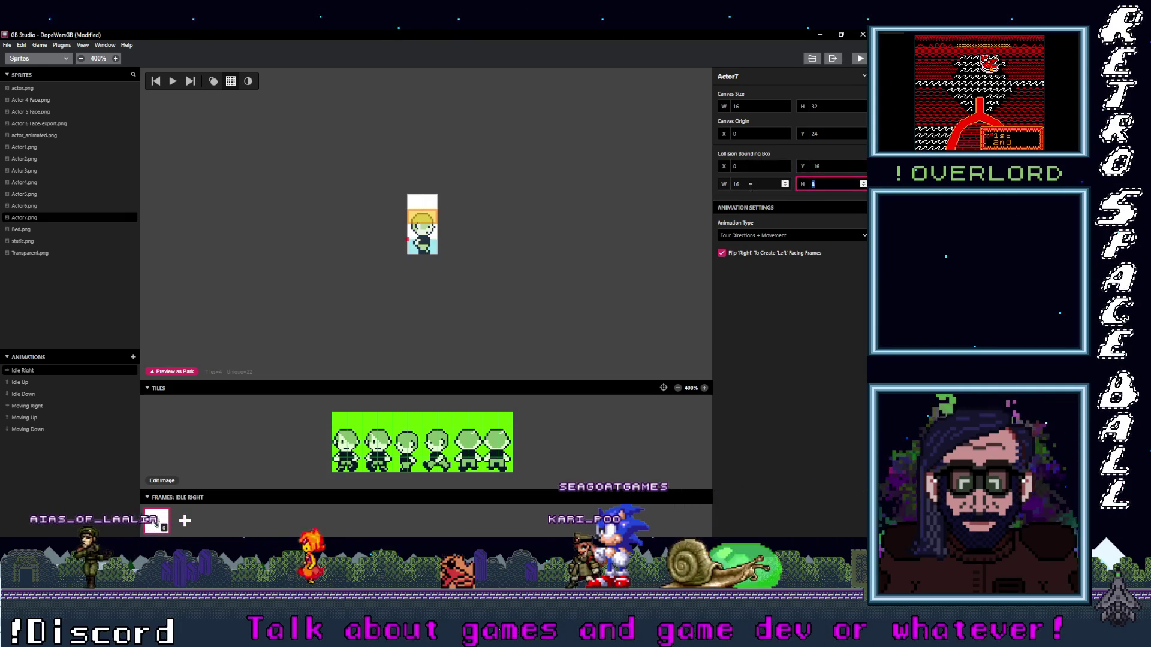
pyautogui.write('24')
pyautogui.click(624, 300)
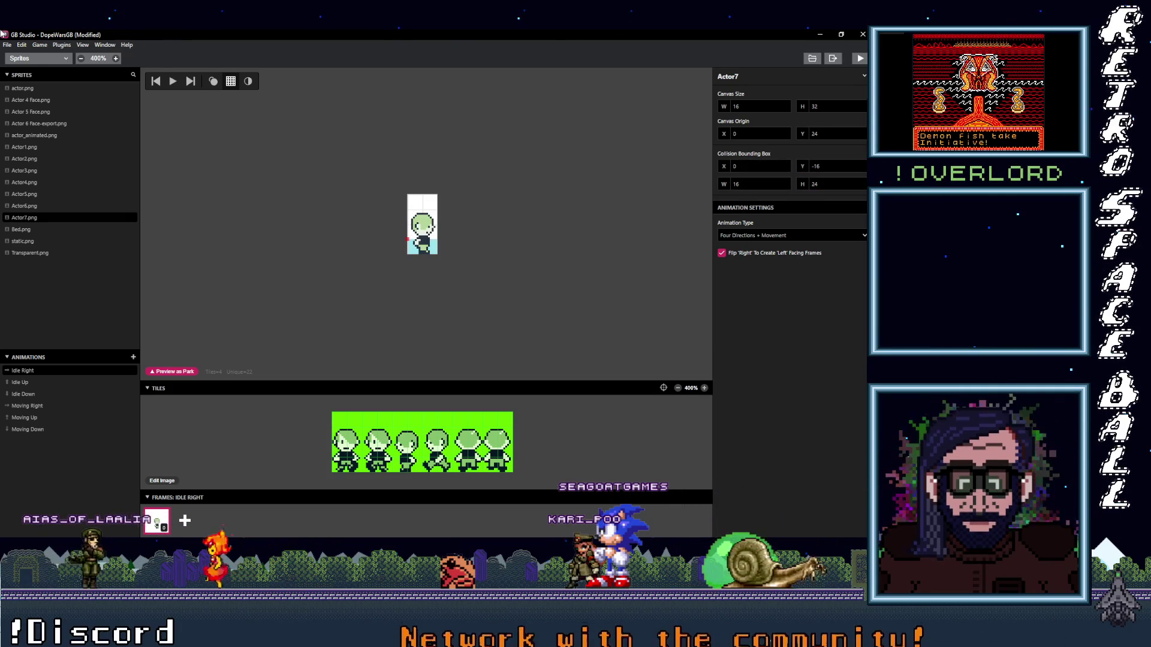
pyautogui.click(37, 58)
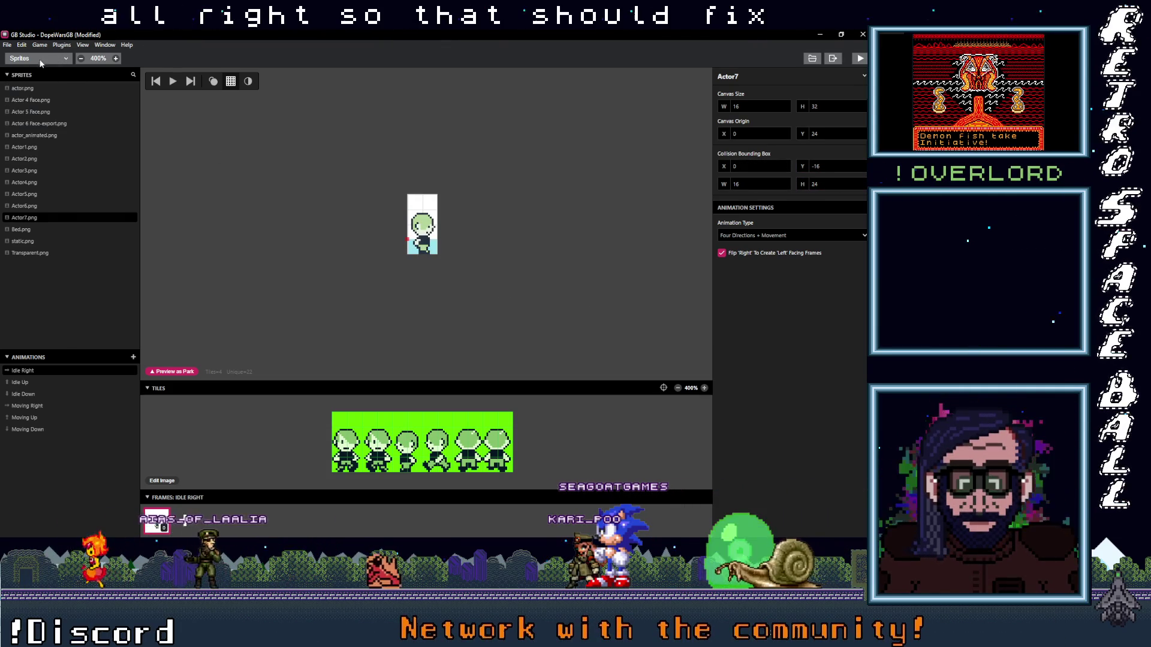
pyautogui.click(44, 74)
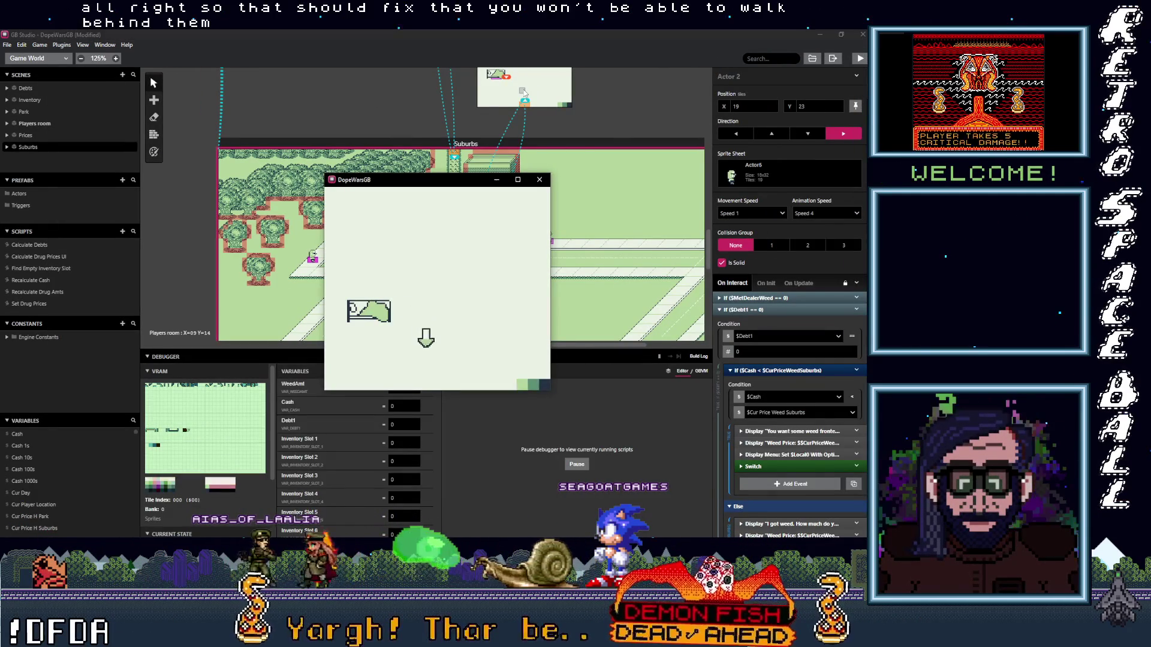
# - Walk the player along the Suburbs street and line up with the dealer NPCs
pyautogui.press('Right')
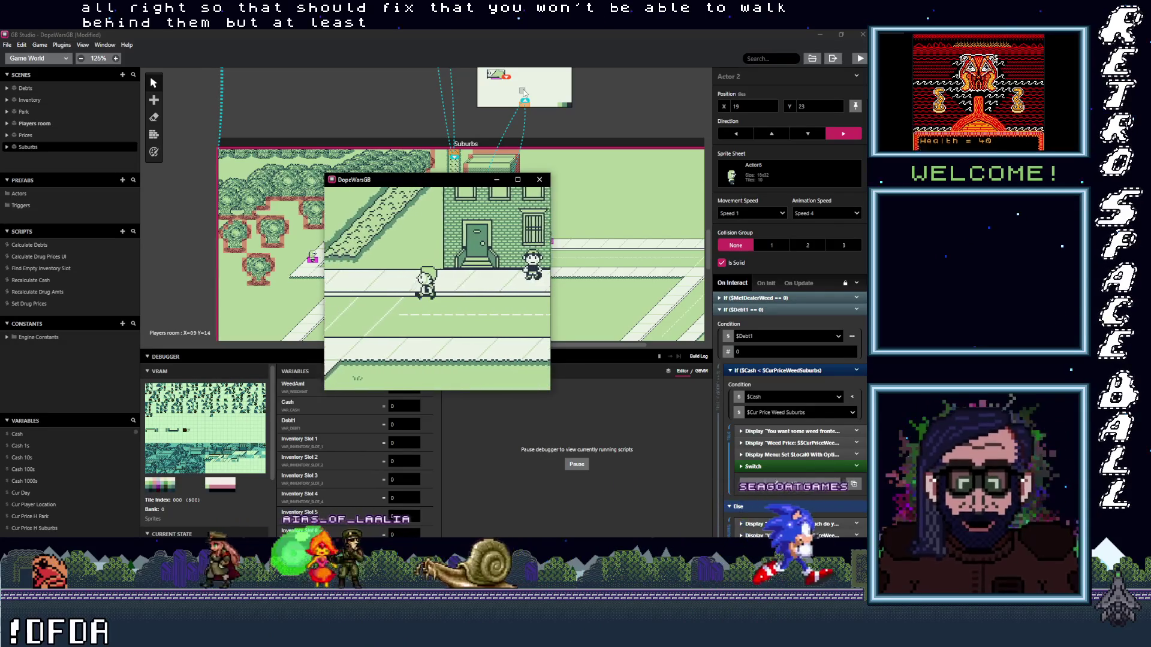
pyautogui.press('Left')
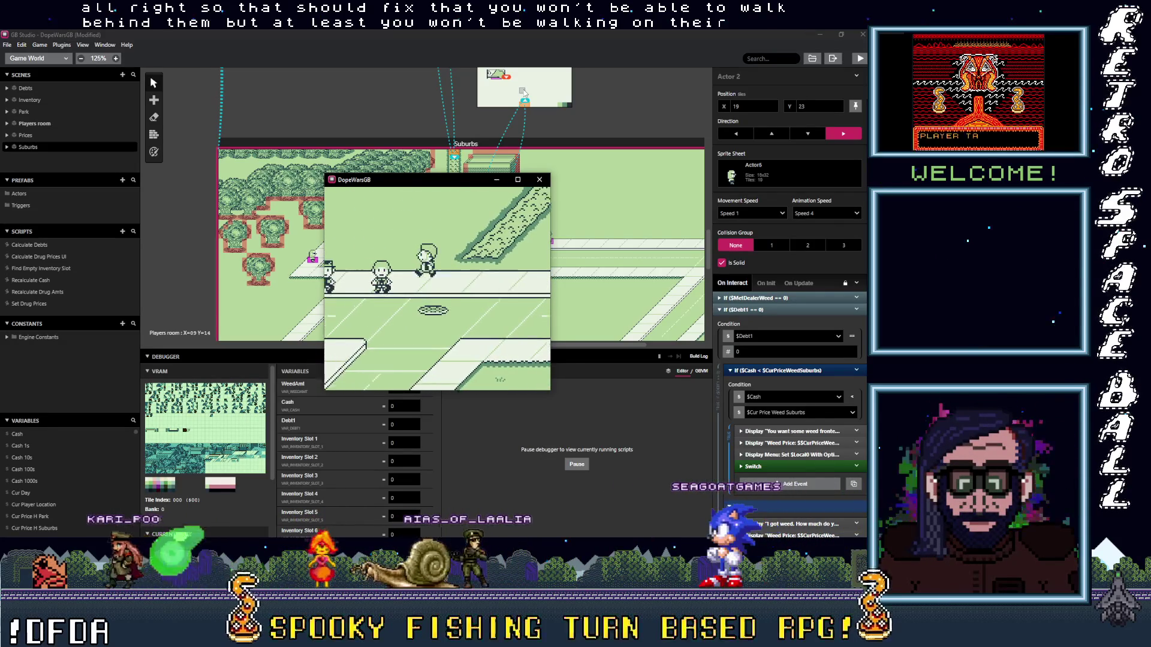
pyautogui.press('Up')
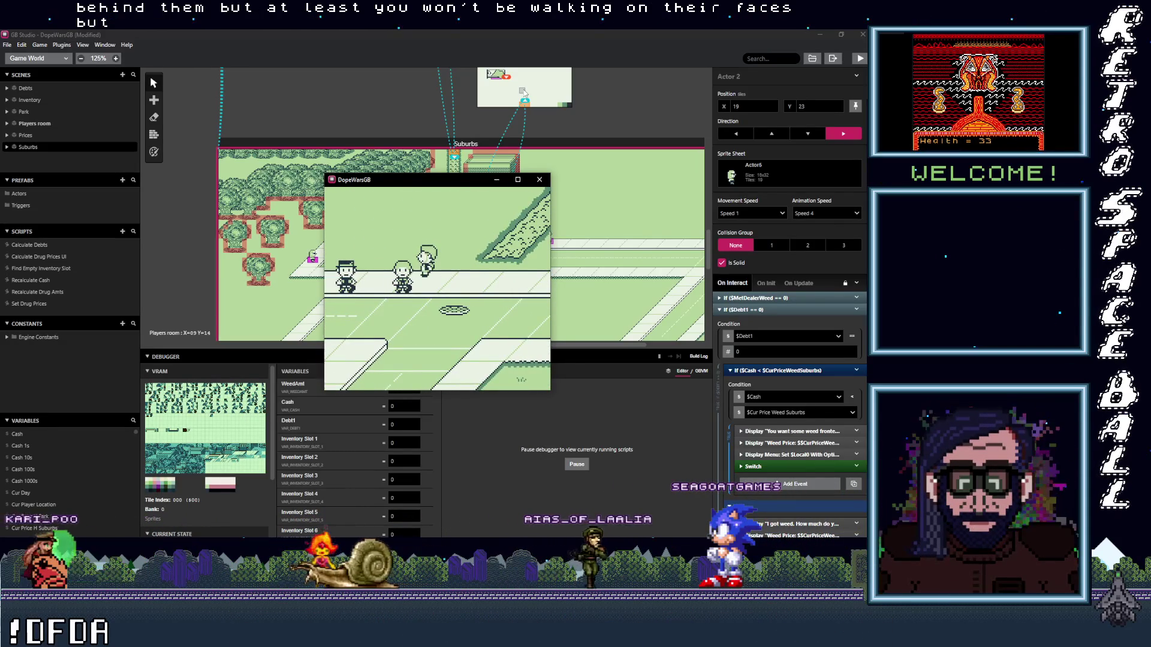
pyautogui.press('Left')
pyautogui.press('Up')
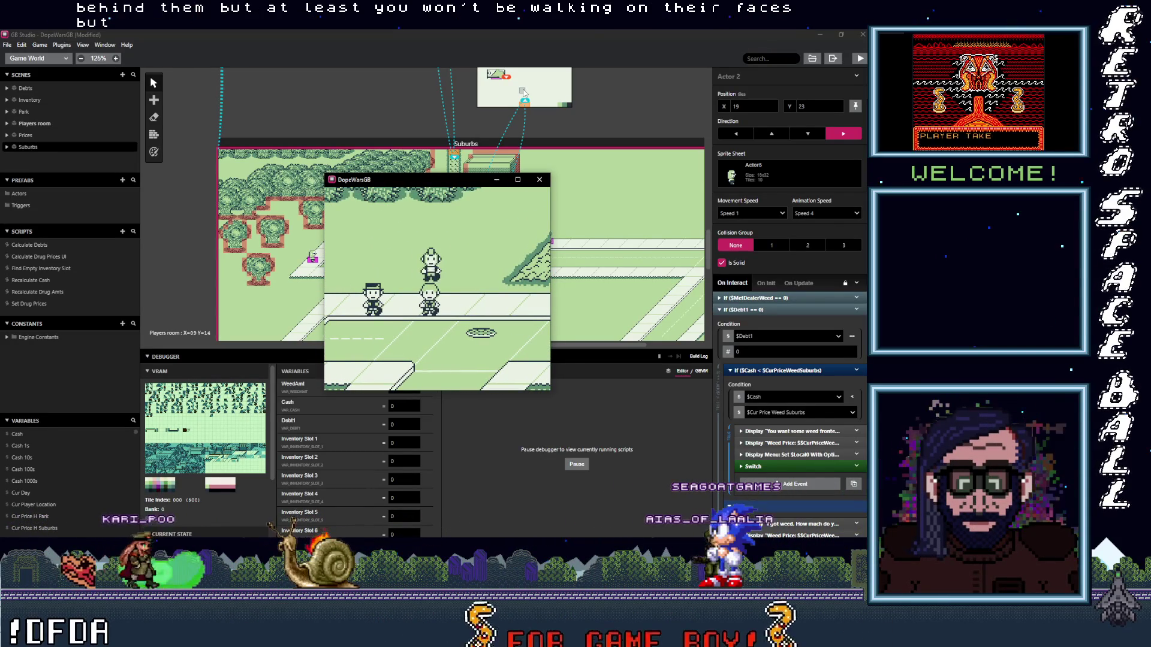
pyautogui.press('Down')
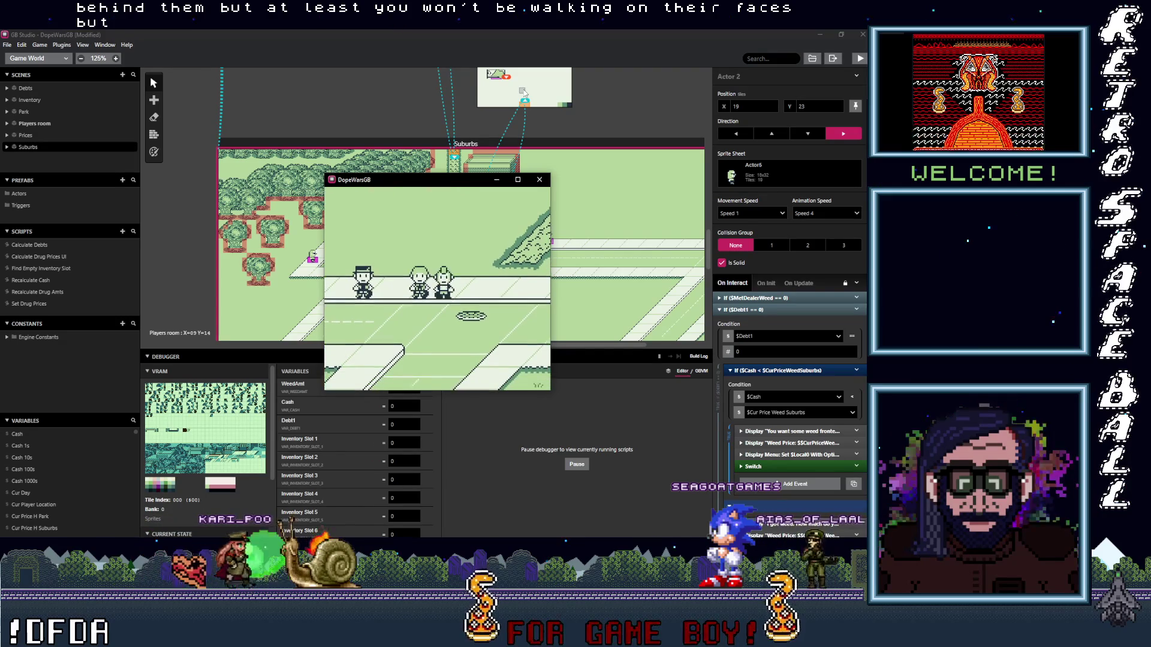
pyautogui.press('Left')
pyautogui.press('Up')
pyautogui.press('Up')
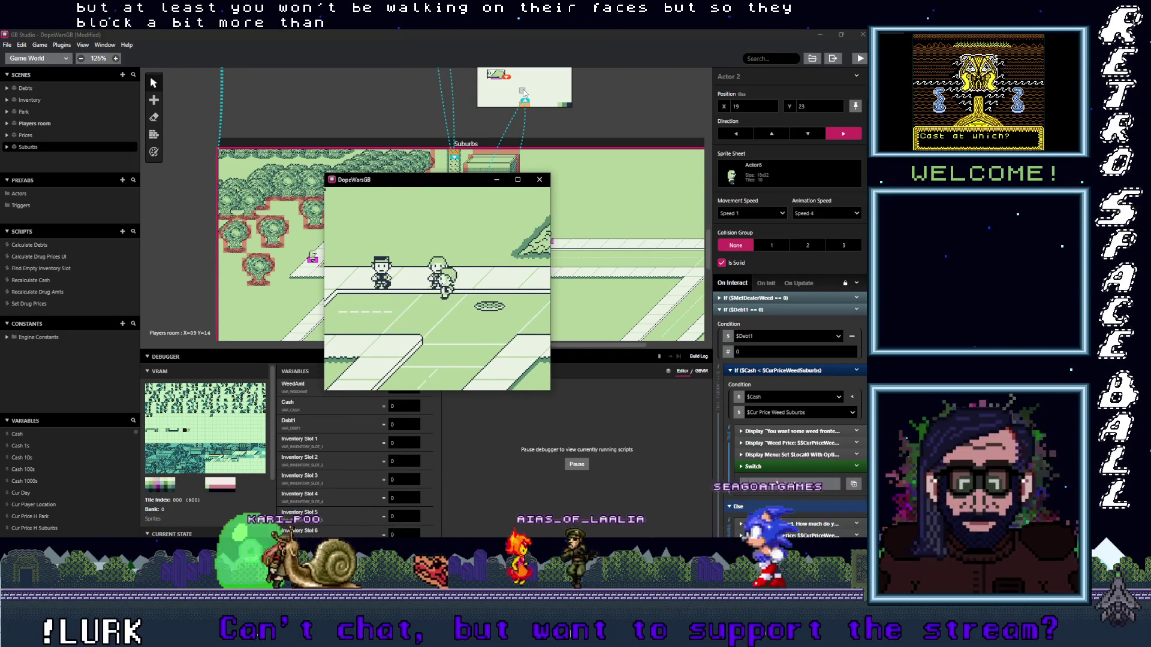
pyautogui.press('Left')
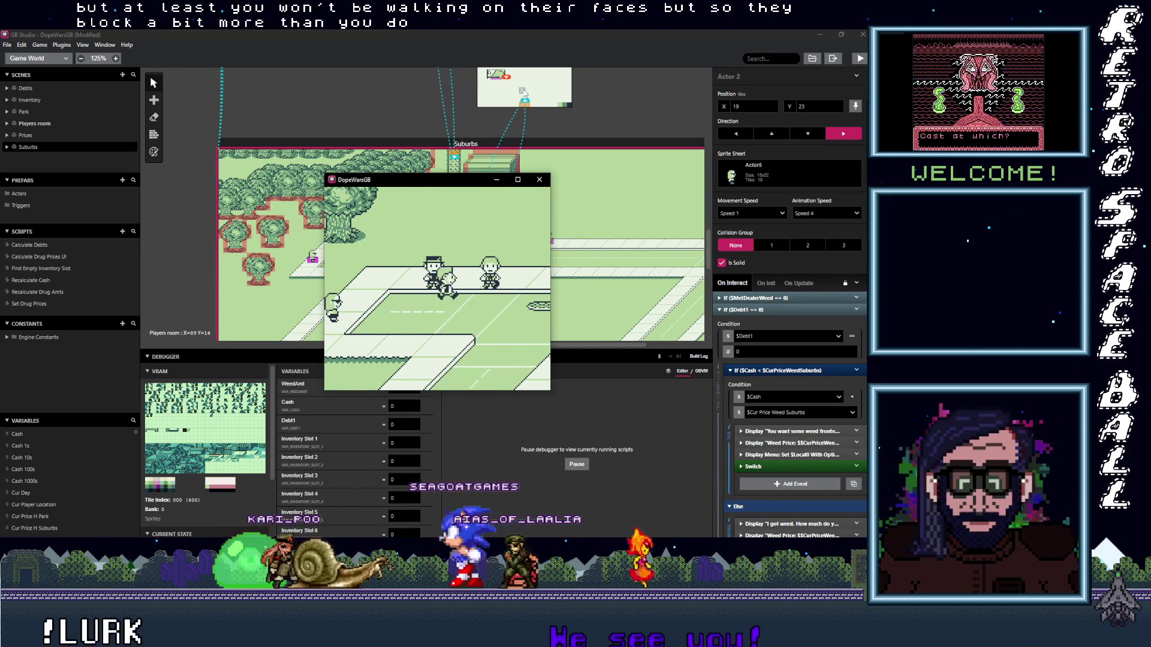
pyautogui.press('Up')
pyautogui.press('Down')
pyautogui.press('Left')
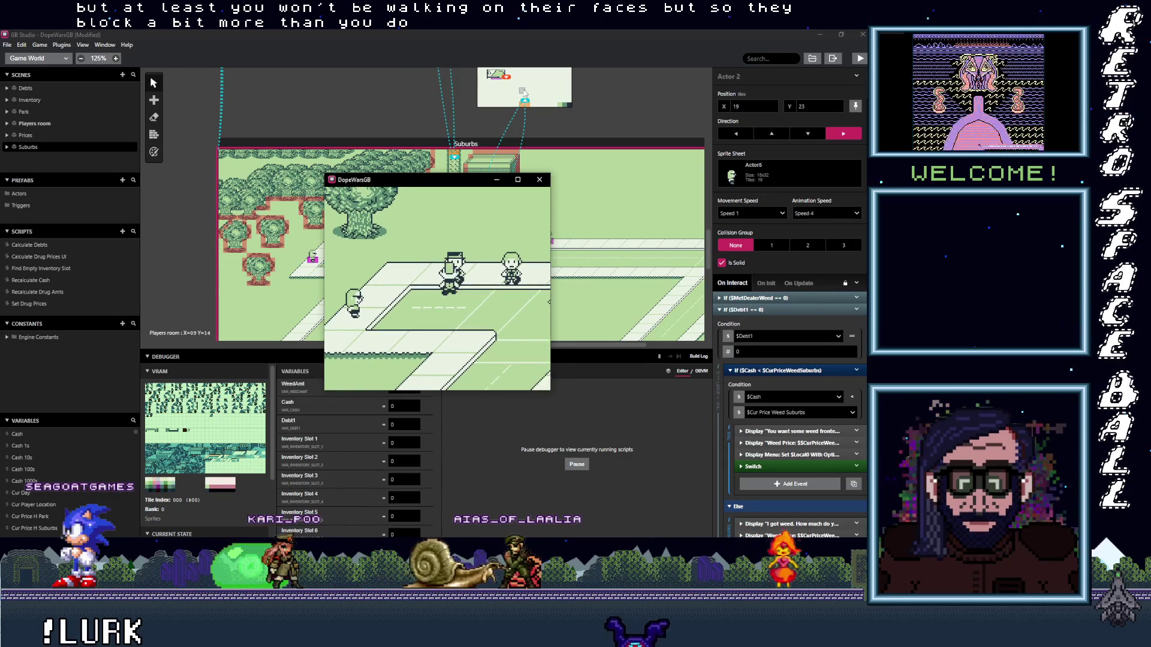
pyautogui.press('Right')
pyautogui.press('Up')
pyautogui.press('Down')
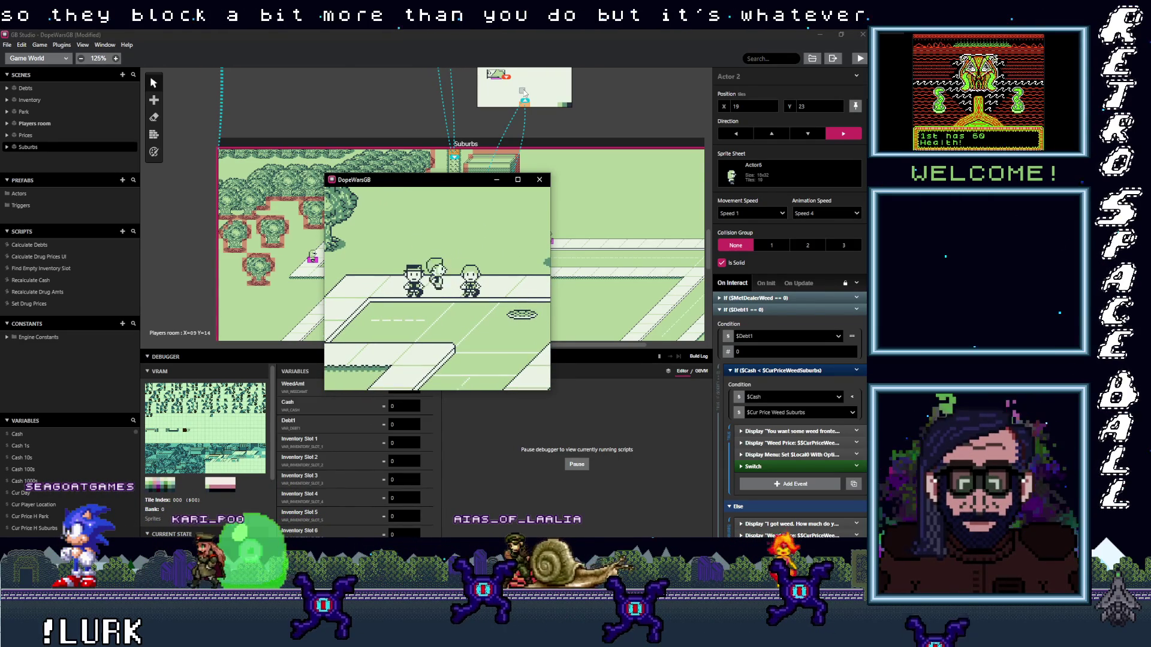
# - Talk to the H dealer, decline the fronted offer, then bring up the MDMA dealer's Yes/No prompt
pyautogui.press('z')
pyautogui.press('z')
pyautogui.press('z')
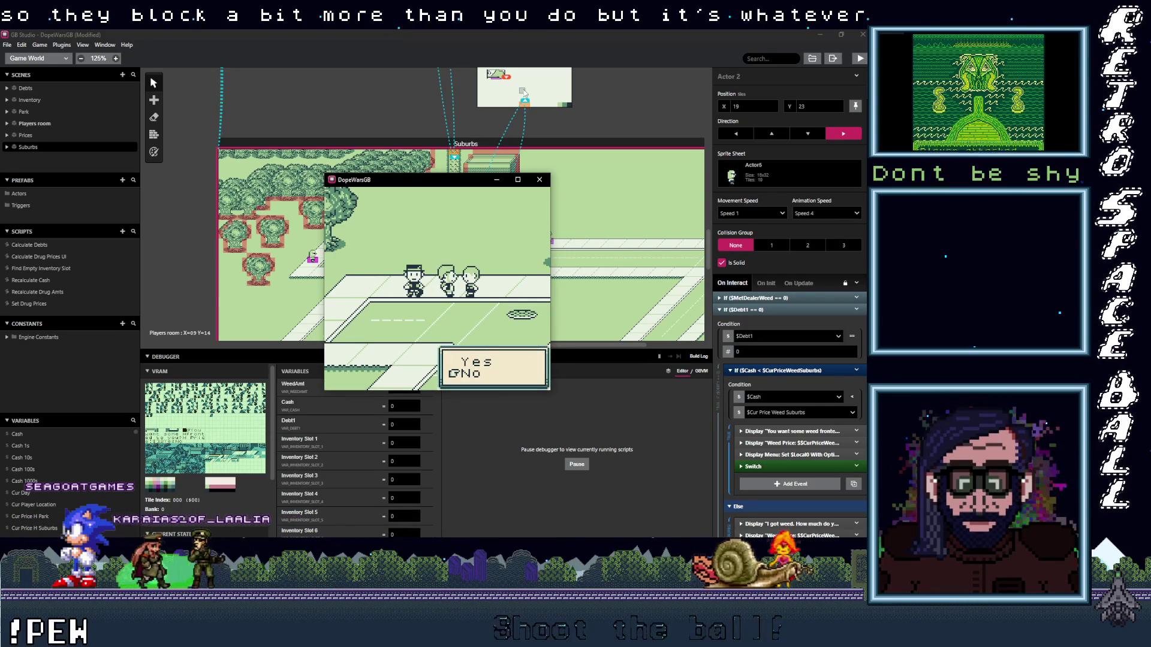
pyautogui.press('z')
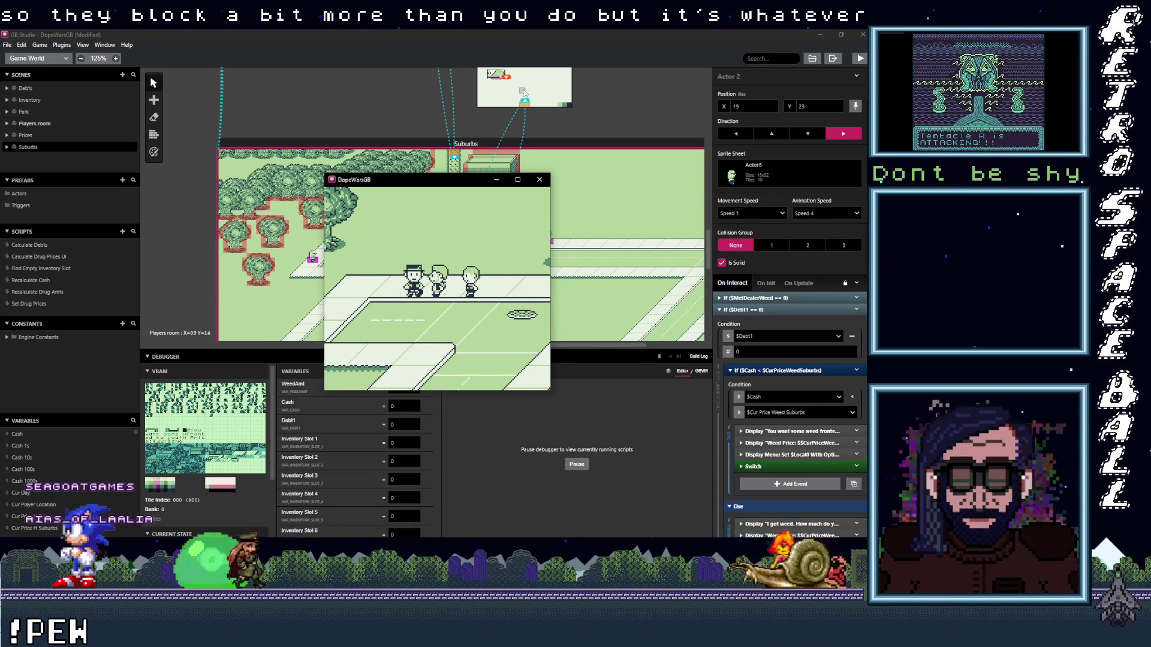
pyautogui.press('z')
pyautogui.press('z')
pyautogui.press('z')
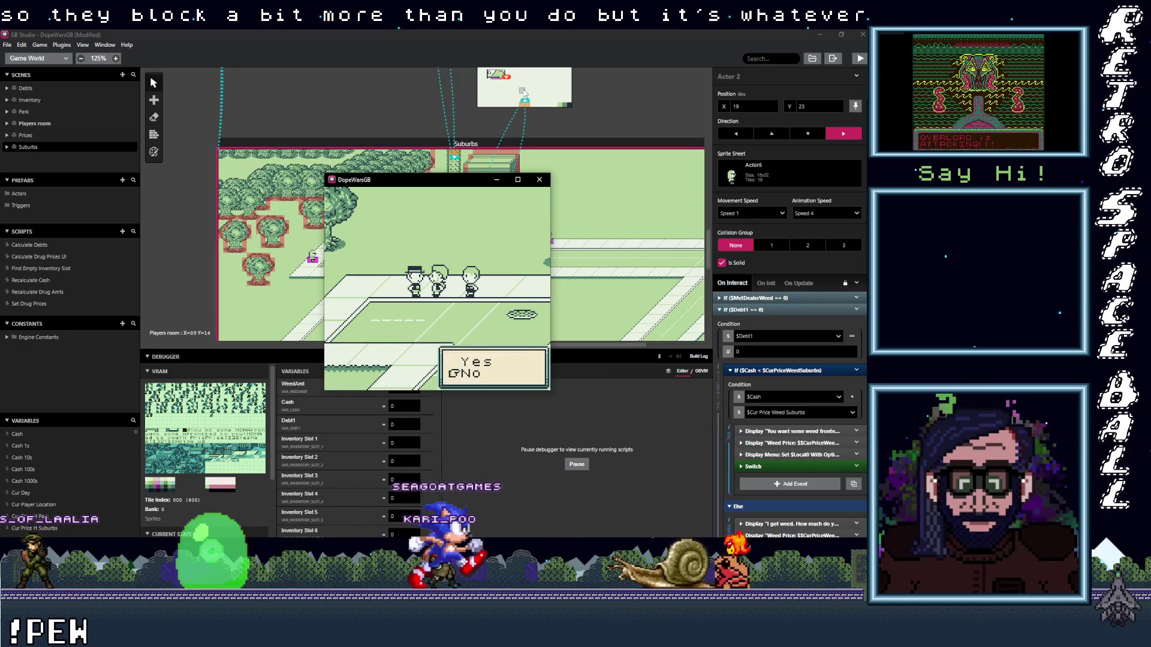
pyautogui.press('z')
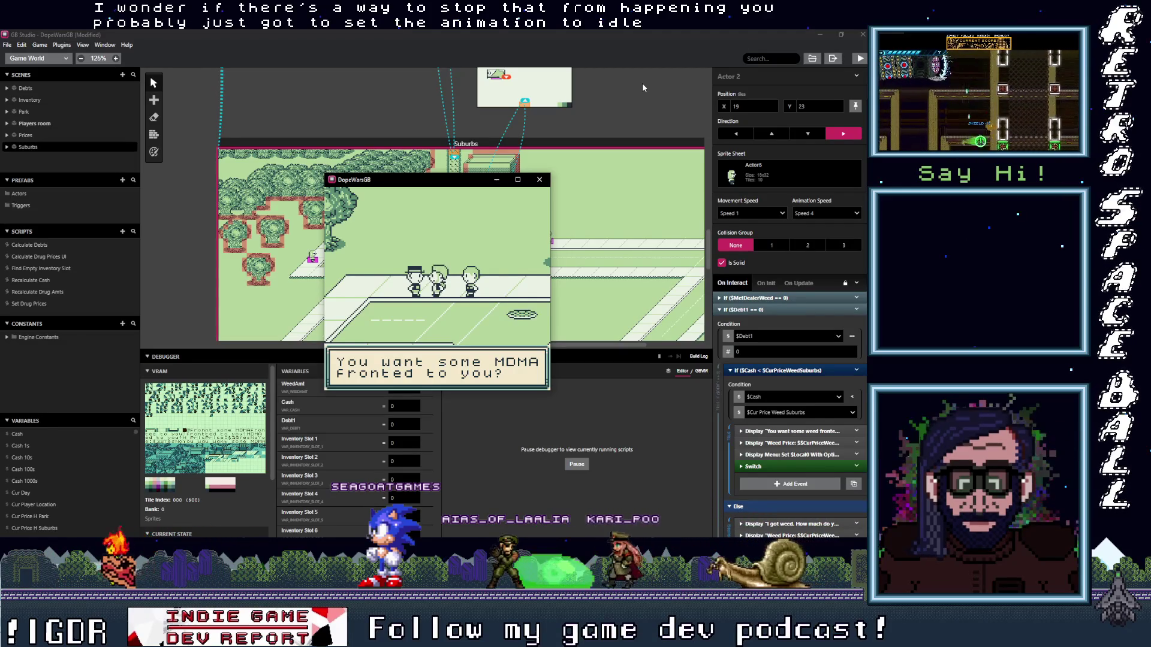
pyautogui.press('z')
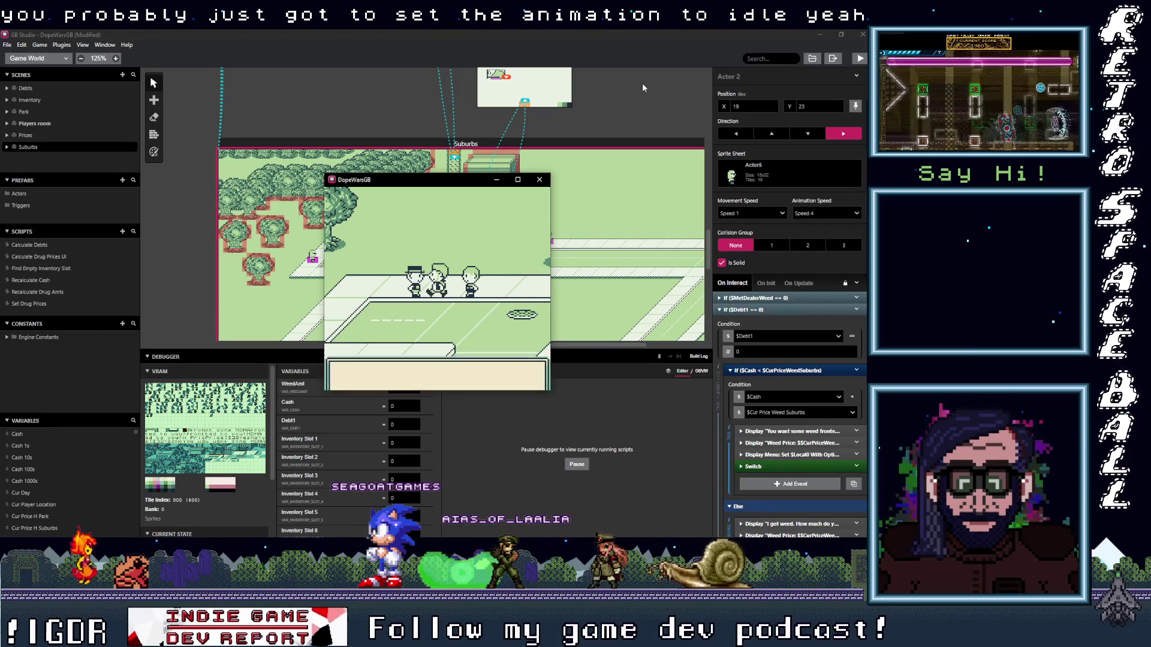
pyautogui.press('z')
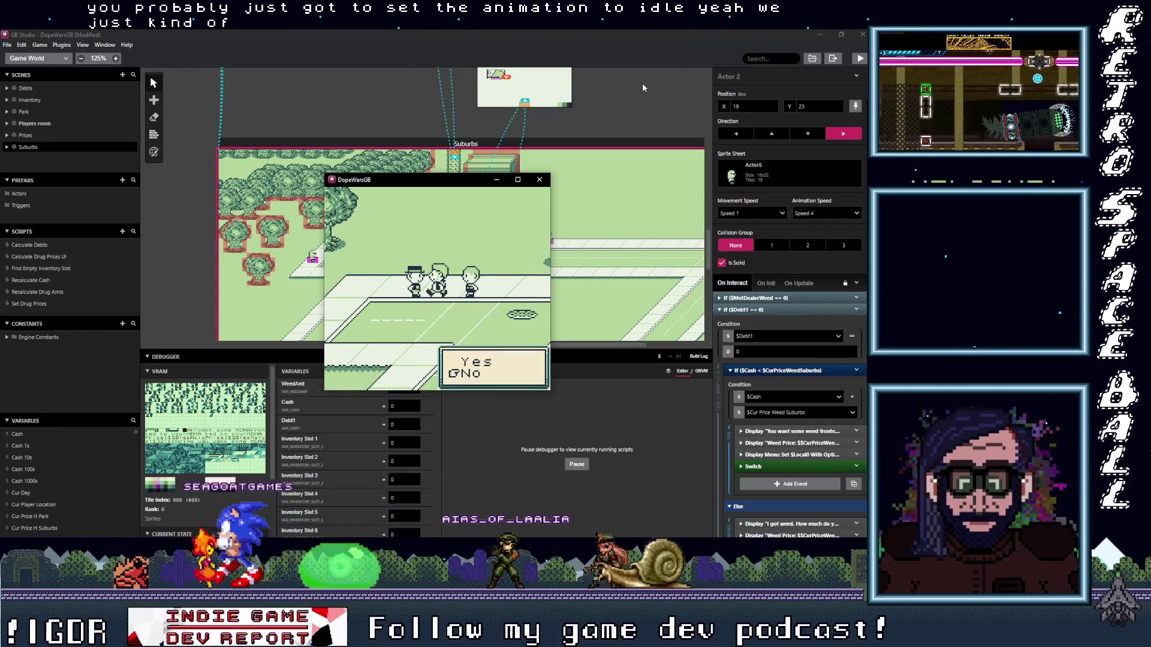
# - Stop the playtest, select Actor 5, and collapse its If ($Debt3 == 0) block
pyautogui.click(539, 179)
pyautogui.click(379, 244)
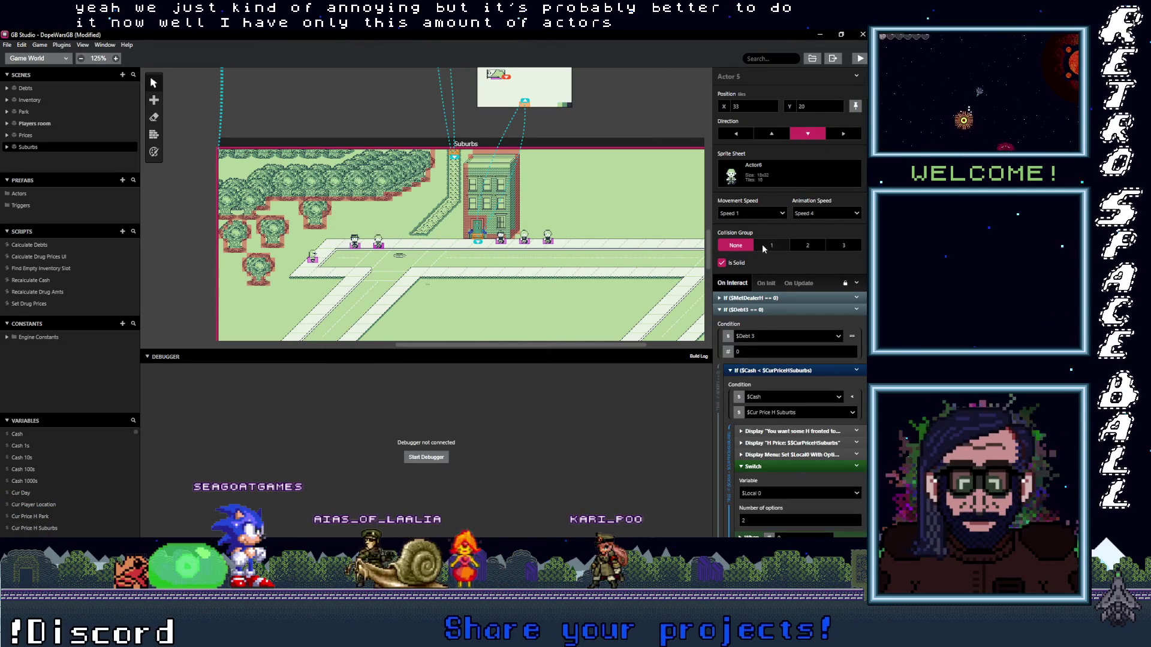
pyautogui.click(781, 307)
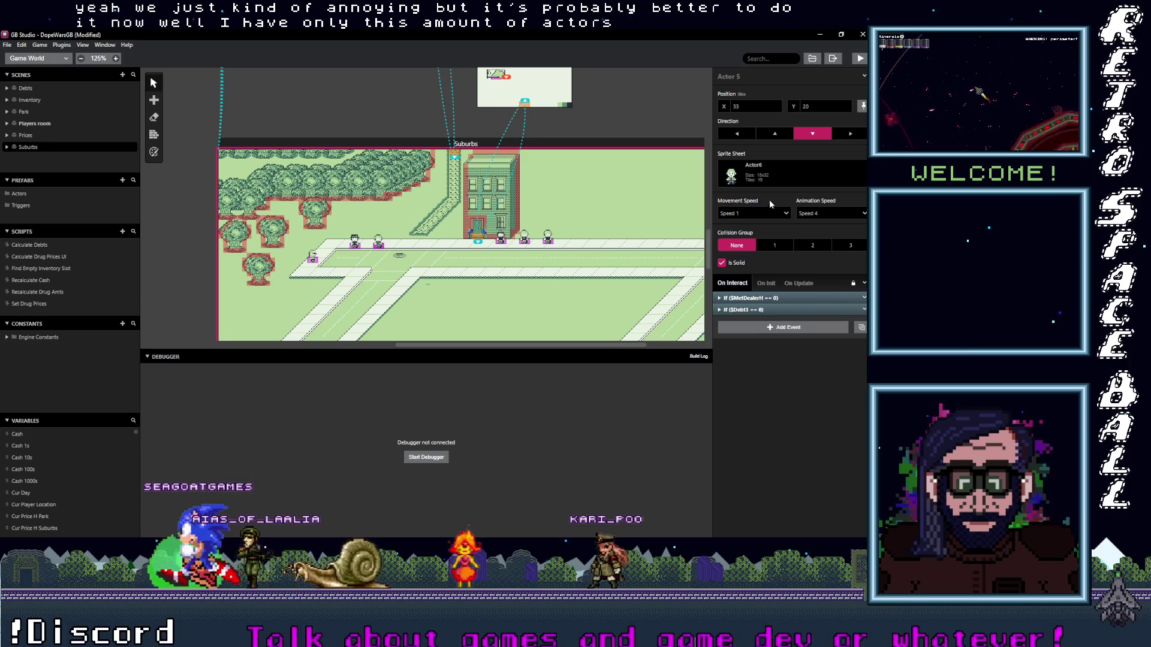
# - Compare against Actor 2's script, then return to Actor 5's script
pyautogui.click(355, 246)
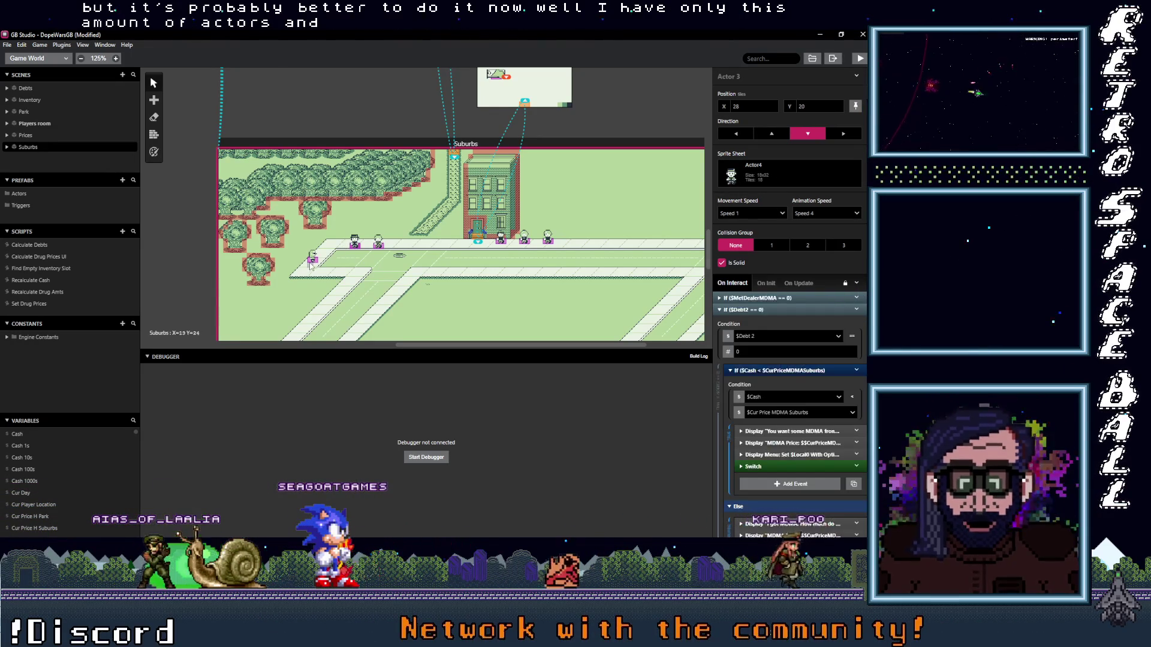
pyautogui.click(355, 248)
pyautogui.click(355, 242)
pyautogui.click(378, 244)
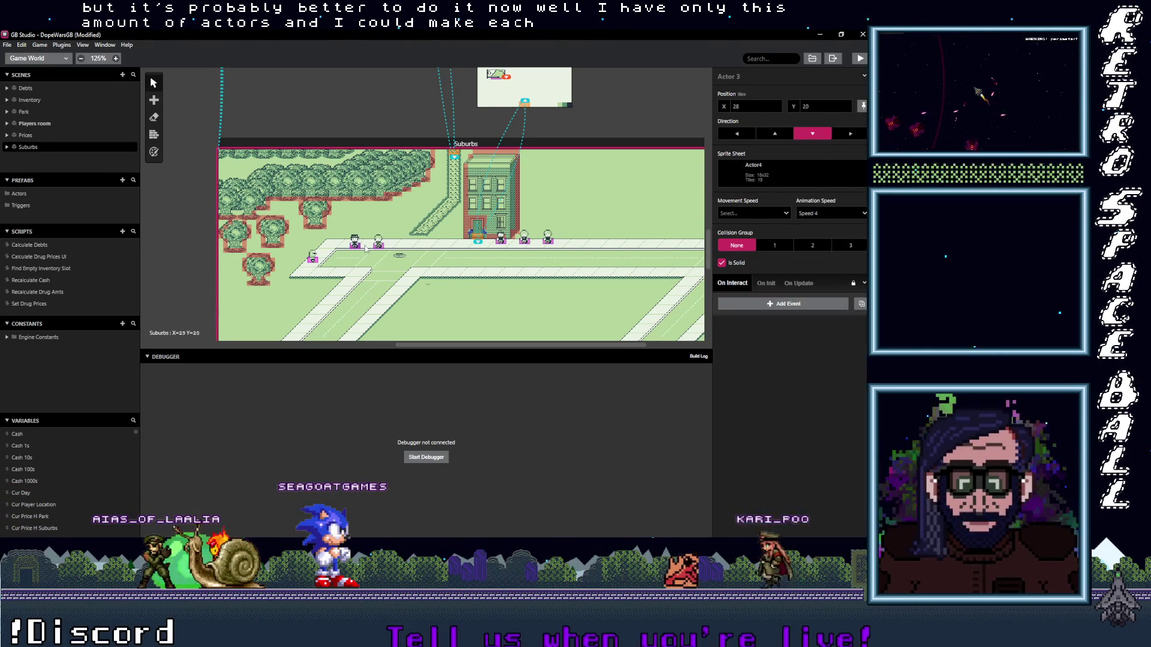
pyautogui.scroll(5, 449, 280)
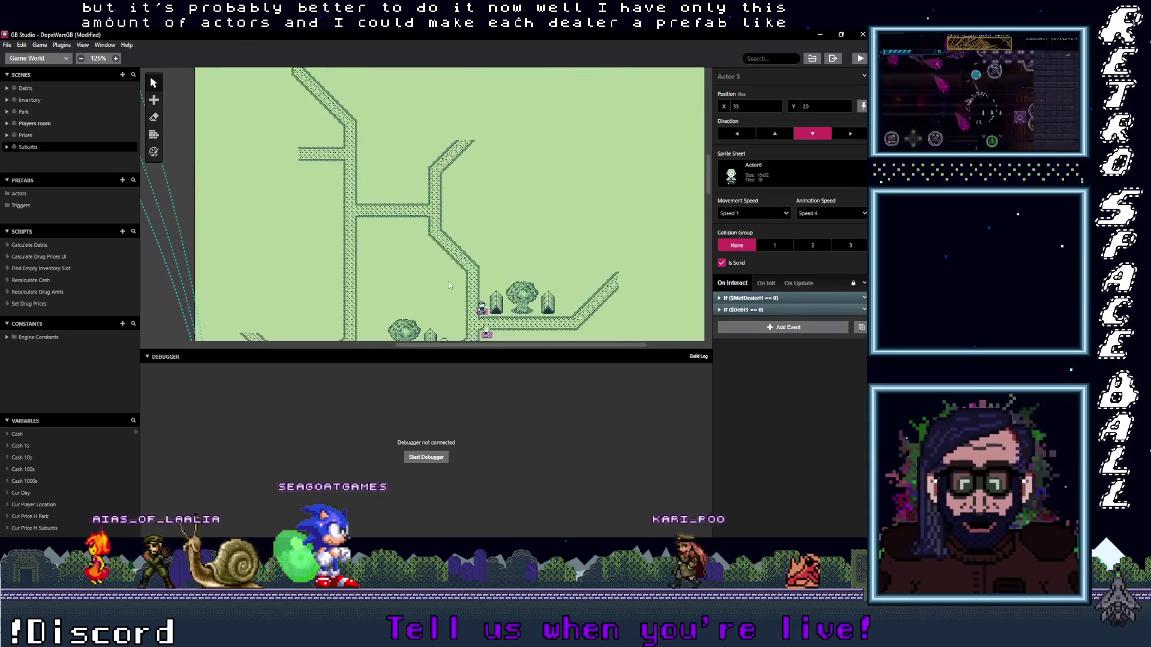
pyautogui.scroll(-2, 498, 201)
pyautogui.scroll(-5, 486, 207)
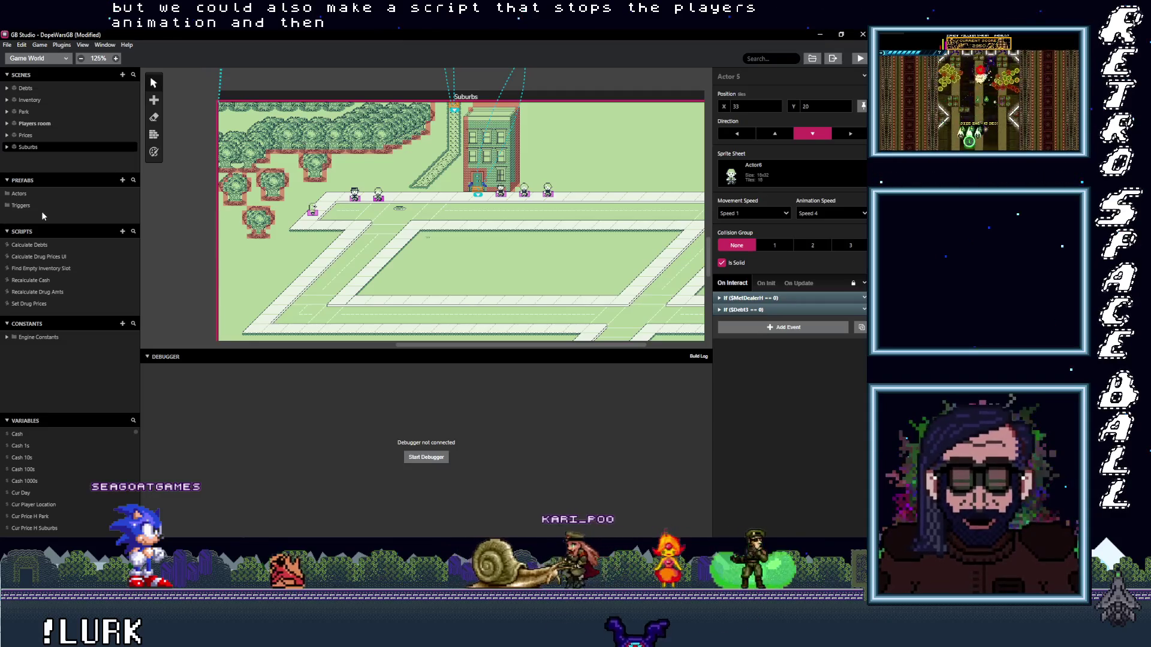
pyautogui.click(781, 328)
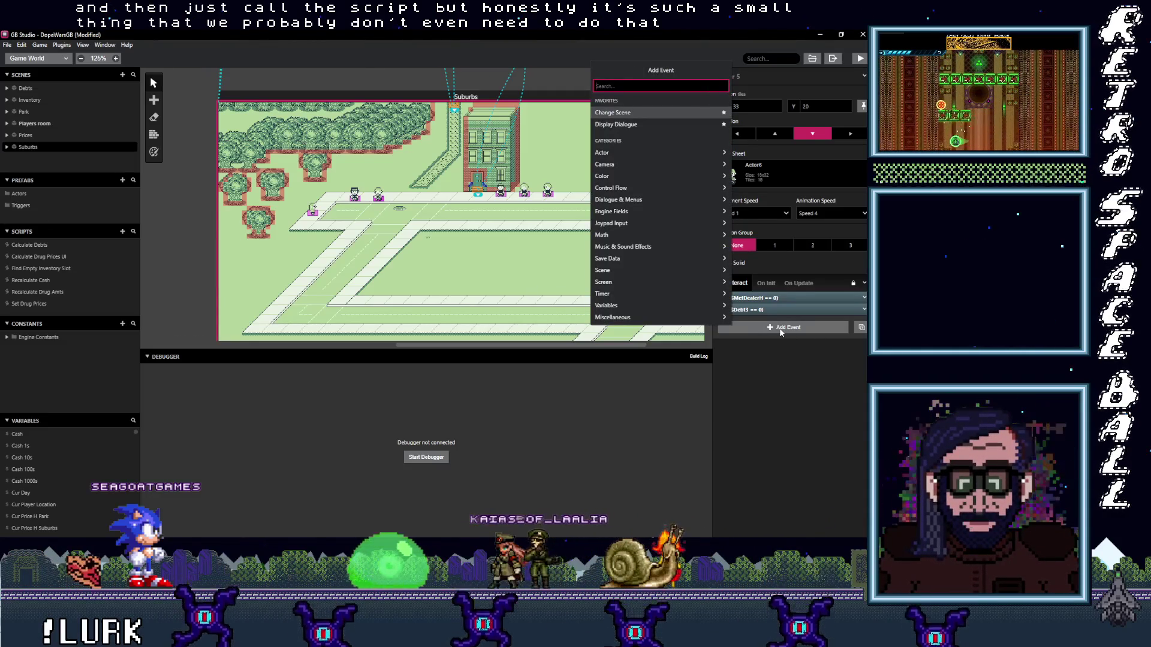
# - Add a Set Actor Animation State event targeting the Player to Actor 5's script
pyautogui.write('p')
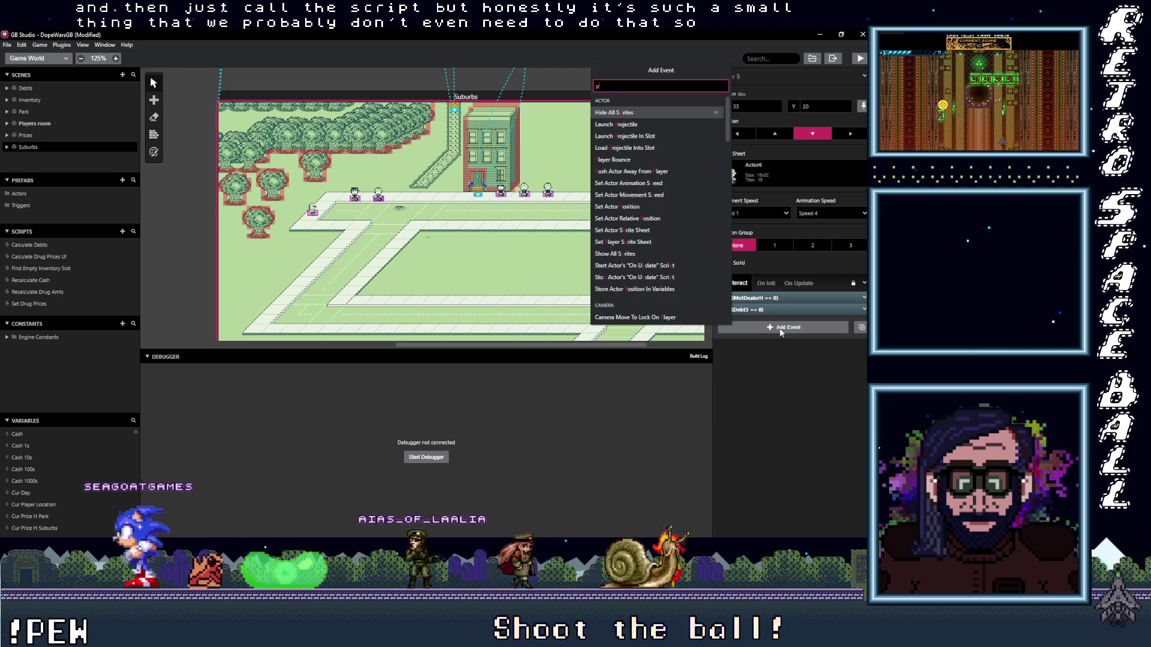
pyautogui.write('layer an')
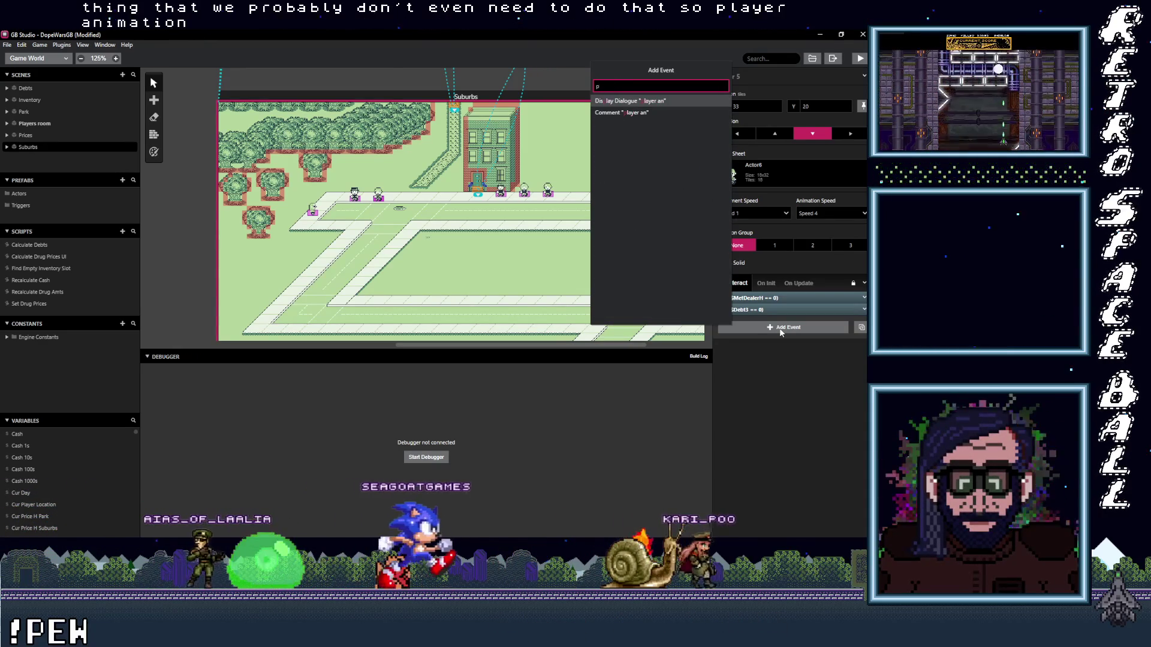
pyautogui.hotkey('ctrl', 'a')
pyautogui.write('acor')
pyautogui.press('BackSpace')
pyautogui.press('BackSpace')
pyautogui.write('tor')
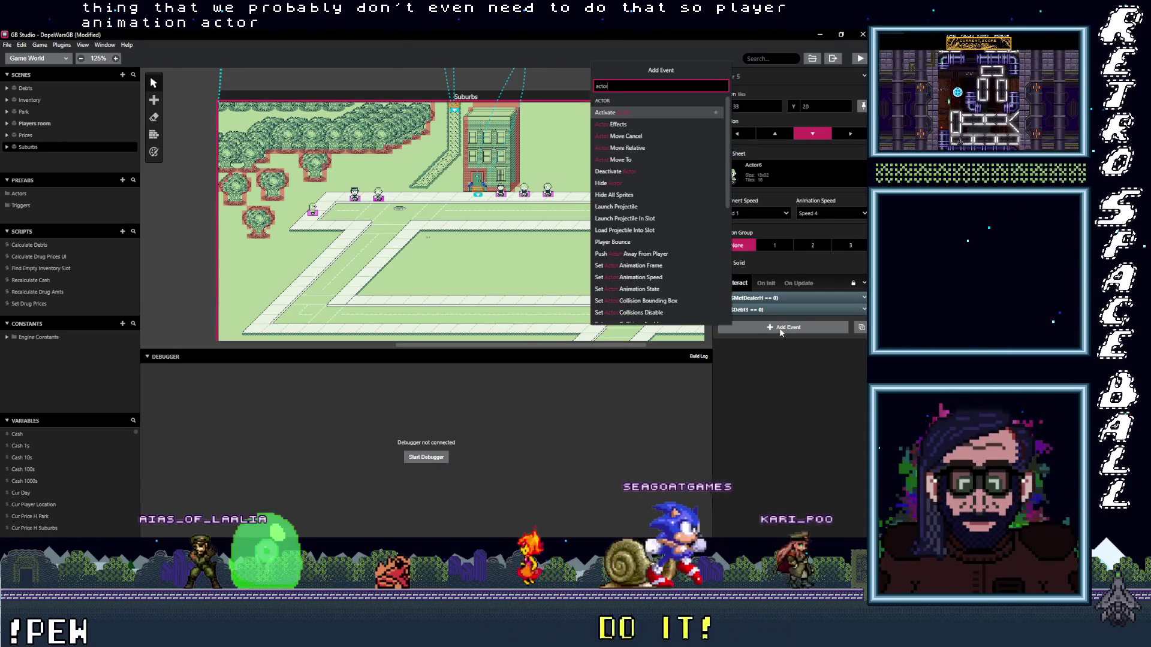
pyautogui.write(' an')
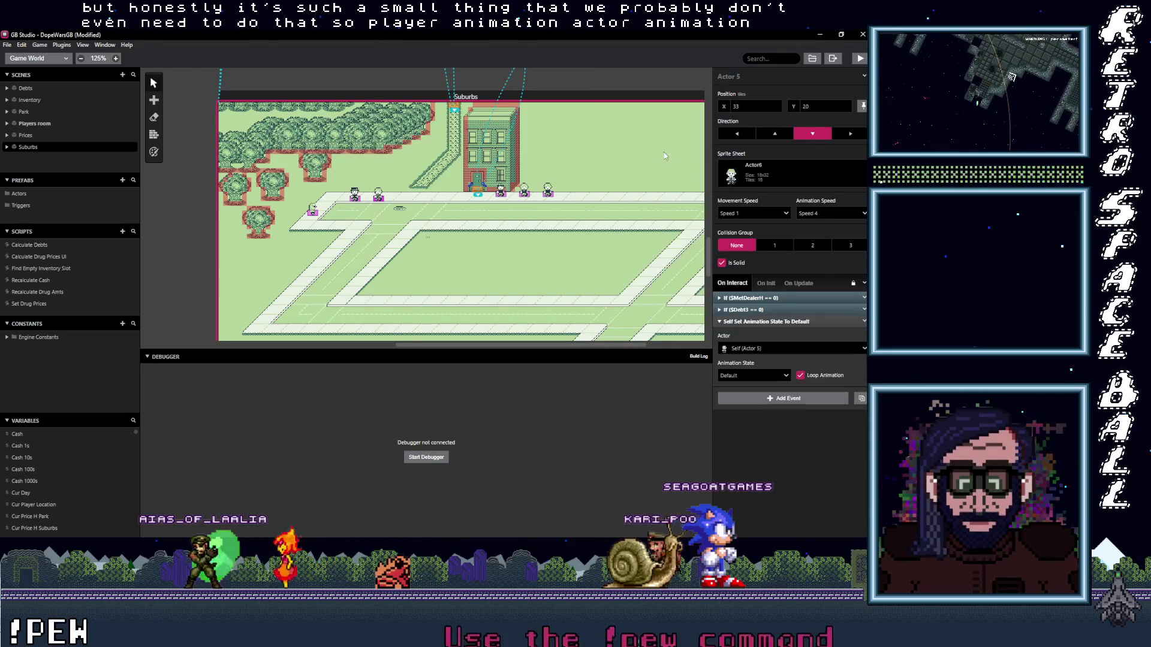
pyautogui.click(659, 147)
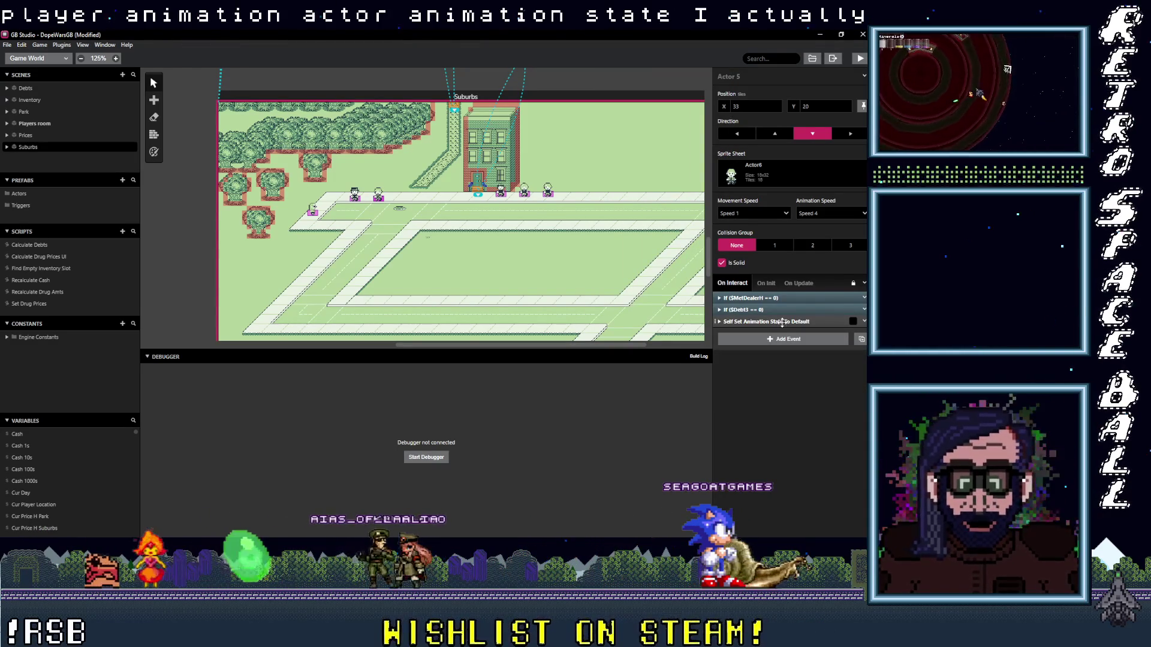
pyautogui.click(772, 349)
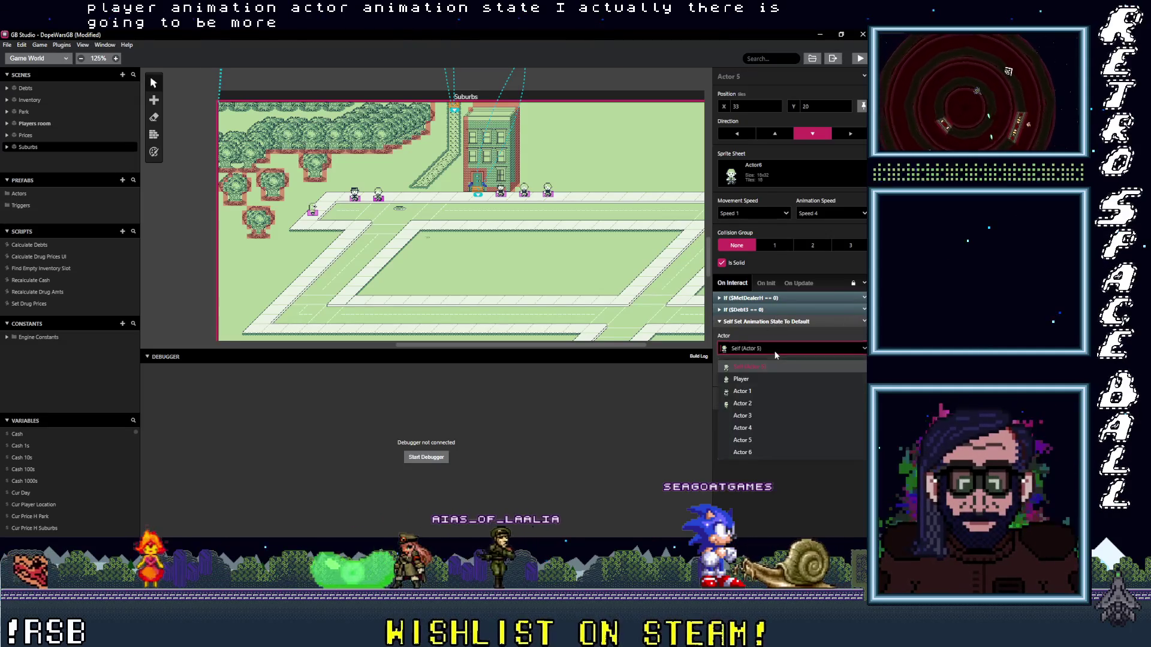
pyautogui.click(753, 379)
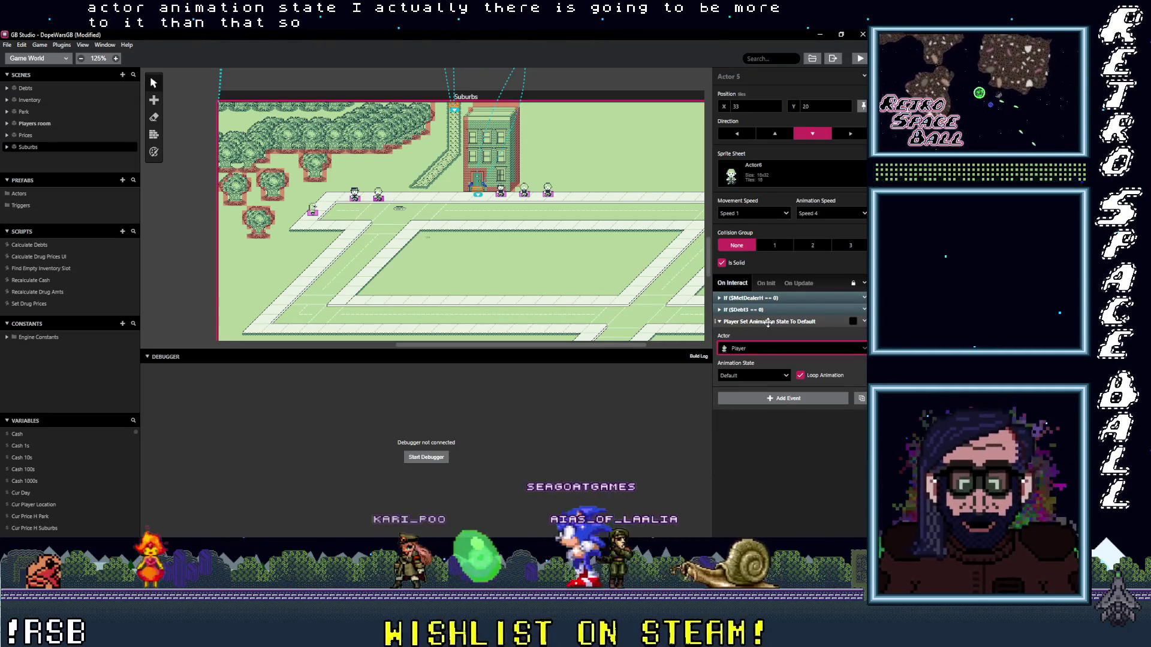
pyautogui.click(768, 322)
pyautogui.click(767, 340)
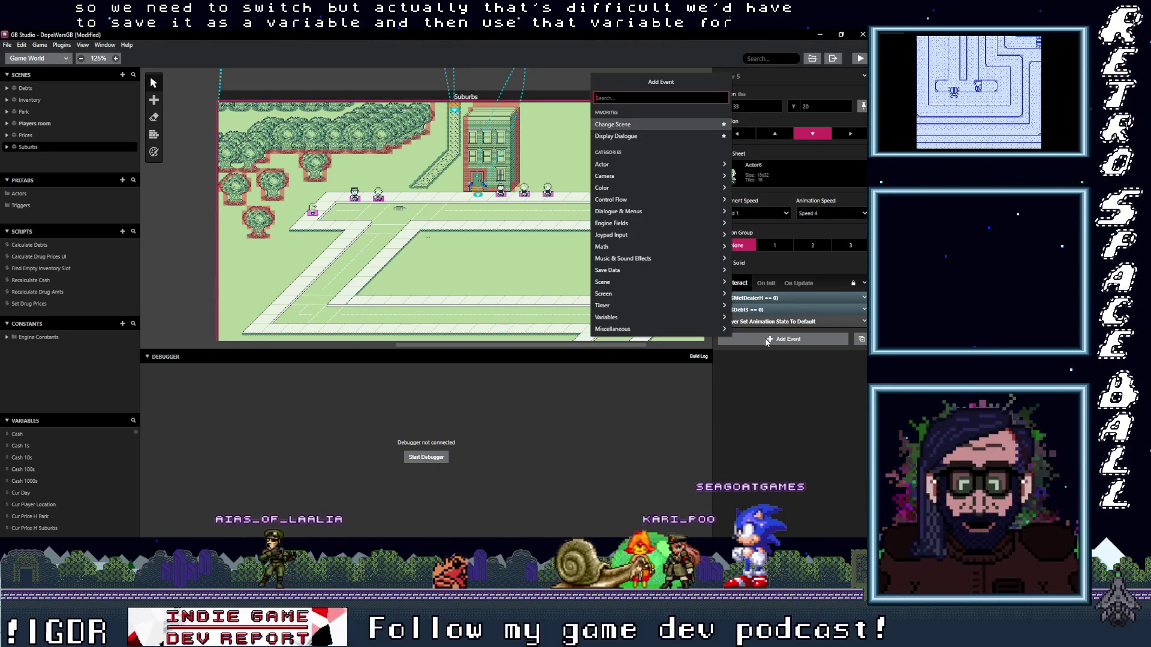
# - Add an If Player Facing Up check and move the animation-state event inside it
pyautogui.write('If actor')
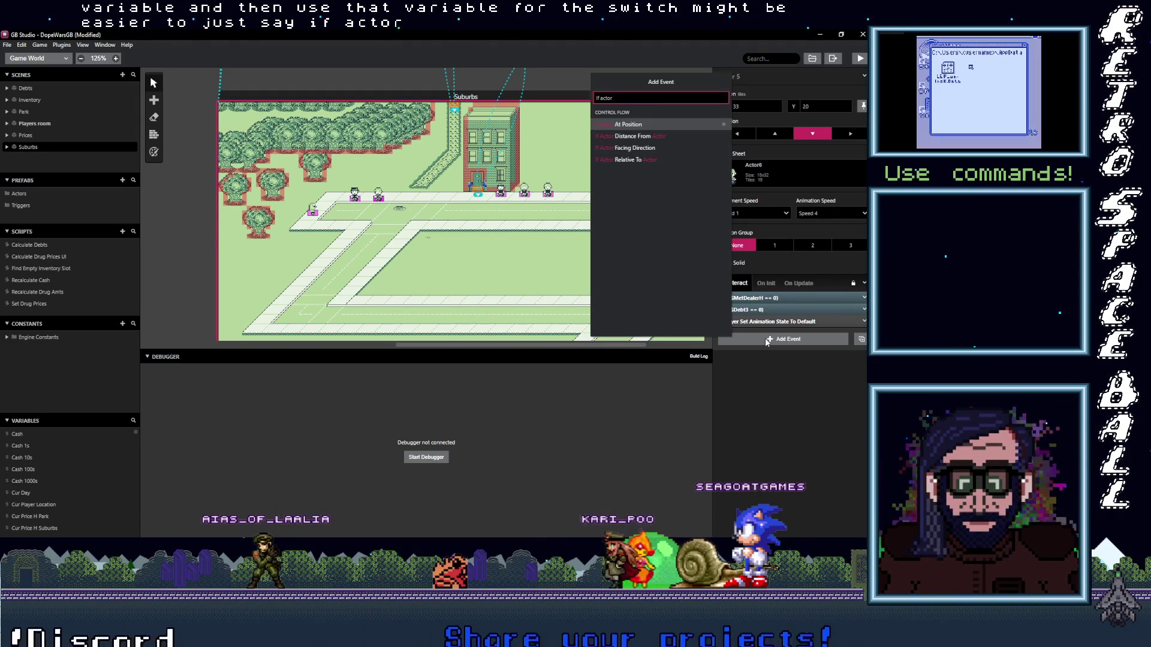
pyautogui.click(645, 151)
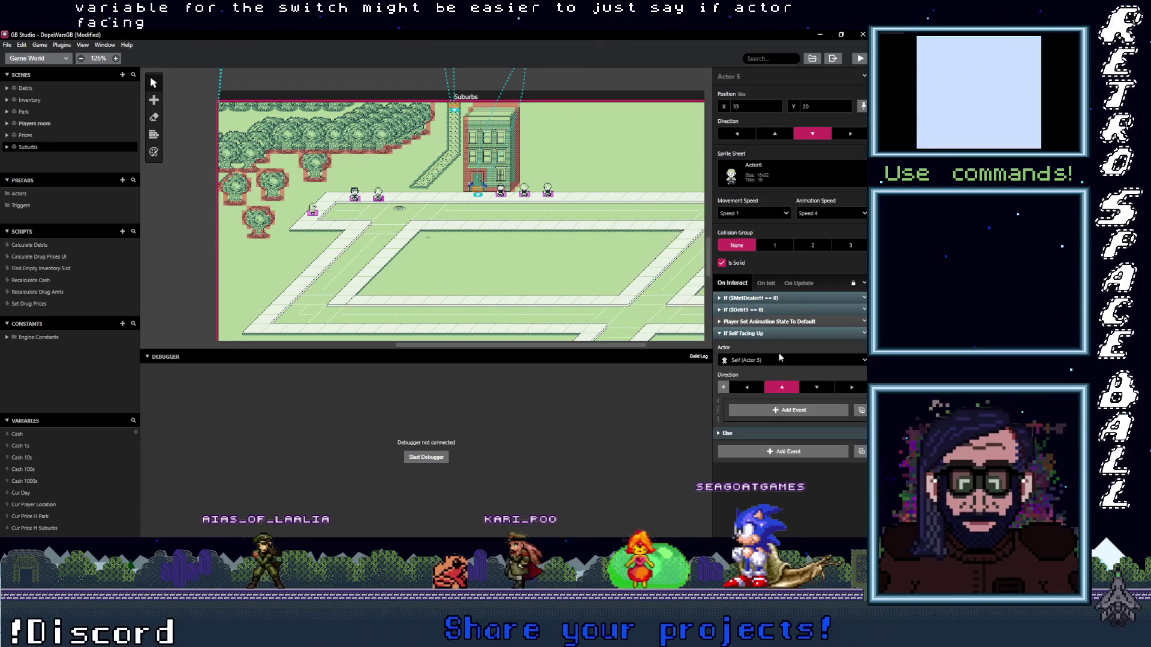
pyautogui.click(760, 360)
pyautogui.click(742, 391)
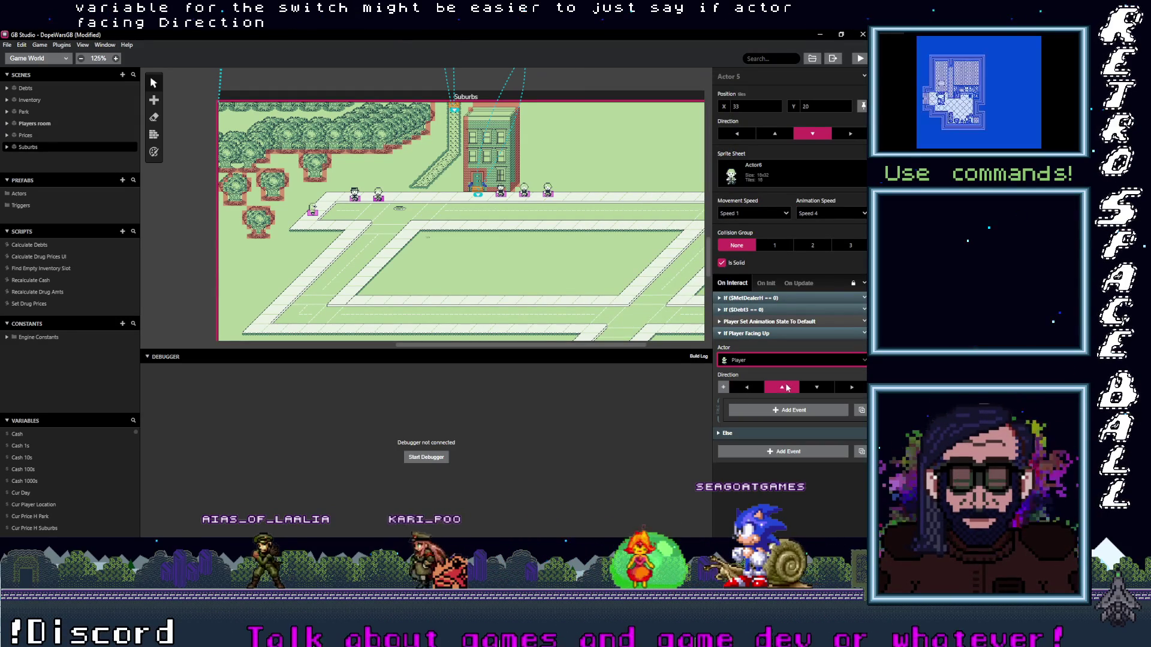
pyautogui.moveTo(765, 323); pyautogui.dragTo(772, 433)
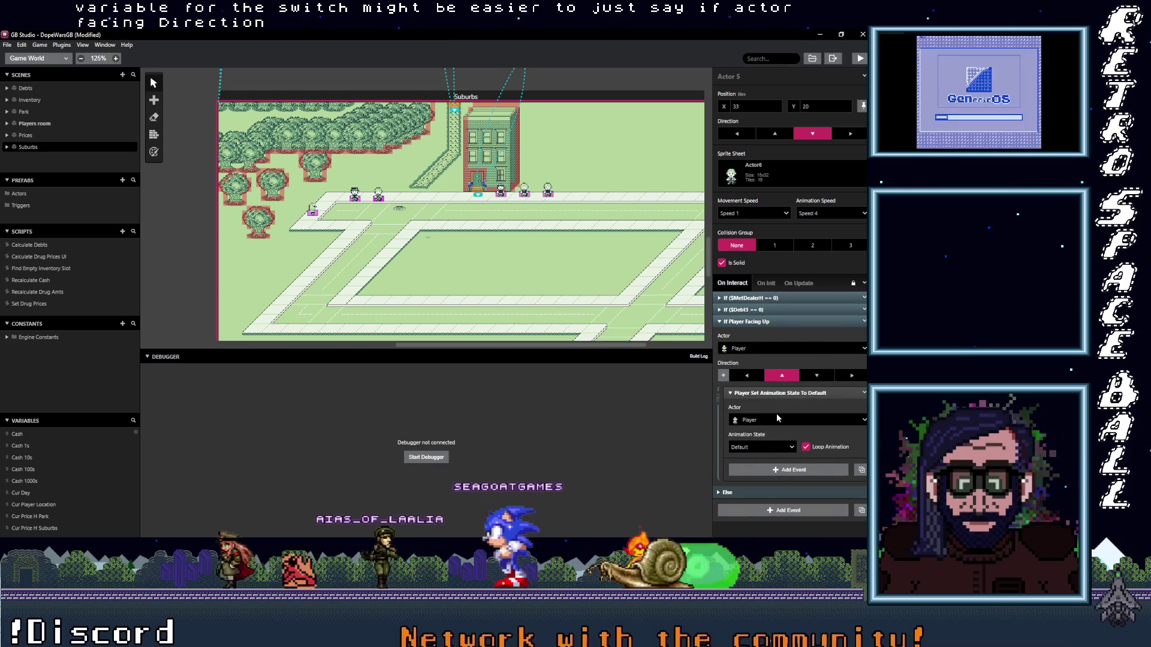
# - Delete the animation-state event from inside the facing-up check
pyautogui.click(791, 448)
pyautogui.click(787, 419)
pyautogui.click(787, 419)
pyautogui.click(800, 392)
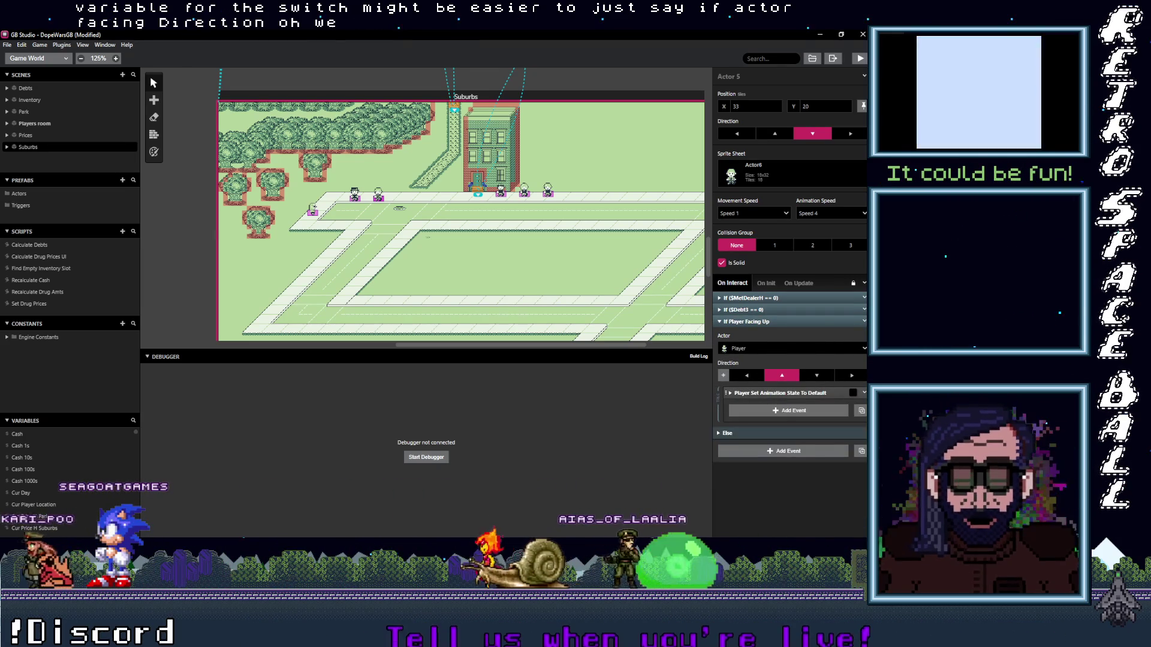
pyautogui.click(864, 392)
pyautogui.click(803, 515)
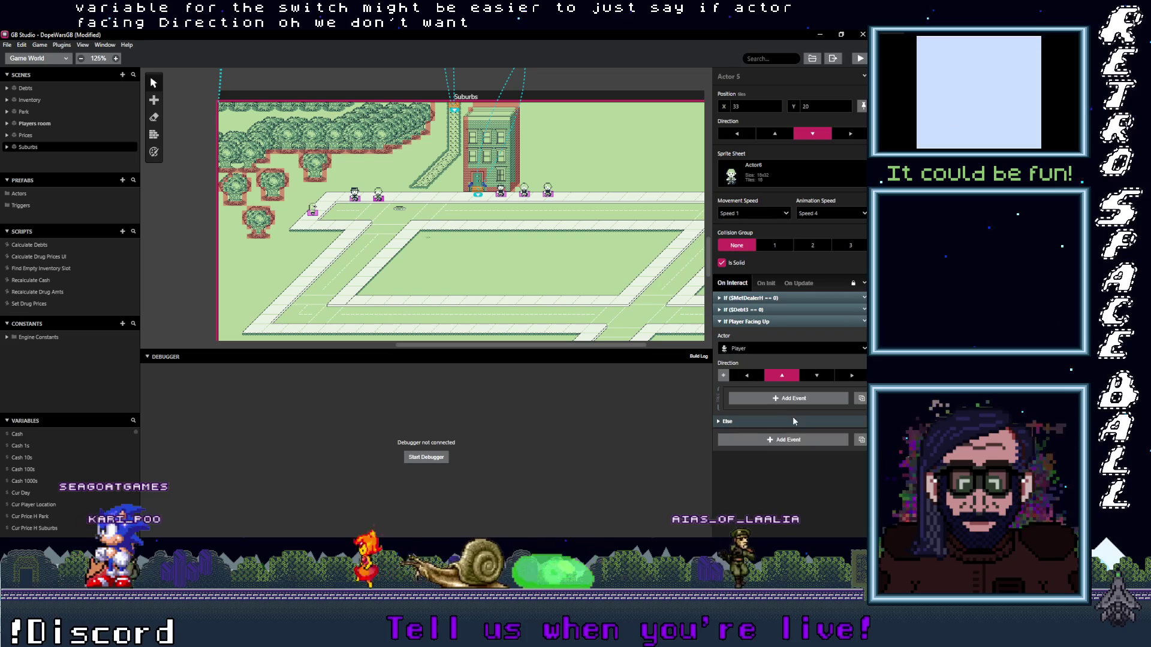
pyautogui.click(792, 398)
pyautogui.write('set act')
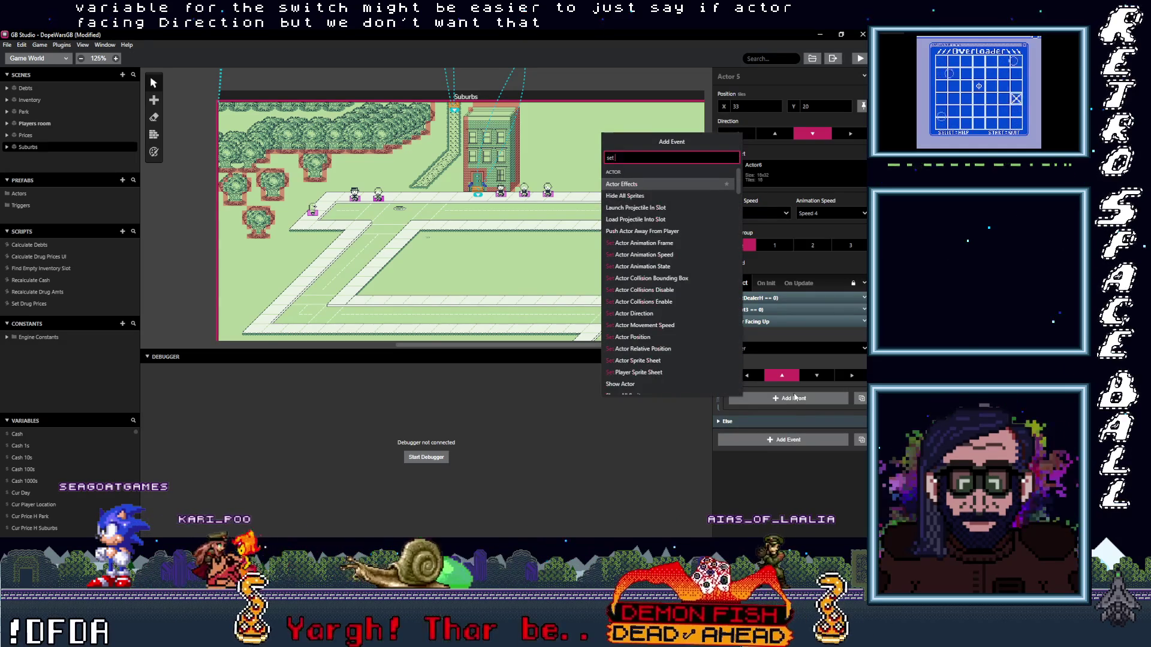
pyautogui.write('or')
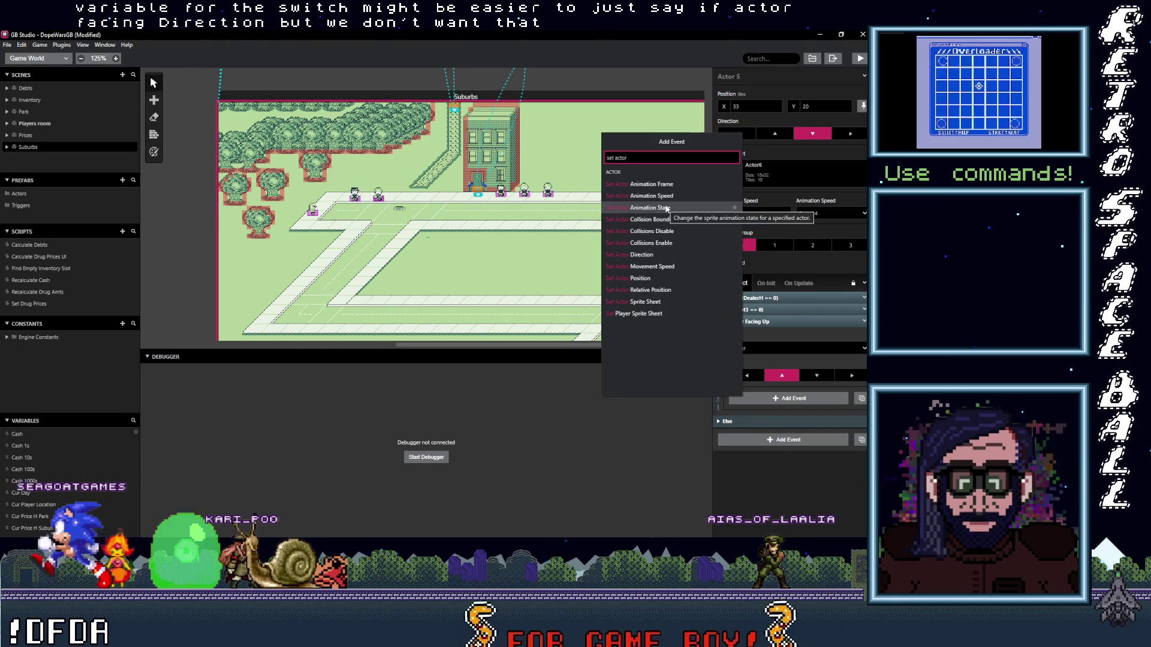
# - Add a Player Set Animation Frame event at frame 0, then delete it
pyautogui.click(669, 186)
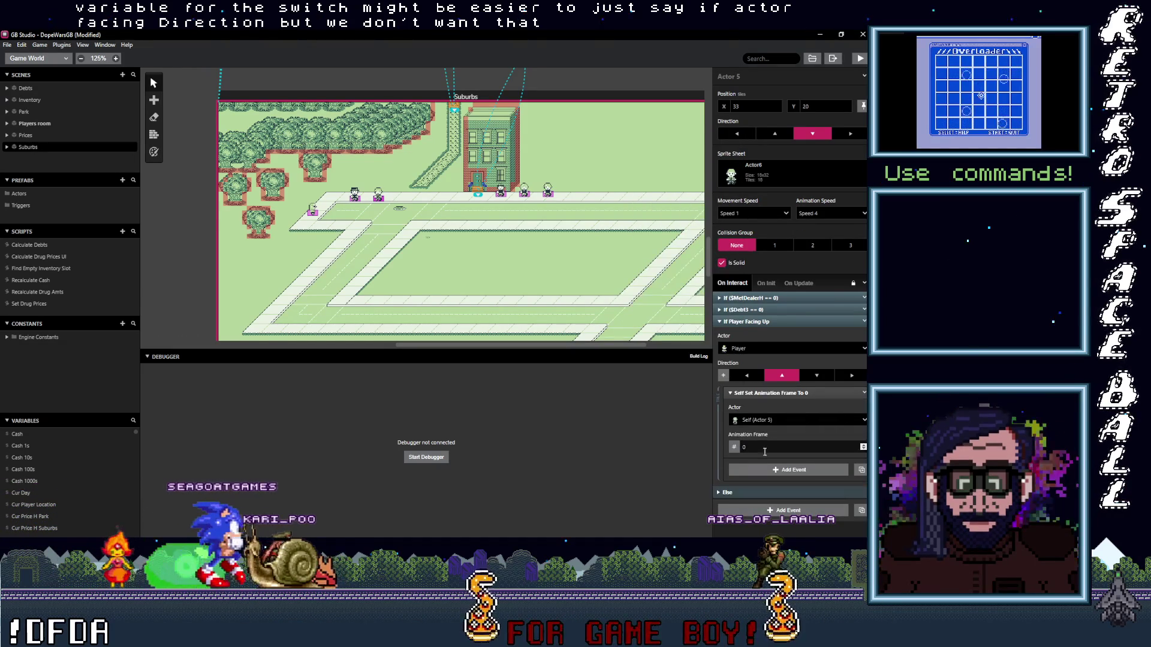
pyautogui.click(795, 421)
pyautogui.click(769, 450)
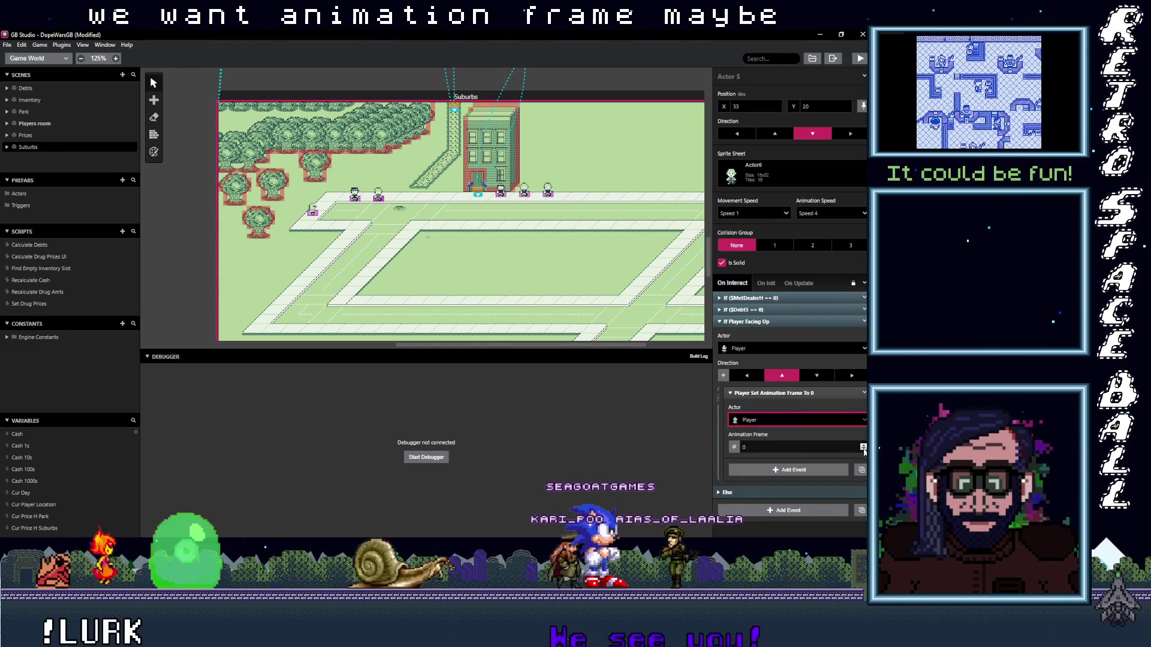
pyautogui.click(863, 450)
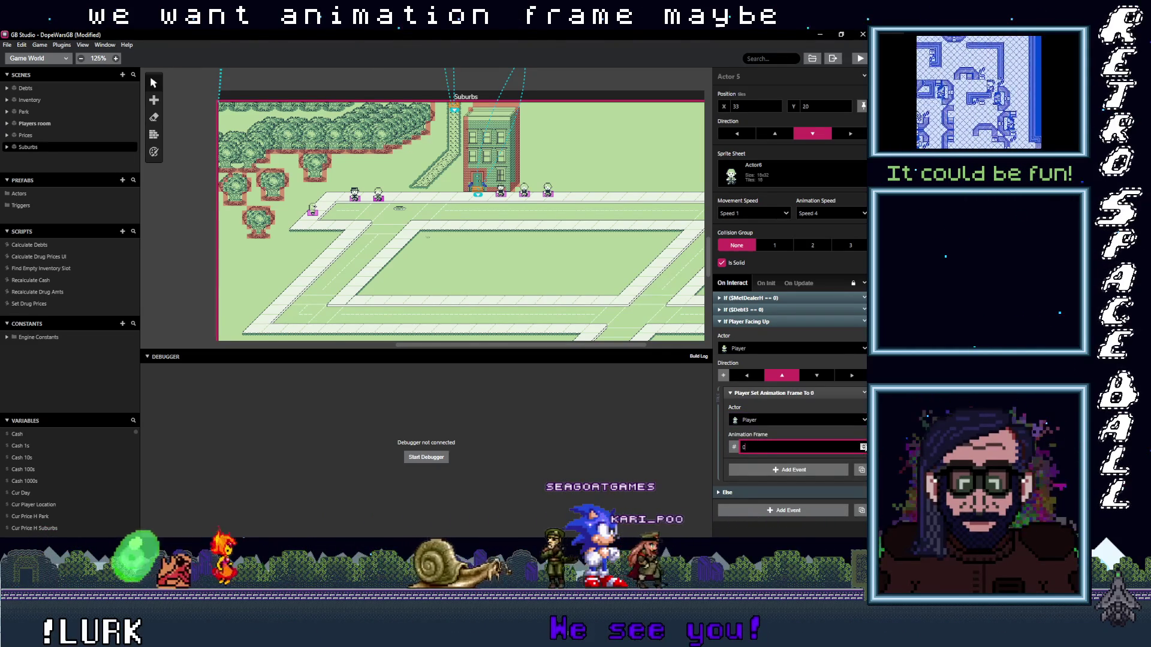
pyautogui.click(864, 392)
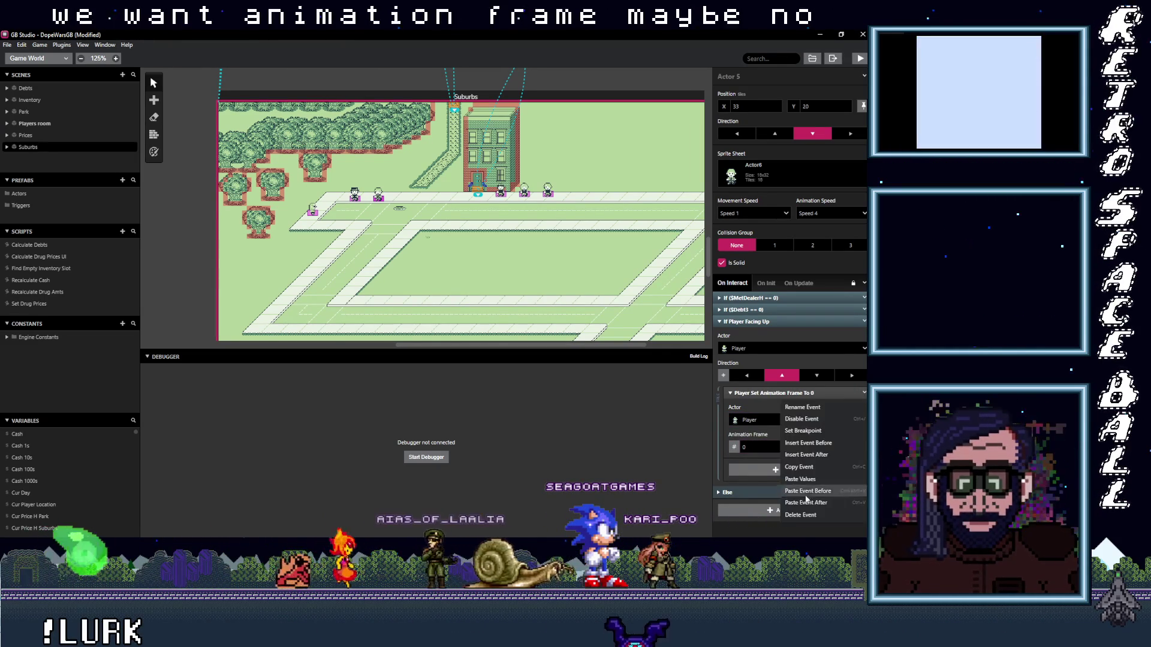
pyautogui.click(797, 506)
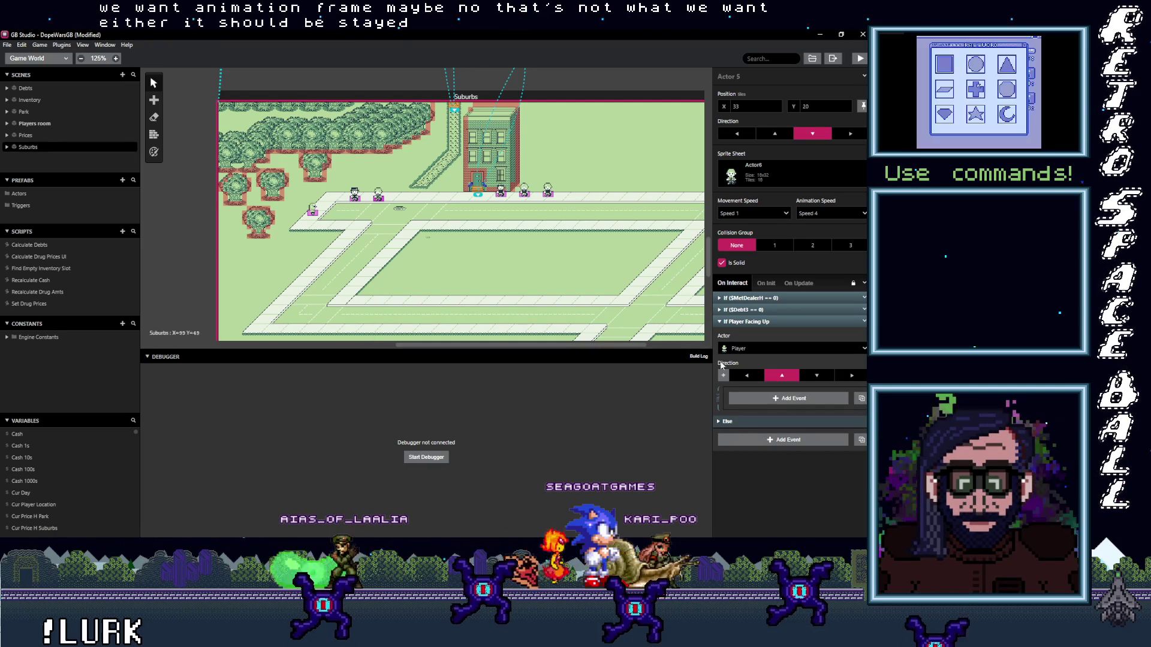
# - Inside the facing-up check, add a Player Set Animation State To Default event with looping off
pyautogui.click(787, 399)
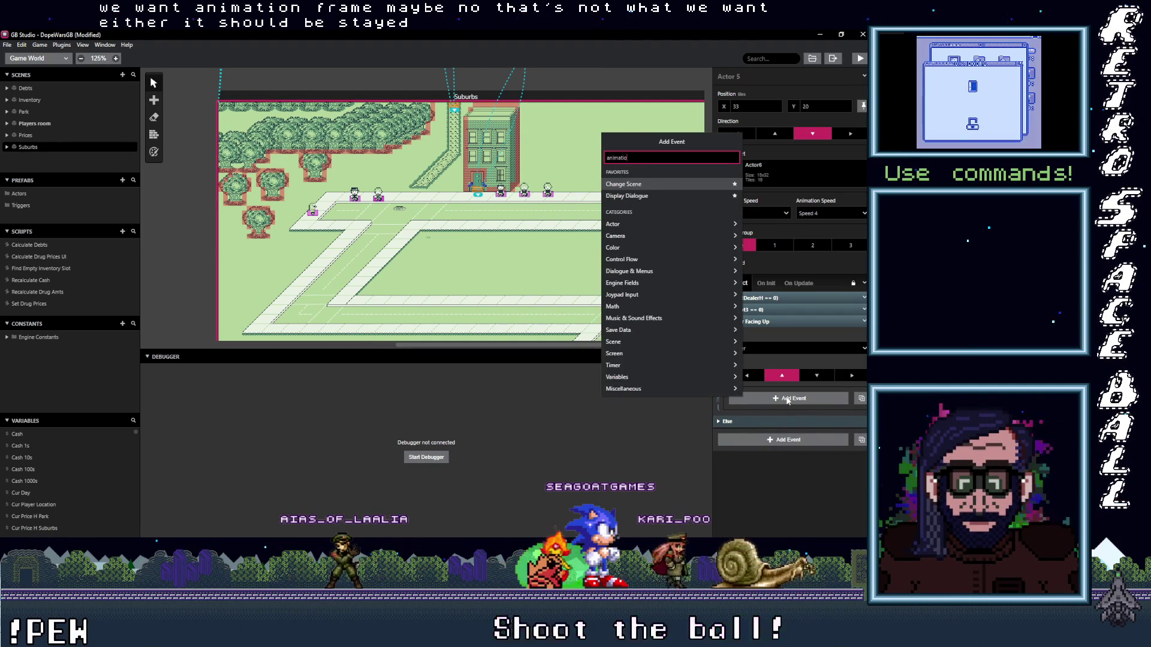
pyautogui.write('on')
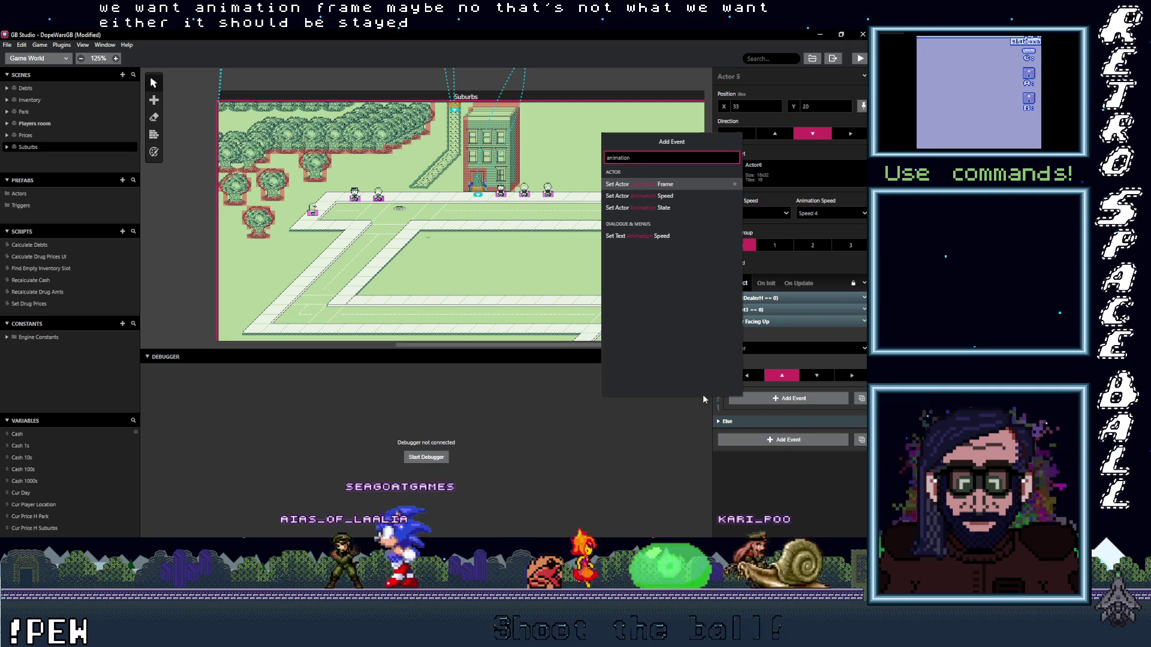
pyautogui.click(674, 208)
pyautogui.click(771, 419)
pyautogui.click(754, 450)
pyautogui.click(765, 446)
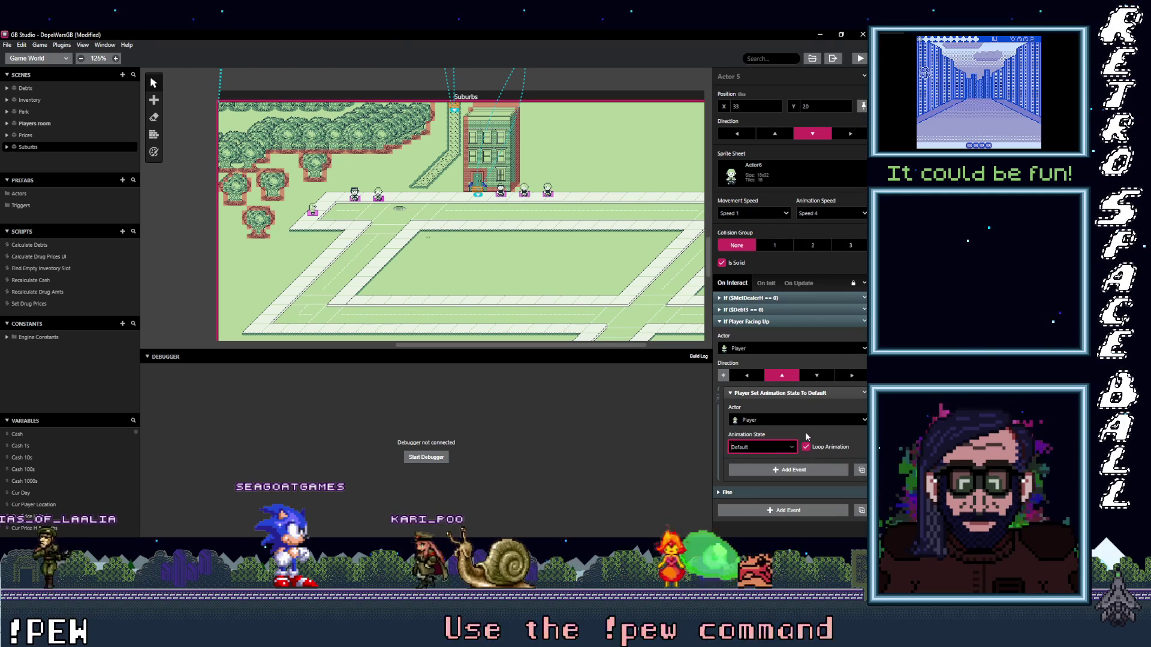
pyautogui.click(806, 432)
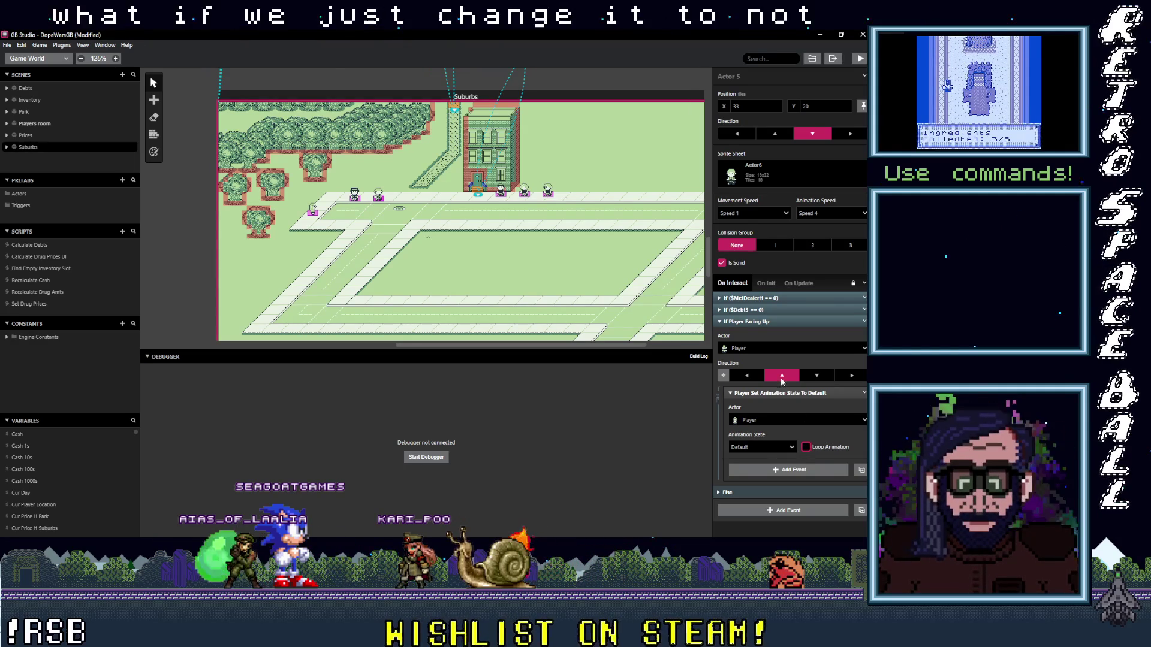
# - Move the Default animation-state event to the top of On Interact and delete the If Player Facing Up block
pyautogui.click(779, 393)
pyautogui.moveTo(780, 393); pyautogui.dragTo(779, 296)
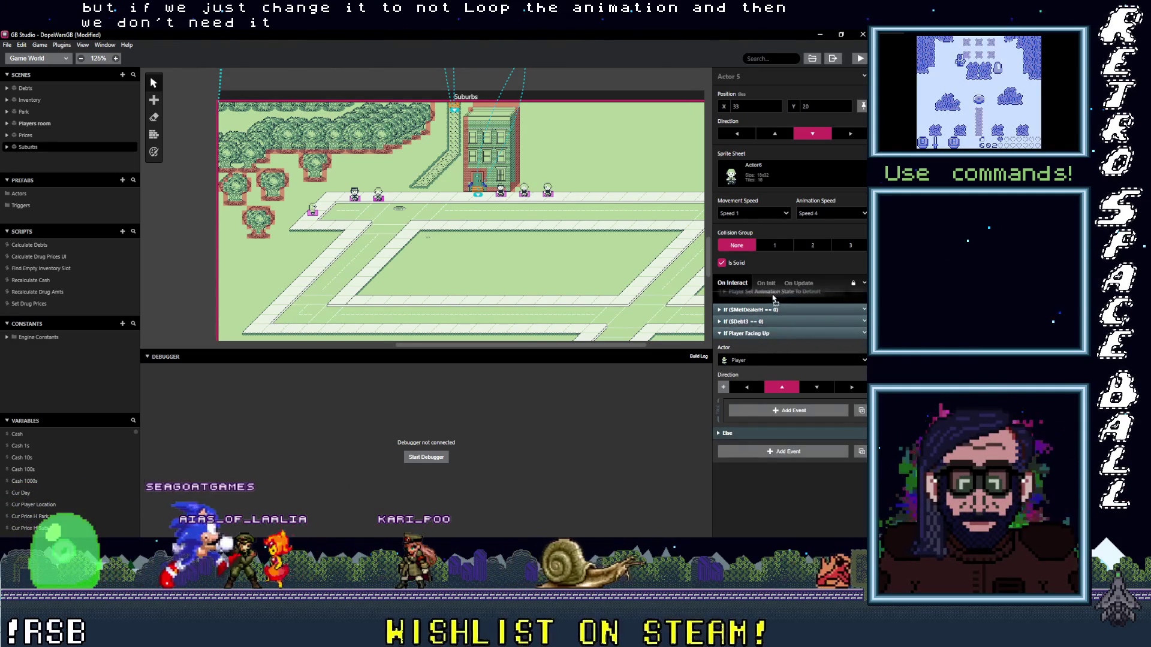
pyautogui.click(863, 334)
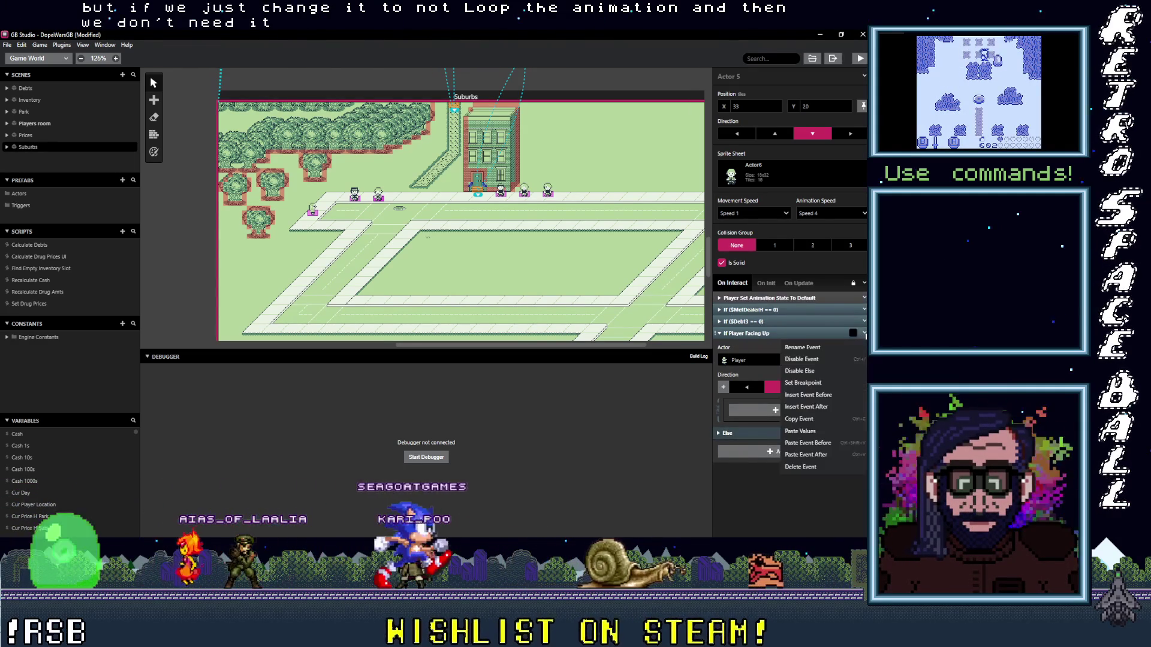
pyautogui.click(800, 467)
# - Reselect Actor 5 on the street and launch the game with Play
pyautogui.click(599, 252)
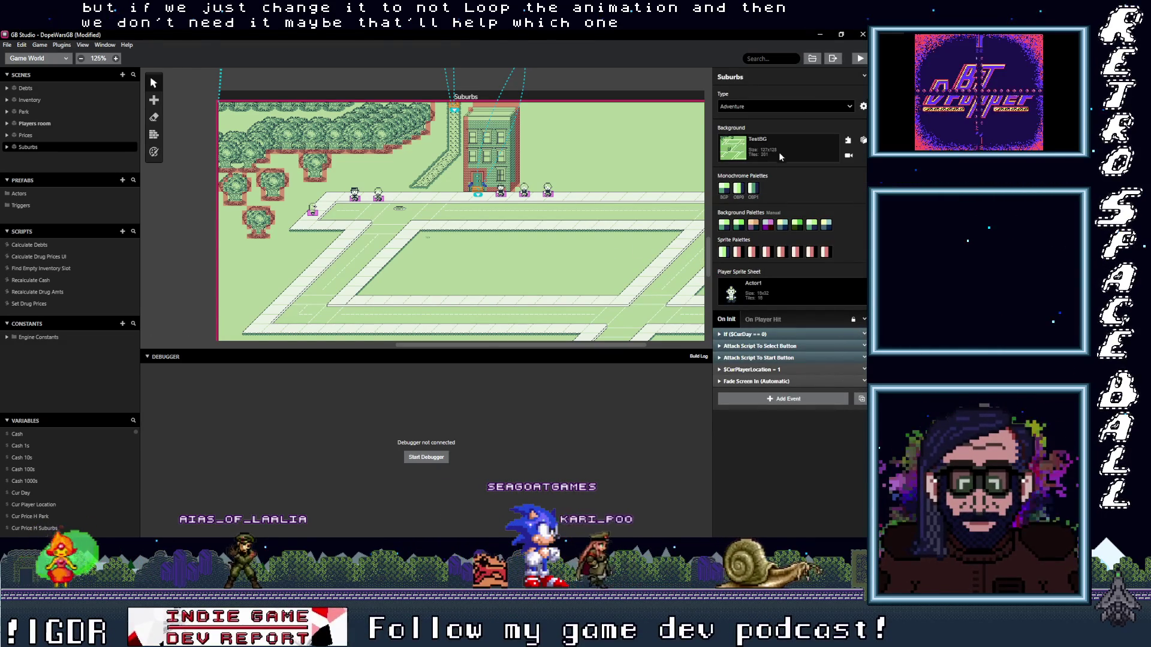
pyautogui.click(383, 199)
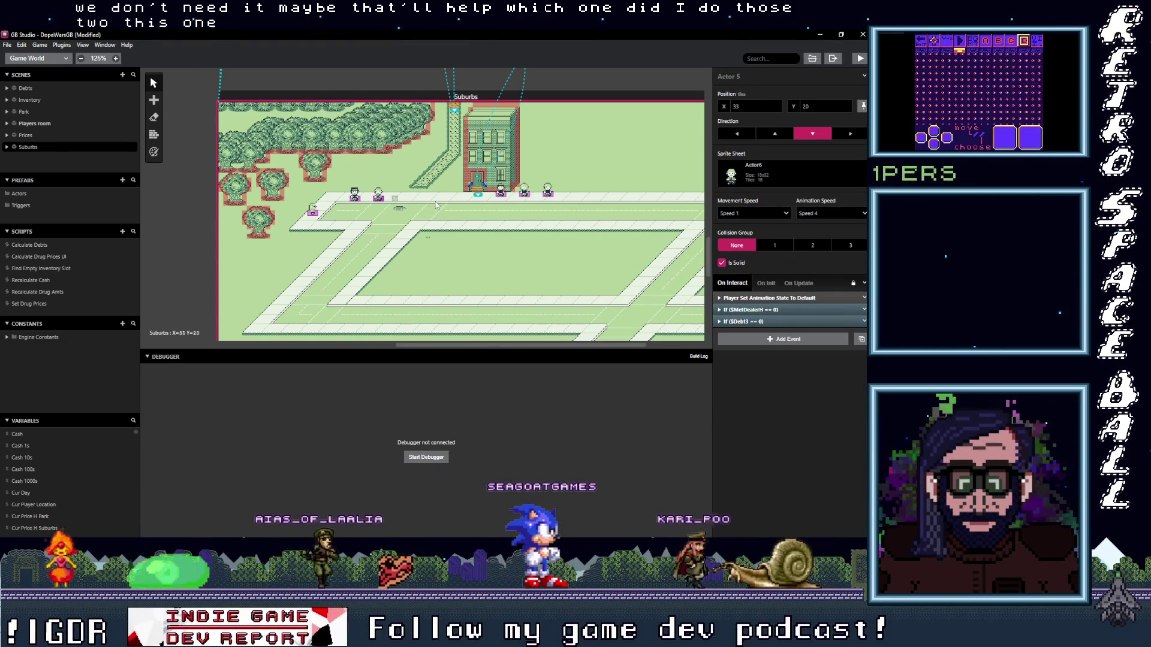
pyautogui.click(862, 57)
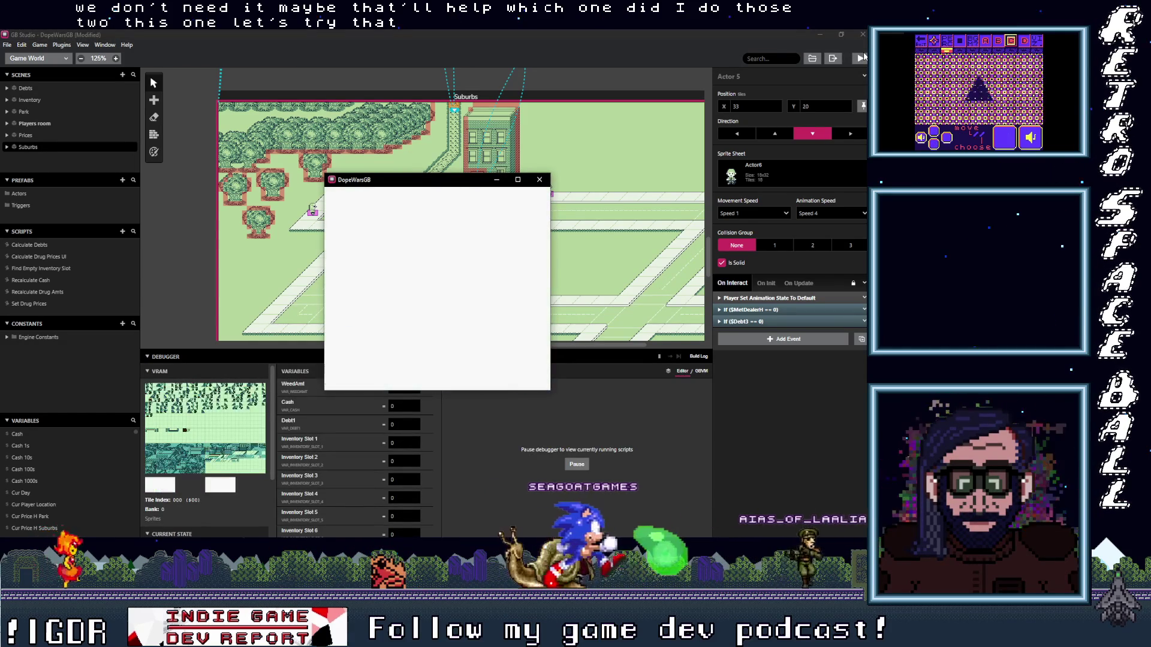
# - Walk left, talk to the street NPC, and answer No to the H offer
pyautogui.press('Left')
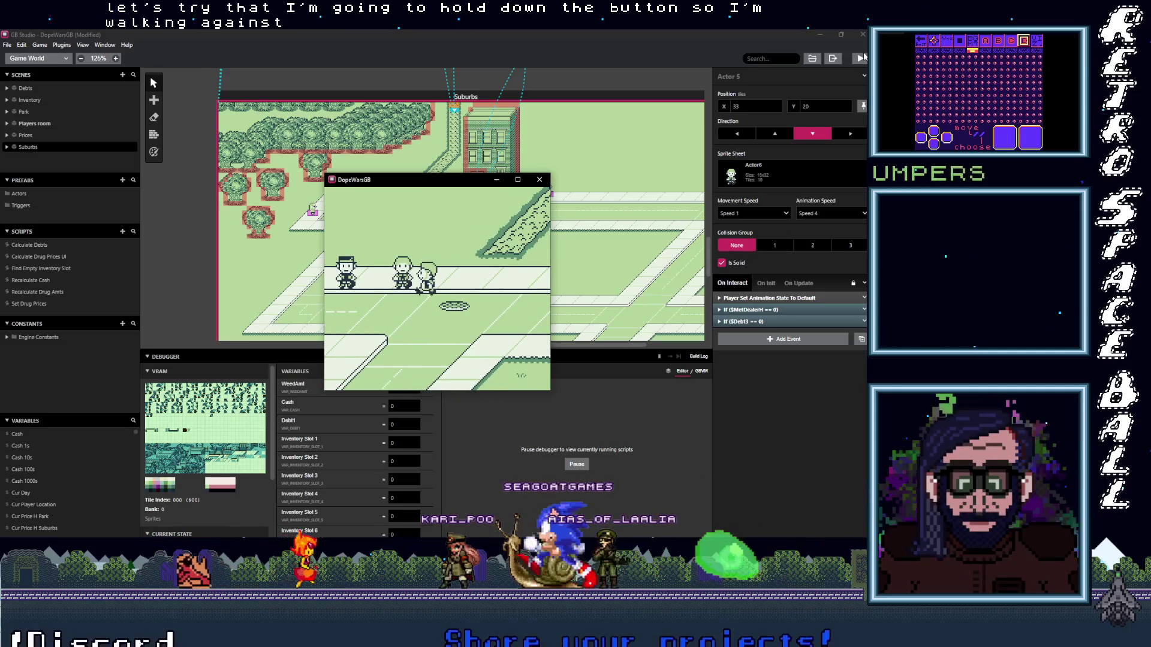
pyautogui.press('z')
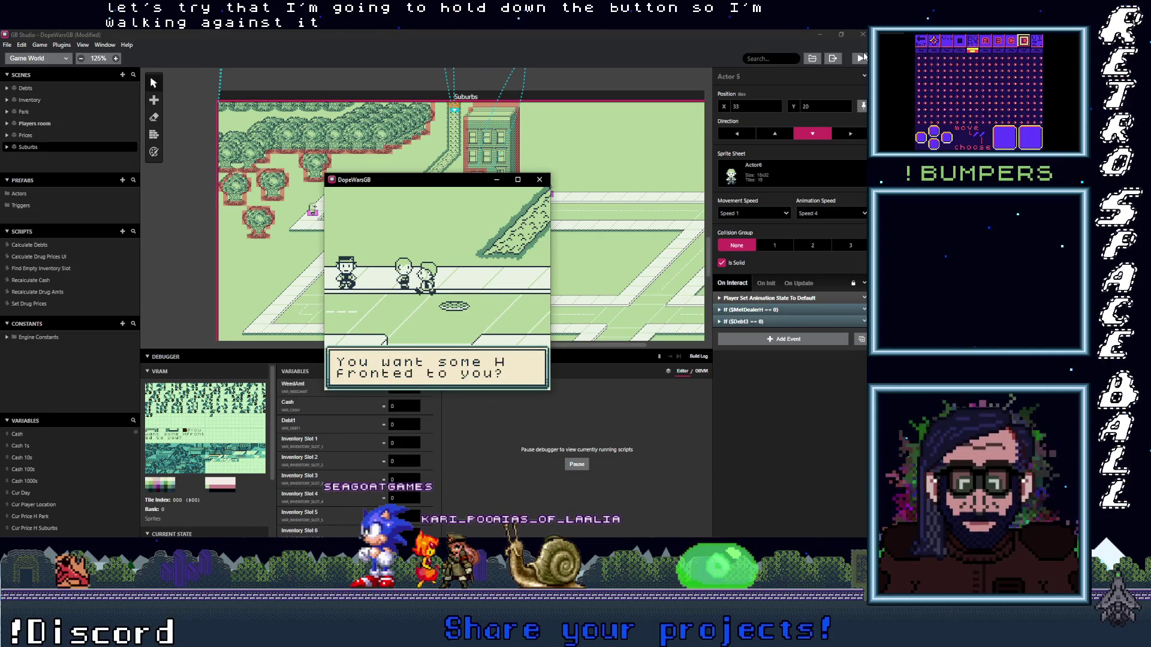
pyautogui.press('z')
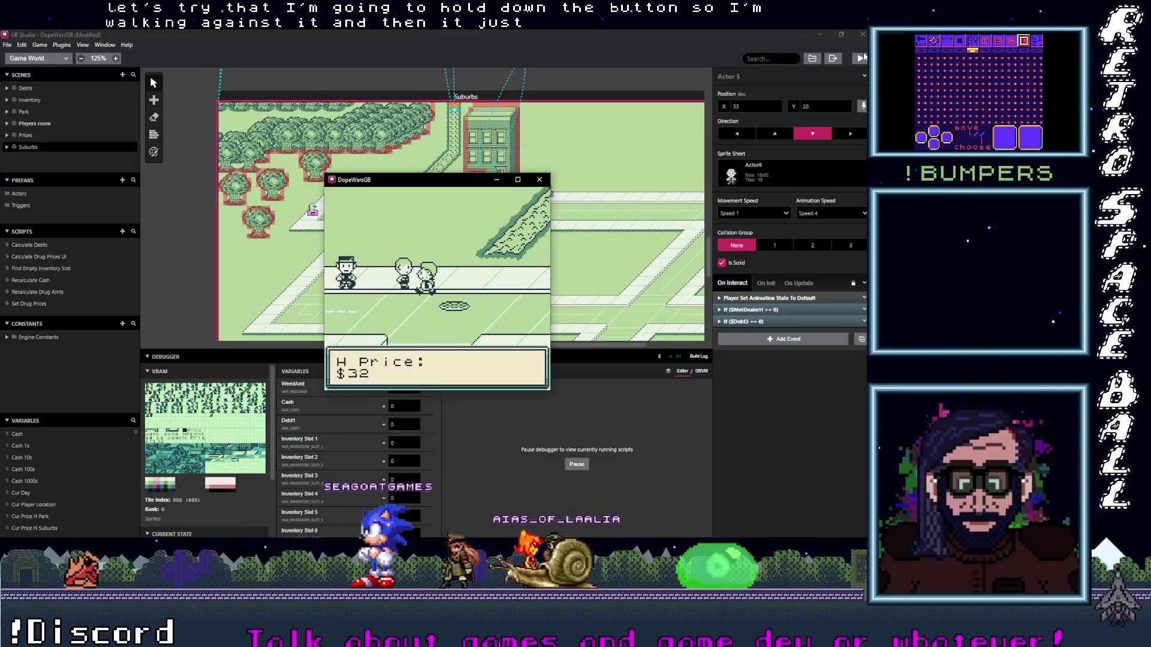
pyautogui.press('z')
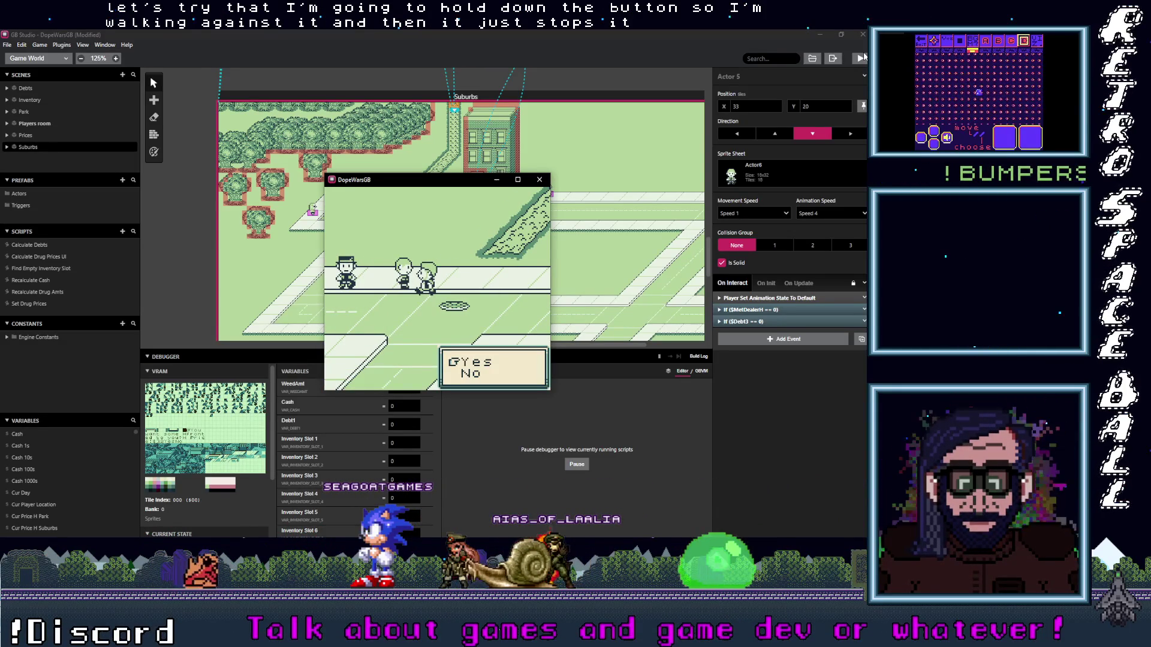
pyautogui.press('z')
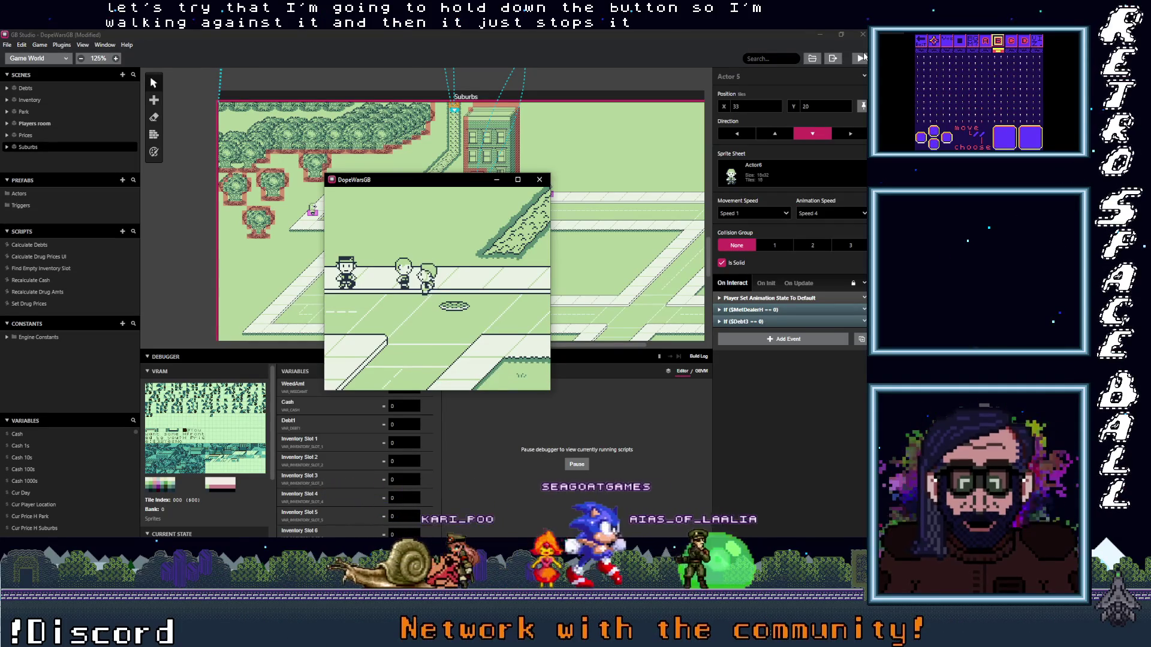
# - Walk the player right toward the brick building, then back left along the street
pyautogui.press('Right')
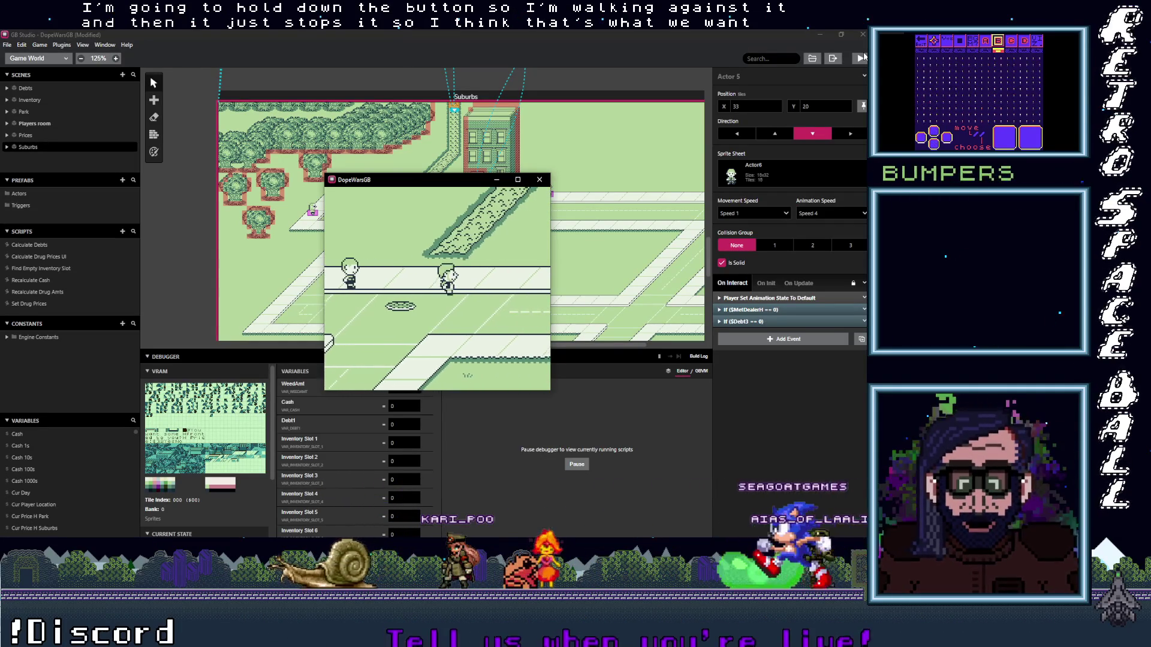
pyautogui.press('Left')
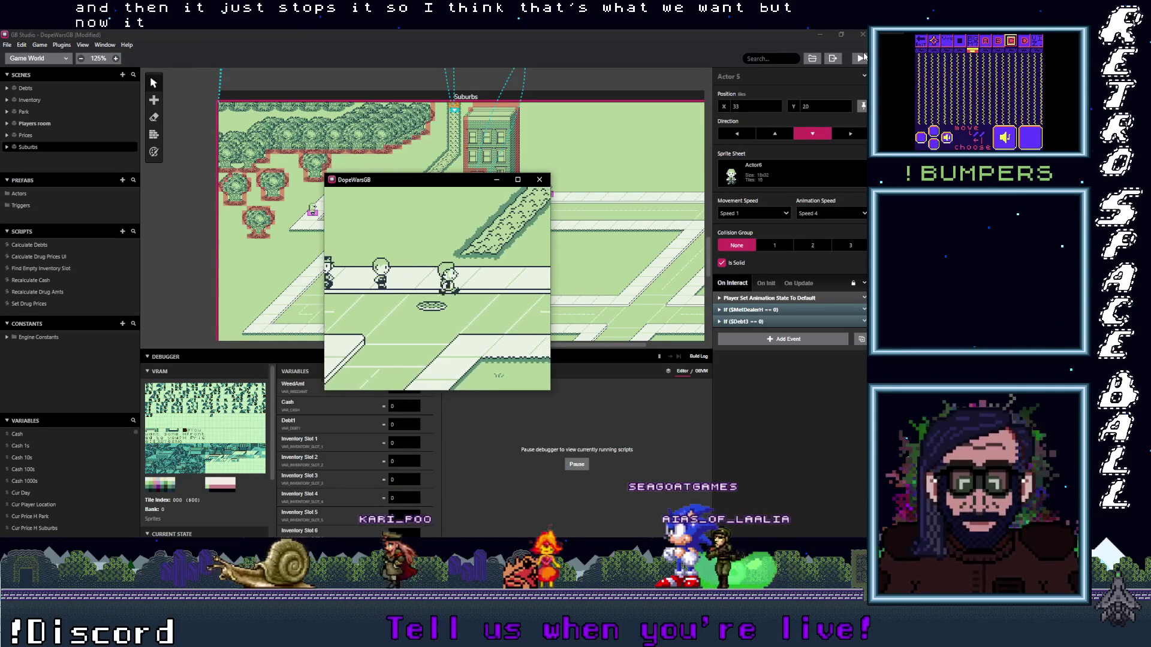
pyautogui.press('Right')
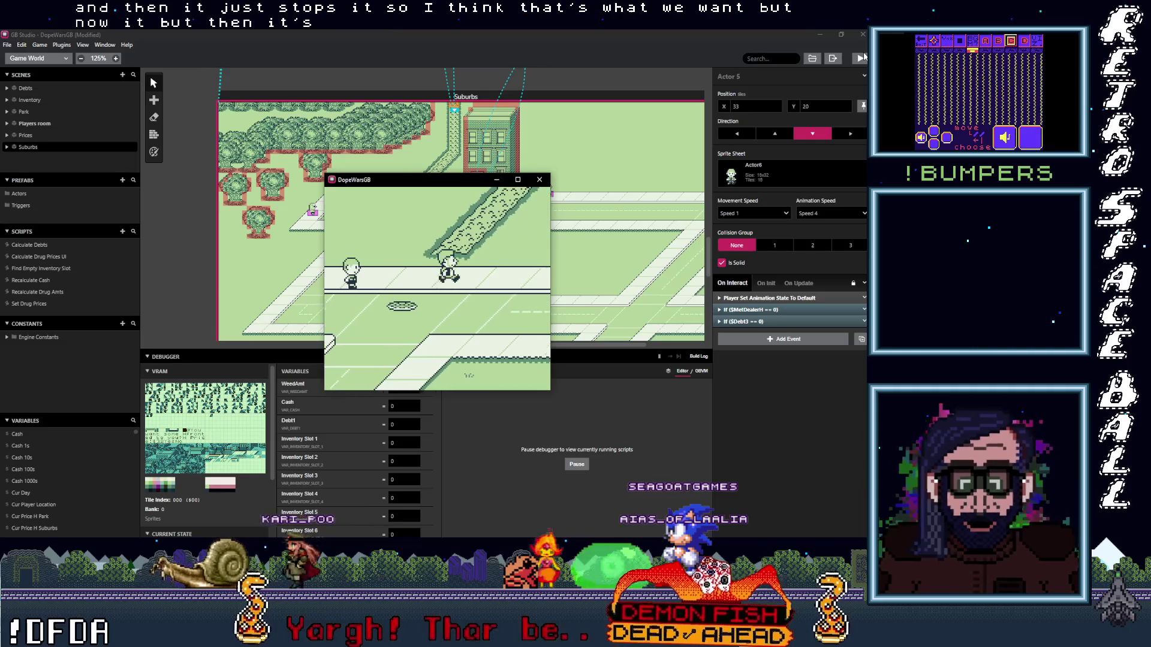
pyautogui.press('Left')
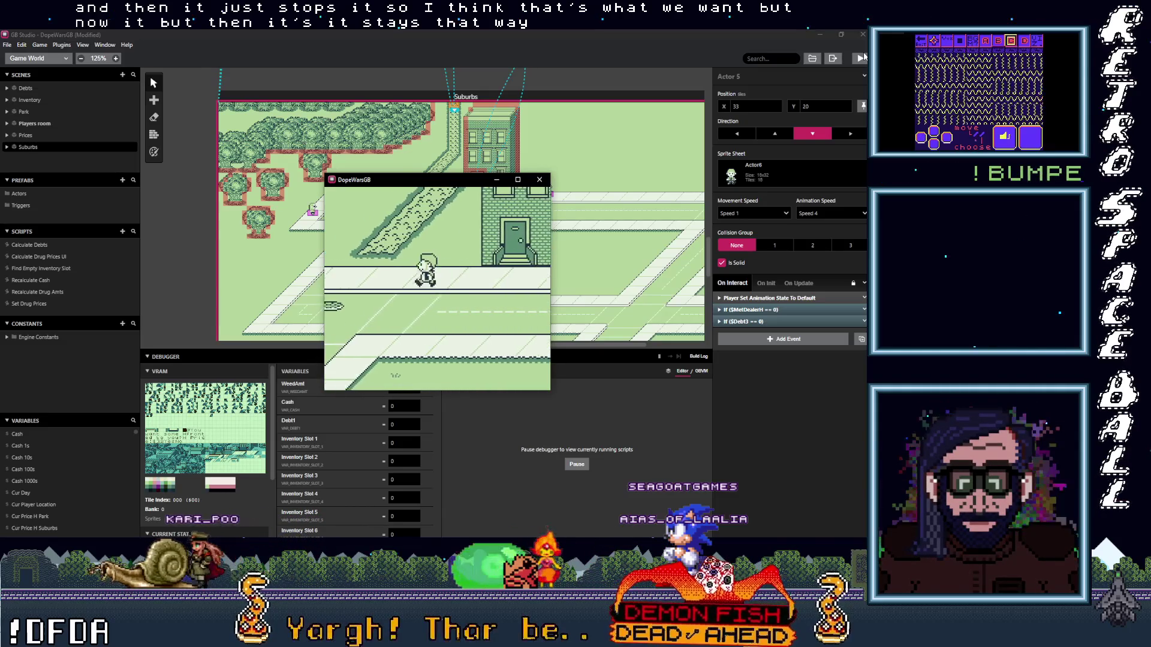
pyautogui.press('Left')
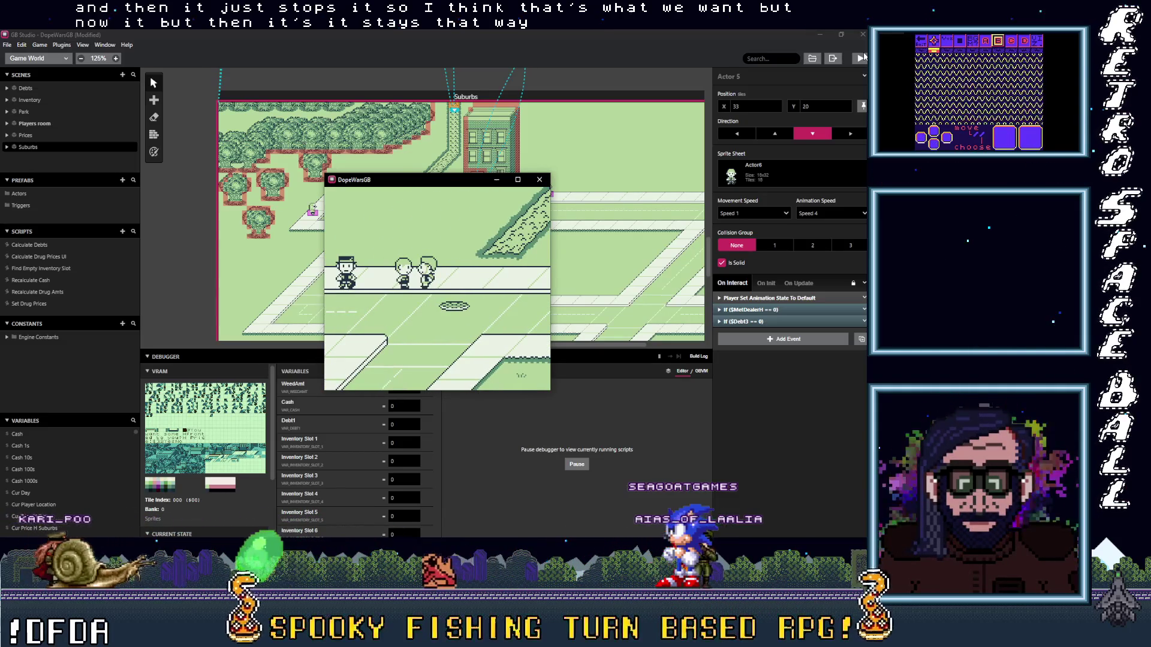
# - Paste a second Player Set Animation State To Default event at the end of Actor 5's On Interact
pyautogui.click(764, 298)
pyautogui.click(763, 298)
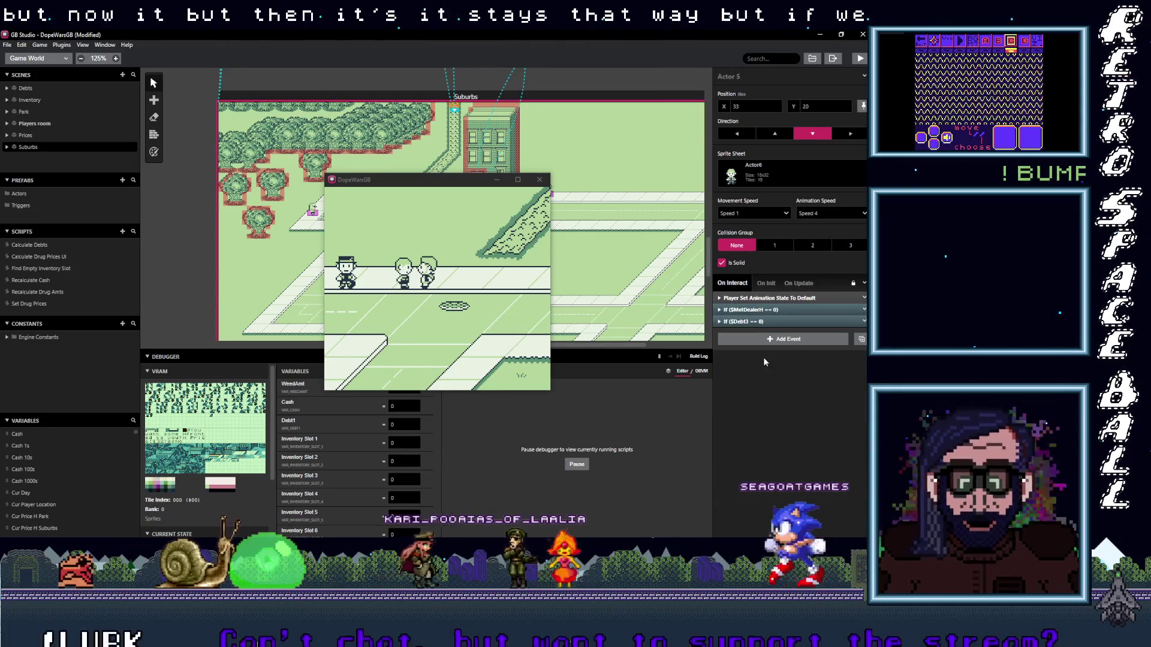
pyautogui.keyDown('alt'); pyautogui.click(760, 341); pyautogui.keyUp('alt')
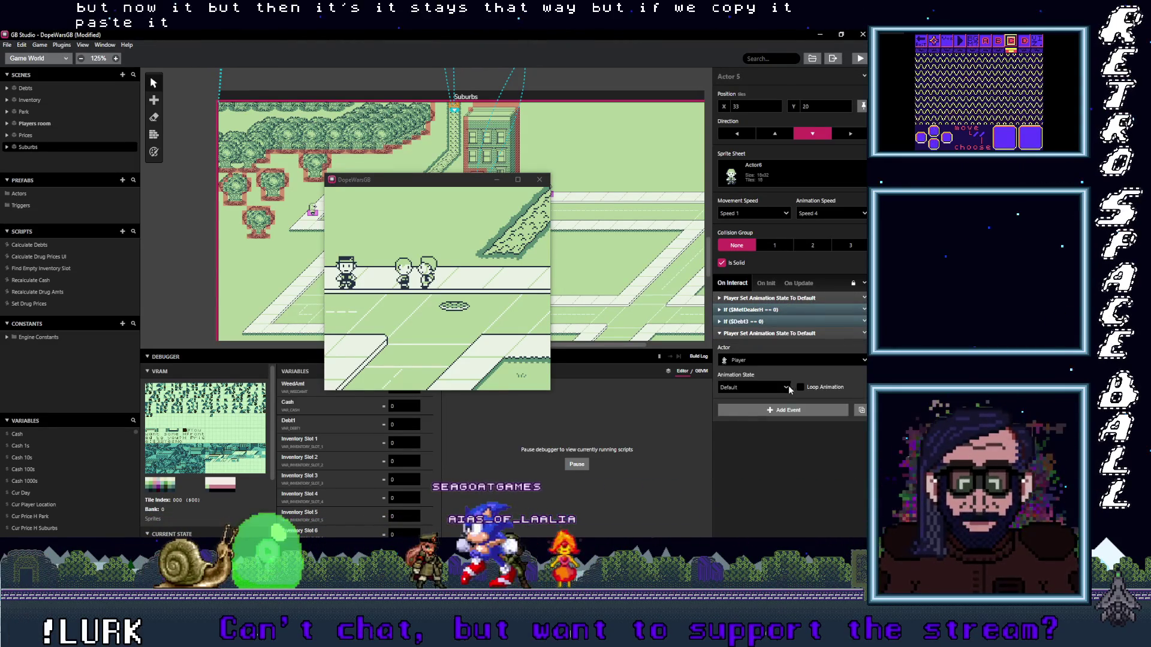
pyautogui.click(769, 335)
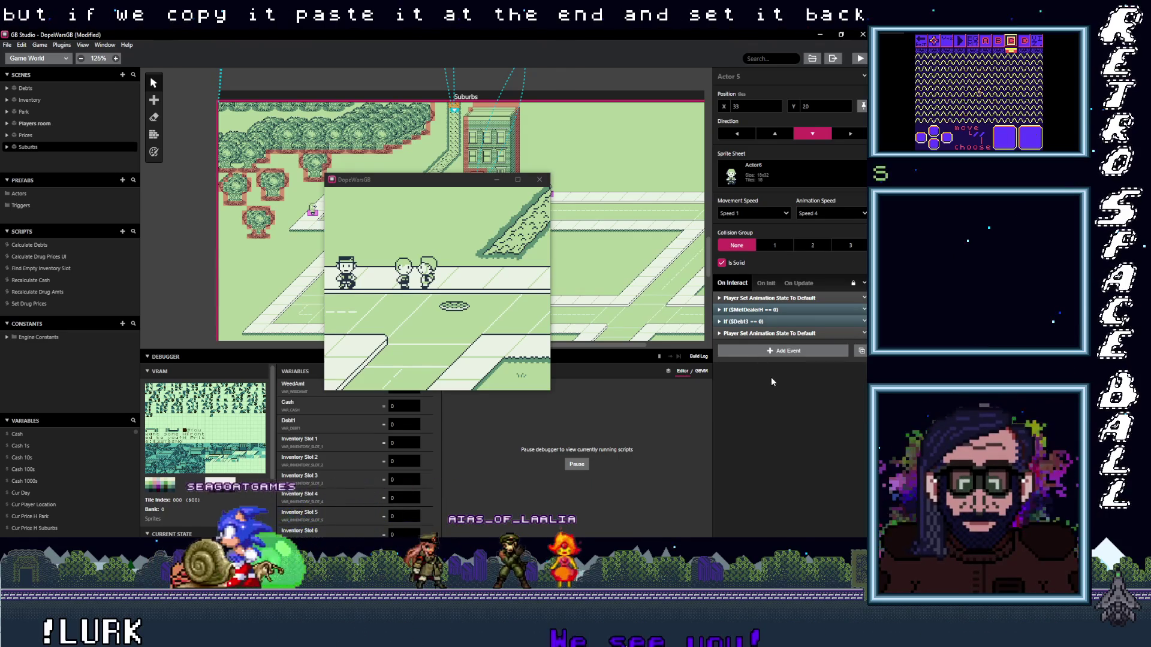
# - Rebuild the game and close the old running game window
pyautogui.click(486, 250)
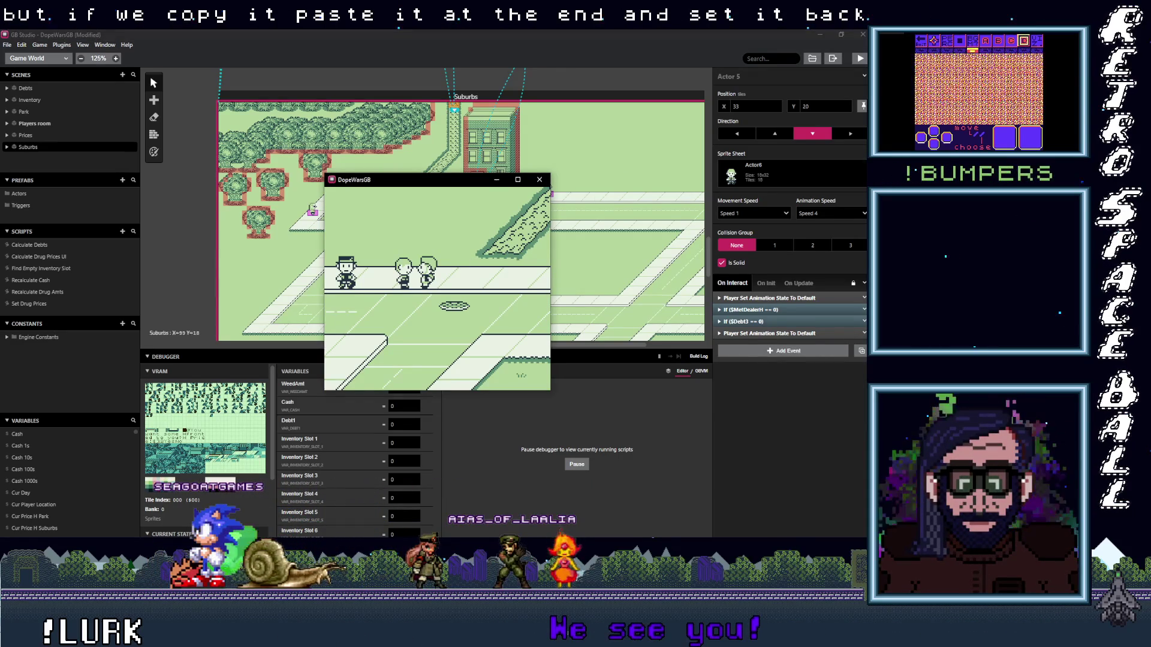
pyautogui.click(861, 60)
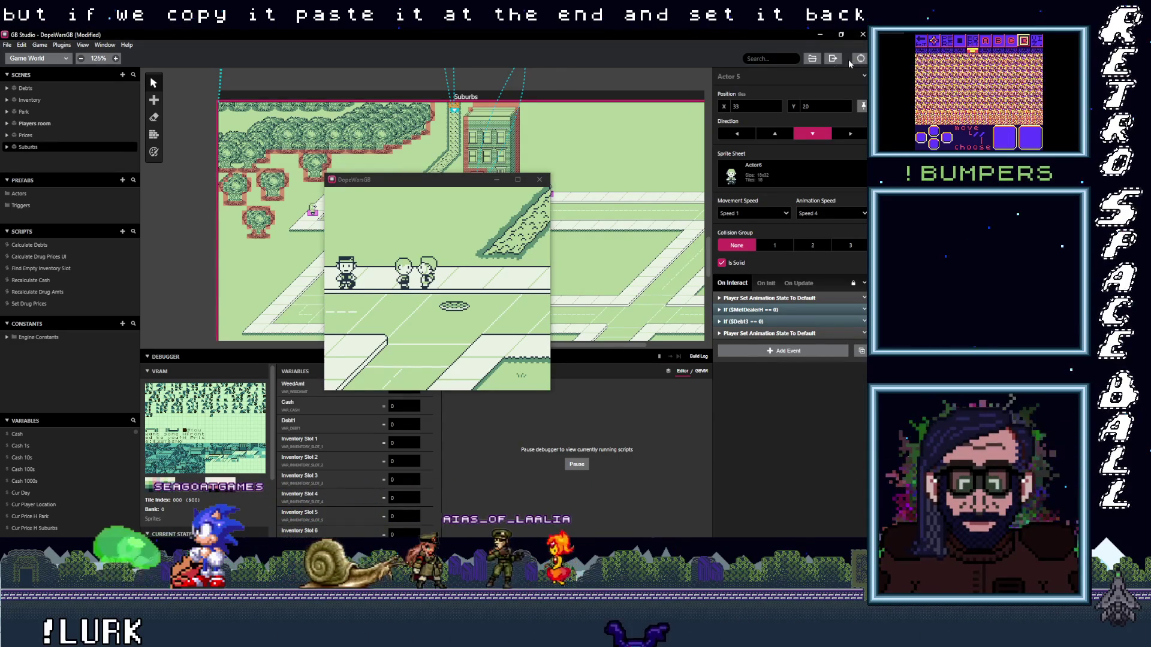
pyautogui.click(536, 178)
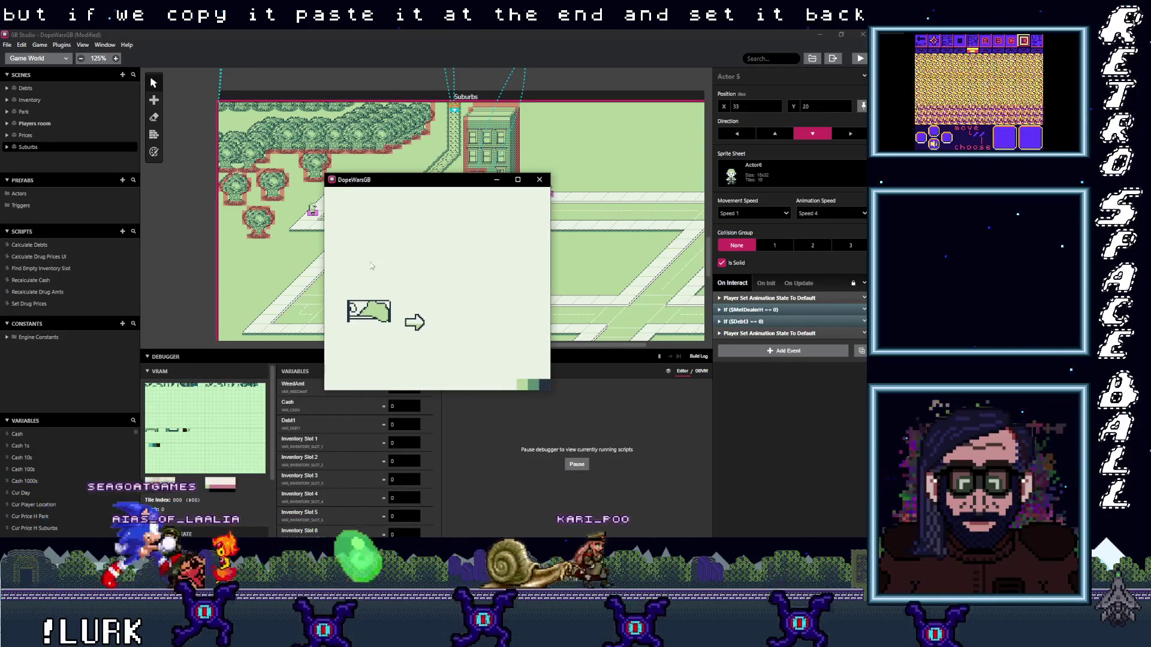
# - Enter the street, walk left and start talking to the Suburbs dealer
pyautogui.press('z')
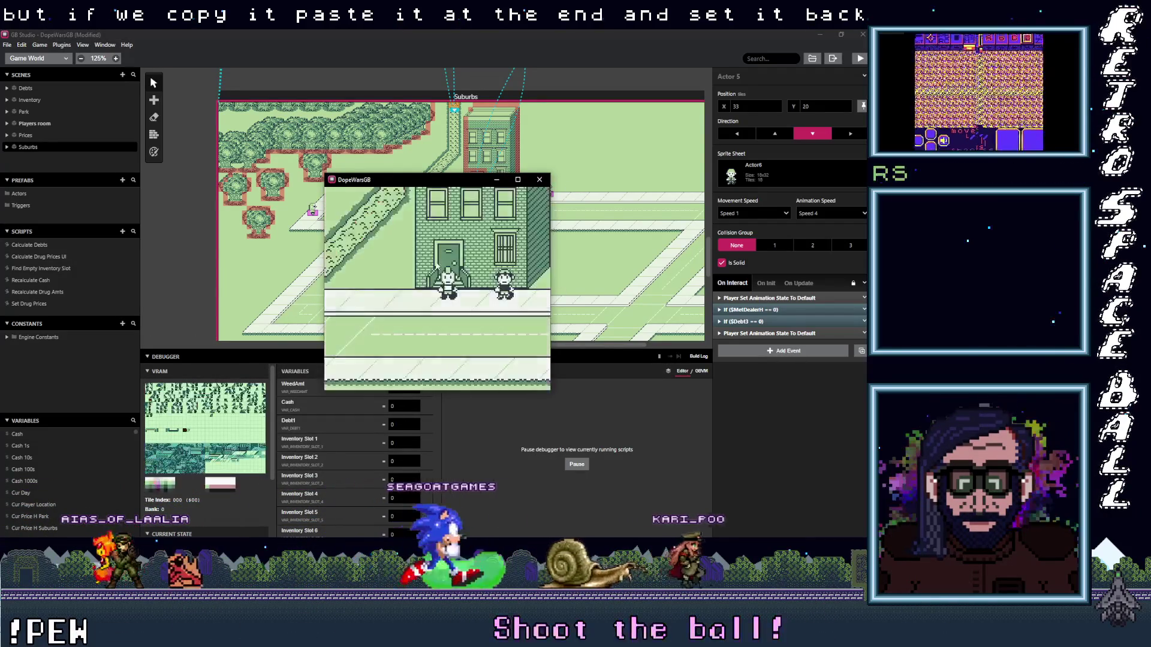
pyautogui.press('Left')
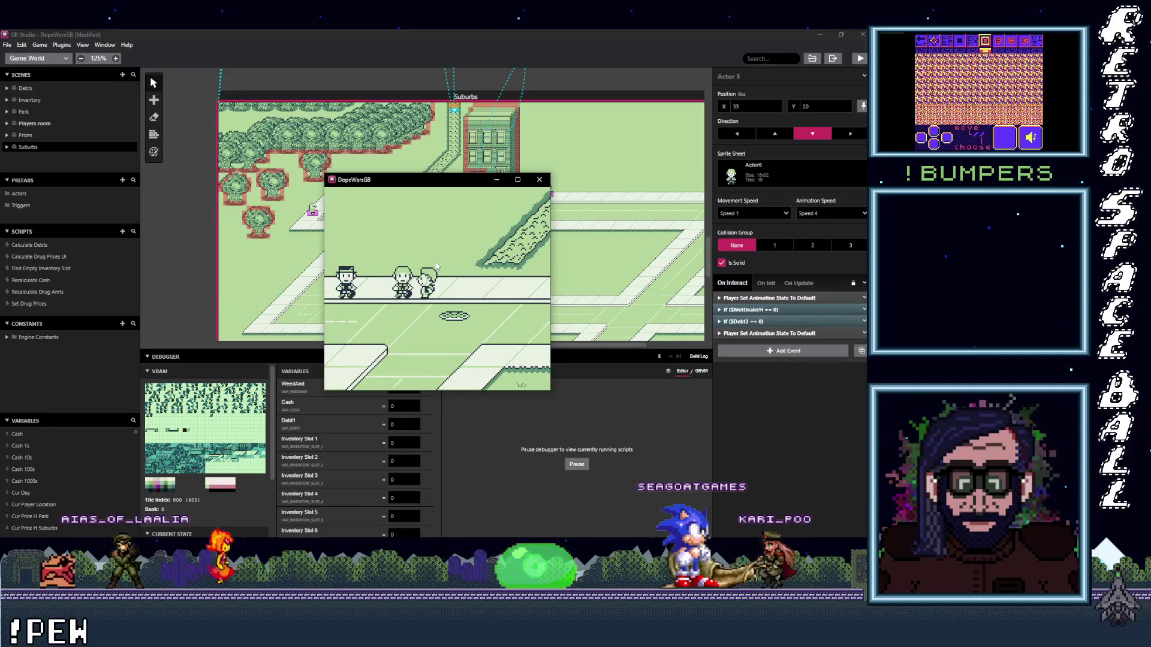
pyautogui.press('z')
pyautogui.press('z')
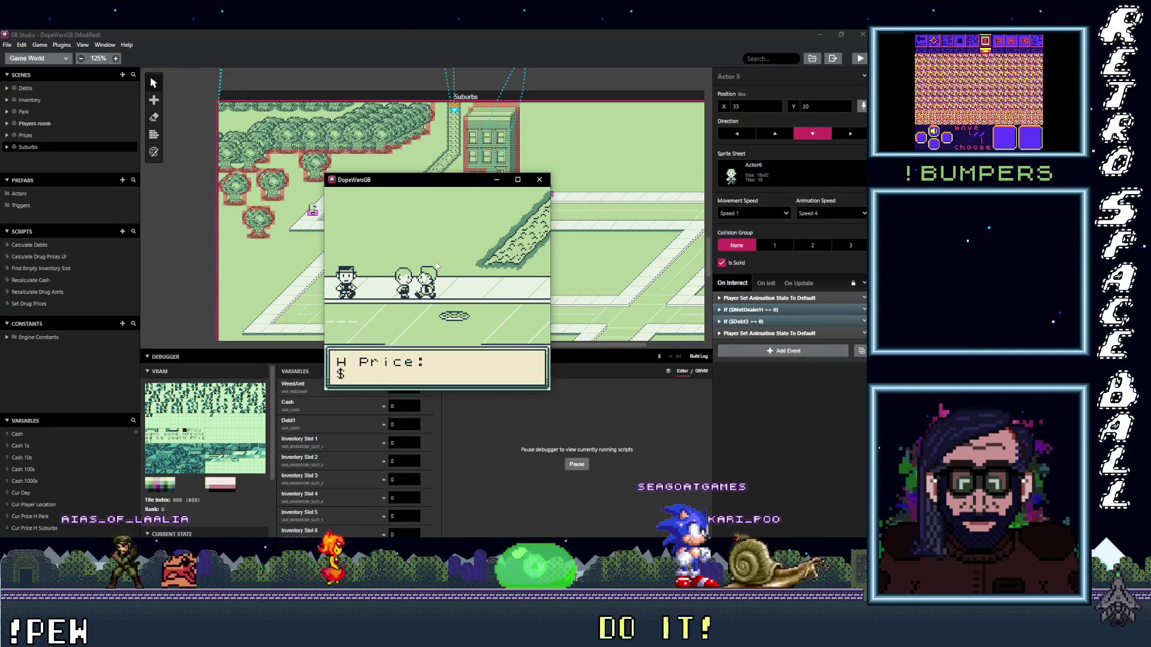
pyautogui.press('z')
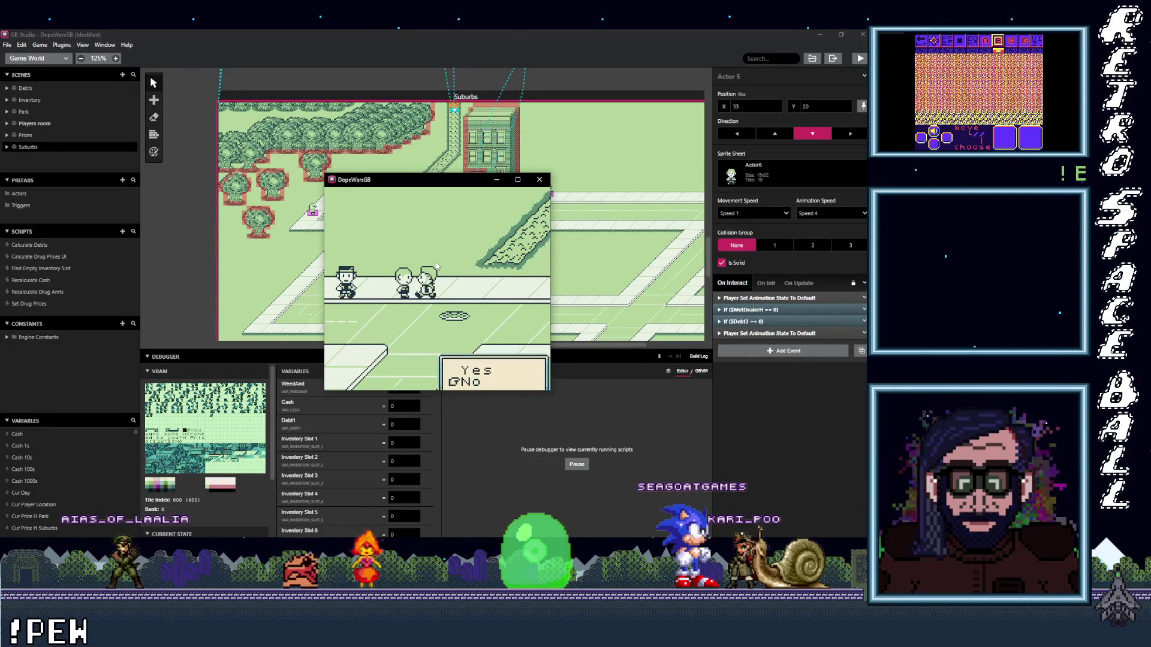
# - Walk along the street and advance the dealer's dialogue to the $32 H price
pyautogui.press('Right')
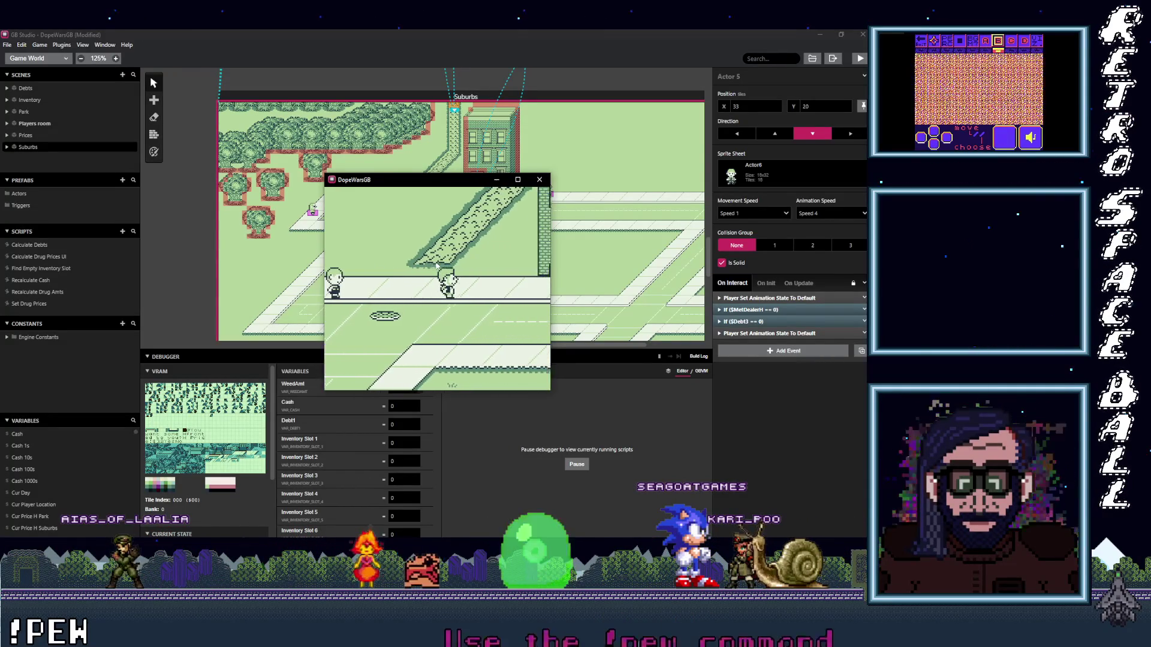
pyautogui.press('Left')
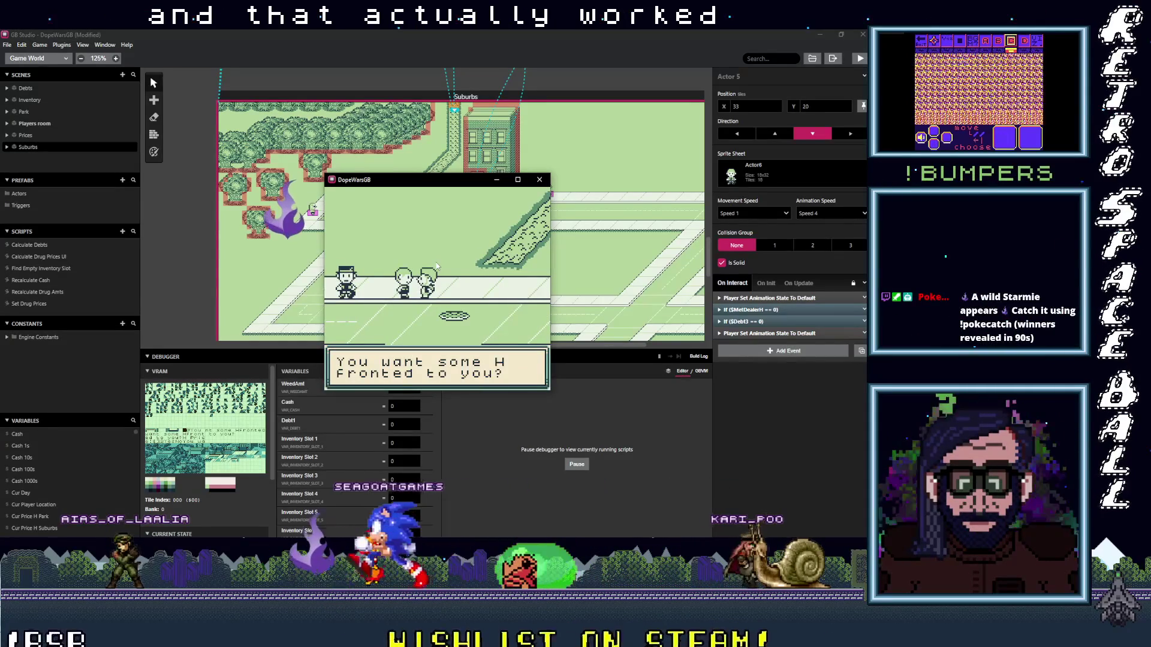
pyautogui.press('z')
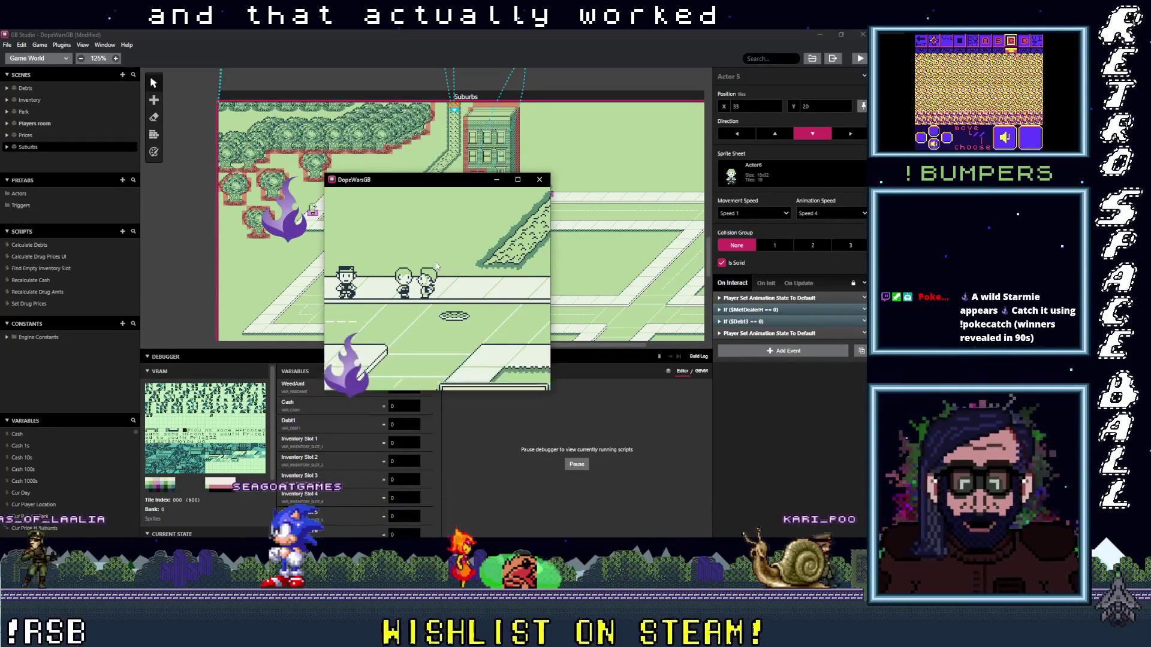
pyautogui.press('z')
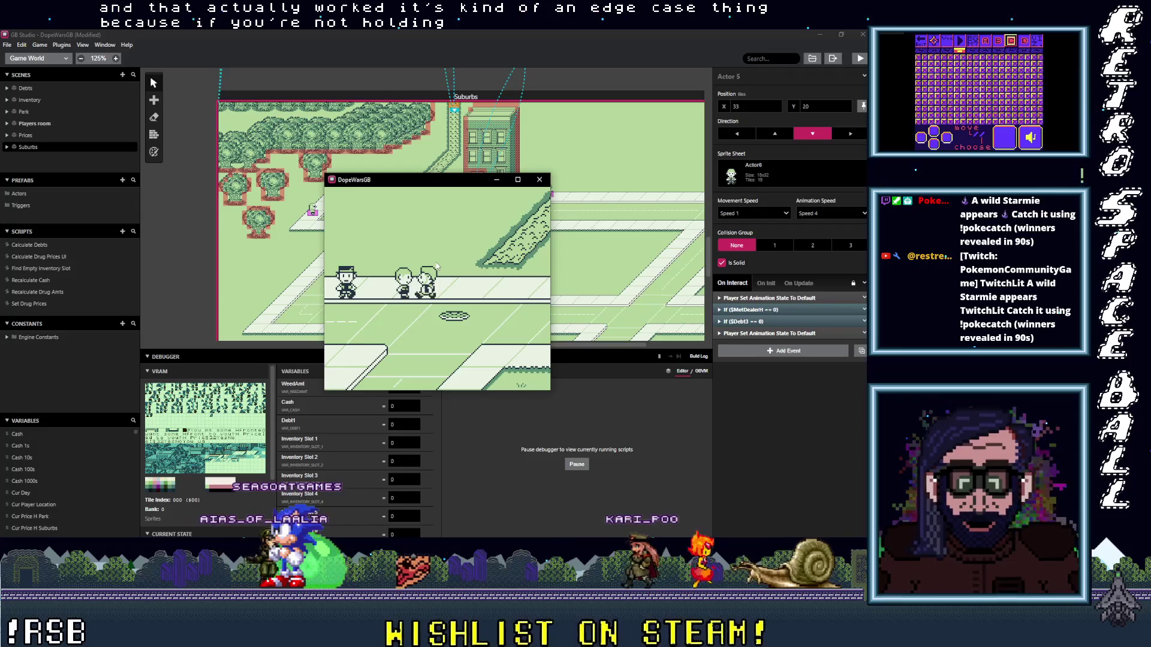
# - Talk to the dealer again past the price, then stop the test game
pyautogui.press('z')
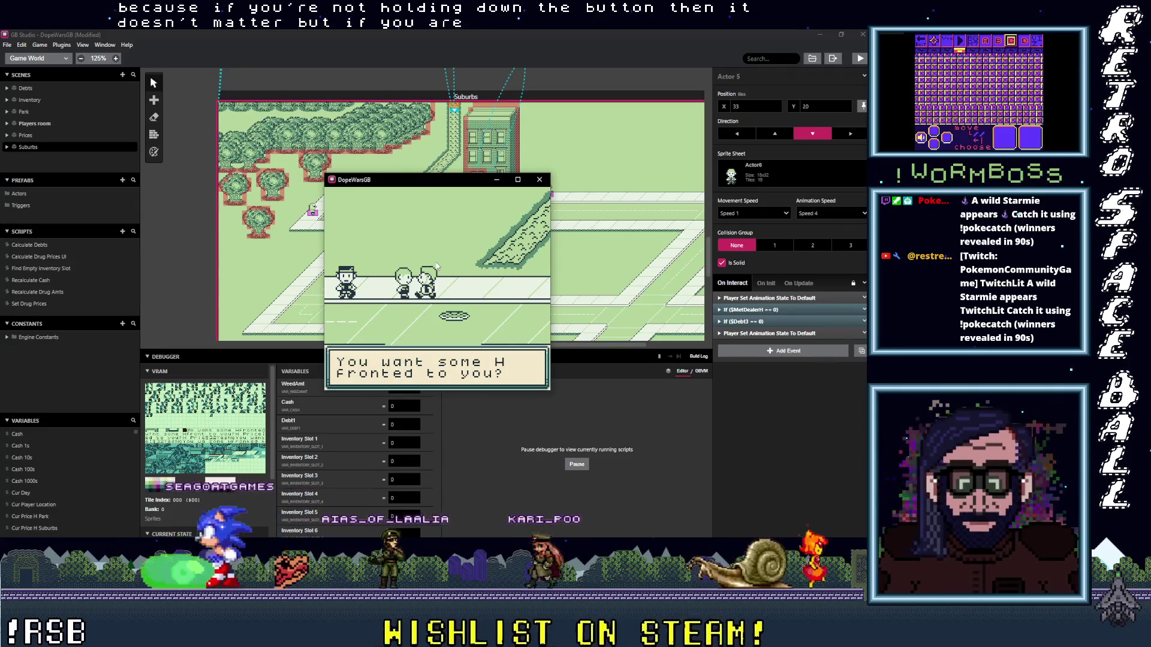
pyautogui.press('z')
pyautogui.press('z')
pyautogui.press('z')
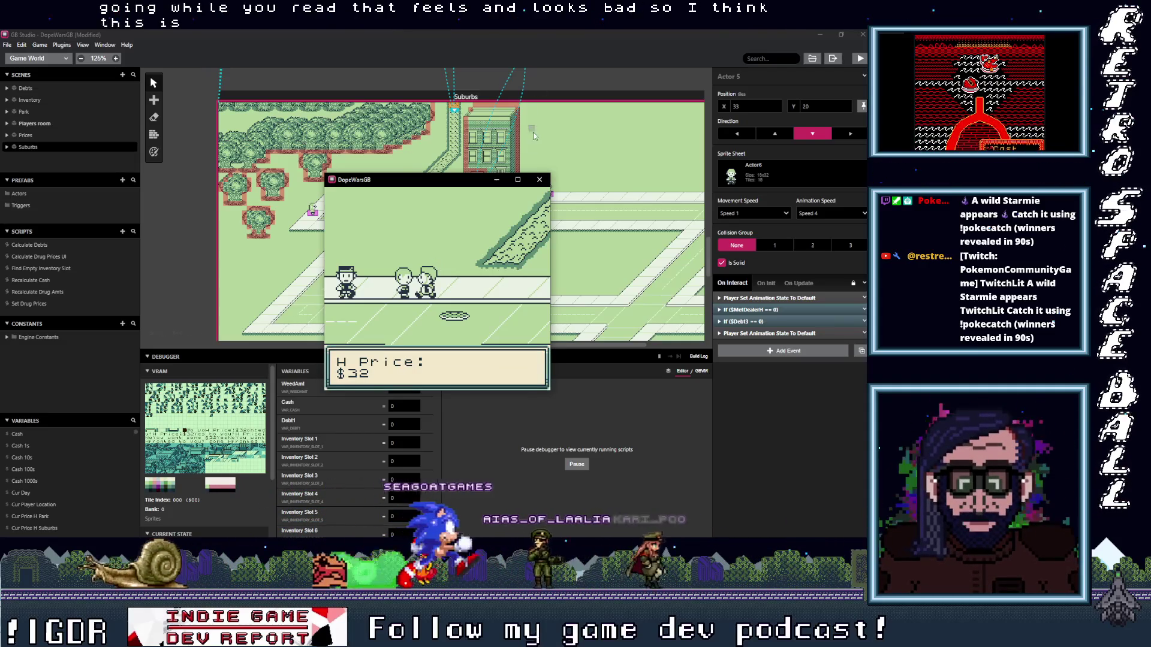
pyautogui.click(539, 179)
# - Copy both Player Set Animation State To Default events from Actor 5
pyautogui.click(761, 334)
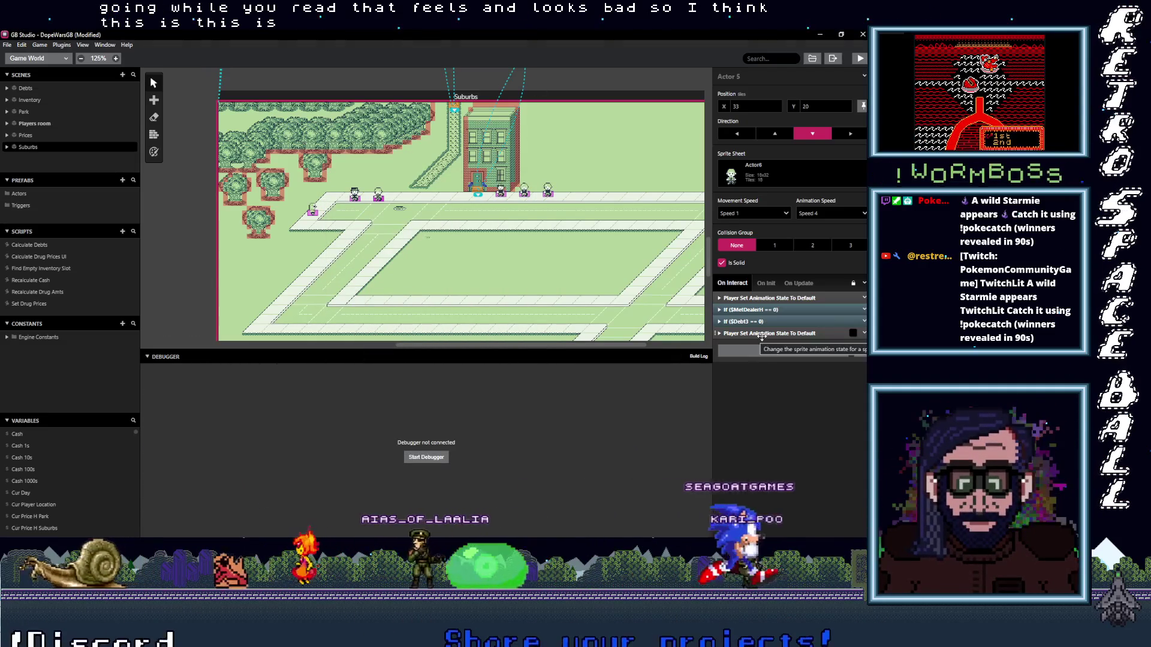
pyautogui.keyDown('ctrl'); pyautogui.click(787, 298); pyautogui.keyUp('ctrl')
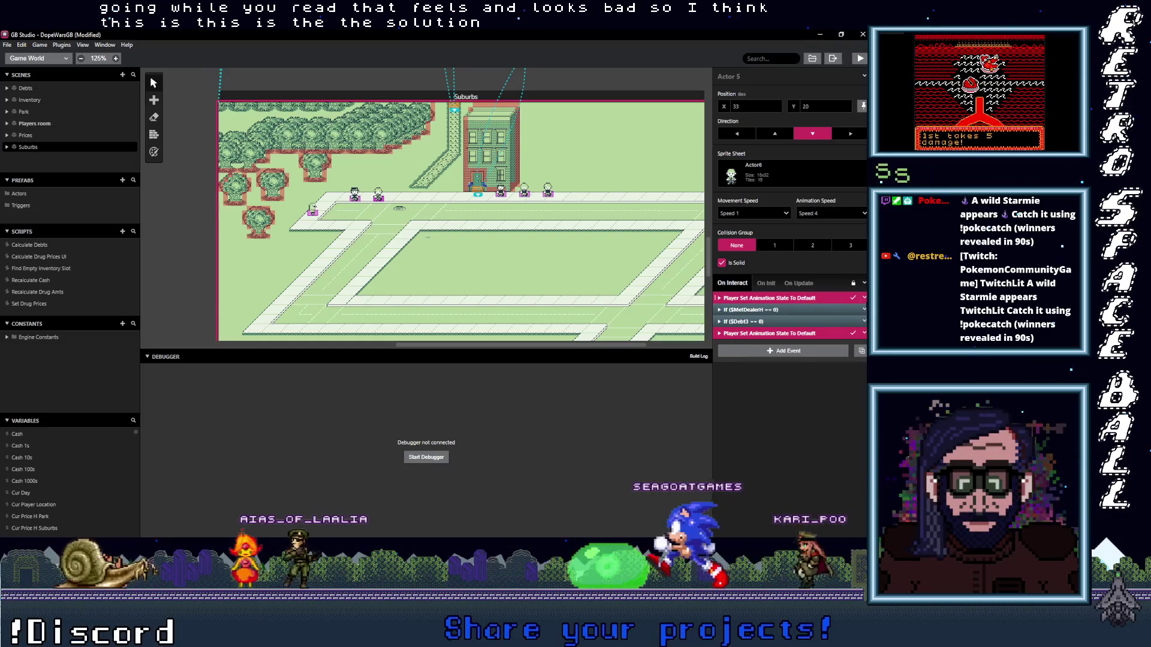
pyautogui.rightClick(782, 303)
pyautogui.click(793, 380)
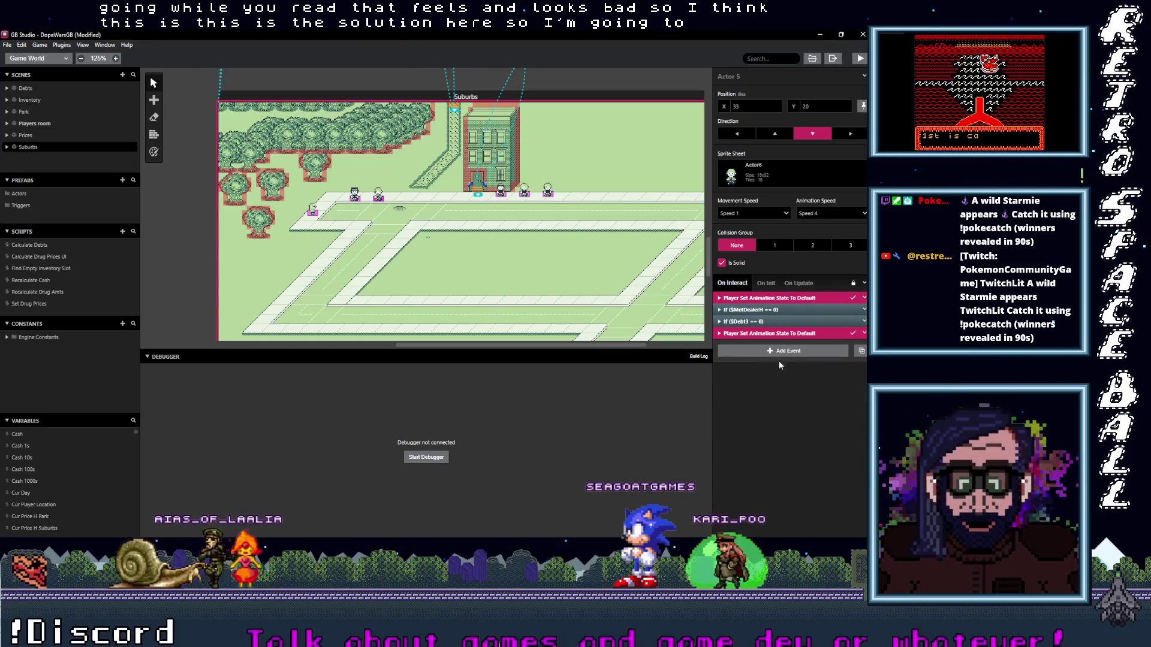
# - Paste the two events into Actor 3 and move one to the top of its script
pyautogui.click(356, 197)
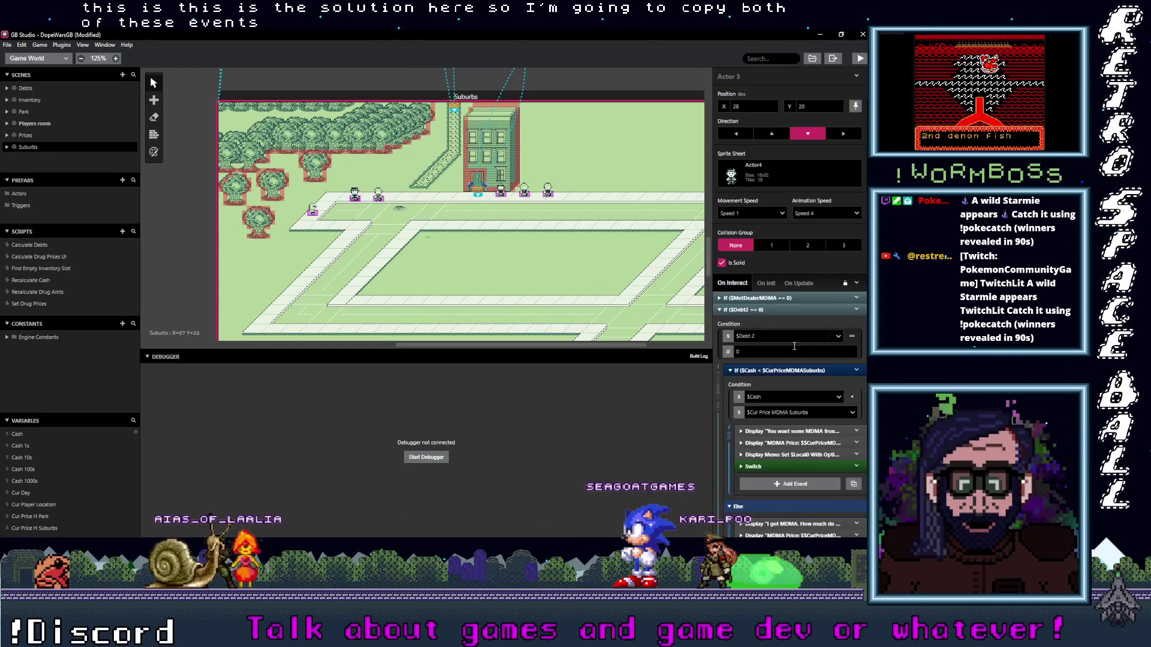
pyautogui.click(748, 308)
pyautogui.hotkey('ctrl', 'v')
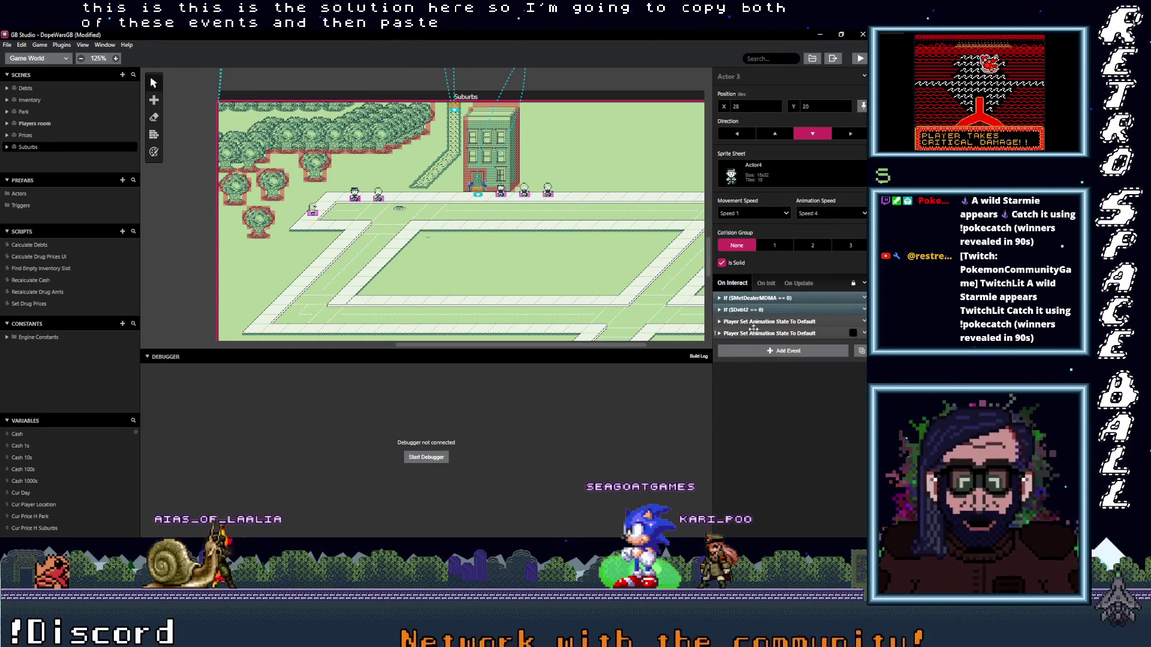
pyautogui.click(774, 392)
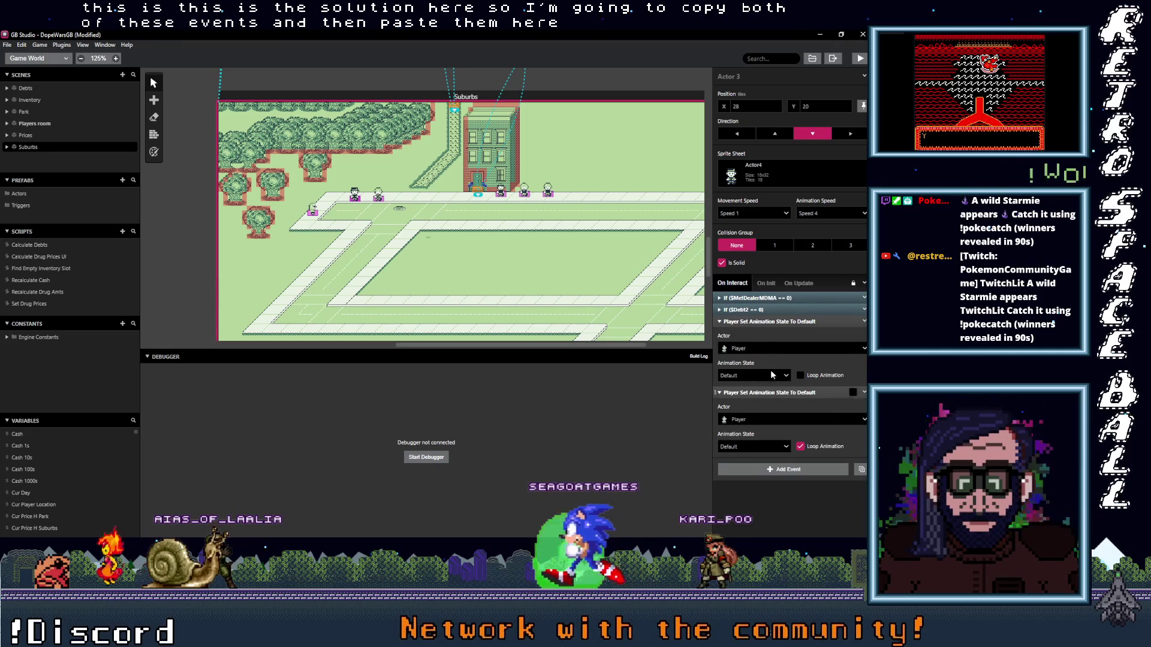
pyautogui.moveTo(766, 322); pyautogui.dragTo(762, 297)
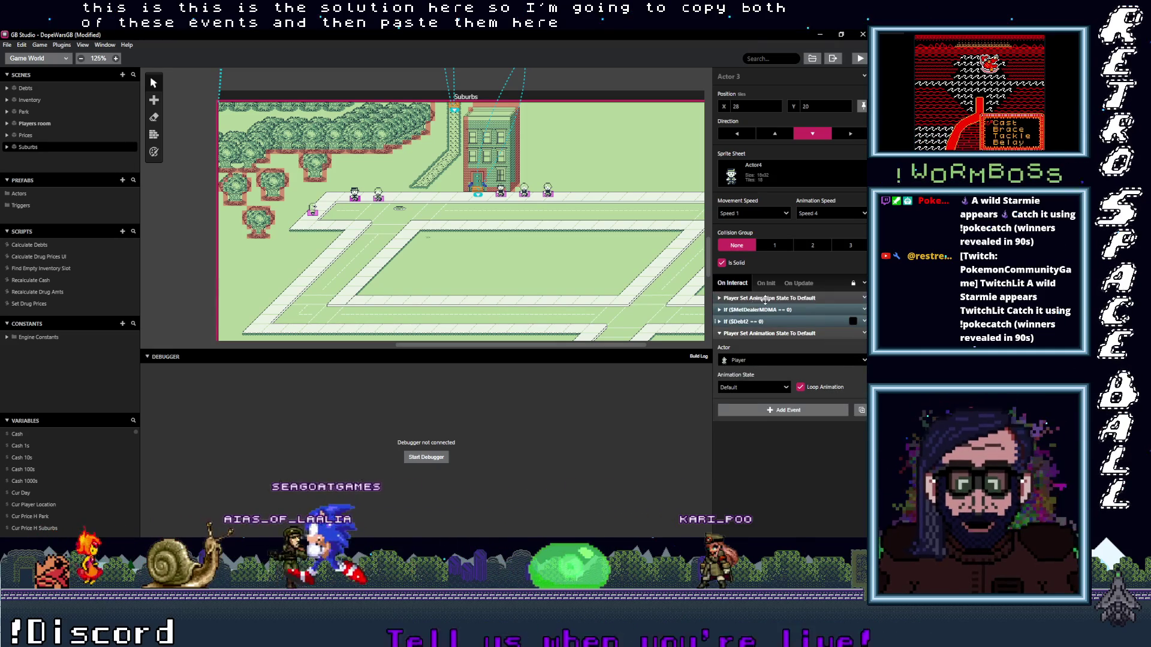
pyautogui.click(317, 210)
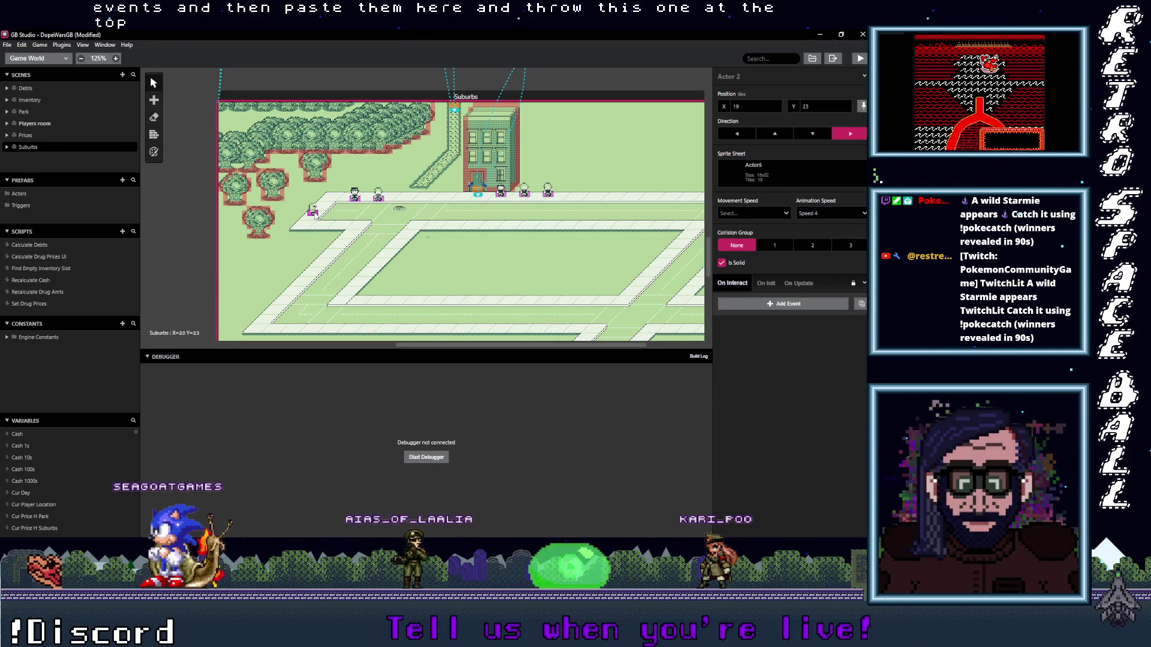
# - Move one of Actor 2's animation-reset events to the top of its On Interact
pyautogui.click(797, 309)
pyautogui.moveTo(767, 322); pyautogui.dragTo(763, 299)
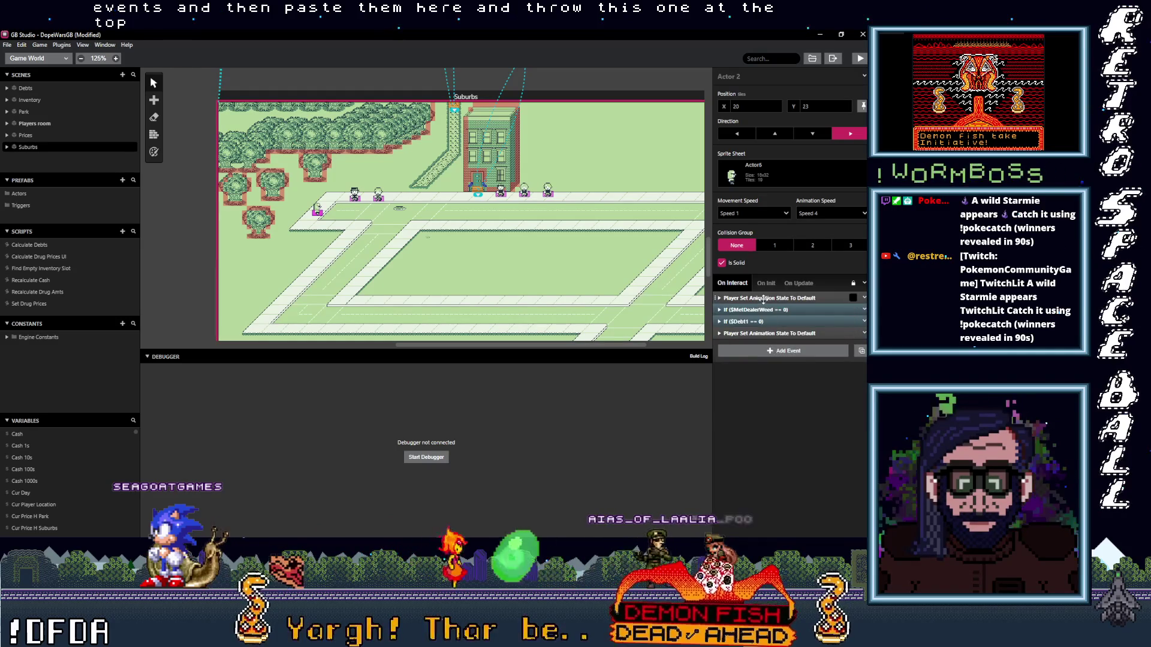
pyautogui.click(763, 299)
pyautogui.click(762, 299)
pyautogui.click(749, 333)
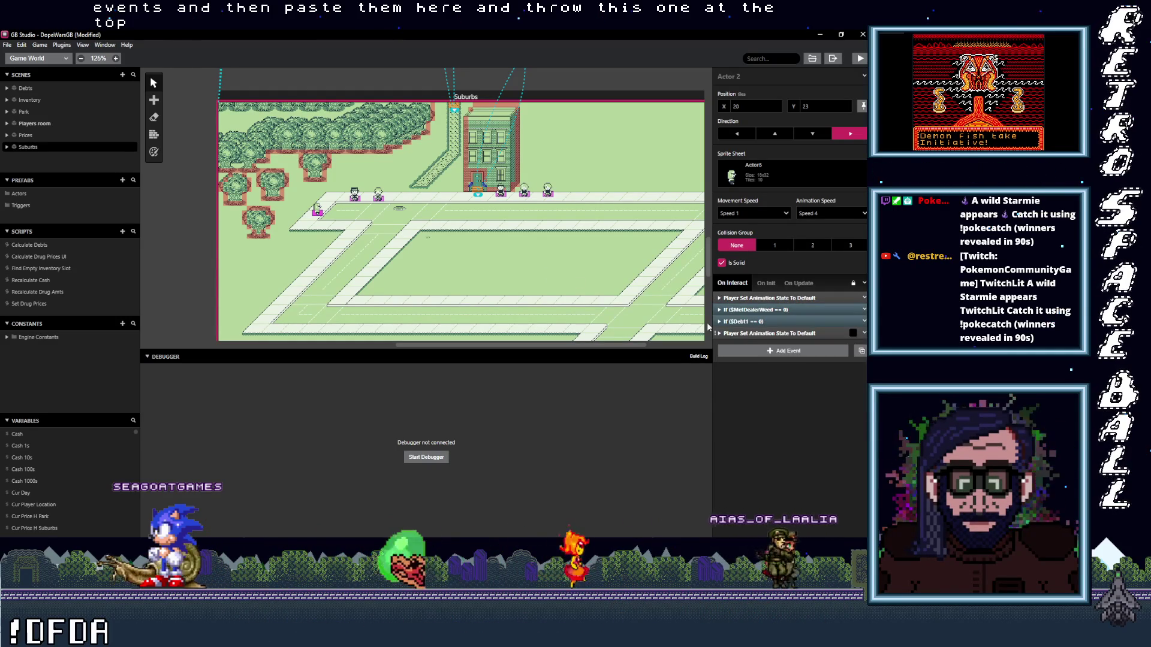
# - Paste the two animation-reset events into Actors 1, 4 and 6, moving one to each script's top
pyautogui.click(502, 193)
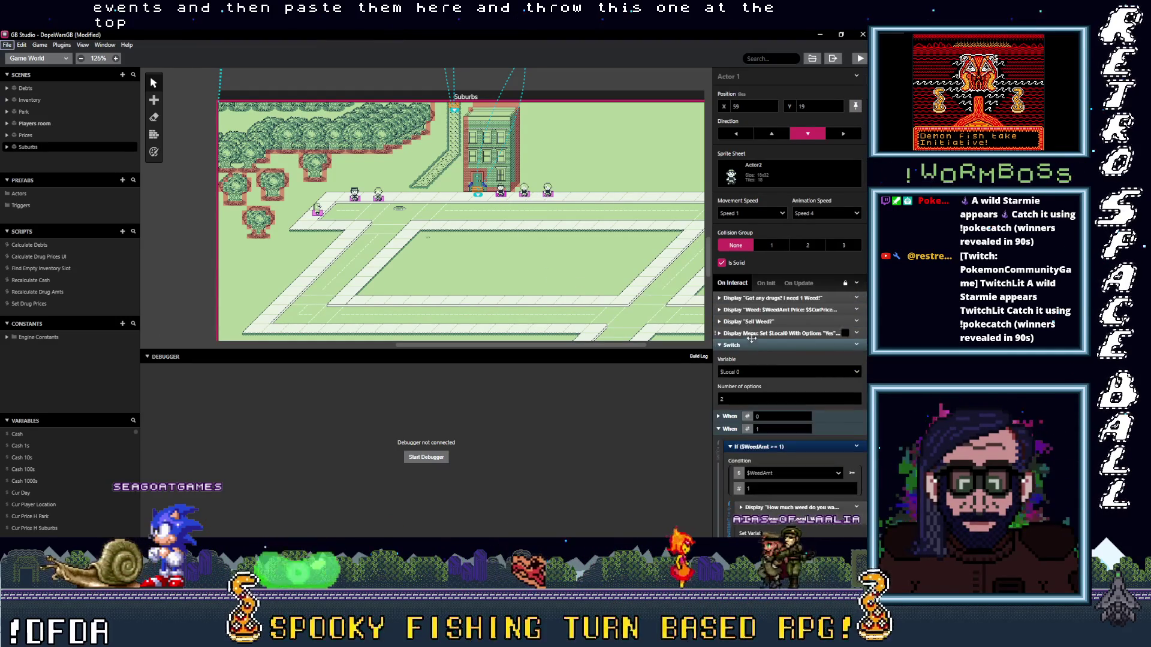
pyautogui.click(754, 363)
pyautogui.moveTo(755, 368); pyautogui.dragTo(758, 303)
pyautogui.click(530, 194)
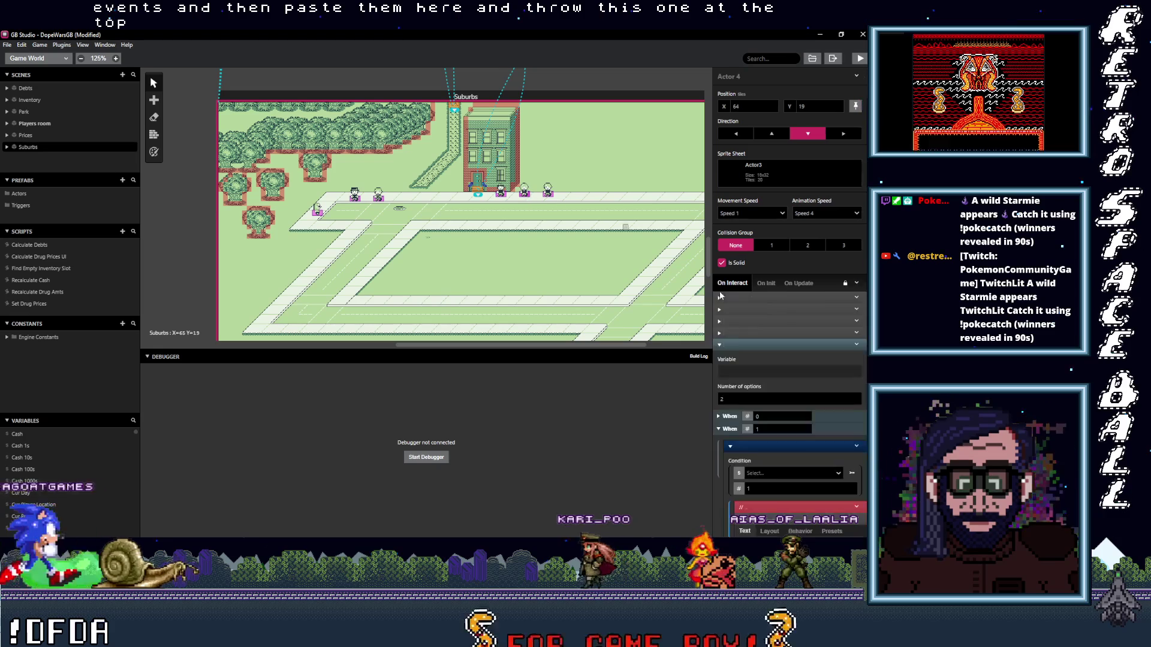
pyautogui.click(754, 364)
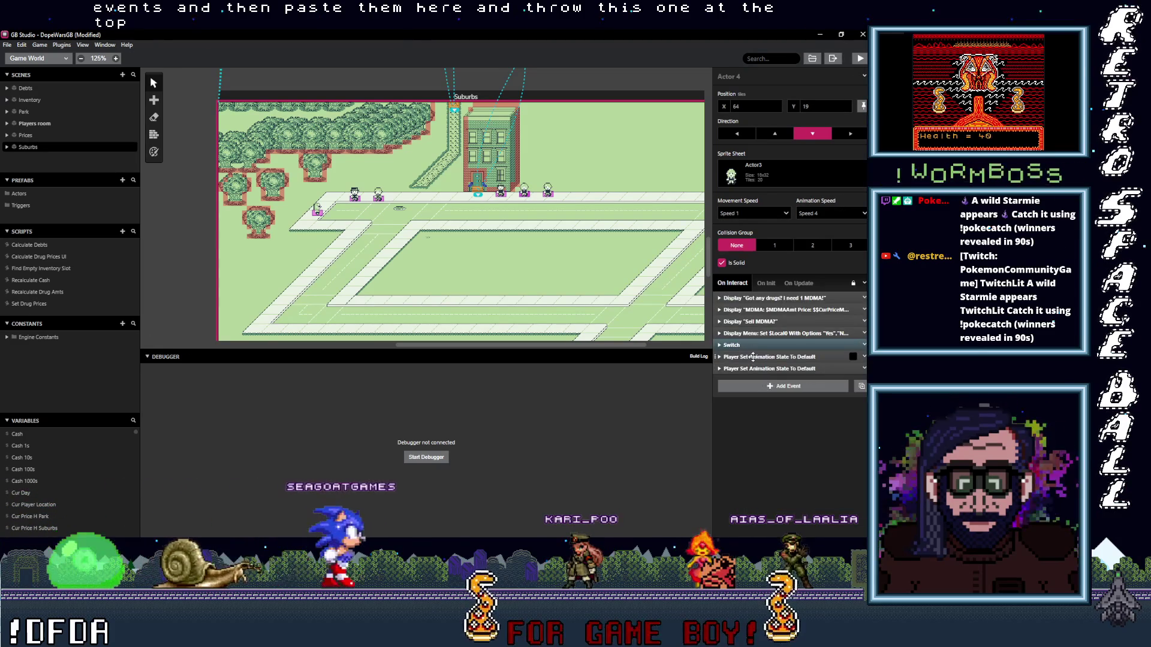
pyautogui.moveTo(754, 358); pyautogui.dragTo(752, 298)
pyautogui.click(548, 193)
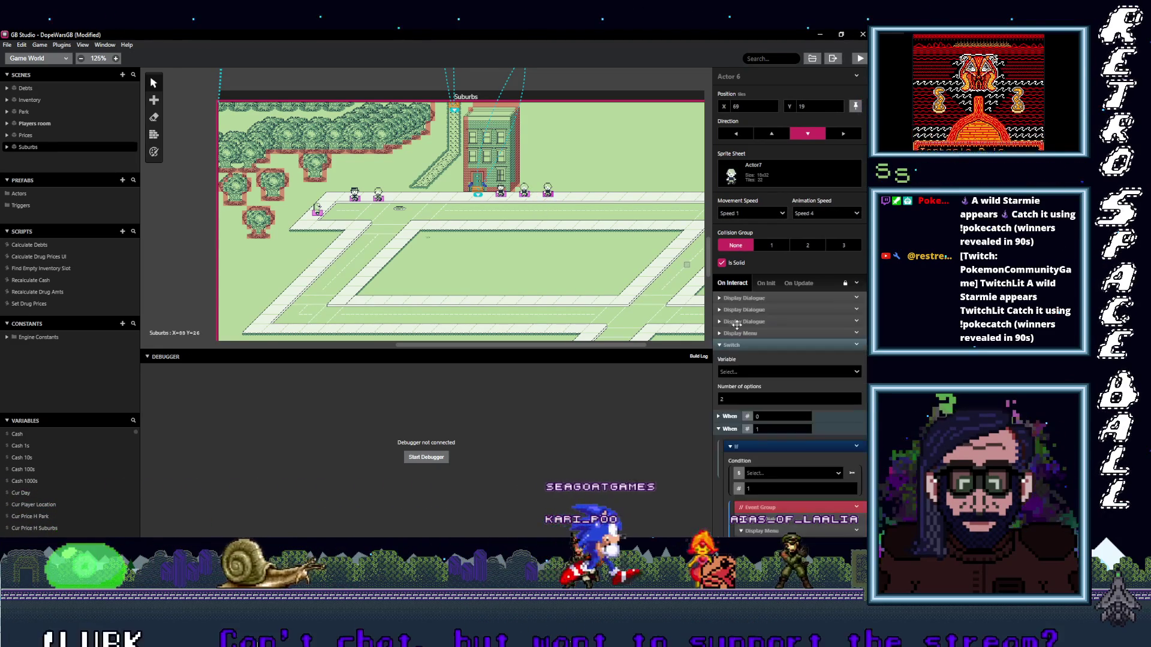
pyautogui.click(746, 365)
pyautogui.moveTo(746, 360); pyautogui.dragTo(747, 299)
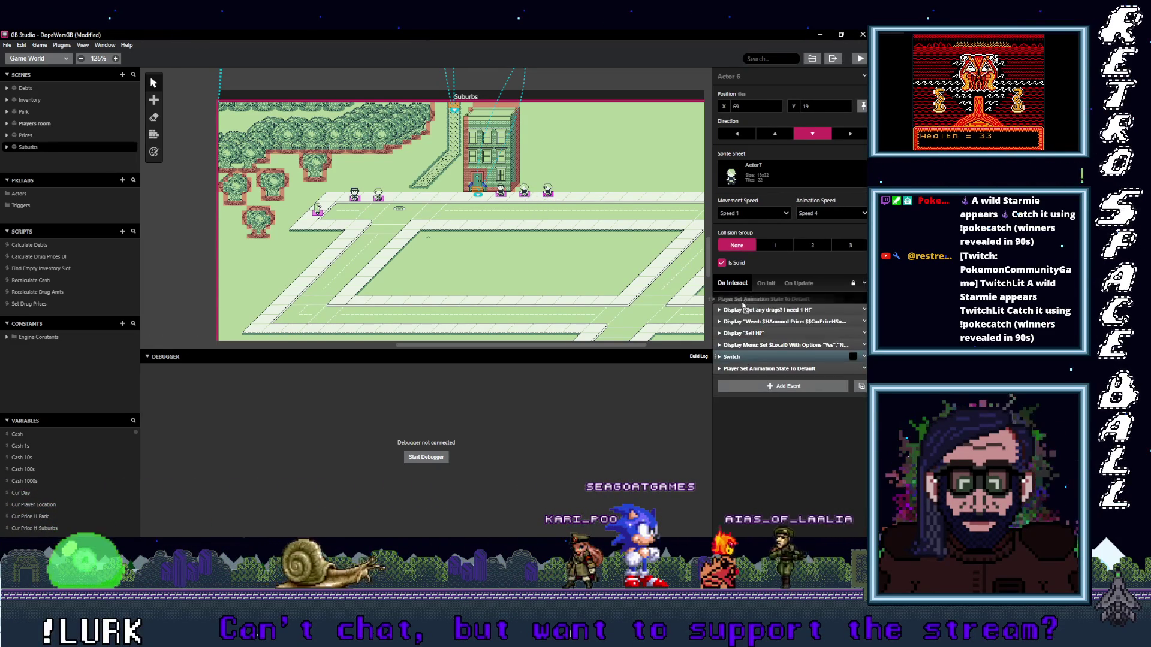
pyautogui.scroll(8, 384, 250)
# - Paste the two animation-reset events into Park Actor 5's interaction script
pyautogui.scroll(-2, 414, 234)
pyautogui.hscroll(-2, 444, 214)
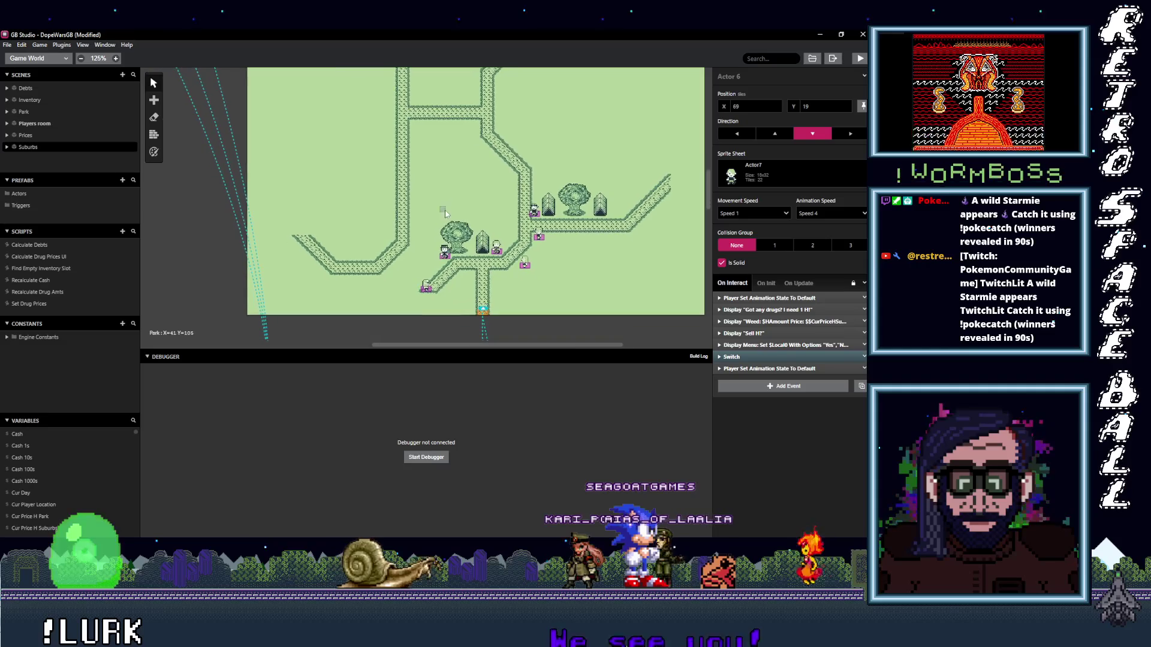
pyautogui.click(427, 288)
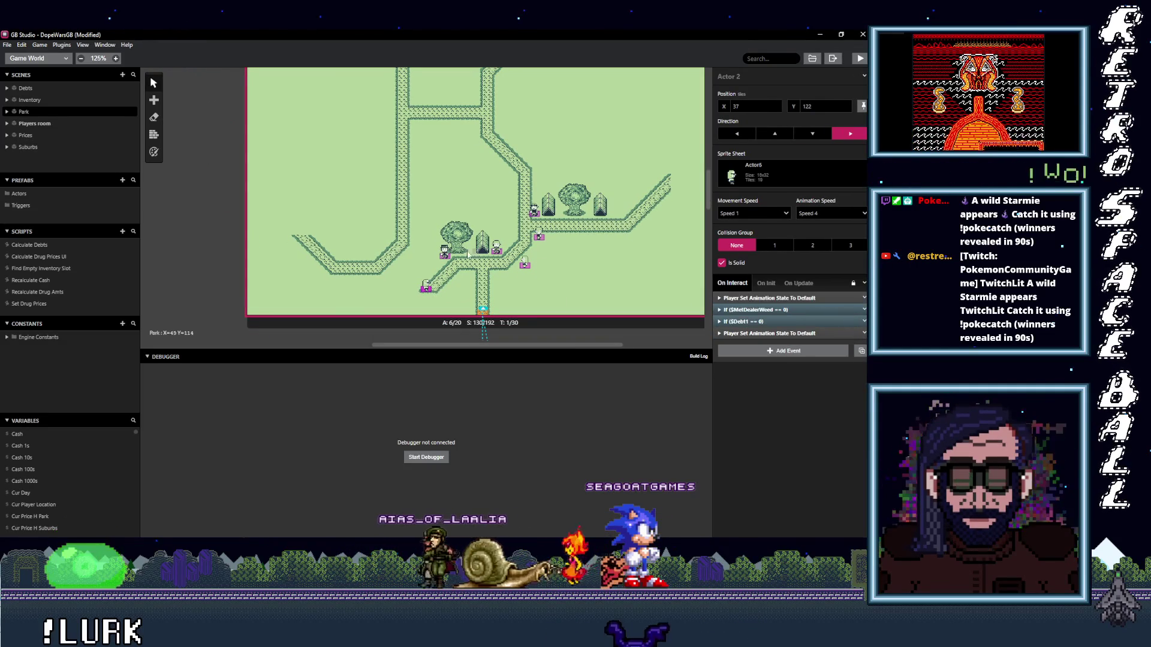
pyautogui.click(447, 255)
pyautogui.click(747, 310)
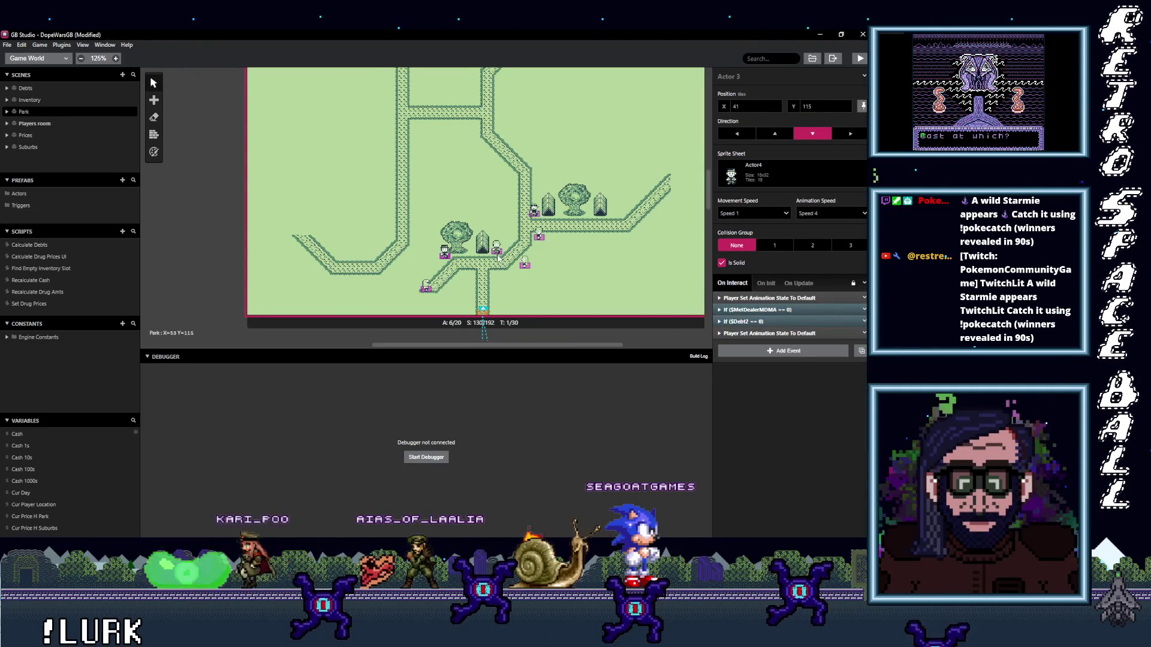
pyautogui.click(497, 249)
pyautogui.click(751, 330)
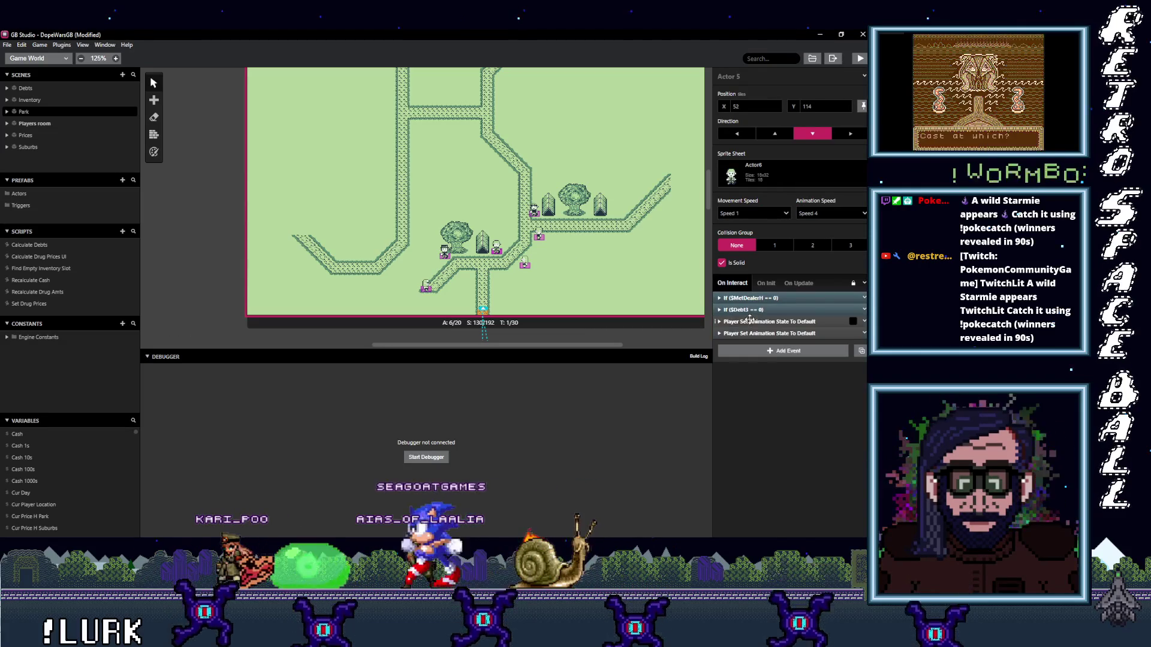
# - Paste the animation-reset events into the Park scene's On Init, just above Fade Screen In
pyautogui.click(520, 271)
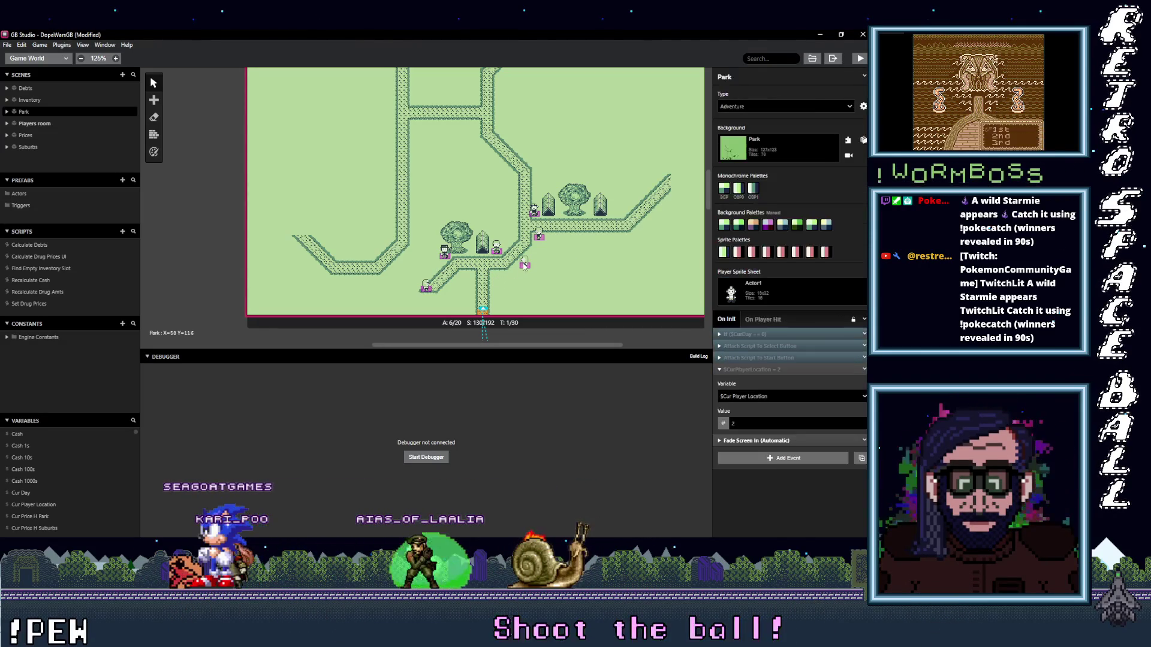
pyautogui.click(750, 370)
pyautogui.keyDown('alt'); pyautogui.click(751, 382); pyautogui.keyUp('alt')
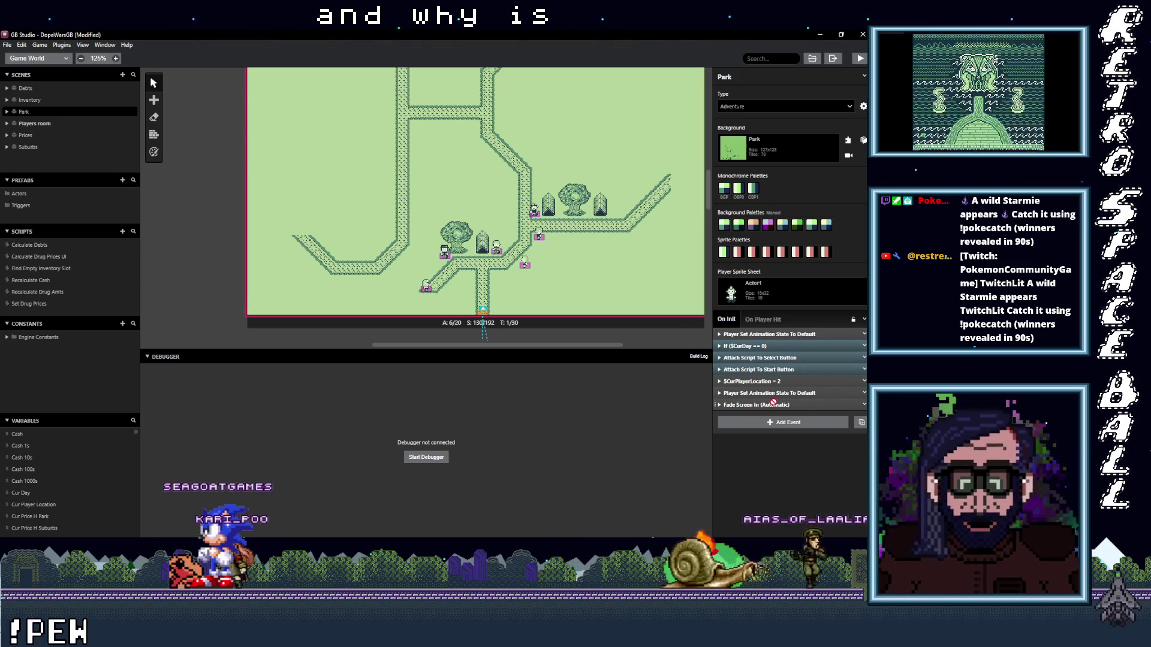
pyautogui.moveTo(772, 406); pyautogui.dragTo(765, 407)
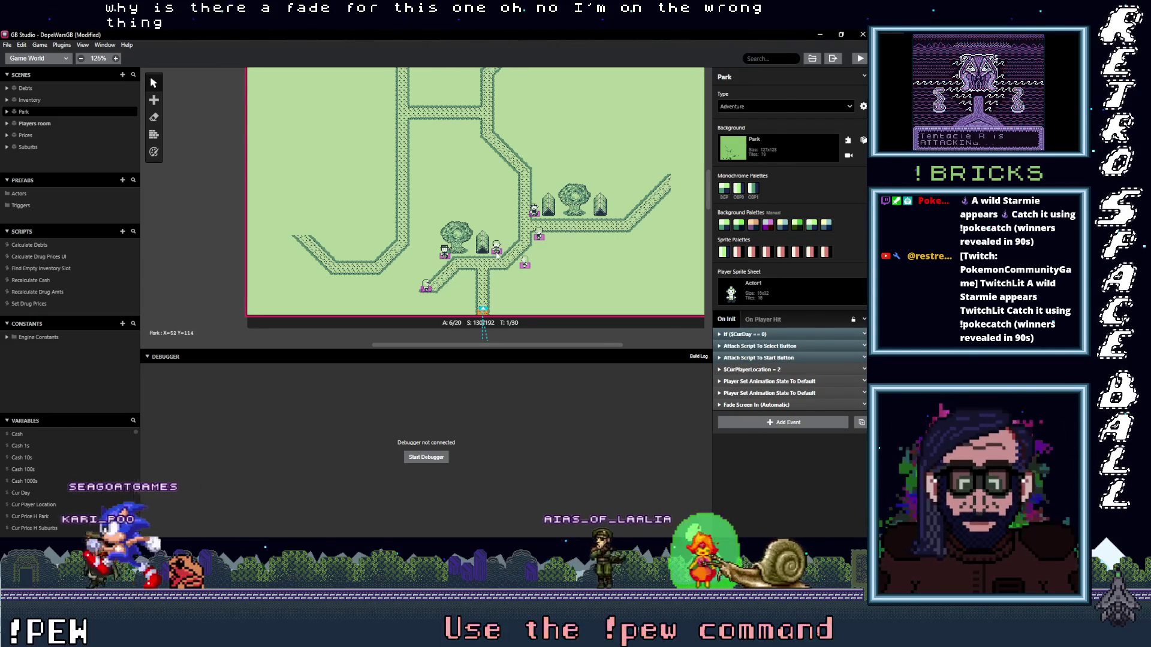
# - Cut both animation-reset events from Park's On Init and paste them into Actor 4's interaction
pyautogui.click(530, 267)
pyautogui.click(525, 265)
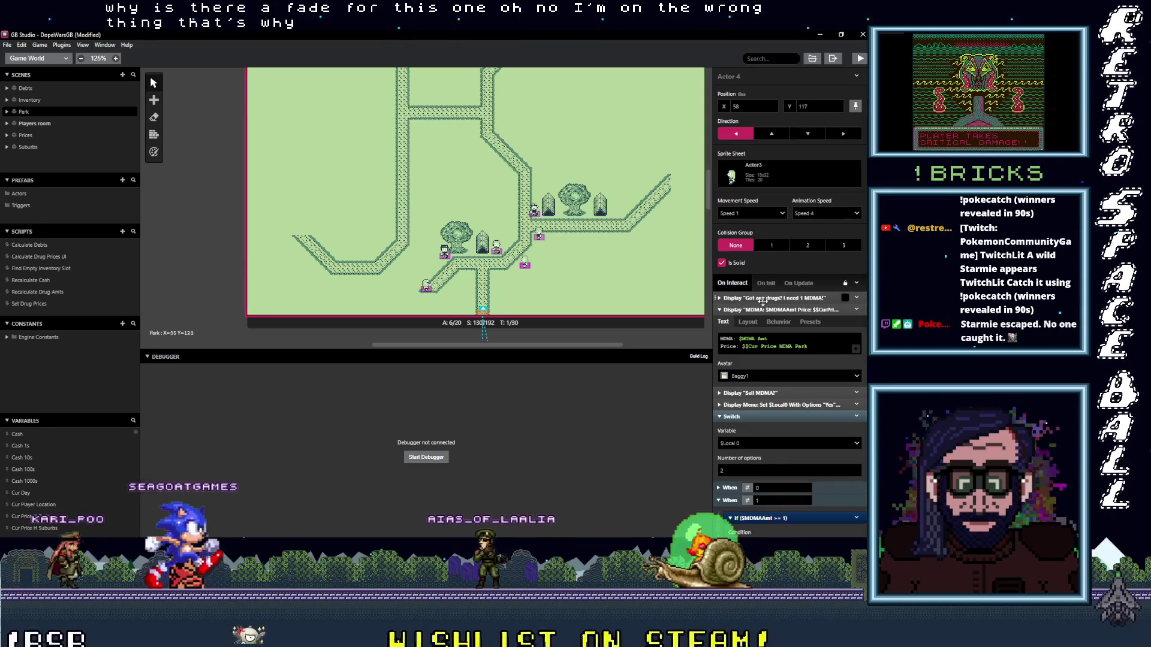
pyautogui.click(506, 291)
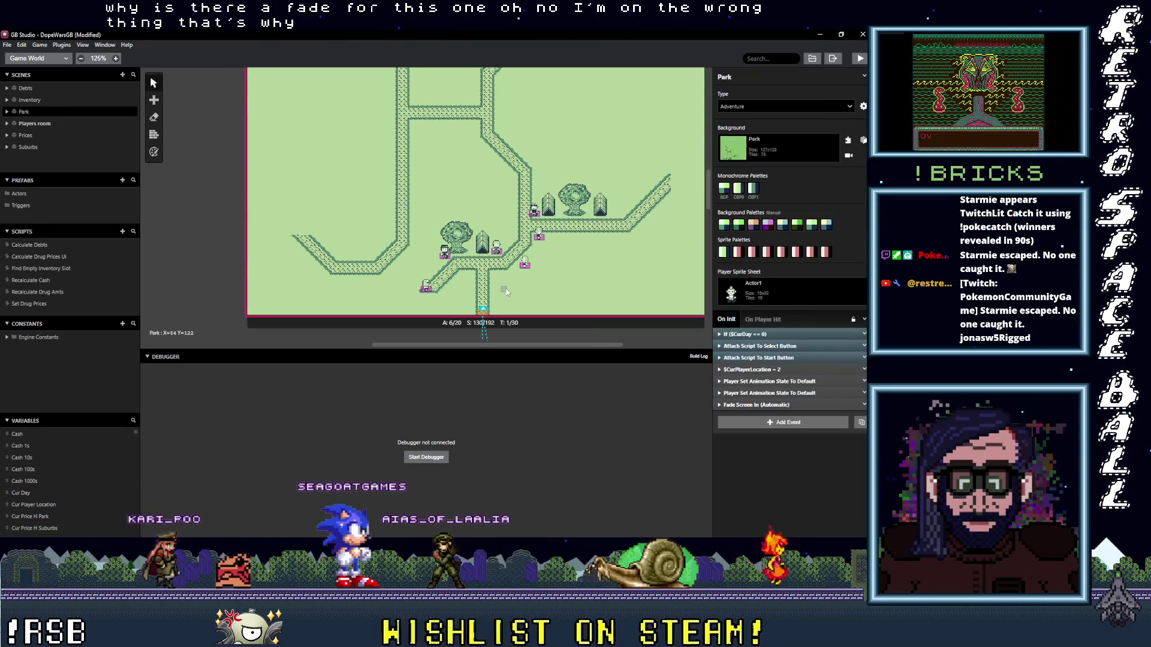
pyautogui.click(779, 381)
pyautogui.keyDown('shift'); pyautogui.click(779, 392); pyautogui.keyUp('shift')
pyautogui.click(864, 392)
pyautogui.click(802, 516)
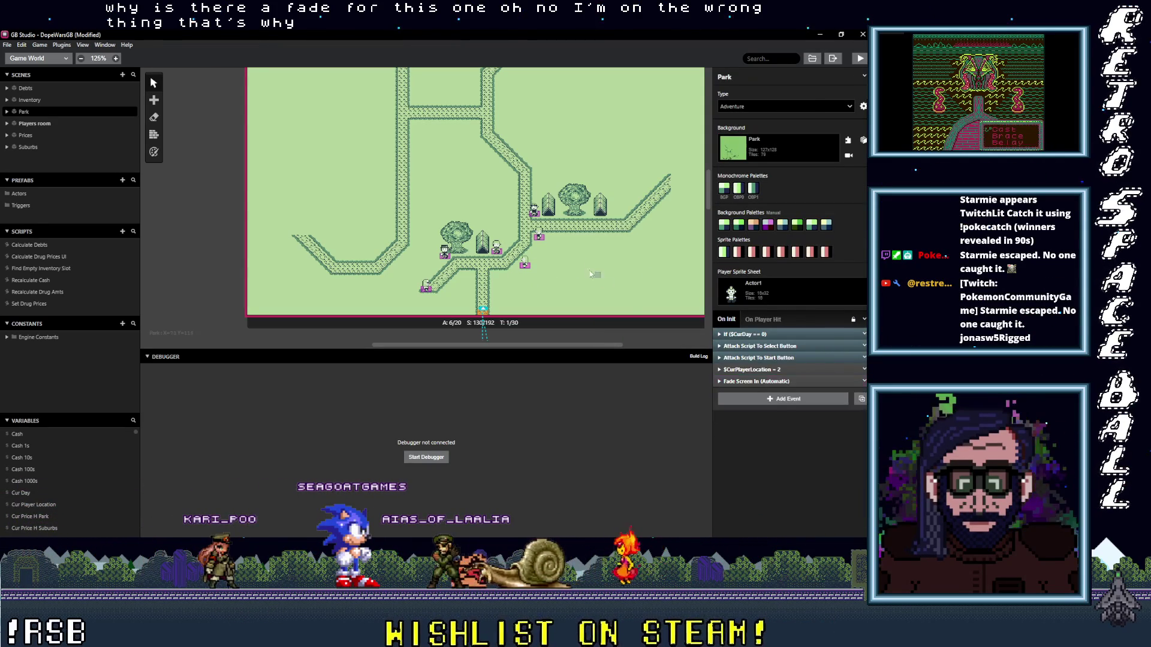
pyautogui.click(528, 269)
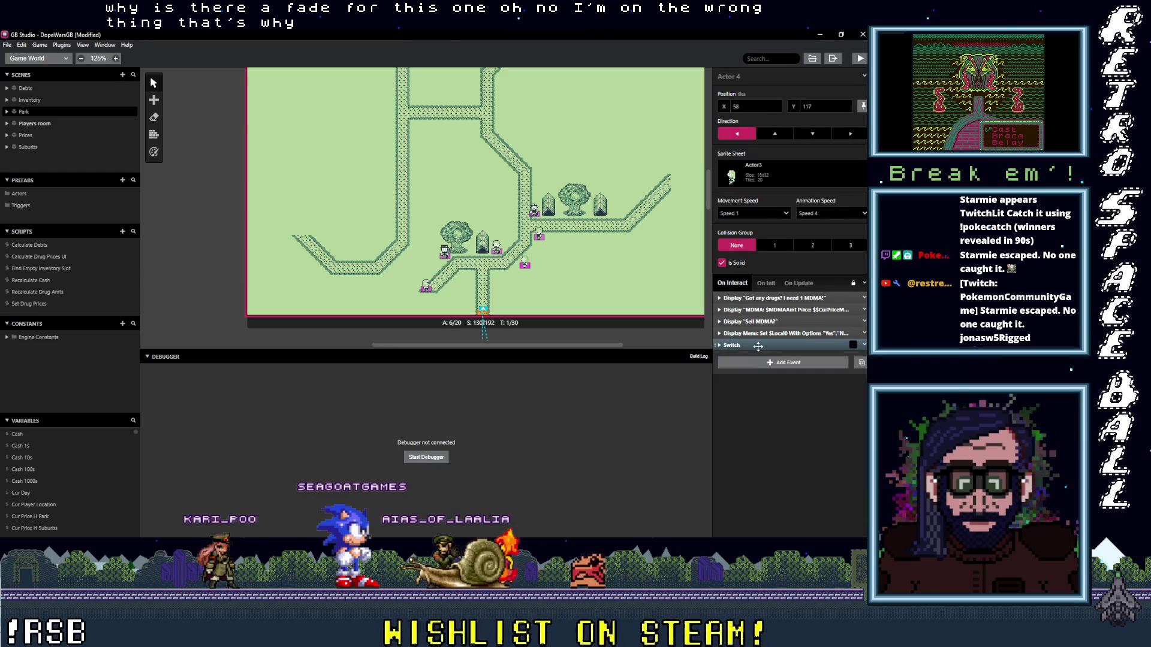
pyautogui.click(758, 365)
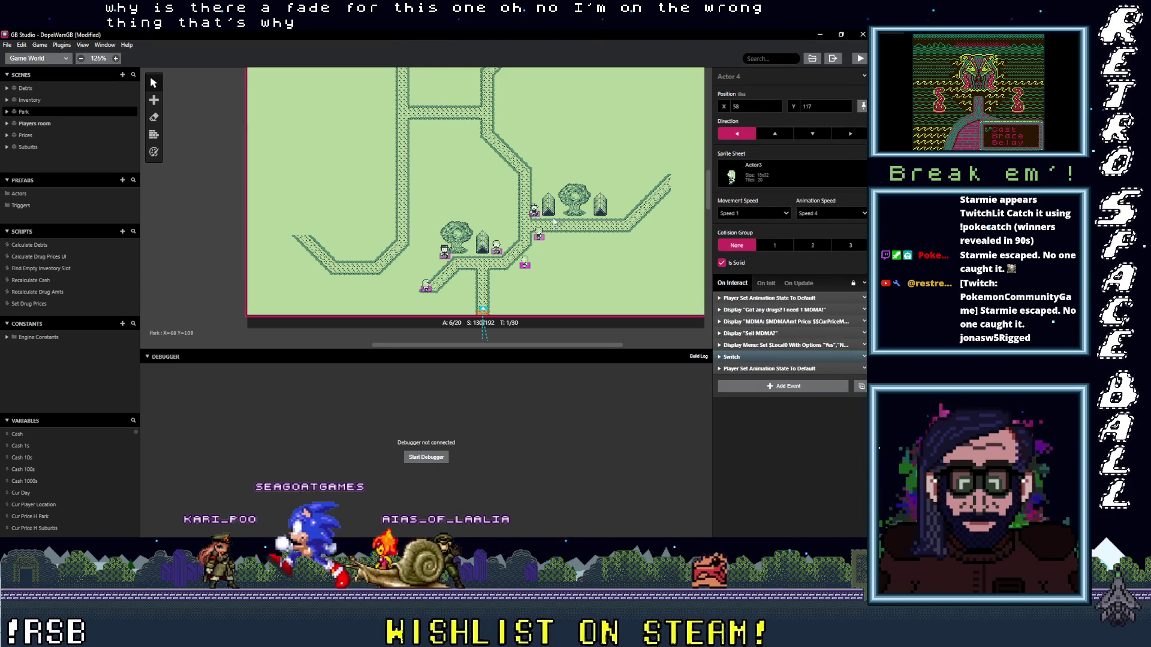
# - Move an animation-reset event to the top of Actor 6's script and raise Actor 1's Switch block
pyautogui.click(538, 236)
pyautogui.click(751, 344)
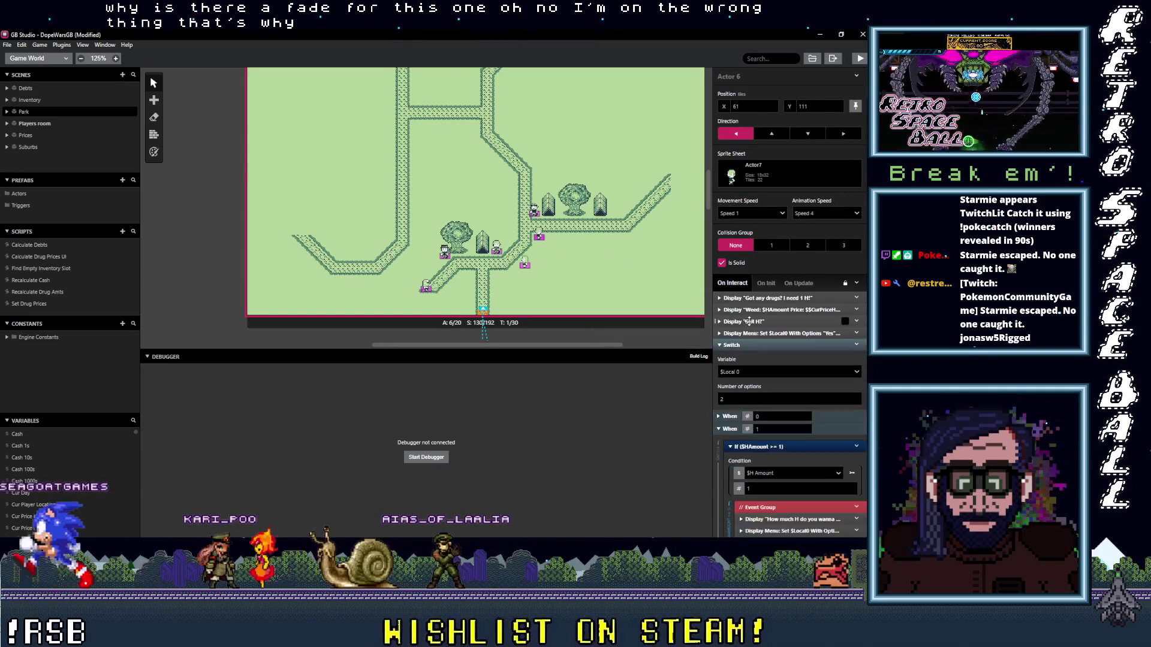
pyautogui.click(751, 345)
pyautogui.moveTo(756, 357); pyautogui.dragTo(762, 300)
pyautogui.click(533, 210)
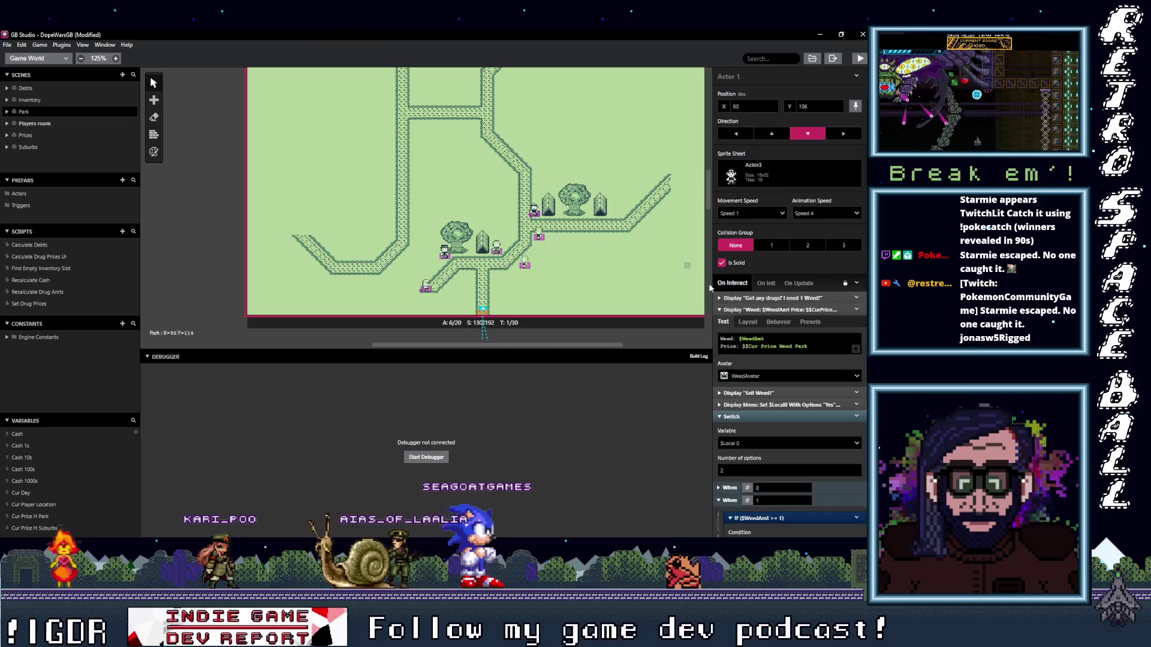
pyautogui.click(749, 310)
pyautogui.click(747, 347)
pyautogui.moveTo(748, 347)
pyautogui.mouseDown()
pyautogui.moveTo(758, 297)
pyautogui.moveTo(611, 273)
pyautogui.mouseUp()
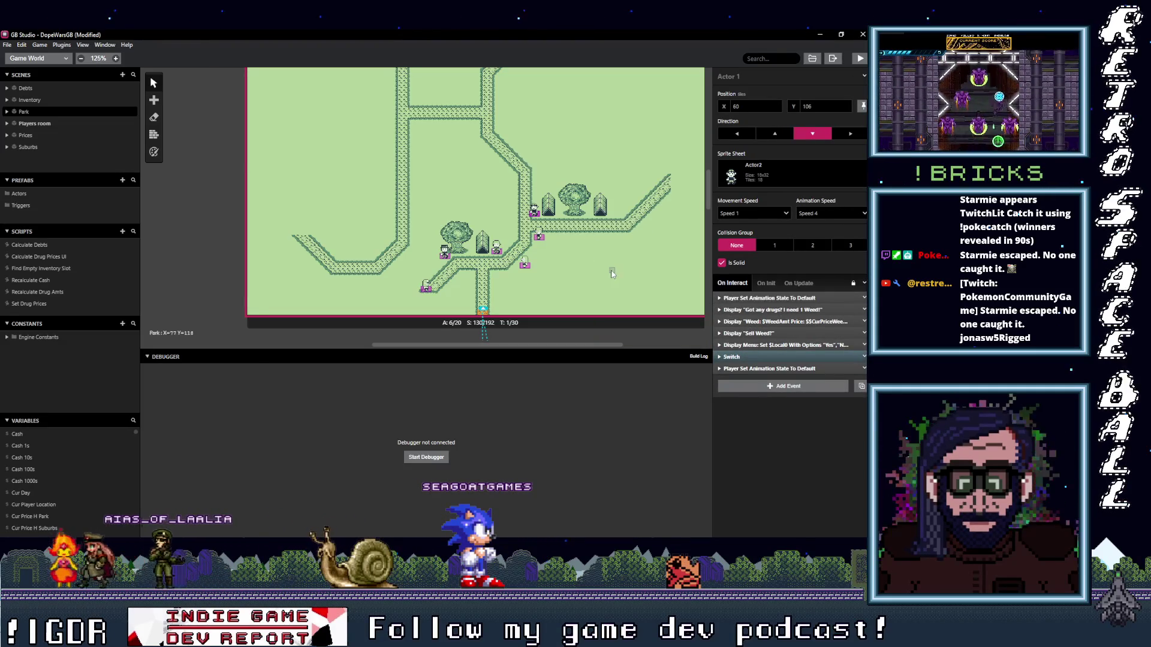
# - Save the project with File > Save
pyautogui.click(7, 45)
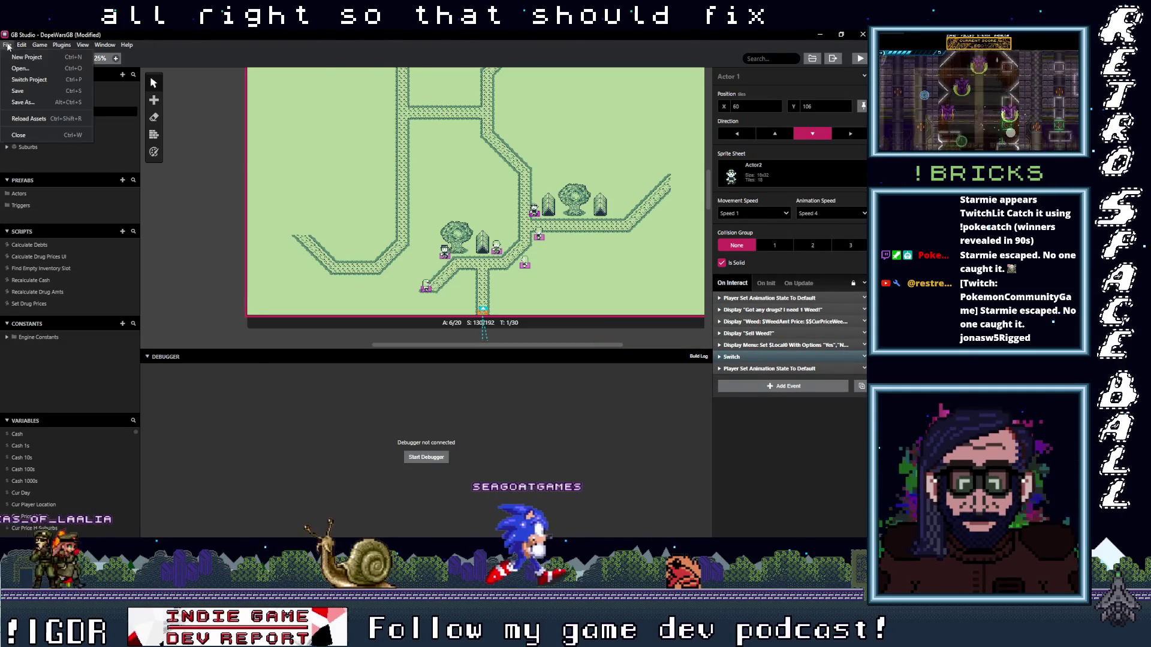
pyautogui.click(17, 89)
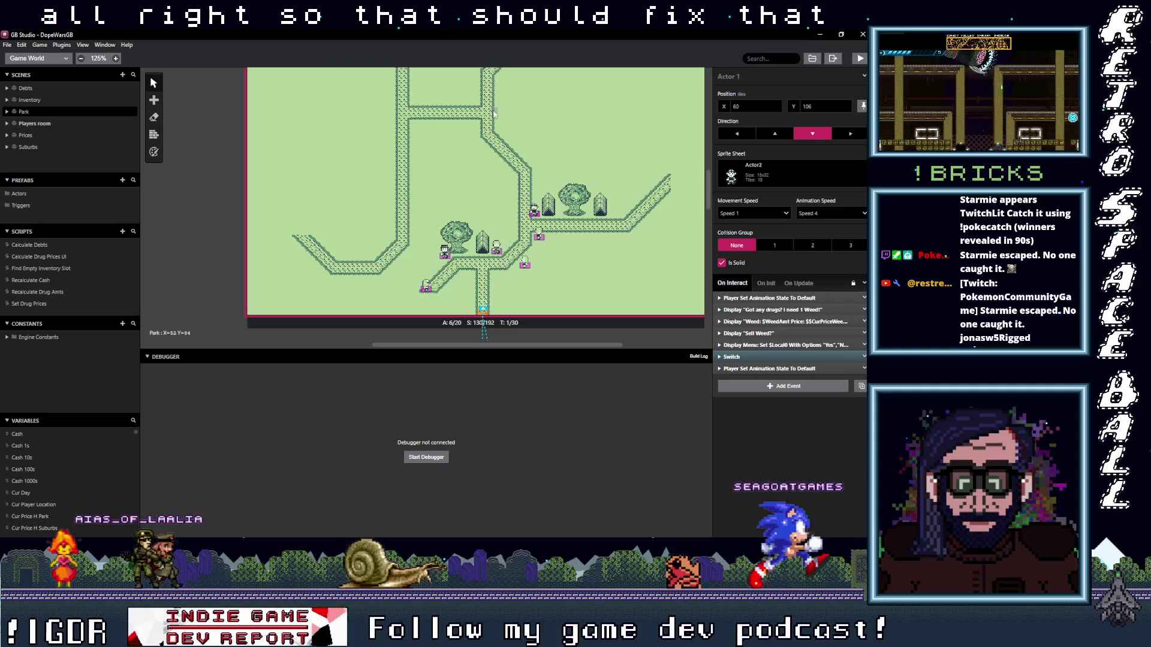
pyautogui.scroll(-3, 517, 244)
pyautogui.scroll(-4, 516, 240)
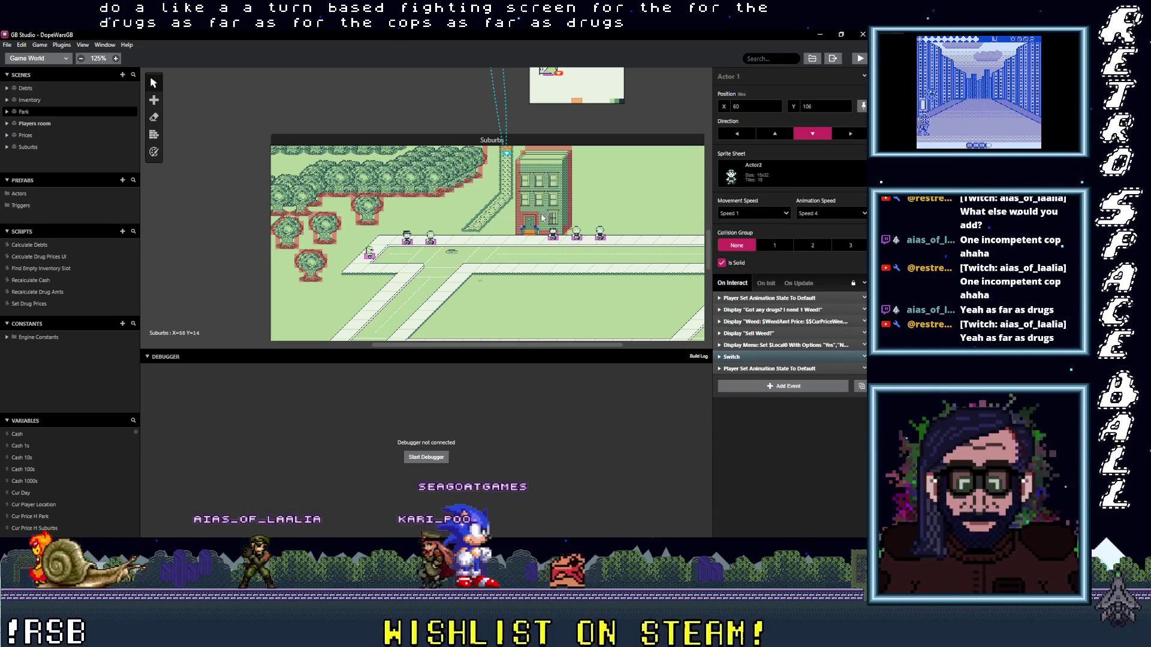
pyautogui.click(815, 61)
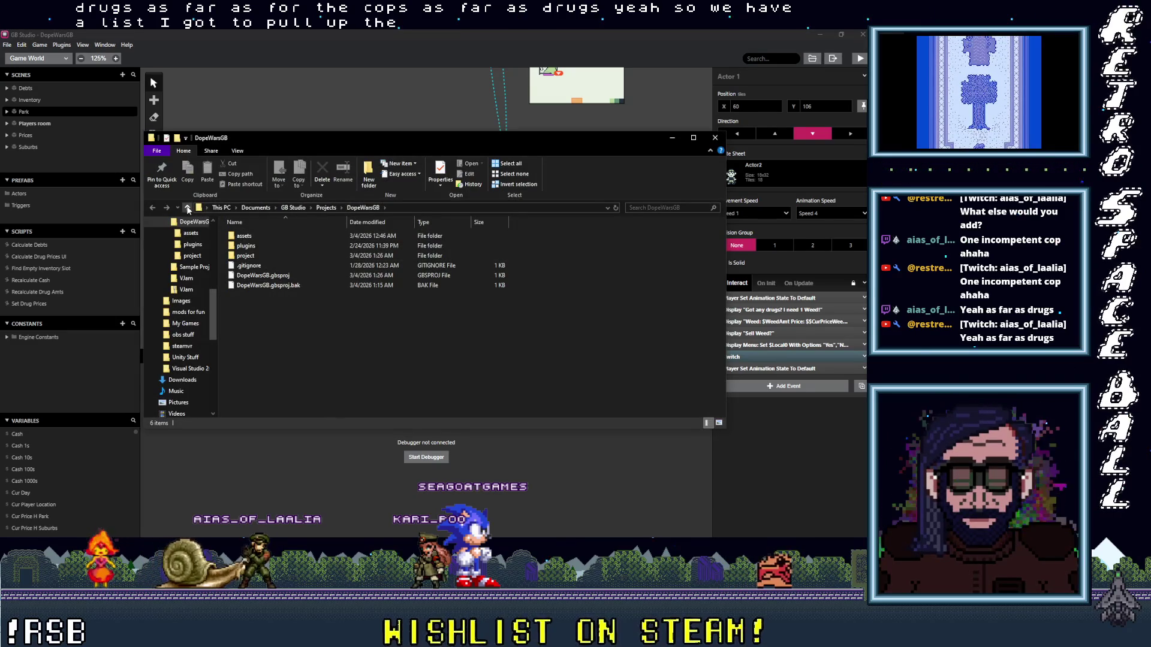
# - Browse into assets\tilesets and open DrugImages.png.gbsres in Notepad++
pyautogui.doubleClick(244, 235)
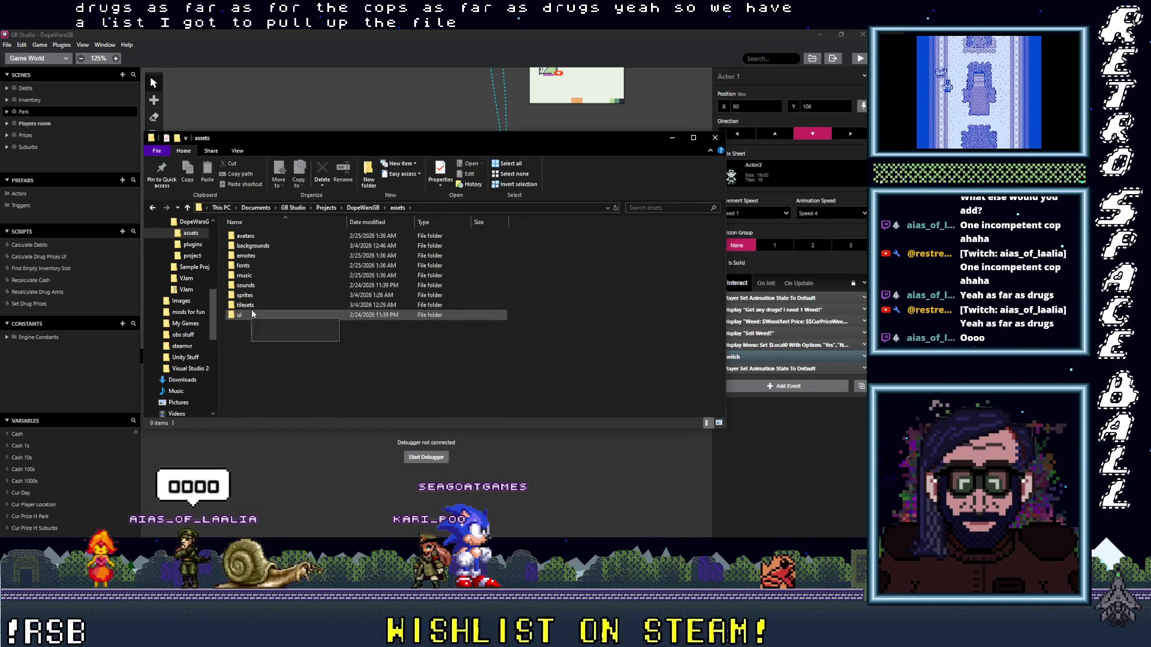
pyautogui.doubleClick(247, 305)
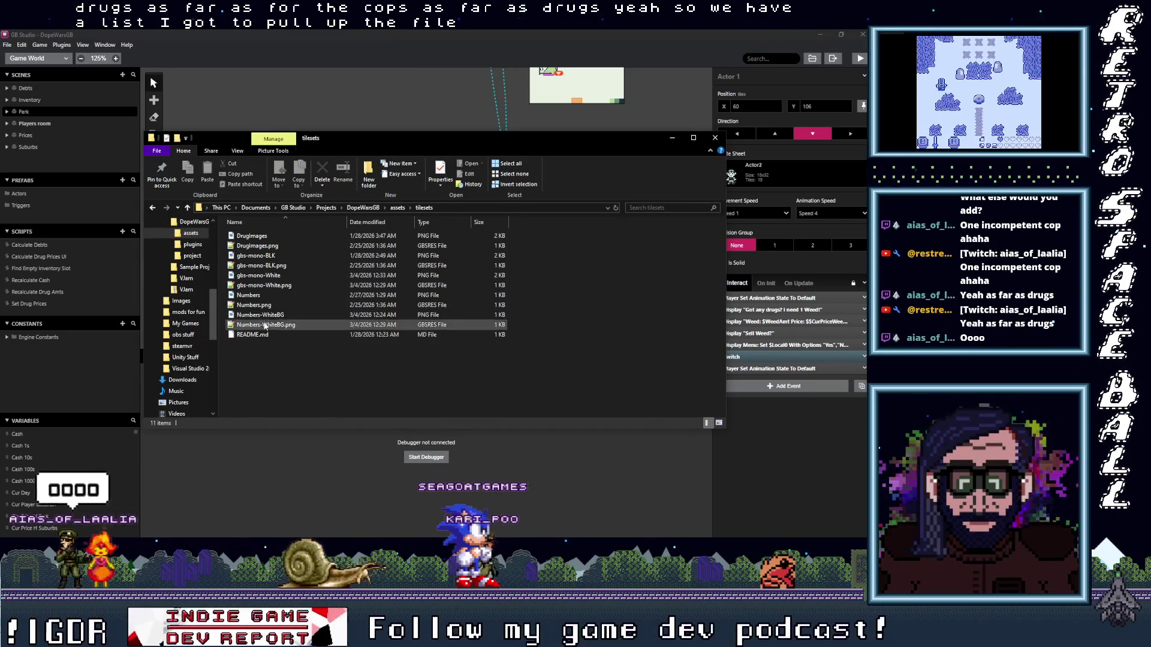
pyautogui.click(251, 247)
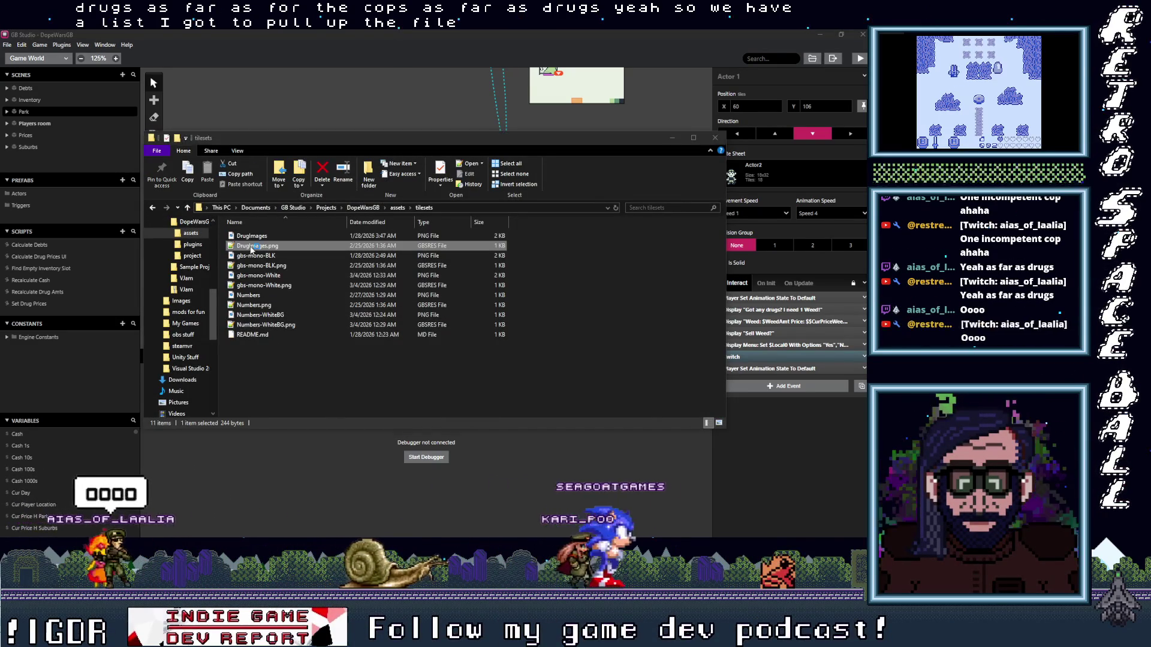
pyautogui.doubleClick(251, 247)
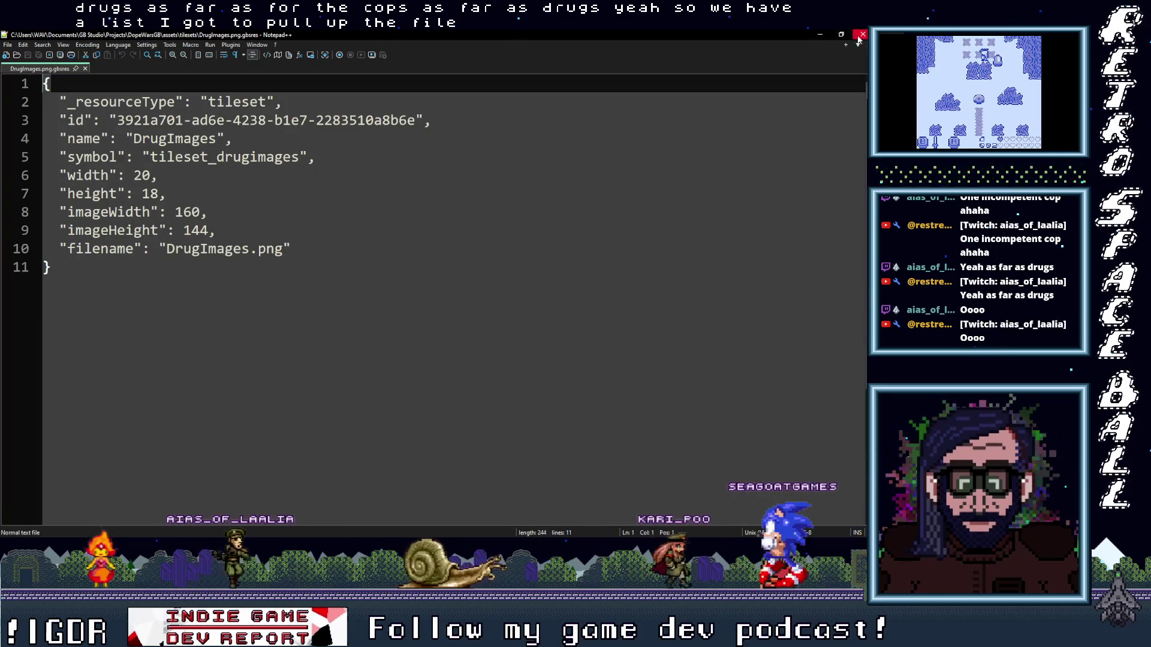
# - Minimize Notepad++ and select the DrugImages image file in the tilesets folder
pyautogui.click(821, 34)
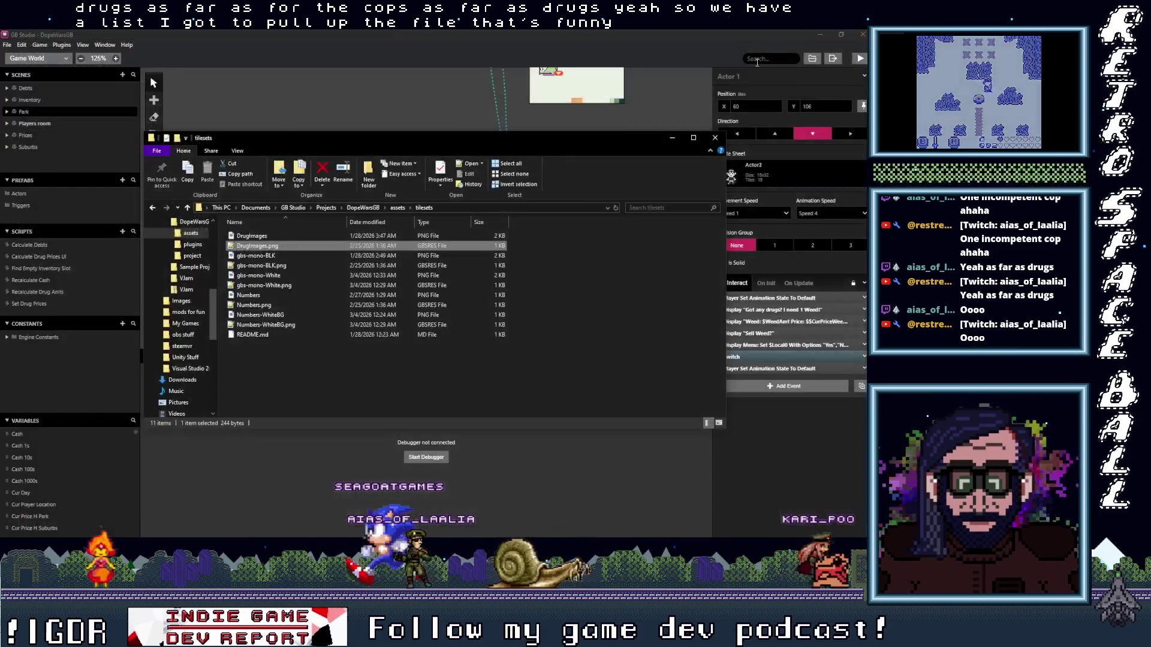
pyautogui.click(275, 345)
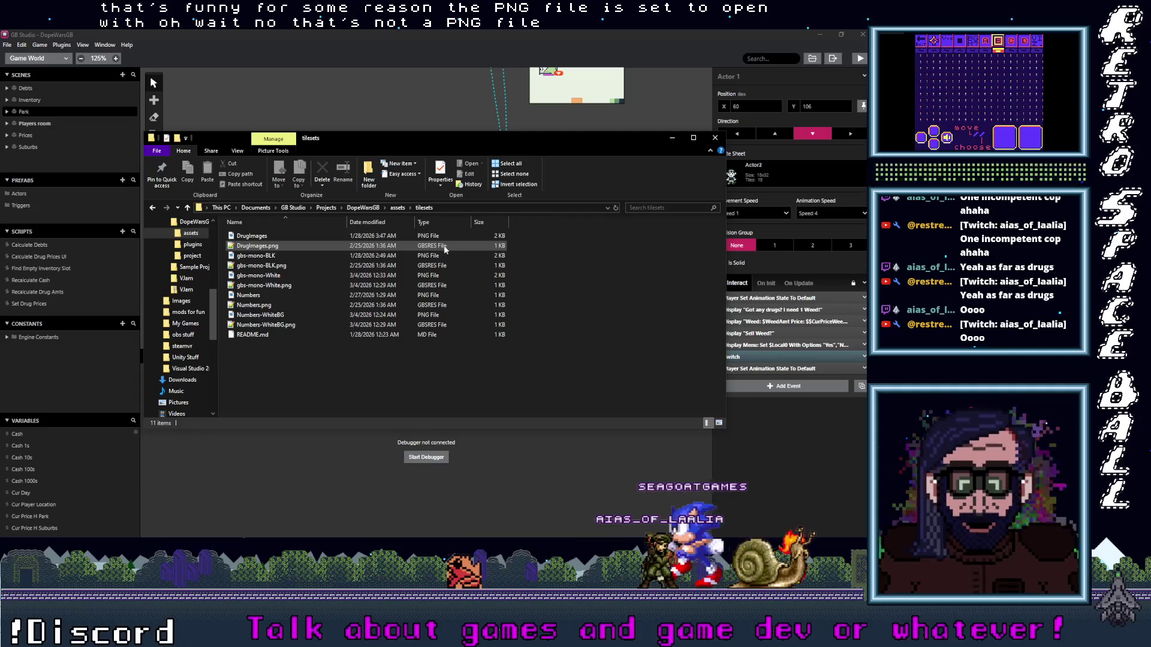
pyautogui.click(256, 238)
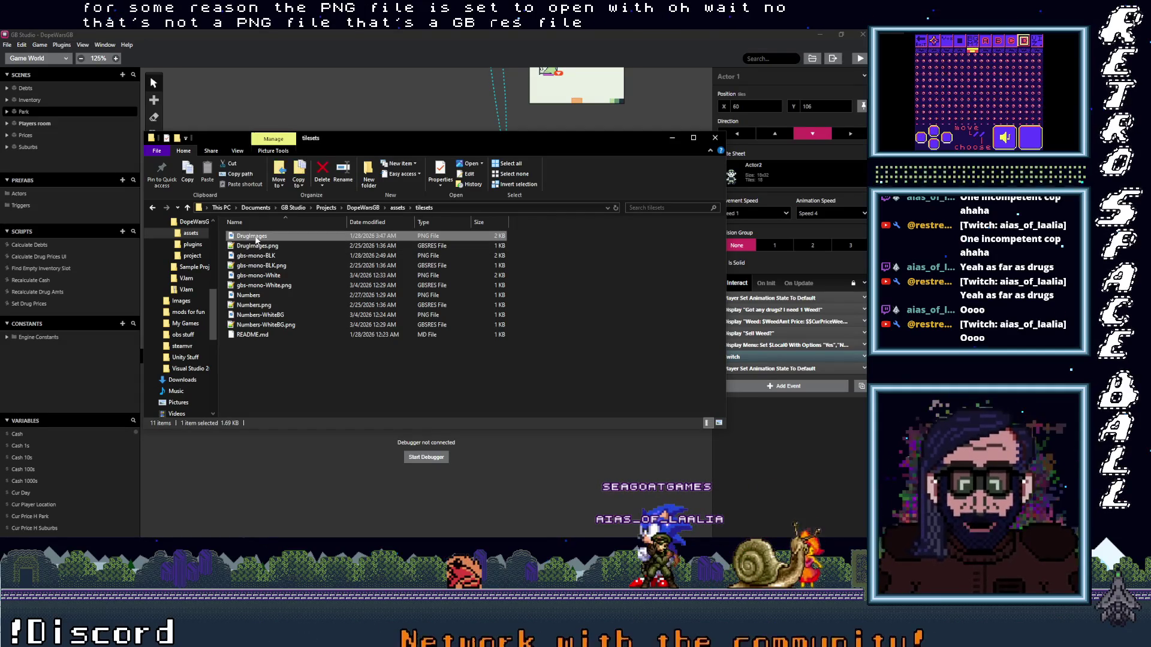
pyautogui.rightClick(256, 240)
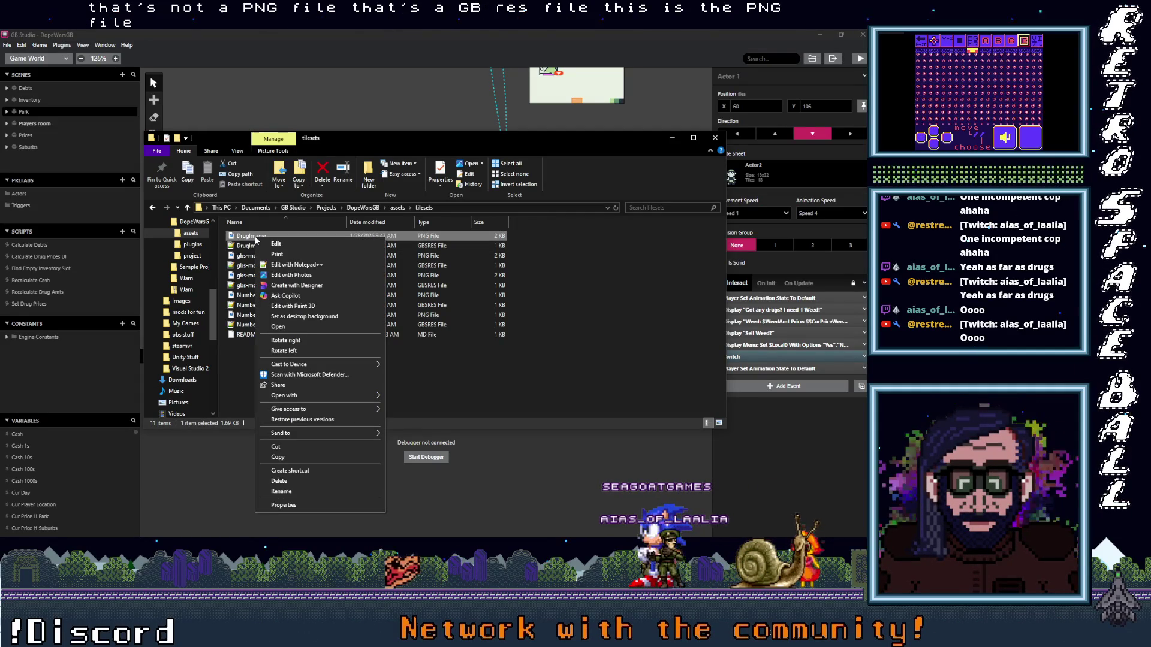
pyautogui.moveTo(348, 396)
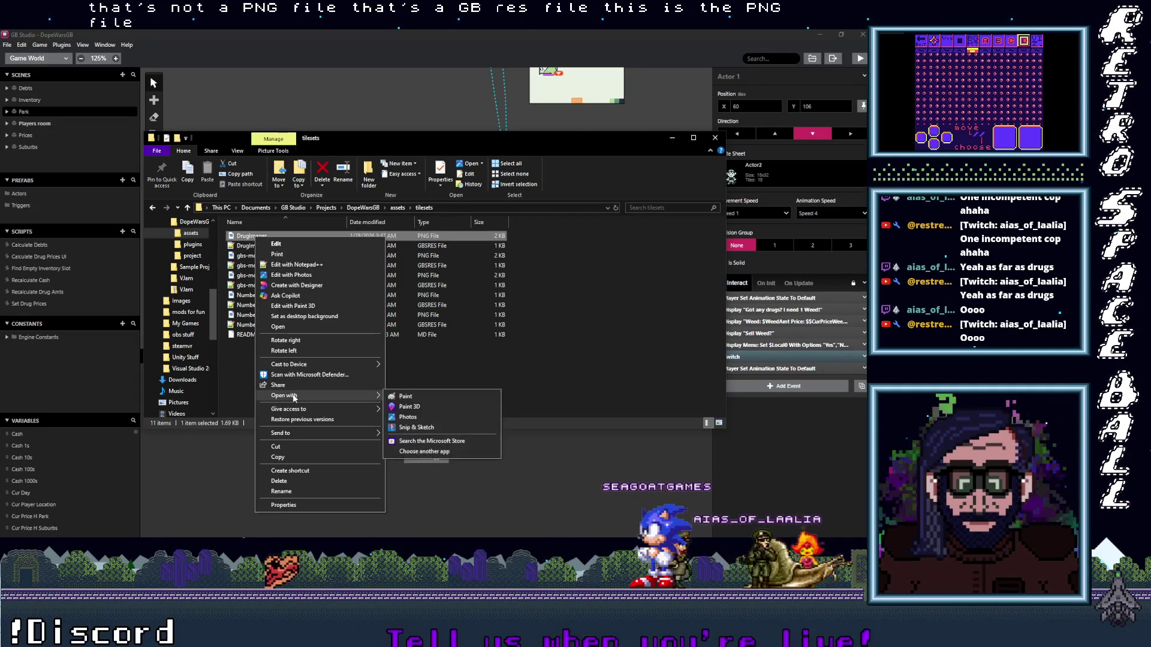
pyautogui.click(436, 451)
pyautogui.click(403, 311)
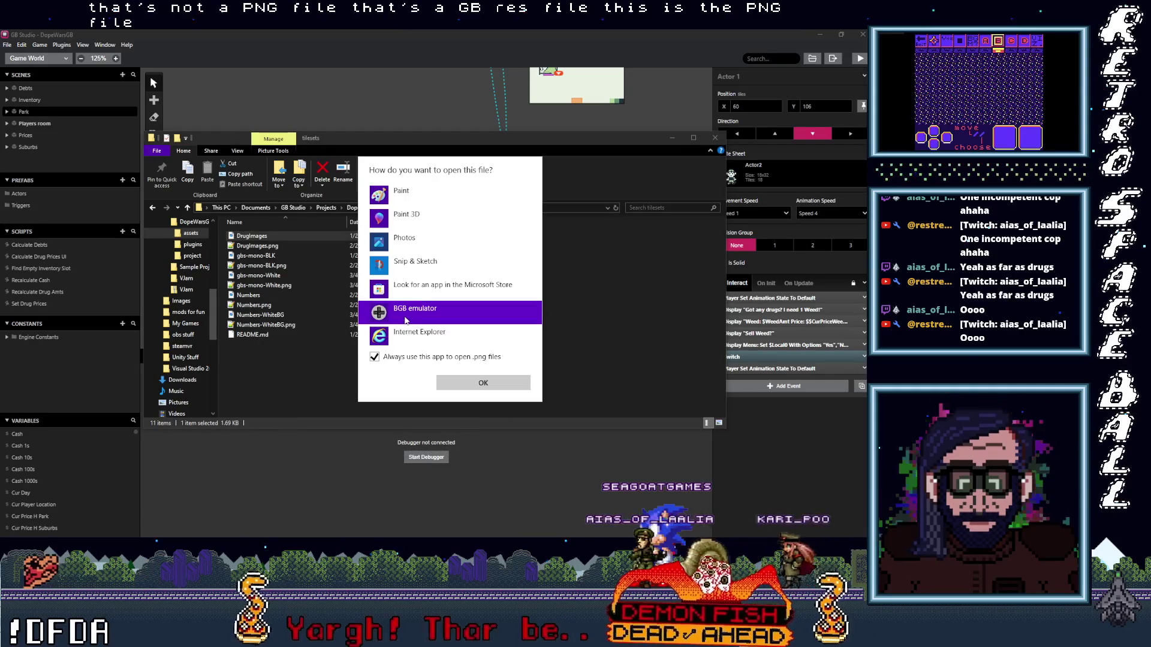
pyautogui.scroll(-3, 413, 321)
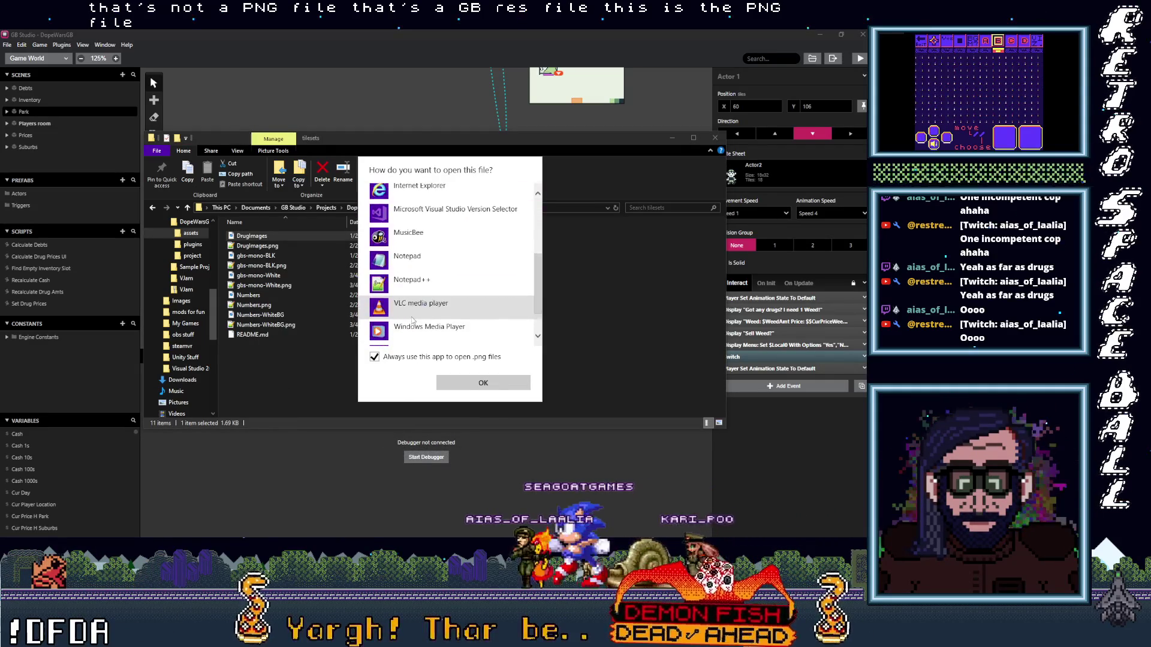
pyautogui.scroll(-2, 413, 321)
pyautogui.click(416, 331)
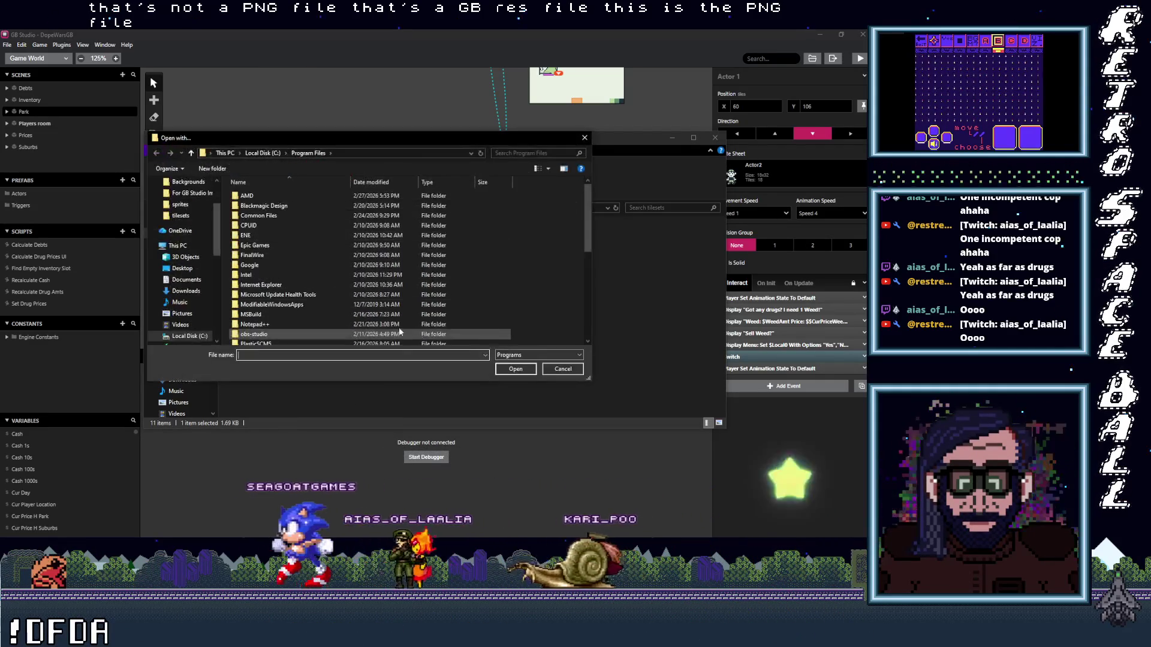
pyautogui.scroll(-4, 259, 297)
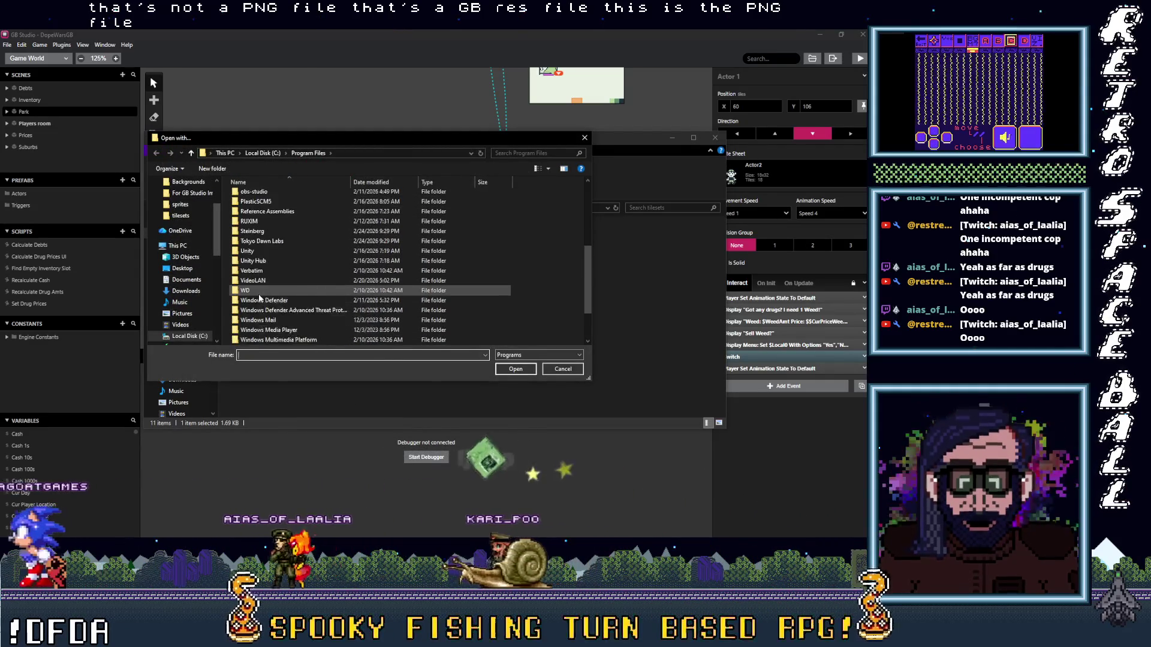
pyautogui.scroll(4, 310, 327)
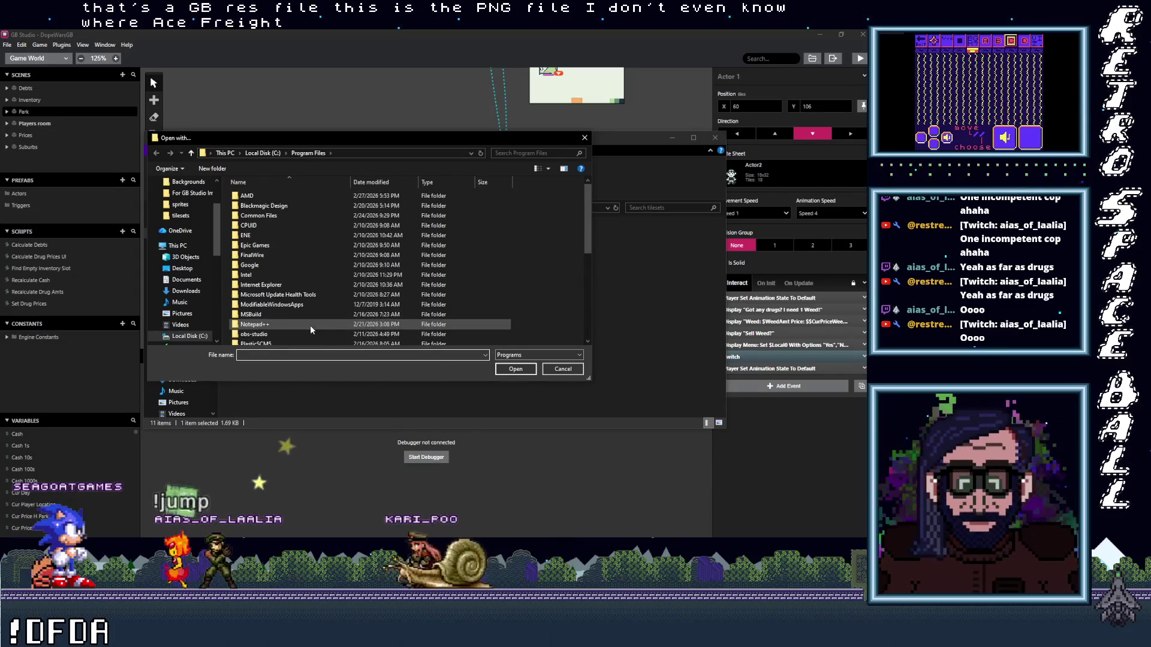
pyautogui.click(563, 369)
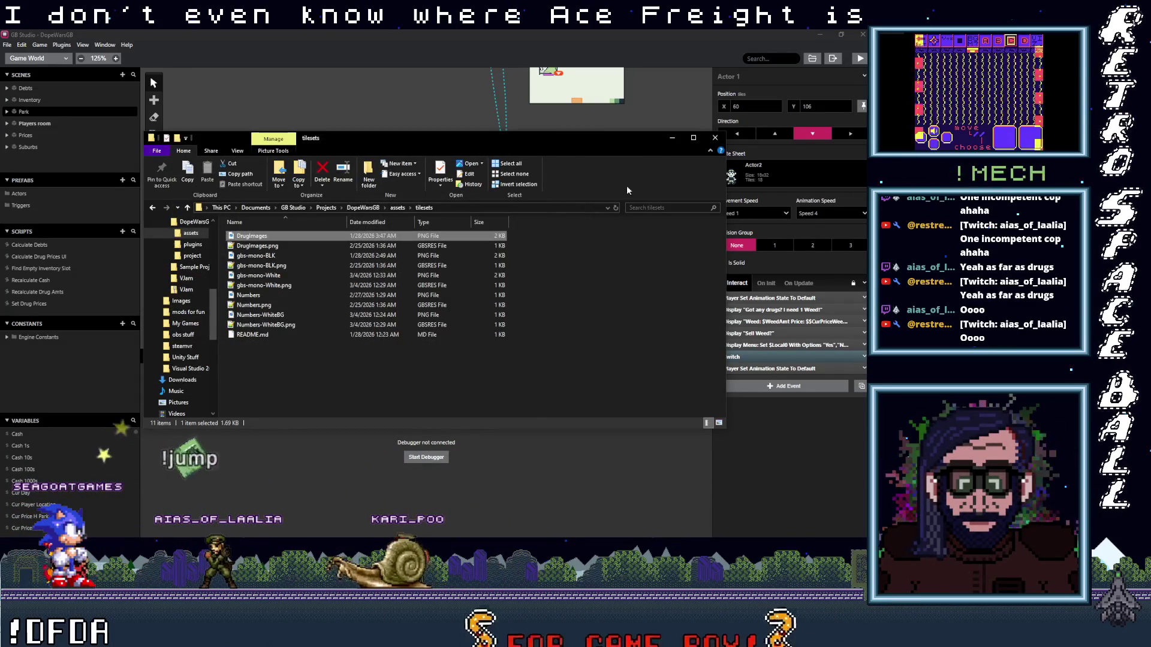
# - Open DrugImages.png in Aseprite to view its twelve drug icons, then minimize Aseprite
pyautogui.hotkey('alt', 'Tab')
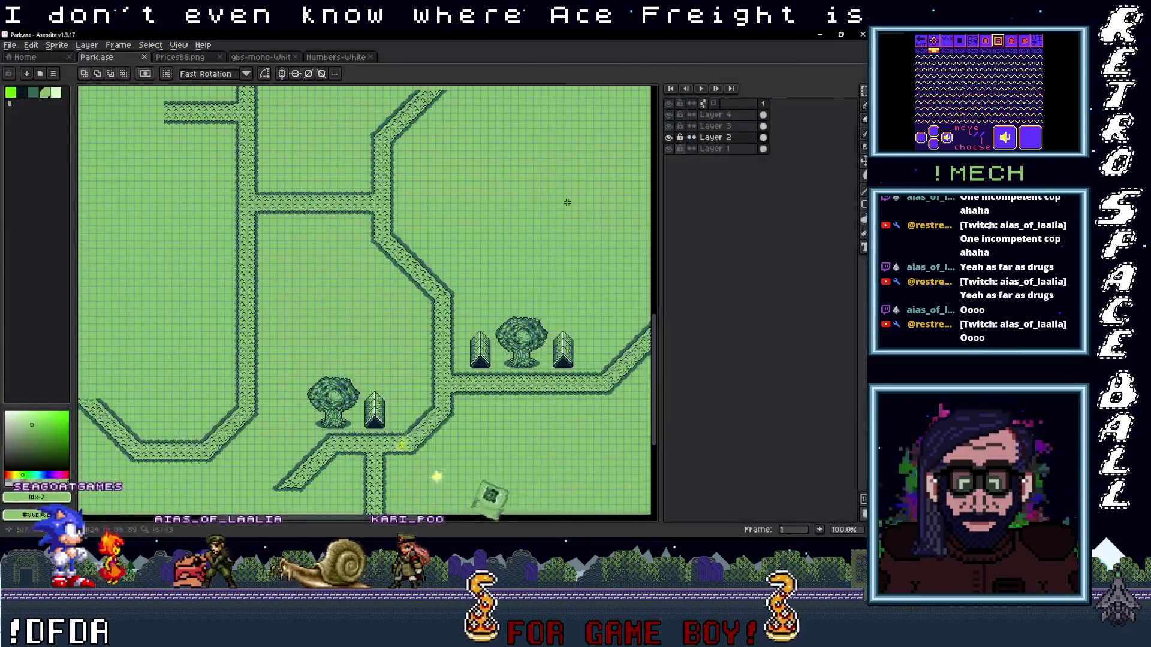
pyautogui.hotkey('alt', 'Tab')
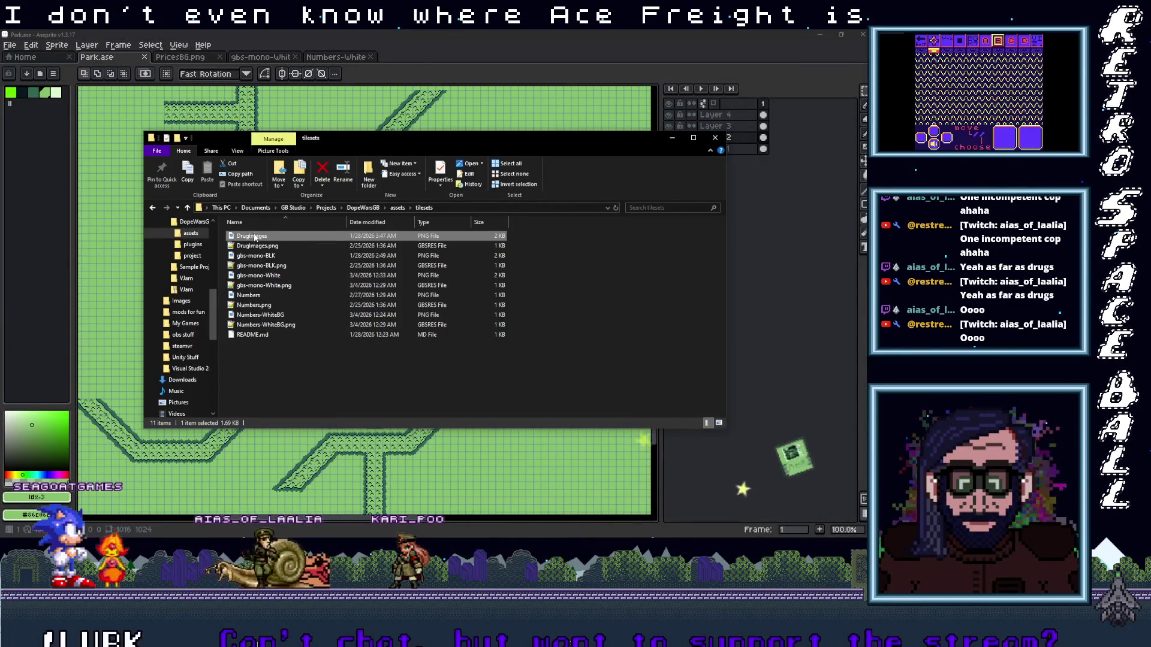
pyautogui.press('Return')
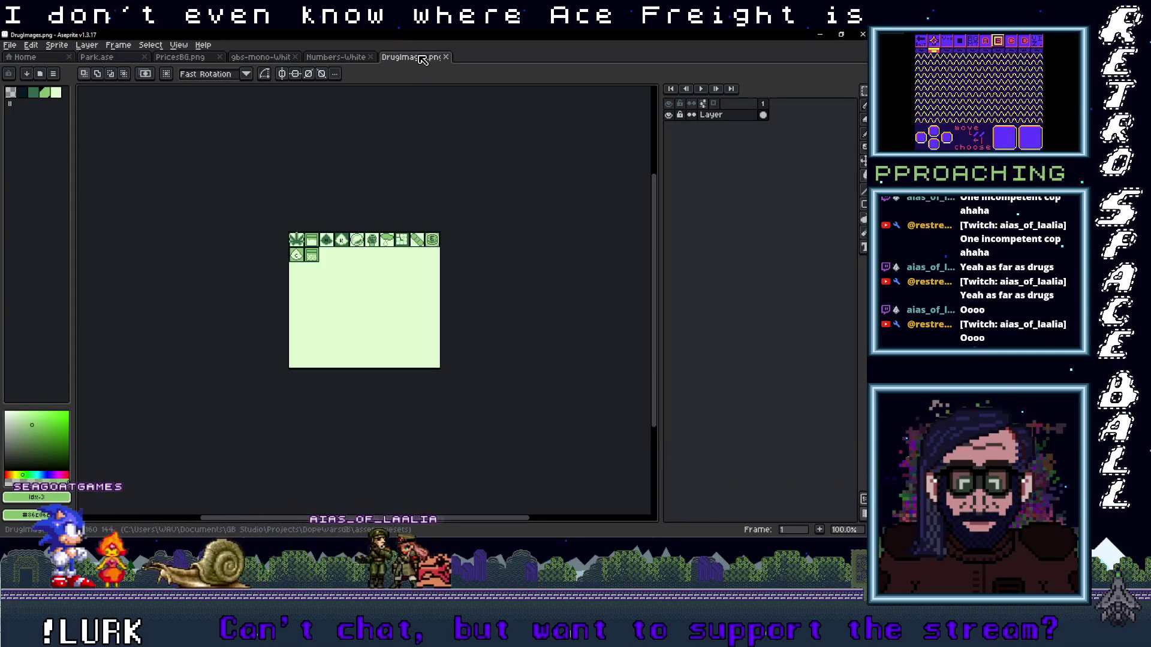
pyautogui.scroll(2, 352, 213)
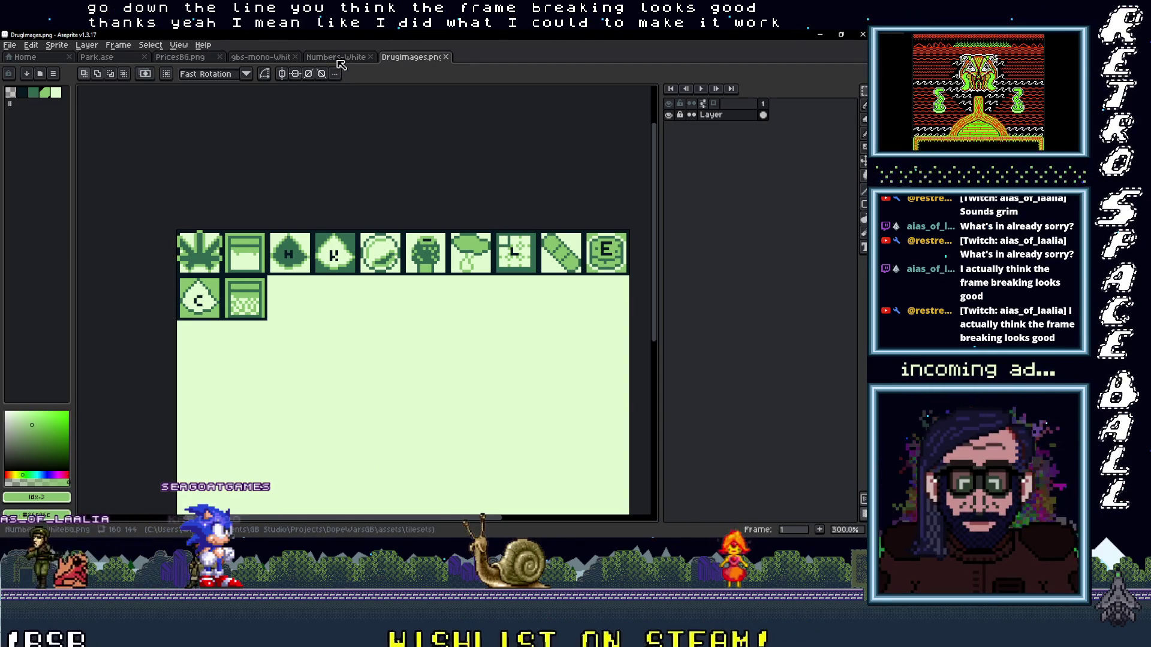
pyautogui.click(820, 35)
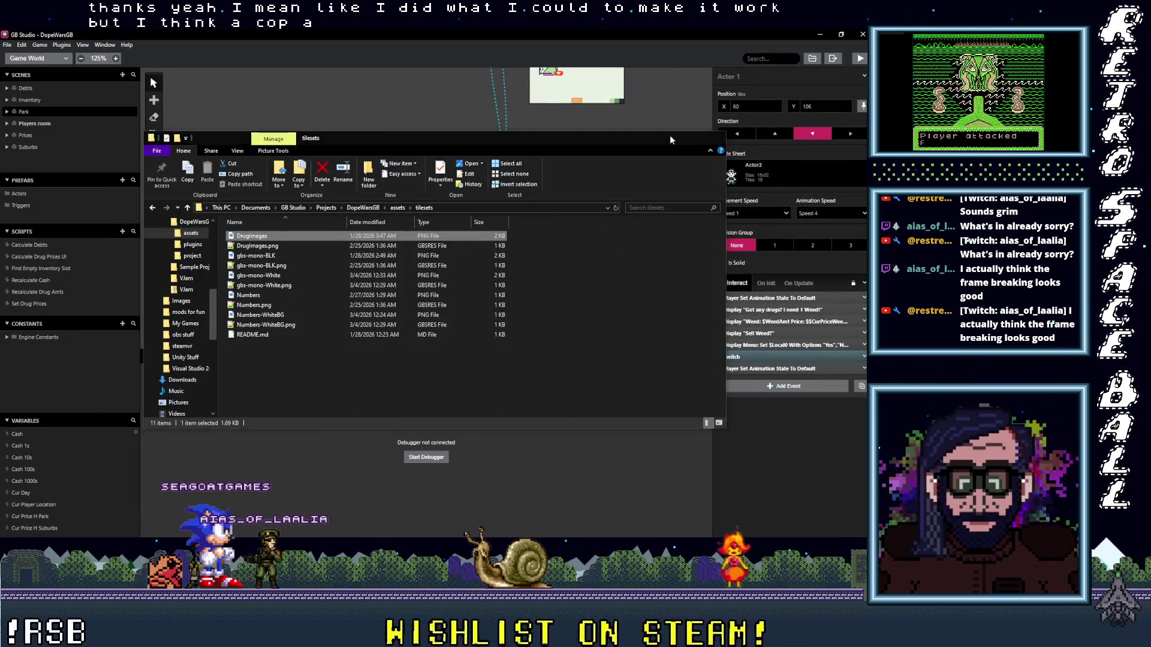
# - Close File Explorer, pan to the Suburbs scene and select Actor 3
pyautogui.click(672, 138)
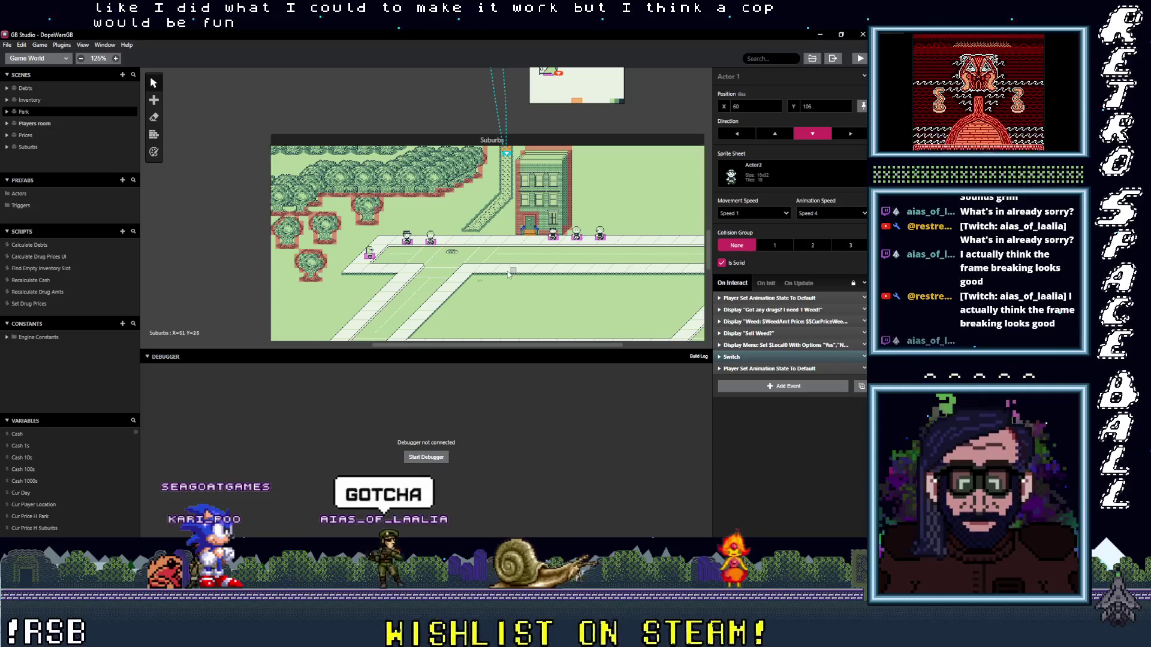
pyautogui.scroll(-2, 426, 225)
pyautogui.hscroll(3, 425, 225)
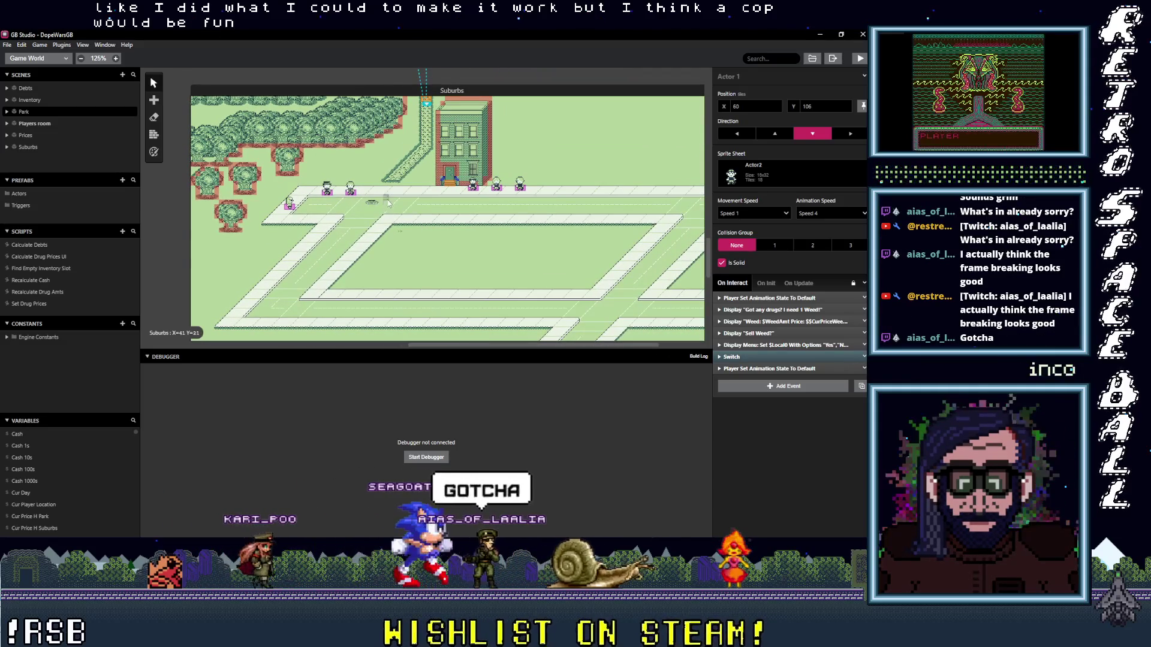
pyautogui.click(328, 194)
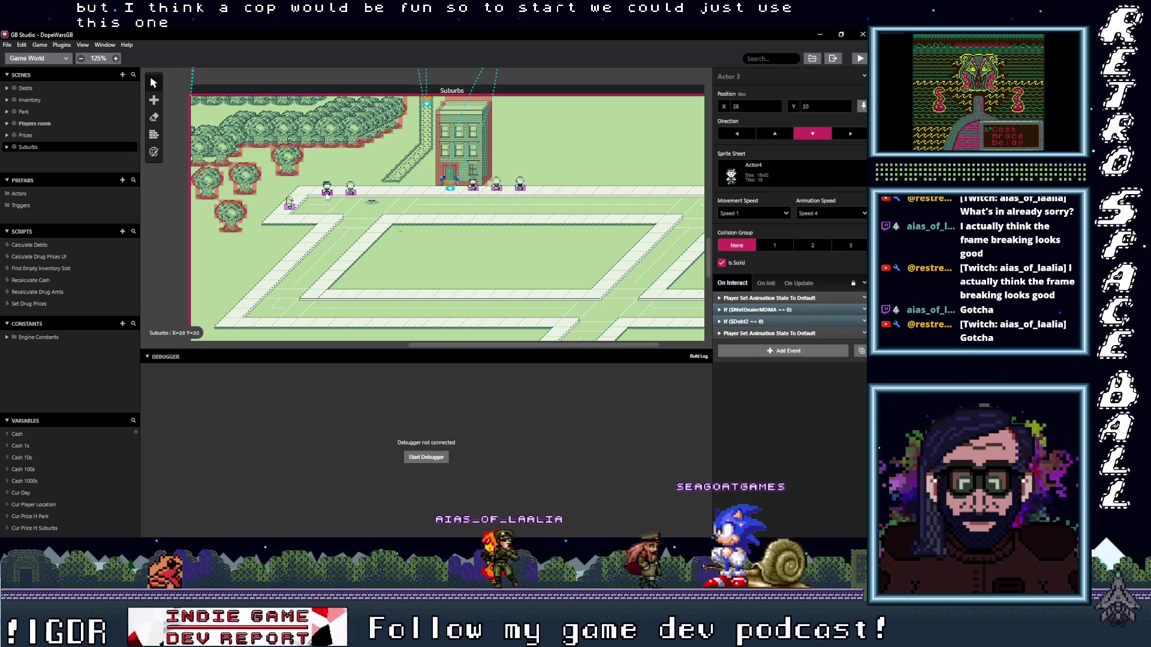
# - Place Actor 7 in the middle of the Suburbs map and set its Collision Group to 1
pyautogui.click(425, 256)
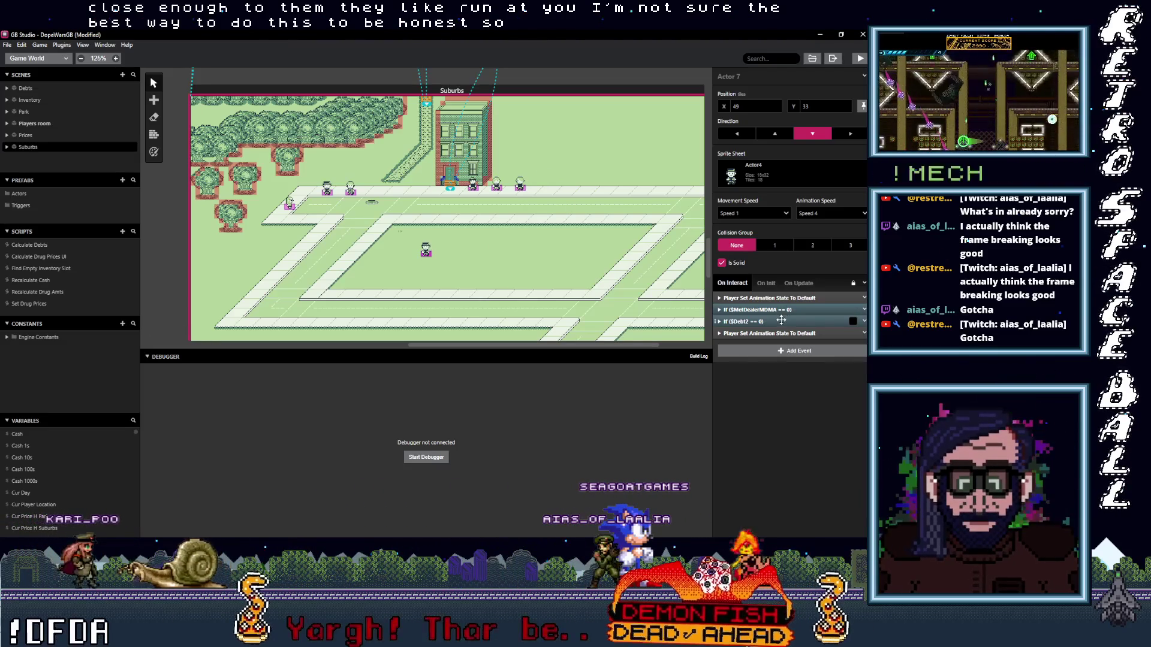
pyautogui.click(774, 246)
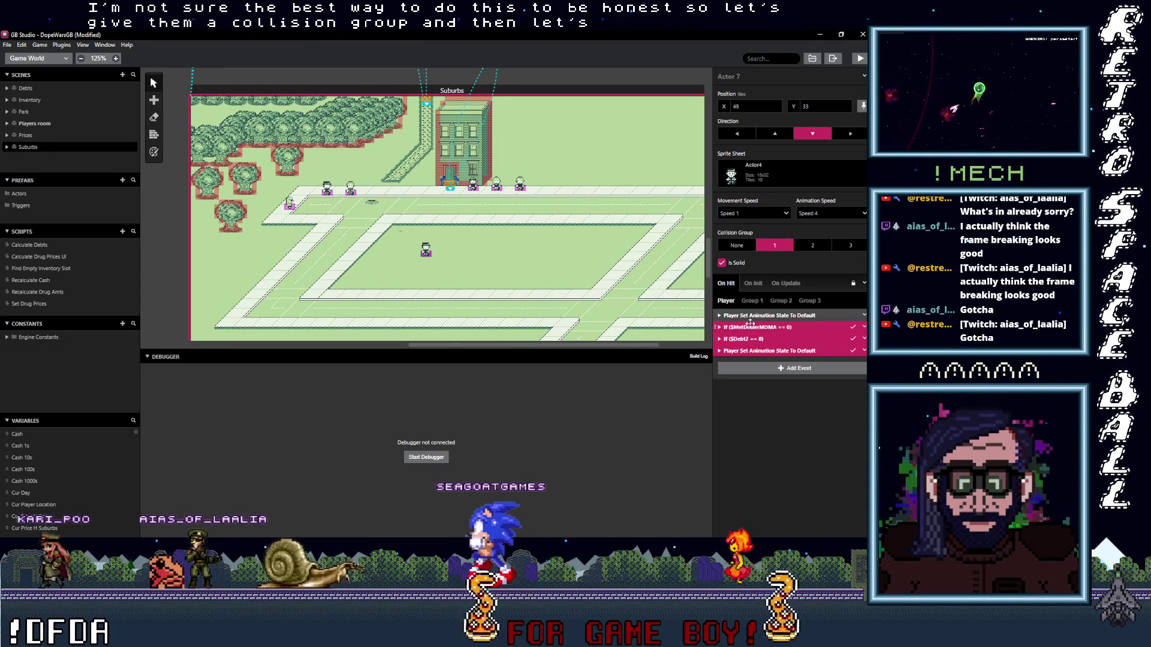
# - Delete both If events from Actor 7's On Hit, keeping the two Default animation-state events
pyautogui.click(756, 327)
pyautogui.keyDown('shift'); pyautogui.click(757, 328); pyautogui.keyUp('shift')
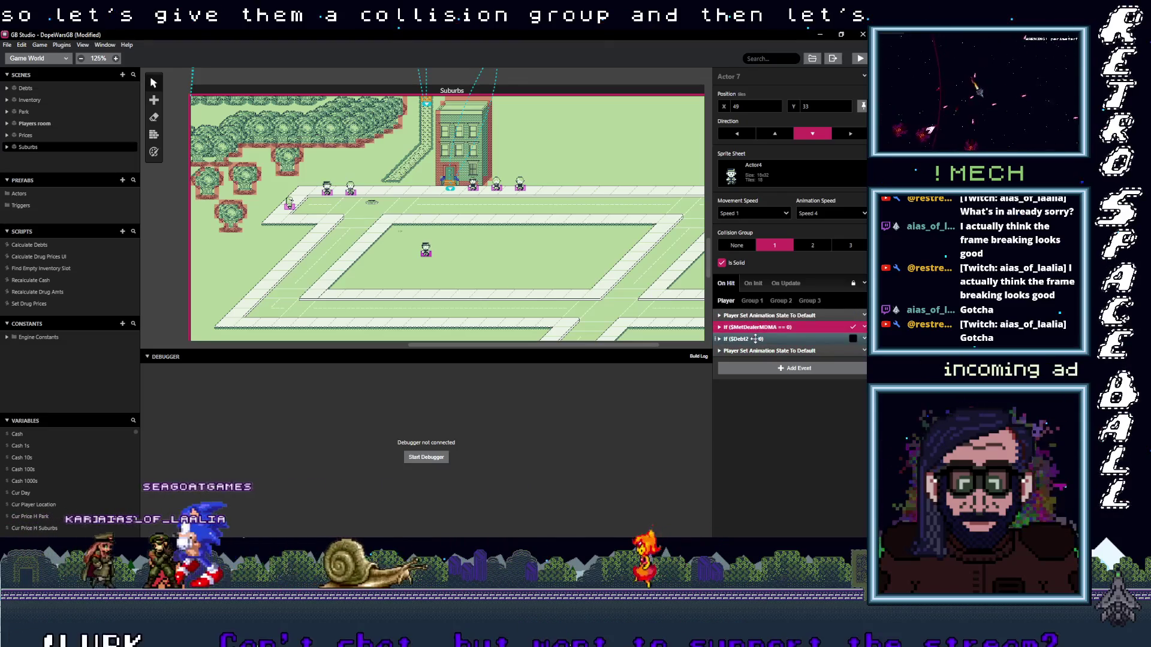
pyautogui.click(864, 339)
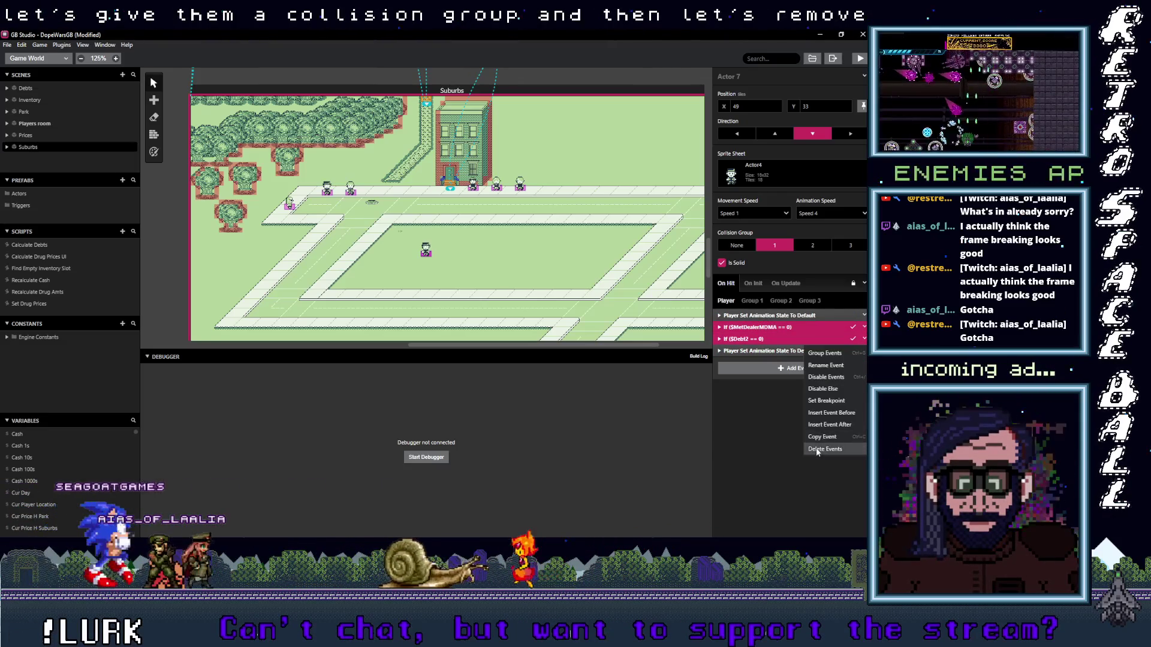
pyautogui.click(816, 449)
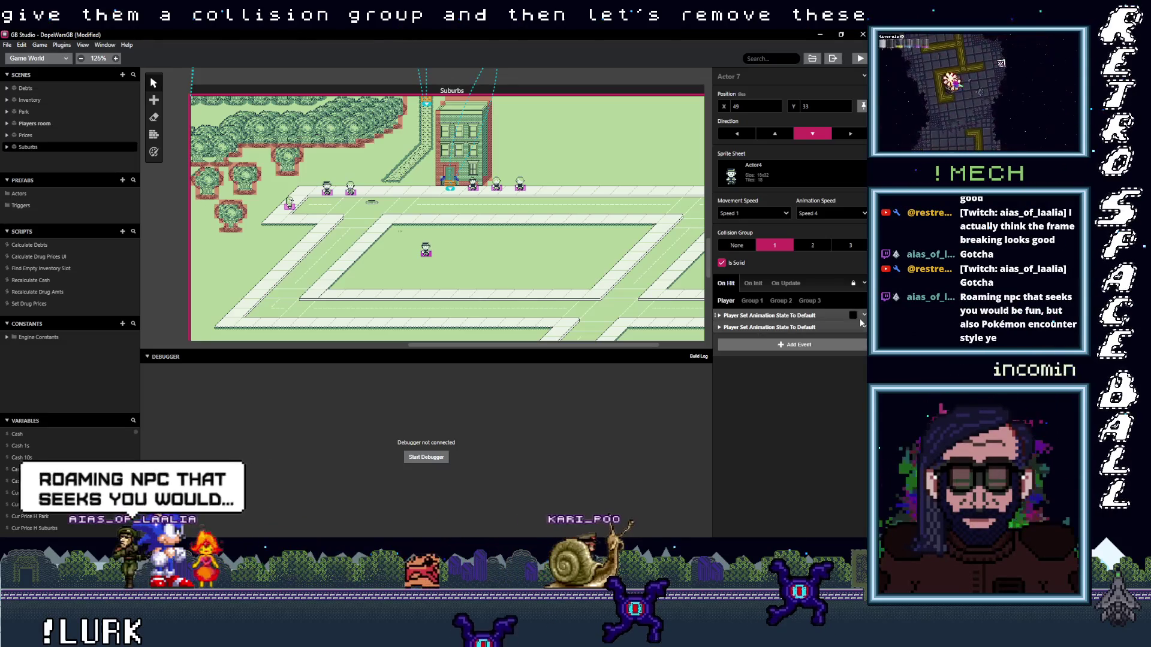
pyautogui.click(803, 346)
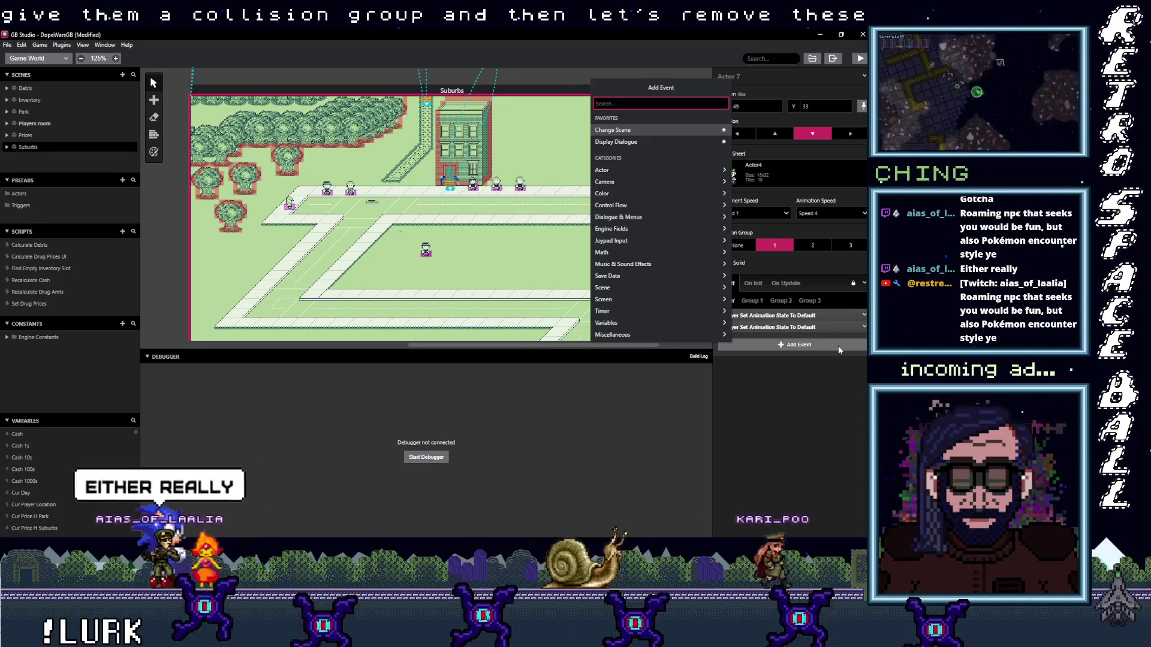
# - Add a Display Dialogue event reading 'Cop caught player!' to the cop's On Hit script, then collapse it
pyautogui.write('c')
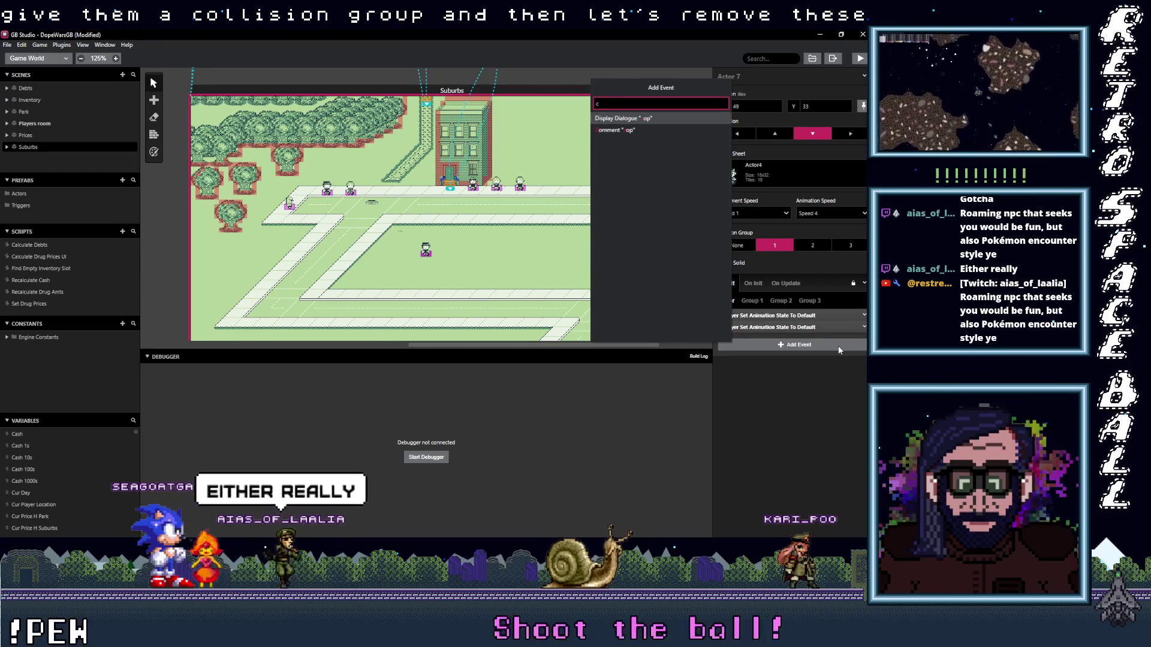
pyautogui.press('BackSpace')
pyautogui.write('dial')
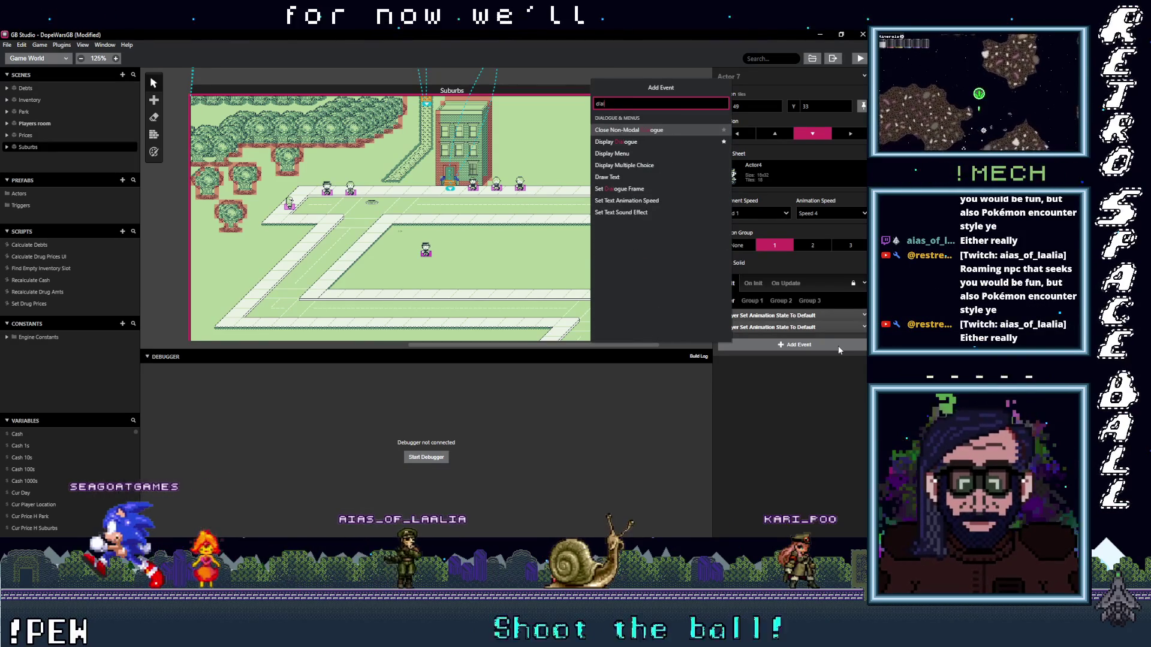
pyautogui.click(619, 142)
pyautogui.write('Cop caught player')
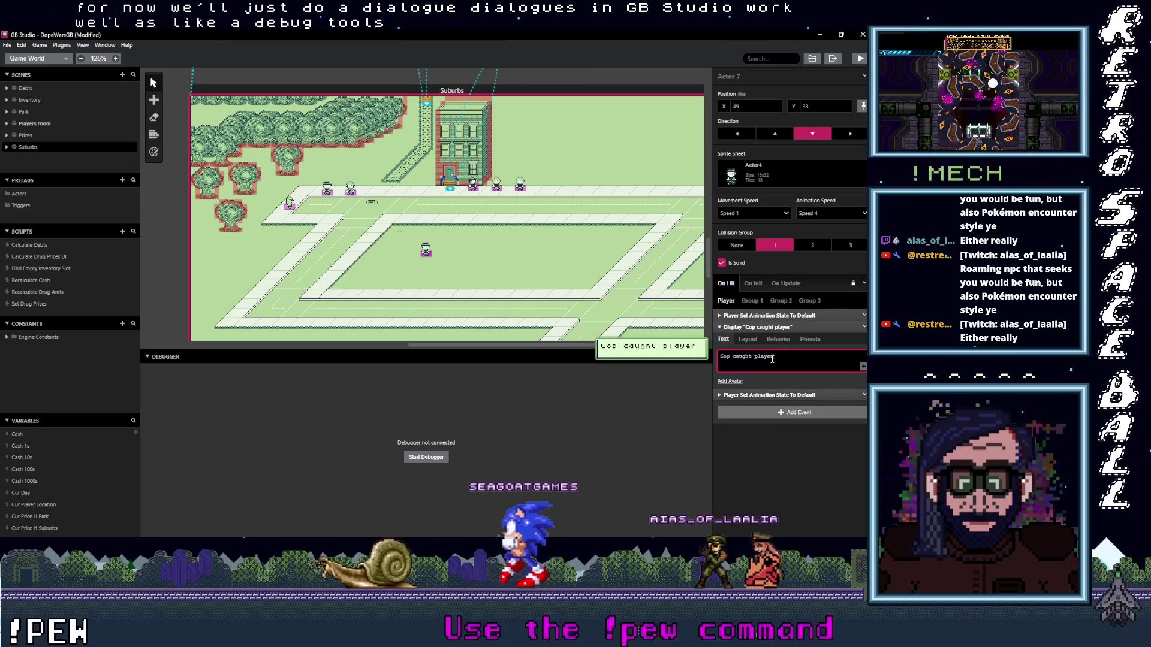
pyautogui.write('!')
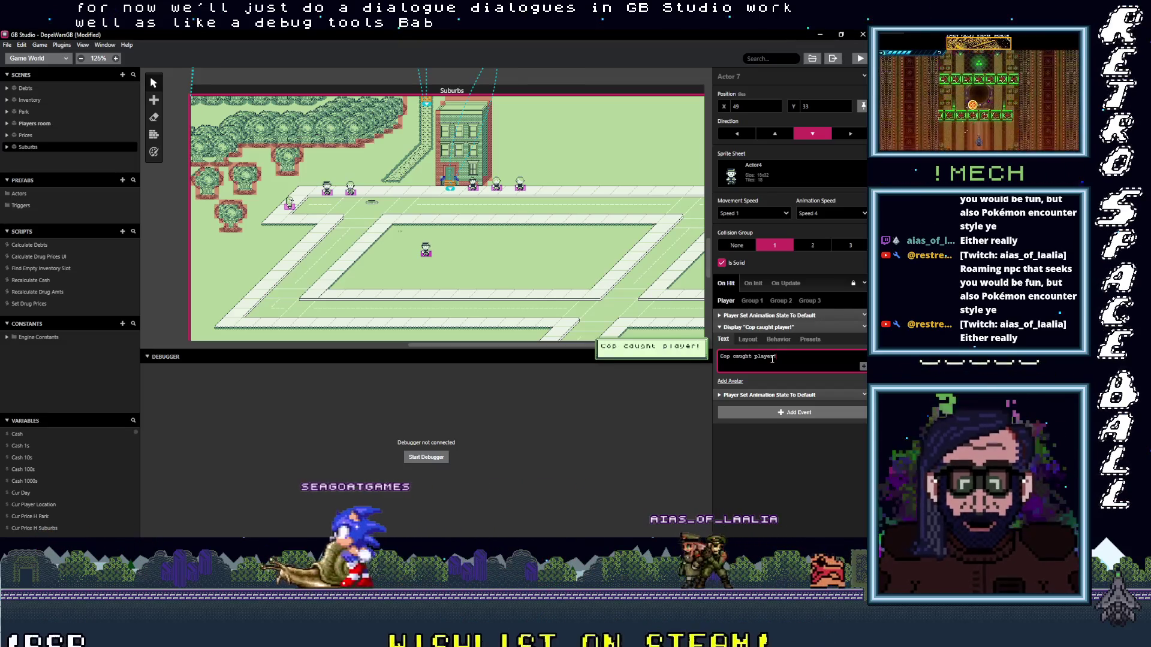
pyautogui.click(791, 326)
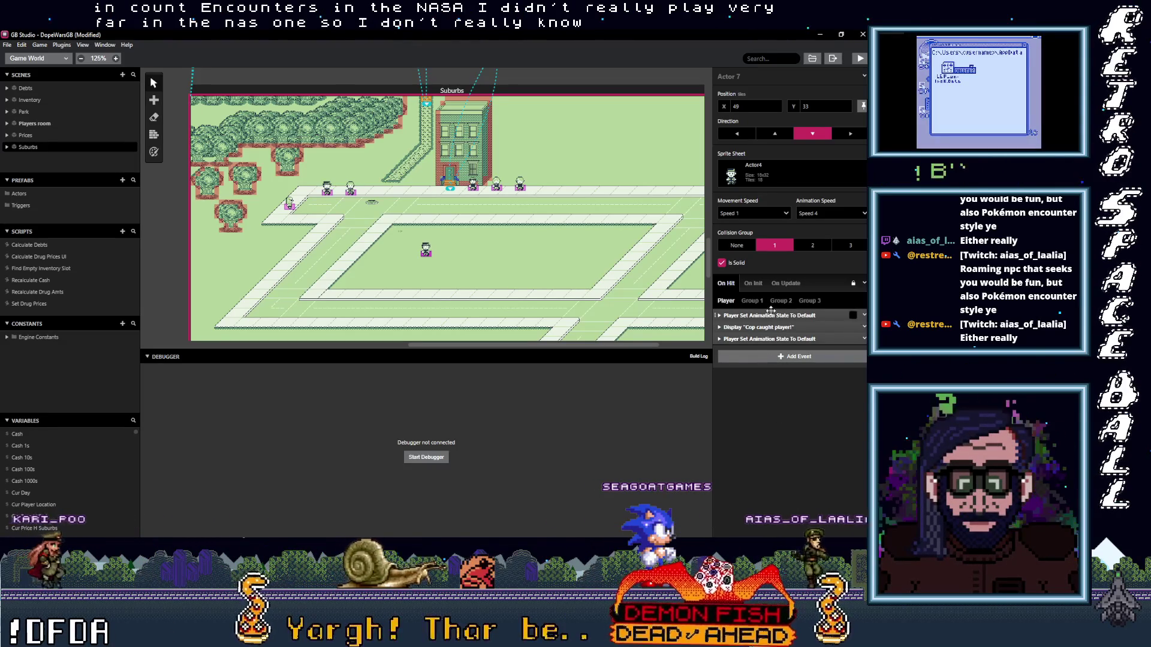
pyautogui.click(785, 282)
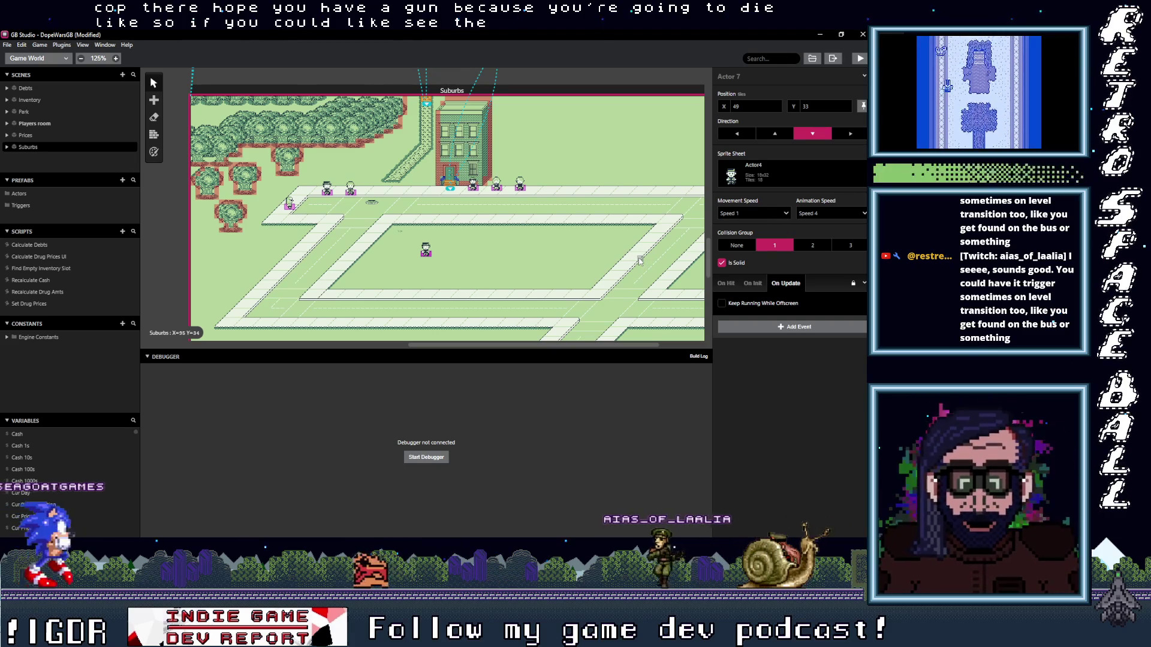
# - Bring up the event picker for Actor 7's empty On Update script
pyautogui.click(753, 326)
pyautogui.click(763, 326)
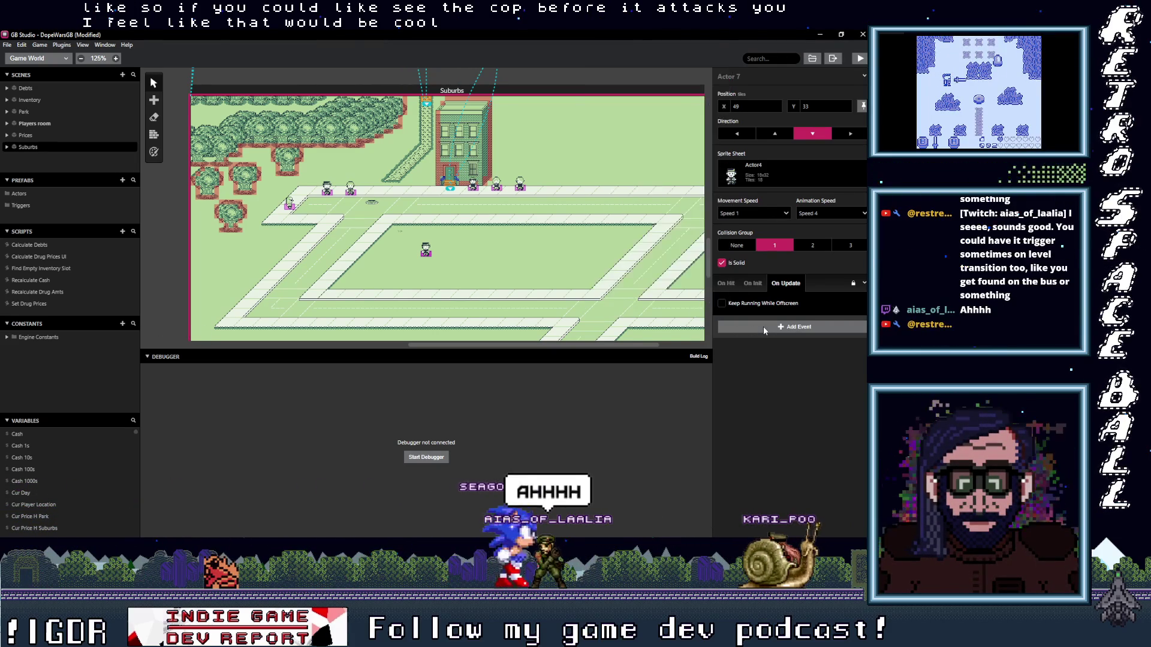
pyautogui.click(763, 326)
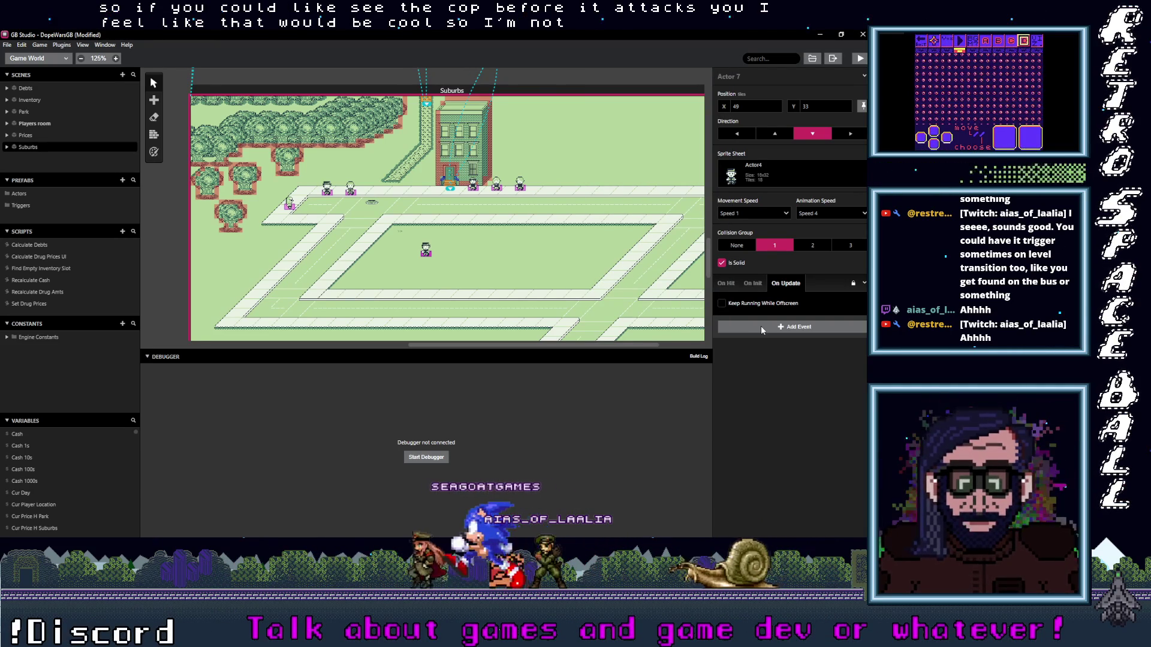
pyautogui.click(760, 326)
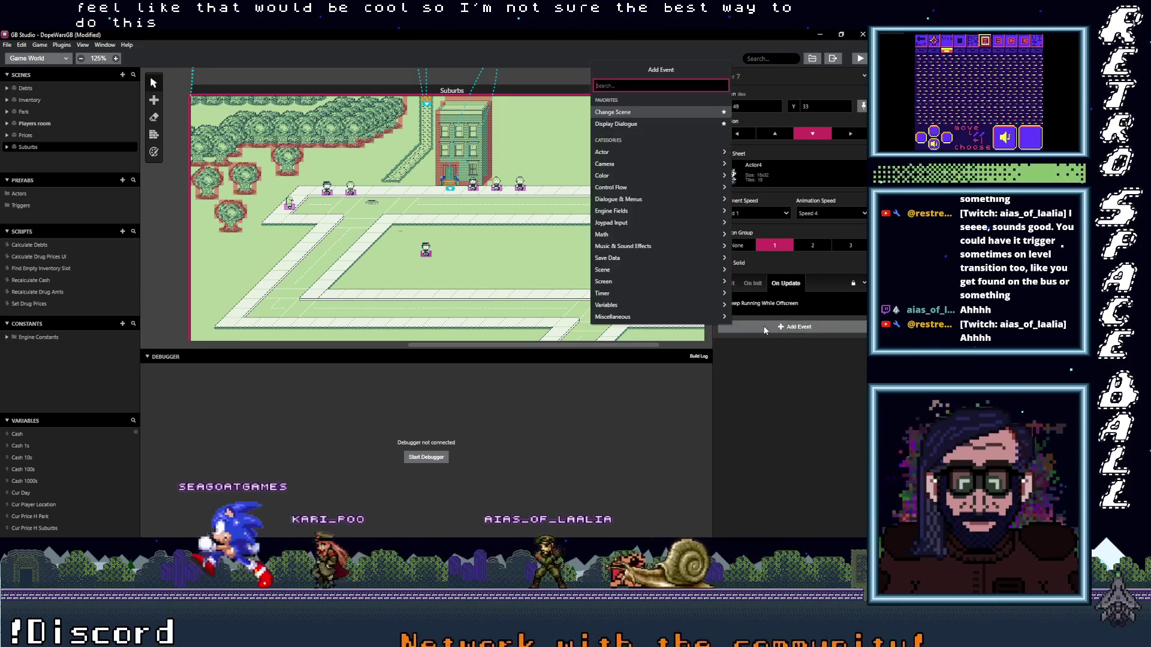
# - Add a Self Move Relative event that collides with actors and moves diagonally, leaving direction locks off
pyautogui.write('m')
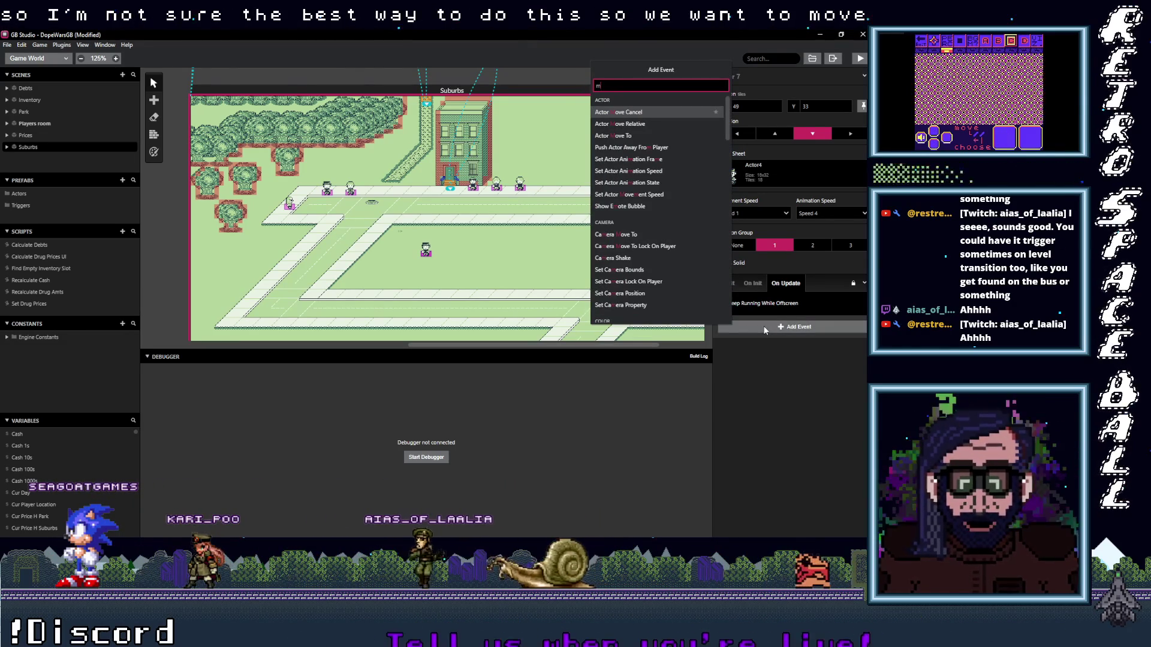
pyautogui.click(632, 124)
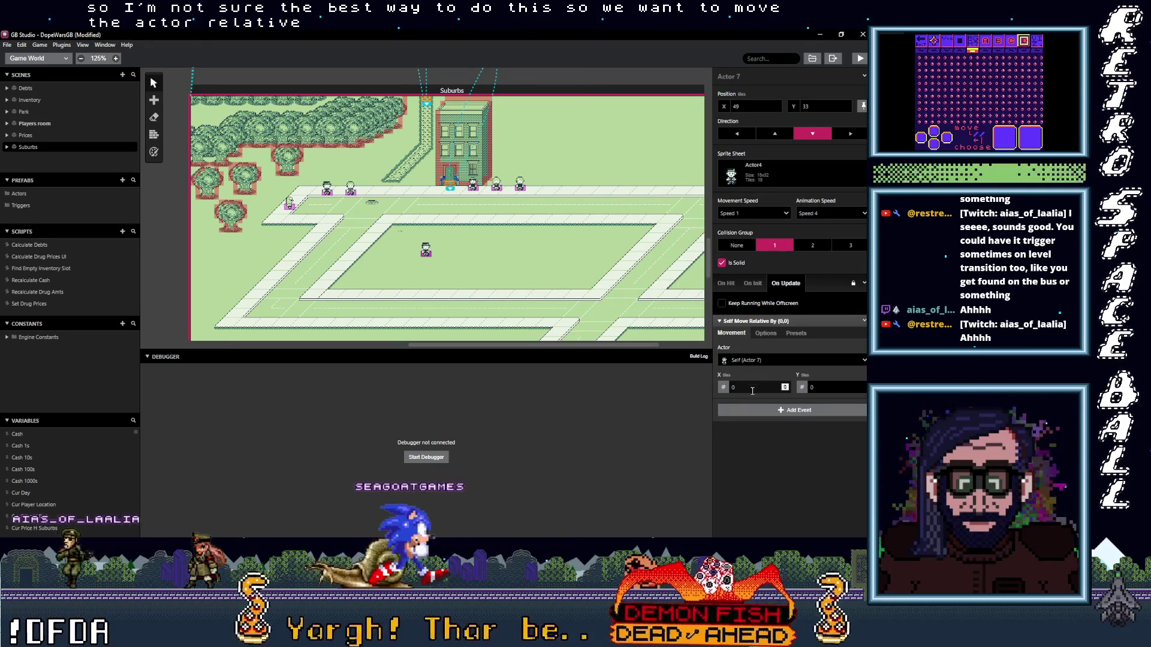
pyautogui.click(762, 334)
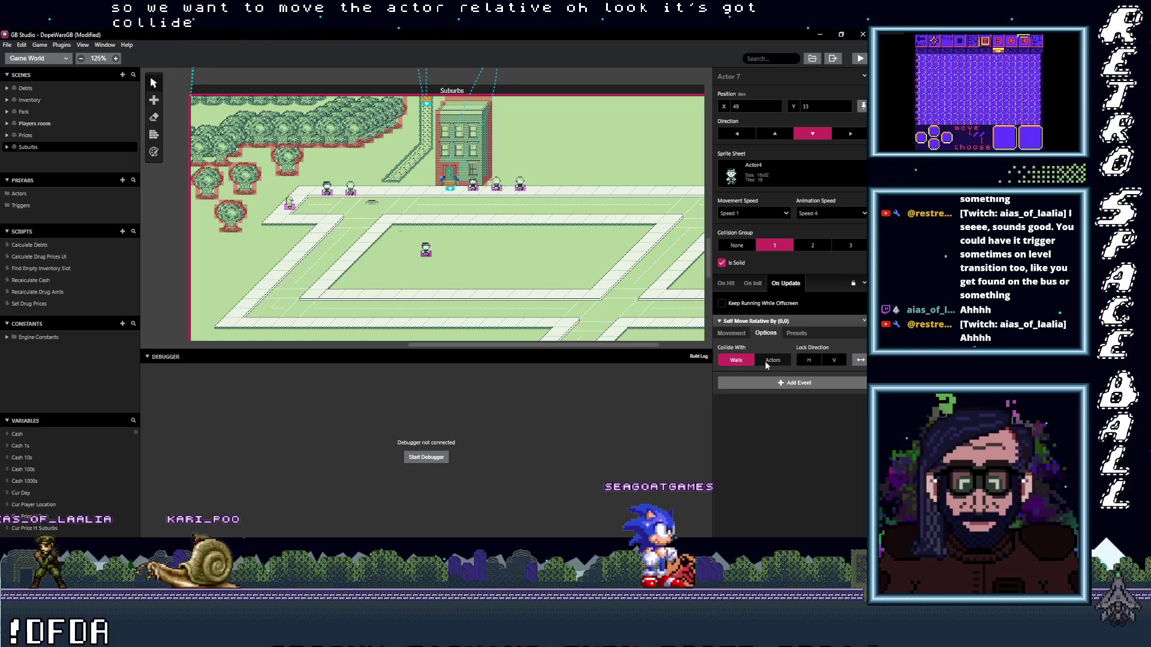
pyautogui.click(772, 361)
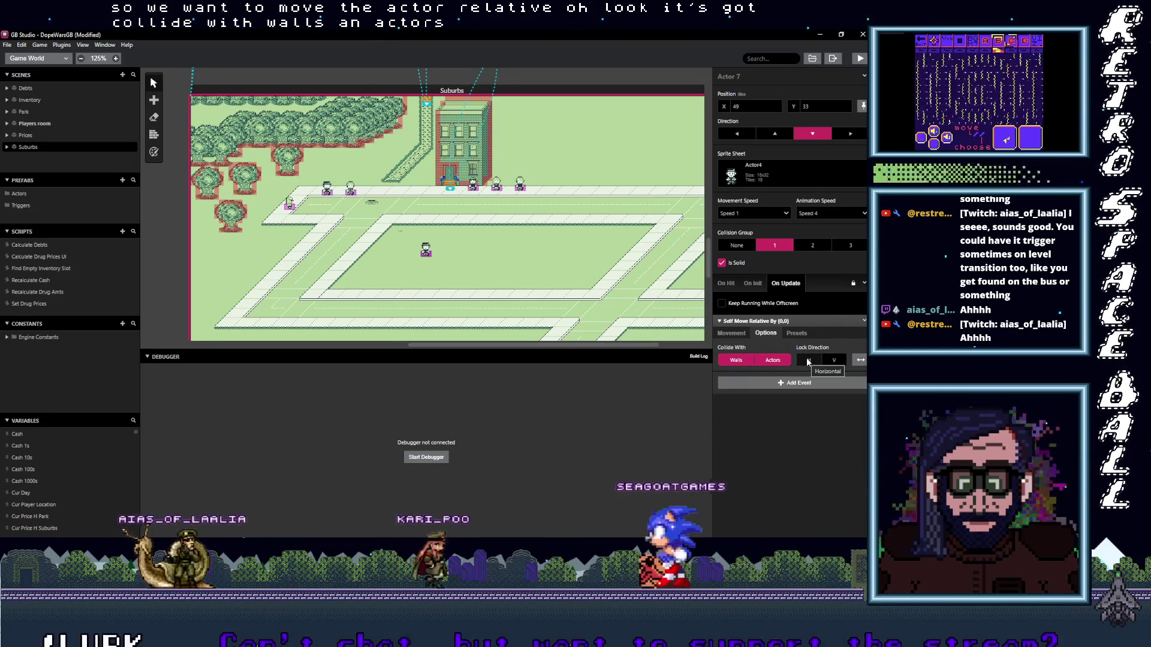
pyautogui.click(860, 360)
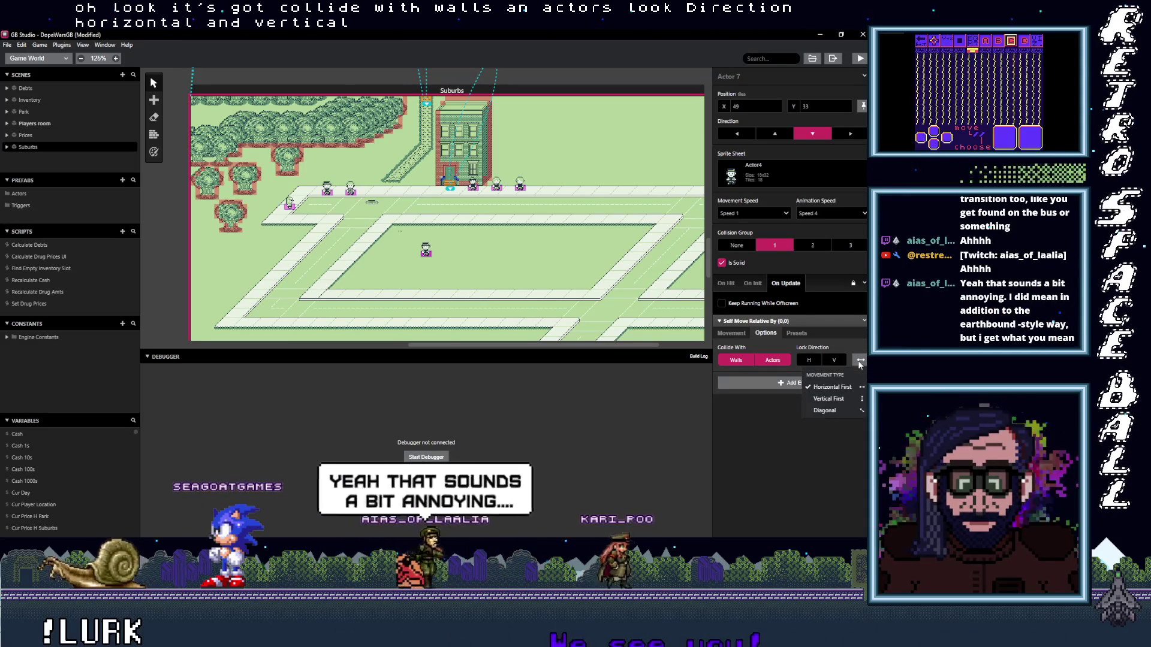
pyautogui.click(829, 412)
pyautogui.click(825, 361)
pyautogui.click(814, 358)
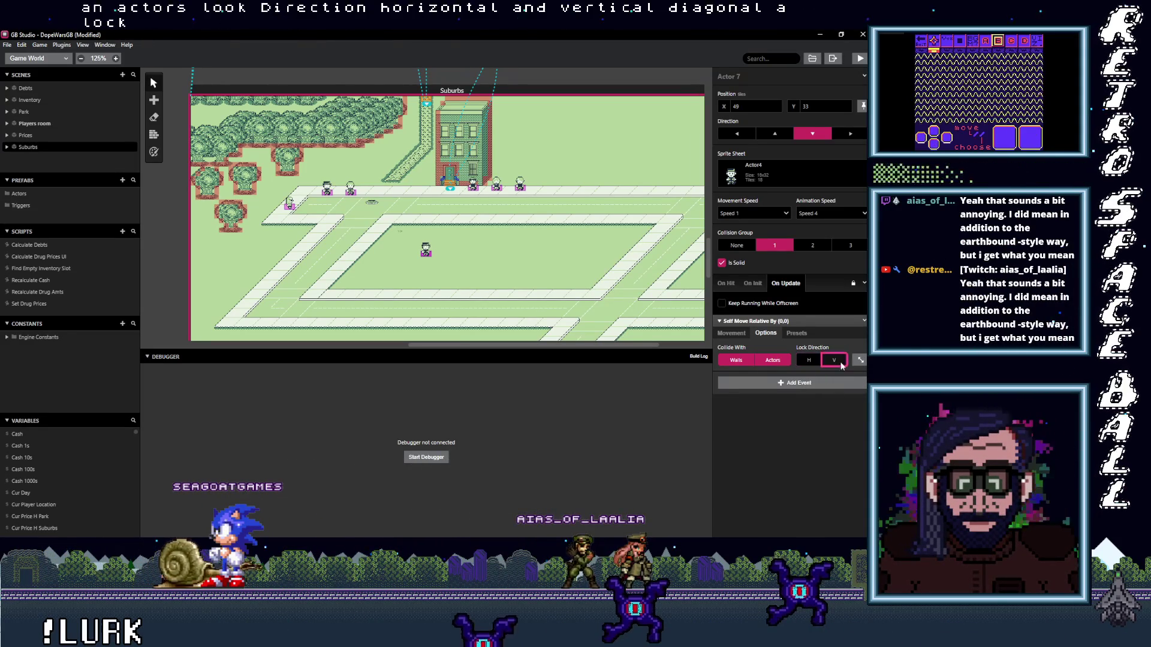
pyautogui.click(860, 360)
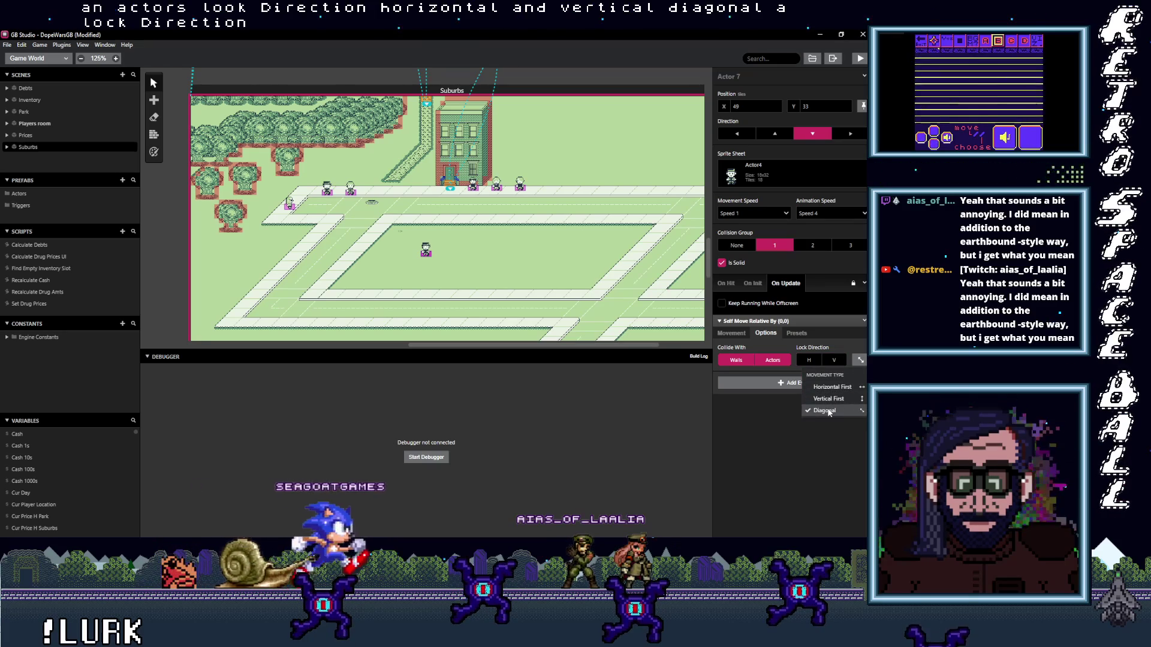
pyautogui.click(827, 411)
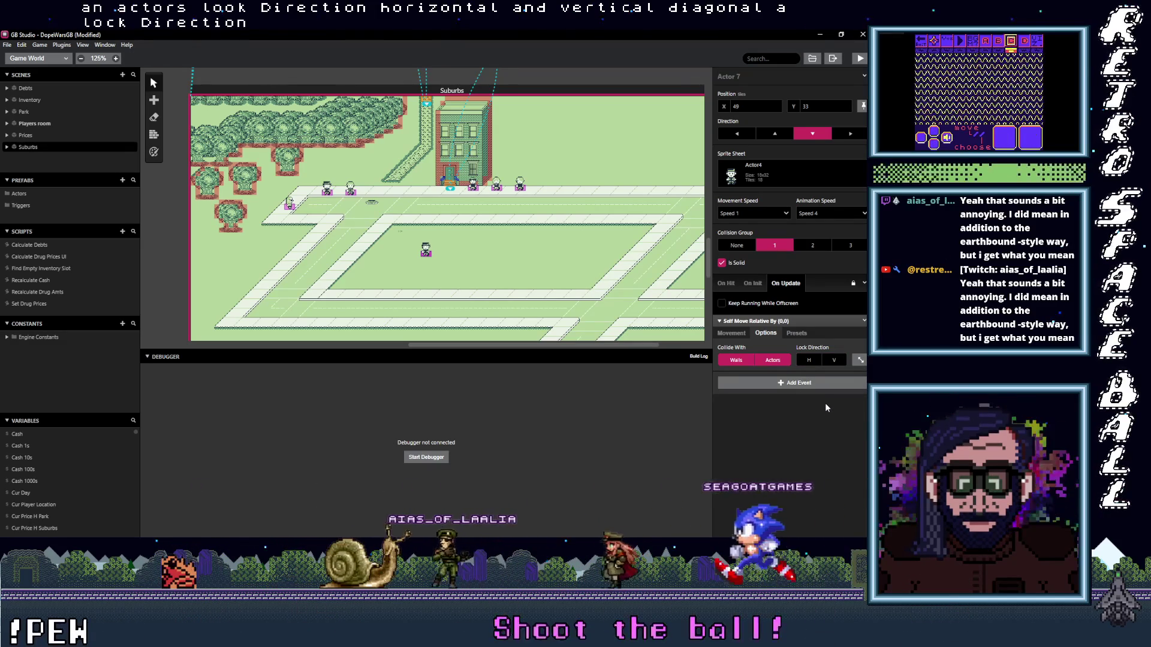
pyautogui.click(739, 335)
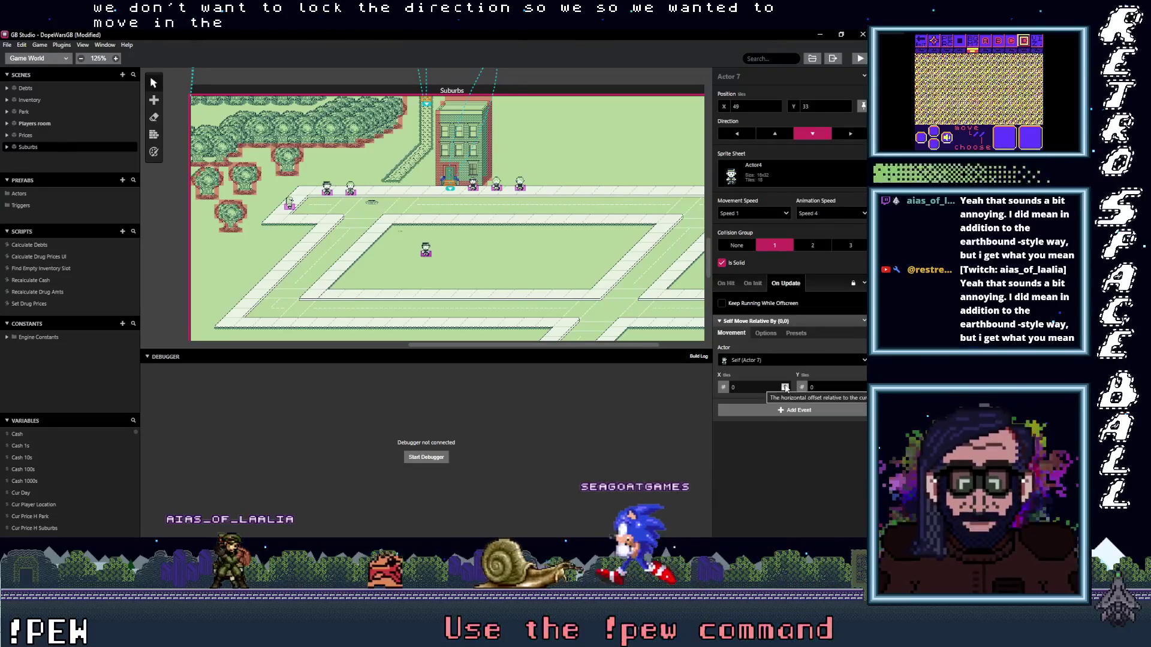
pyautogui.click(723, 387)
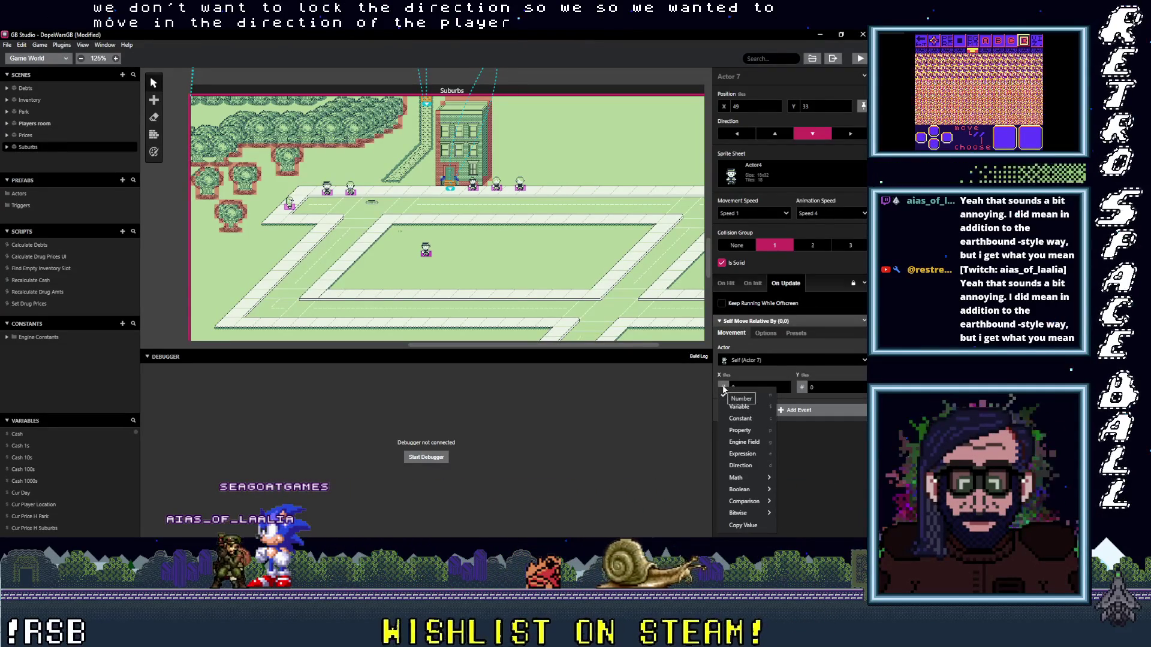
pyautogui.press('Escape')
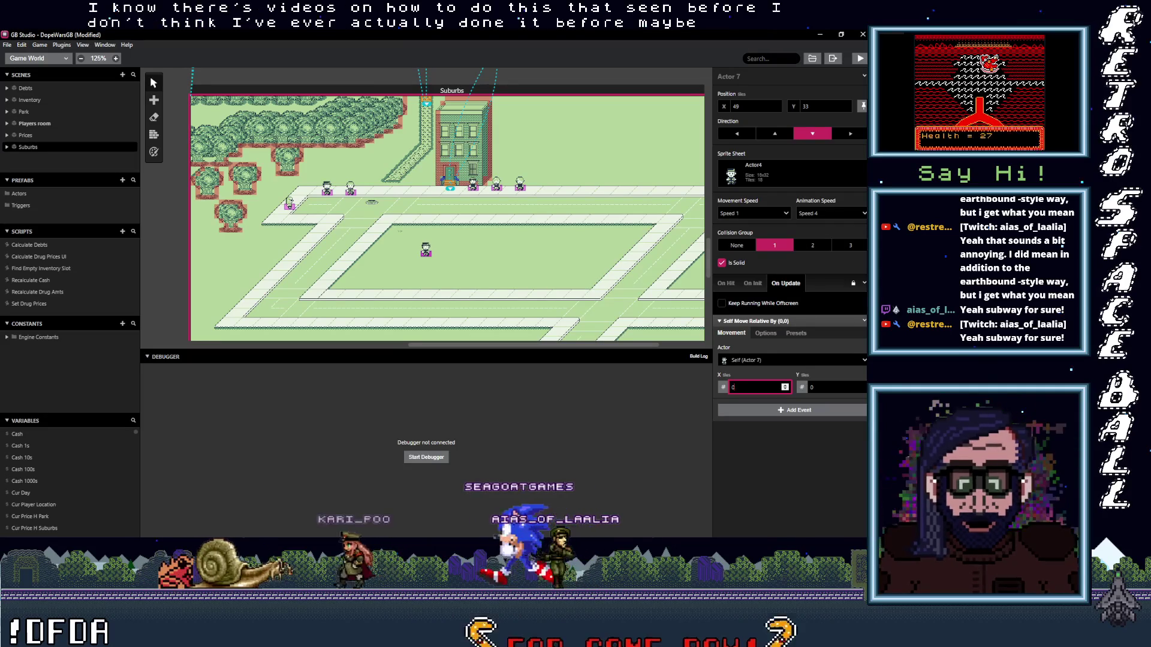
pyautogui.hotkey('alt', 'Tab')
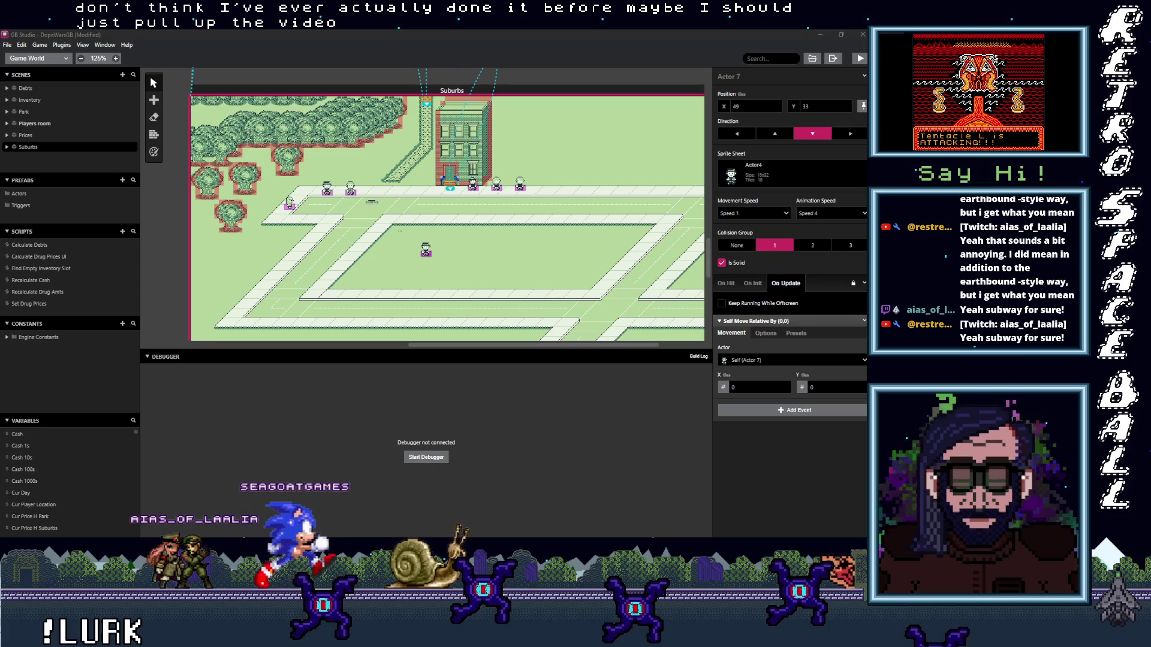
pyautogui.hotkey('alt', 'Tab')
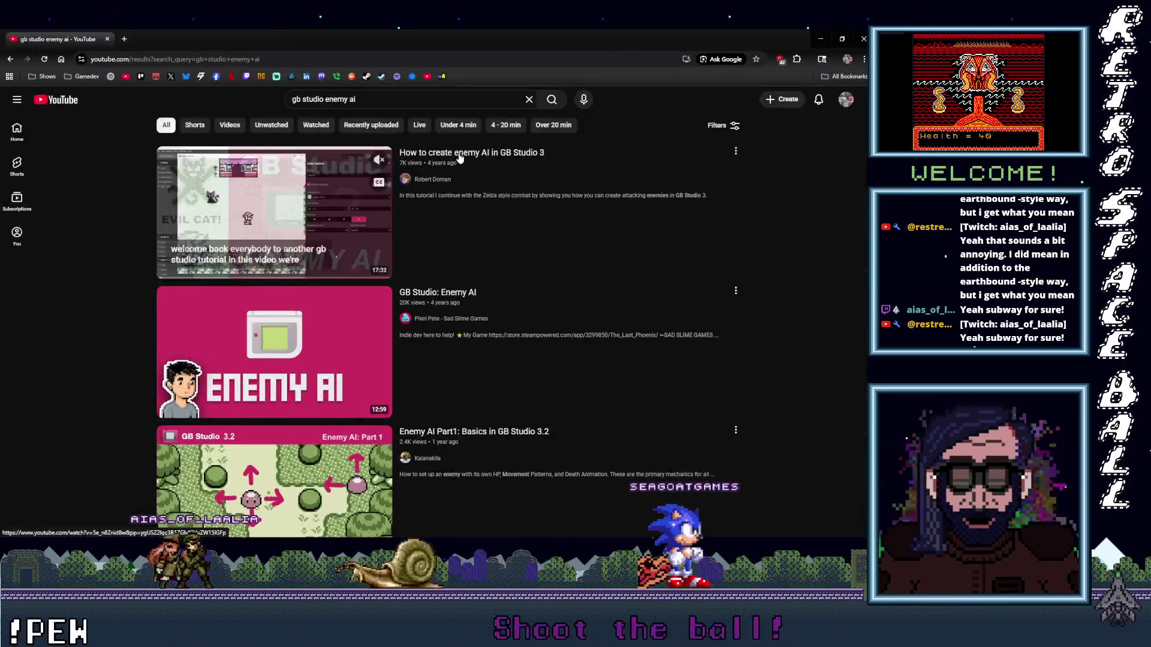
# - Open the 'How to create enemy AI in GB Studio 3' video, mute it, and skim its early sections
pyautogui.click(443, 150)
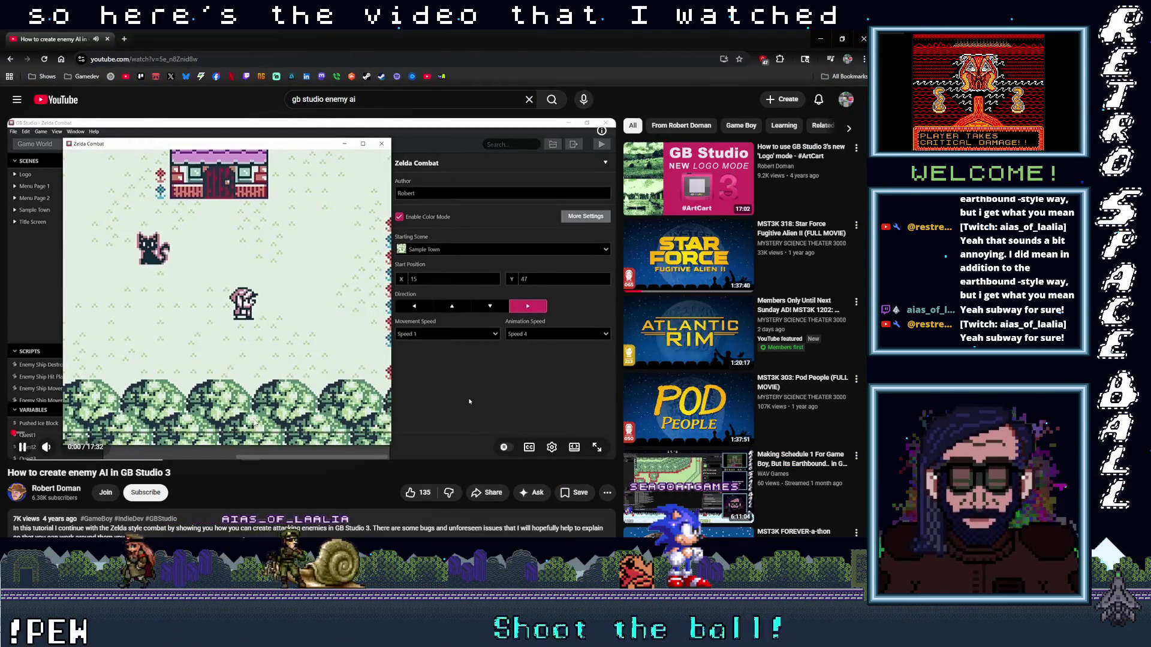
pyautogui.moveTo(68, 459)
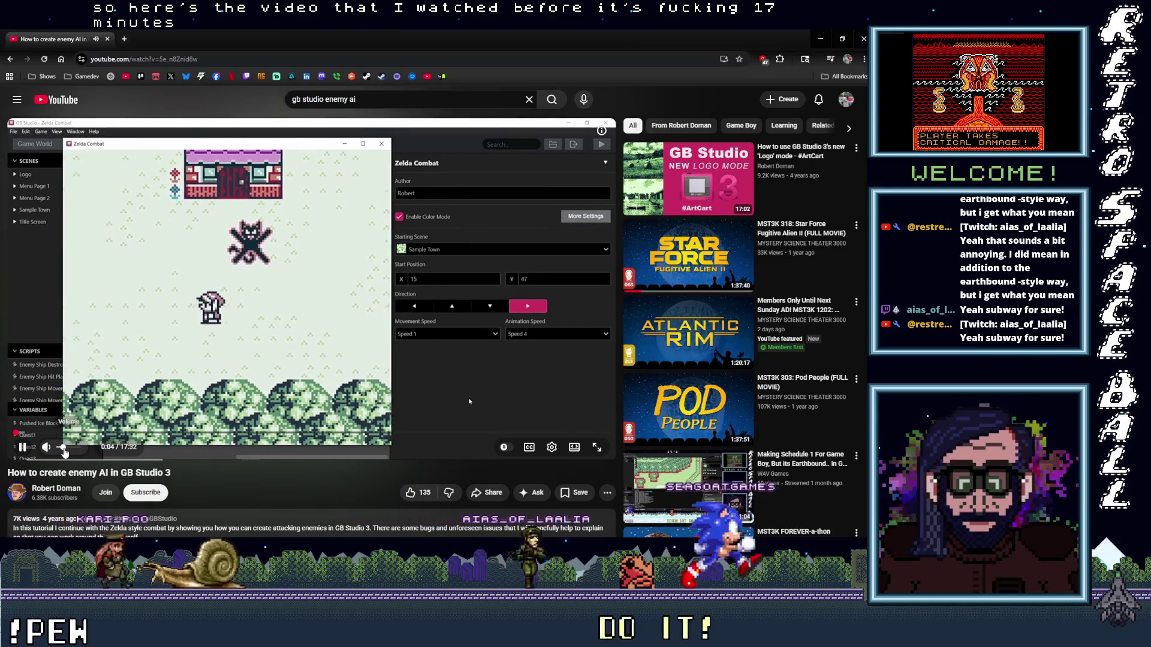
pyautogui.moveTo(63, 447); pyautogui.dragTo(55, 447)
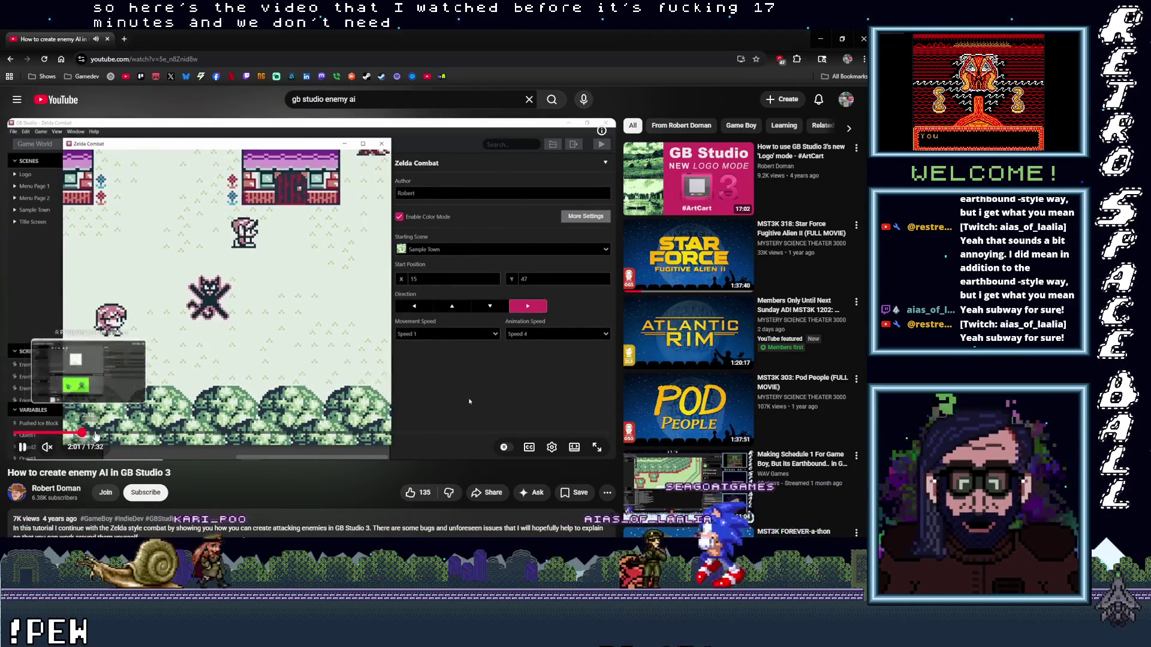
pyautogui.click(83, 432)
pyautogui.click(140, 432)
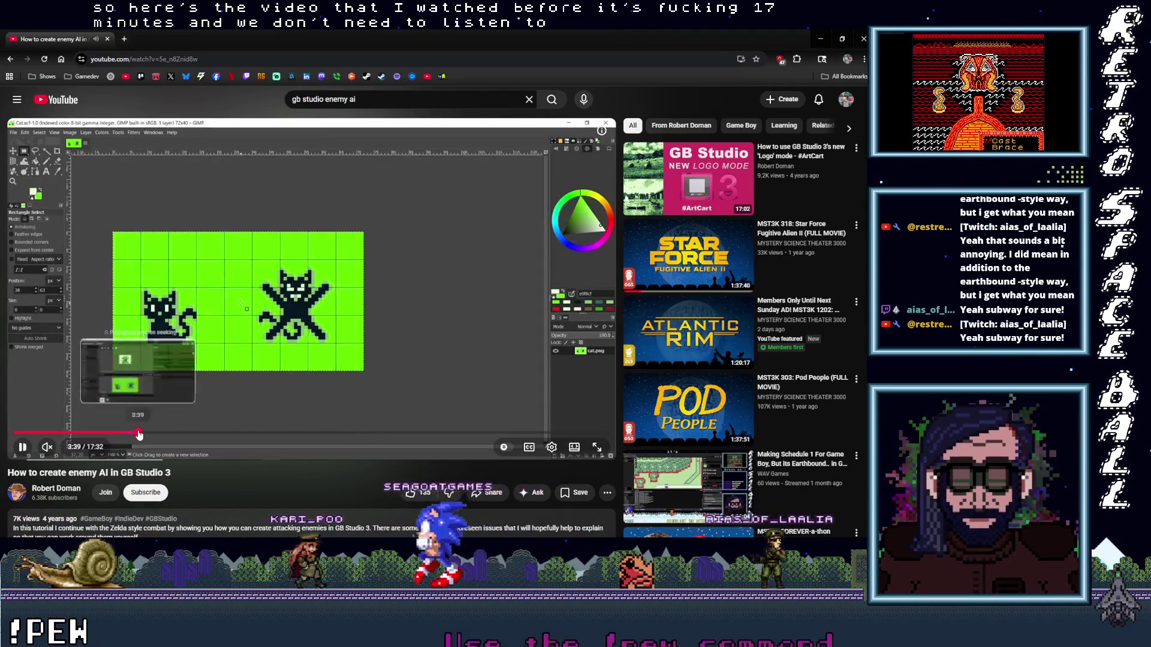
pyautogui.click(204, 432)
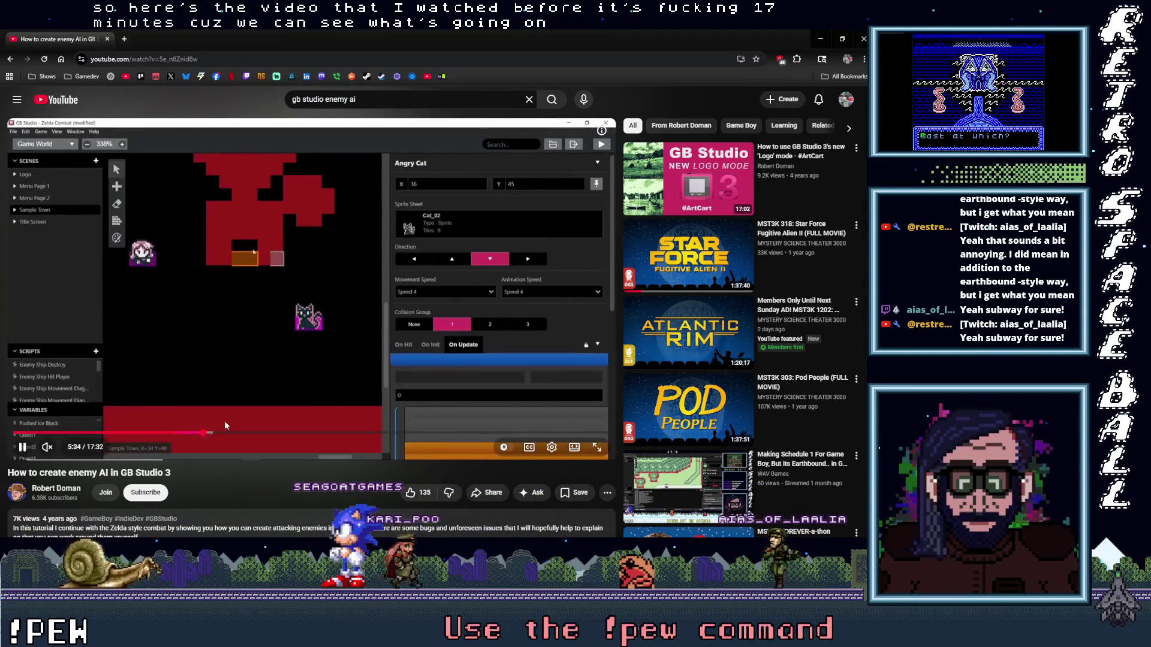
pyautogui.click(168, 432)
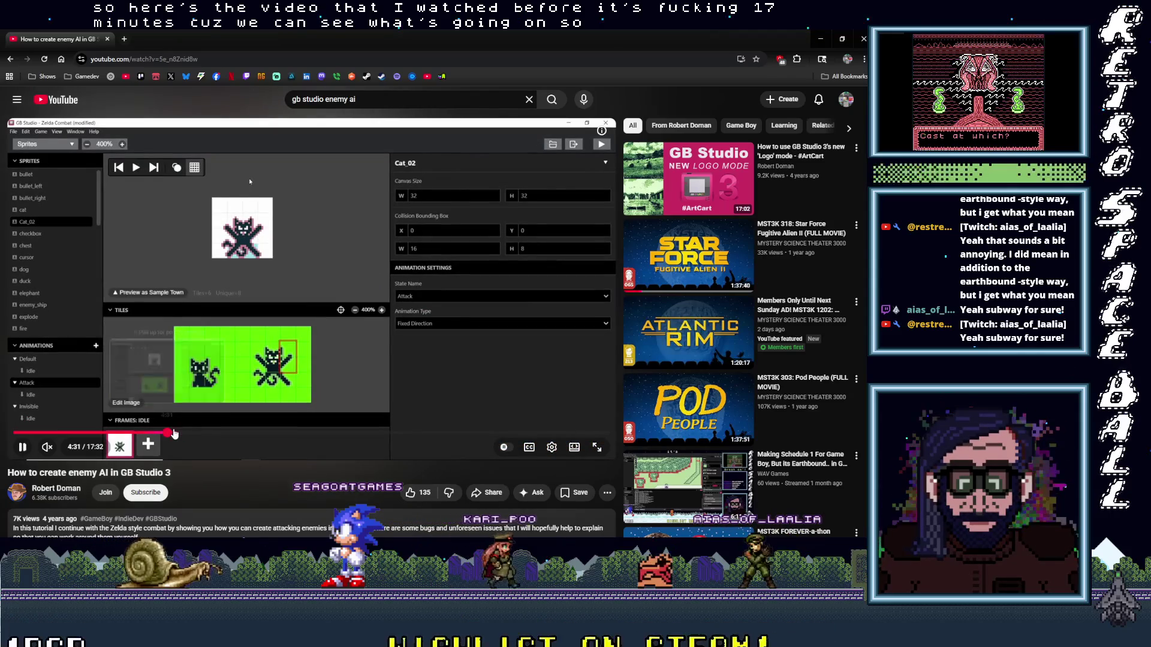
# - Scrub the tutorial to its player-position If comparisons, pause, then collapse the Self Move Relative event
pyautogui.click(178, 432)
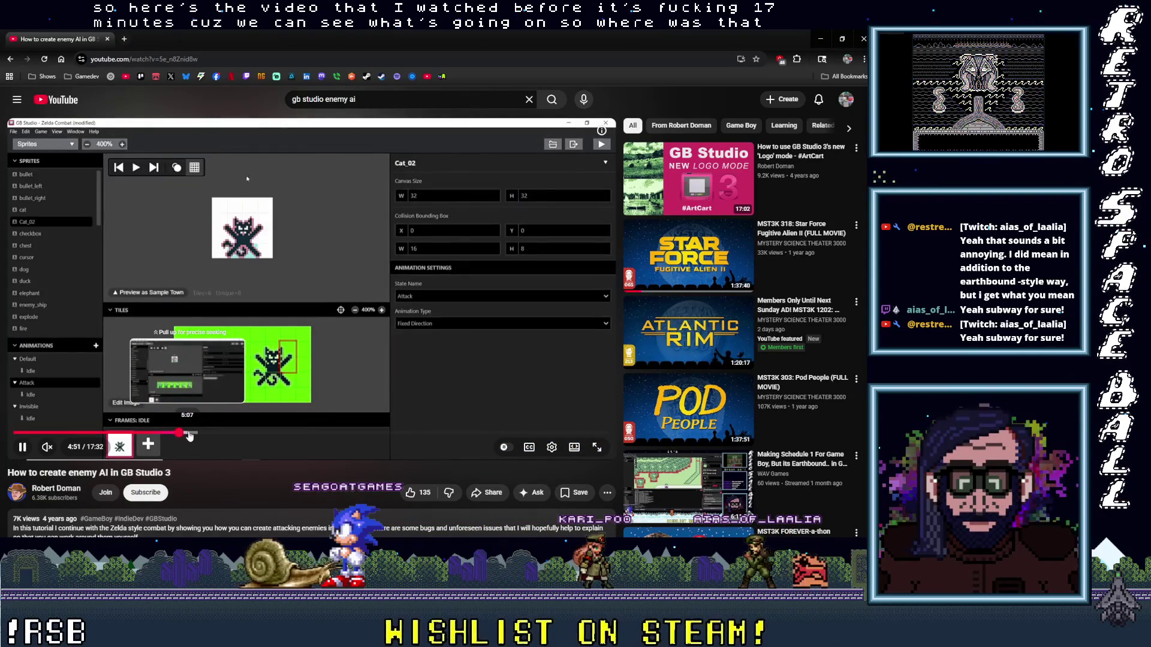
pyautogui.click(200, 433)
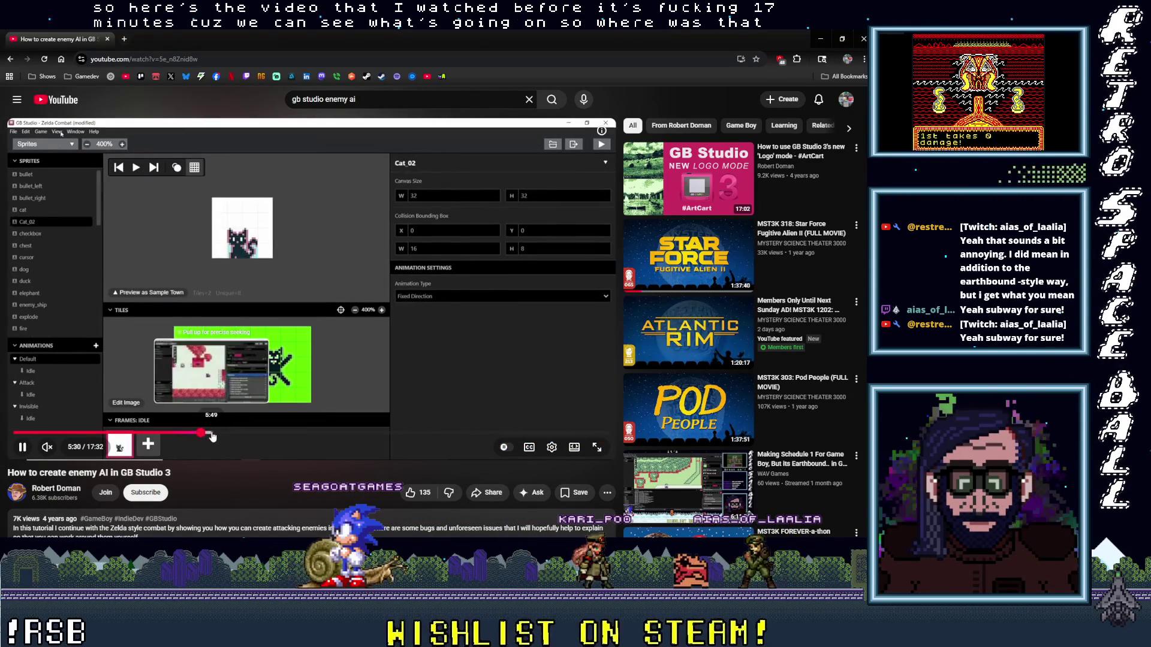
pyautogui.moveTo(214, 437); pyautogui.dragTo(214, 434)
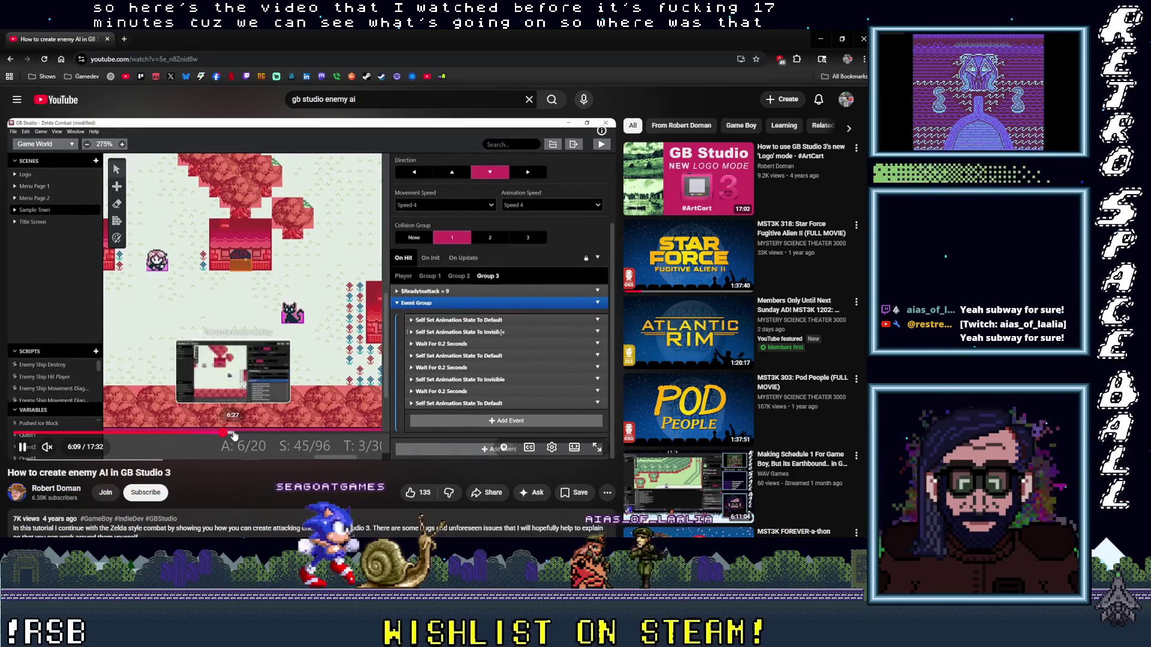
pyautogui.click(237, 436)
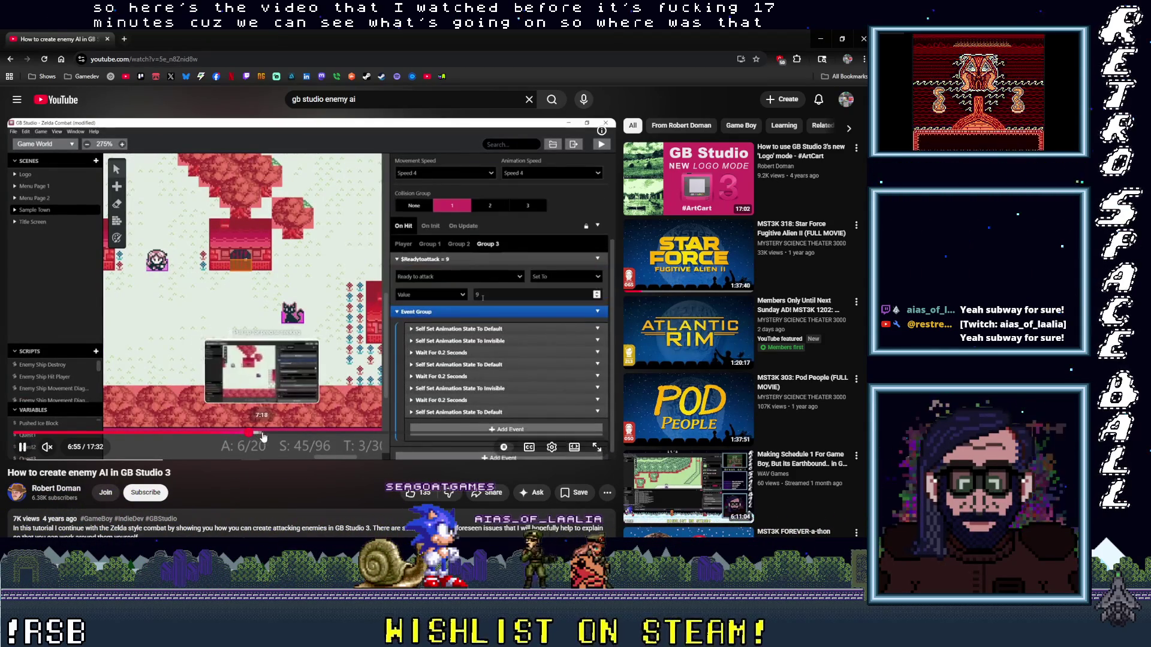
pyautogui.click(267, 436)
pyautogui.click(276, 436)
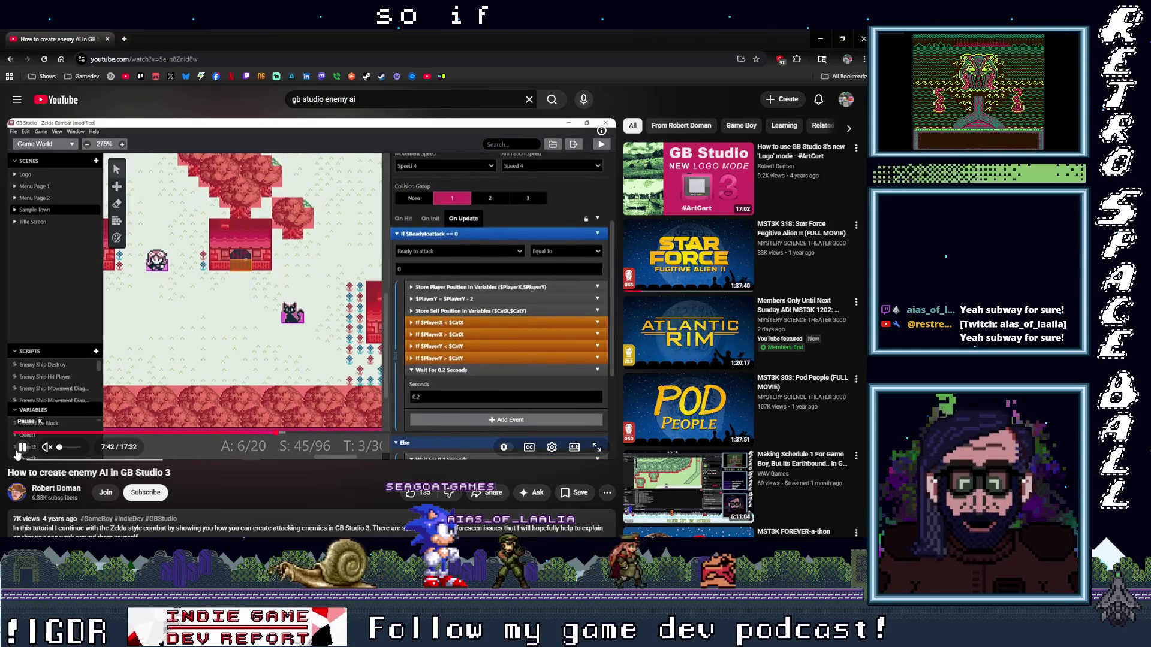
pyautogui.click(455, 331)
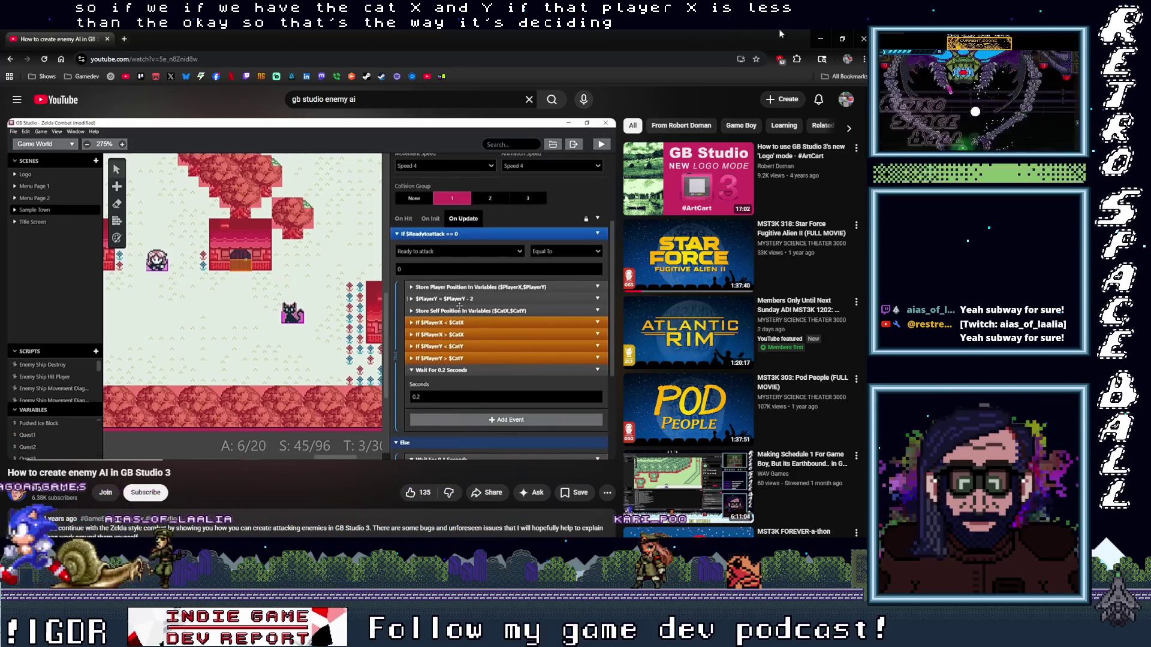
pyautogui.click(820, 38)
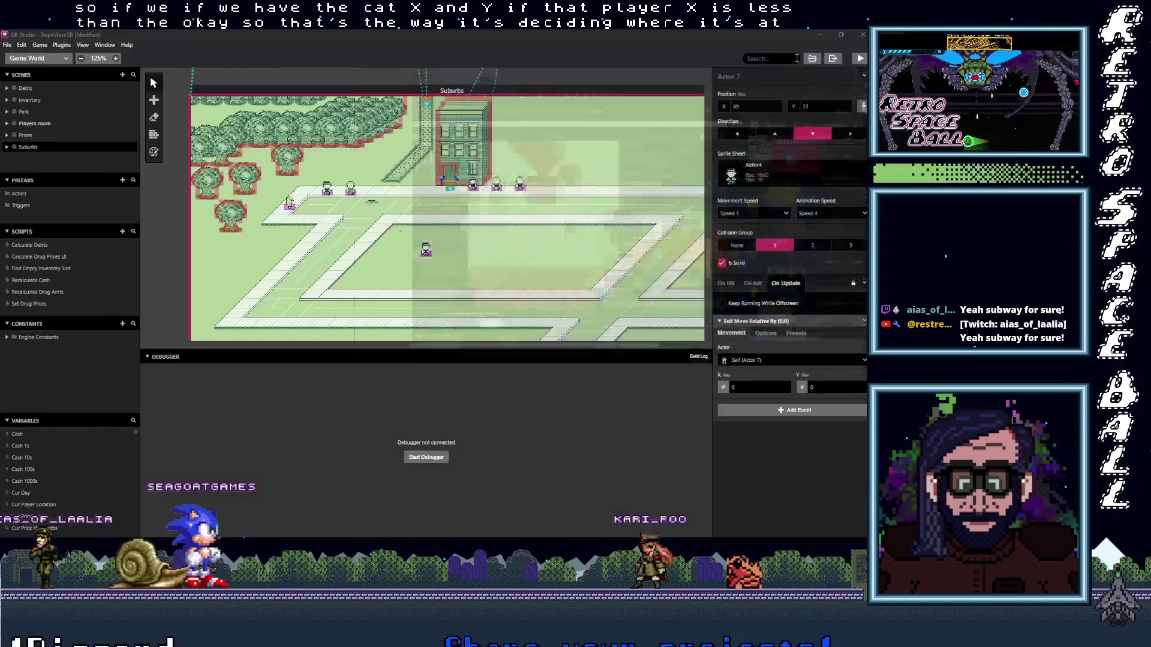
pyautogui.click(758, 322)
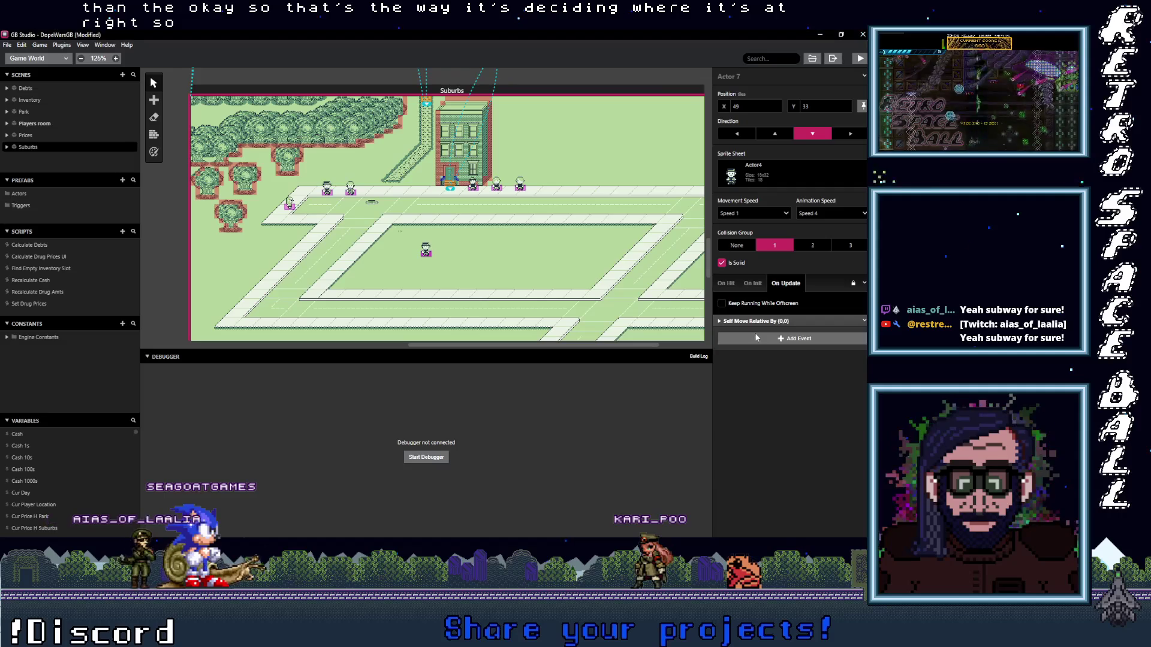
# - Add an 'If var val' comparison event to On Update and start setting its left and right operands
pyautogui.click(800, 340)
pyautogui.write('If')
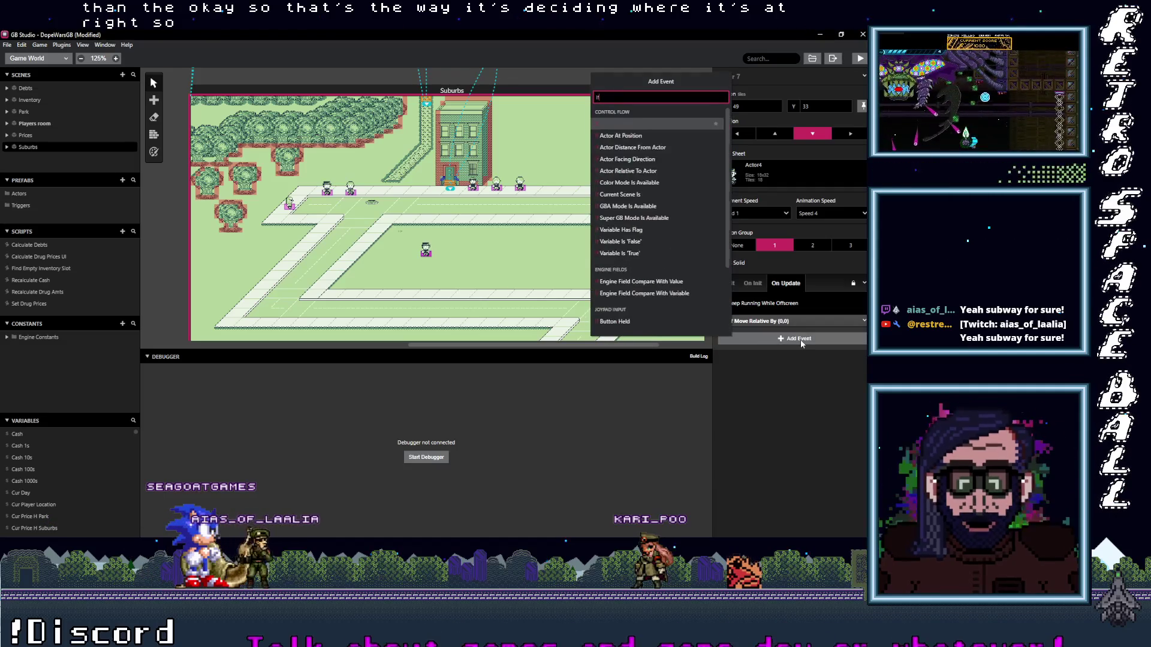
pyautogui.write(' var val')
pyautogui.press('Return')
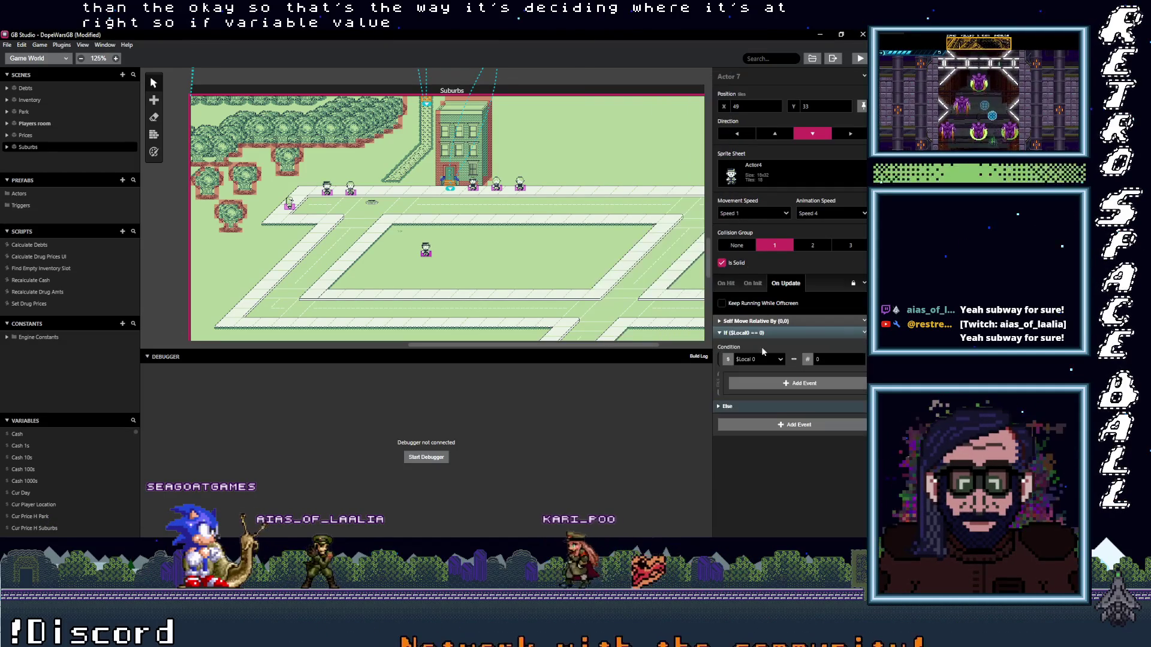
pyautogui.click(780, 360)
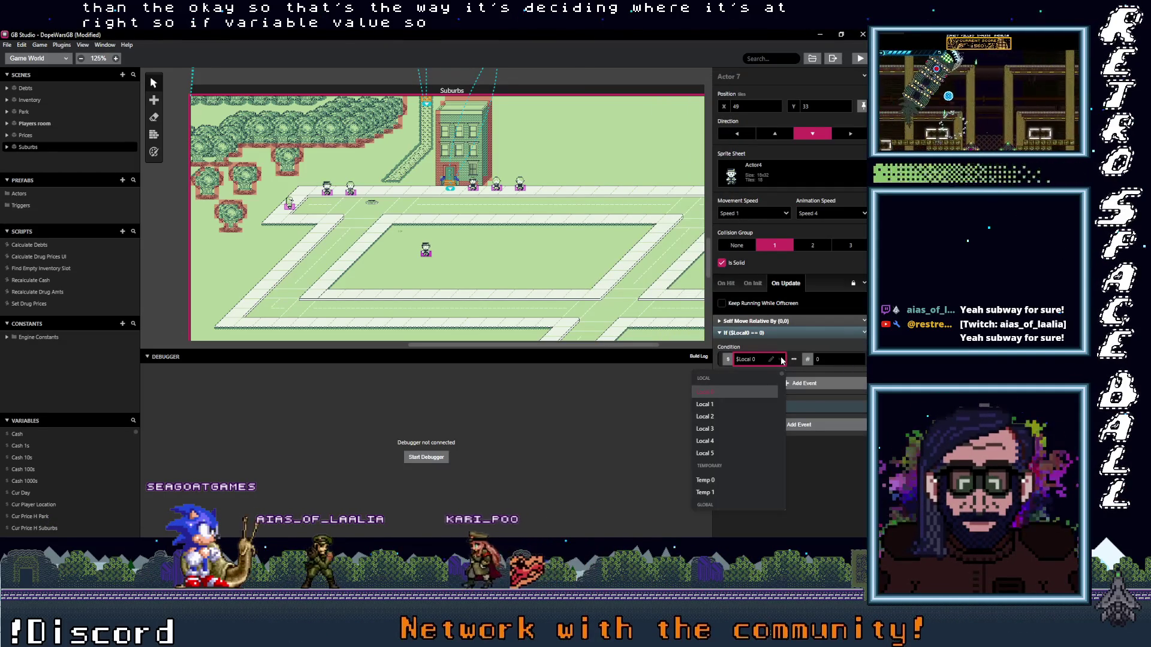
pyautogui.click(730, 361)
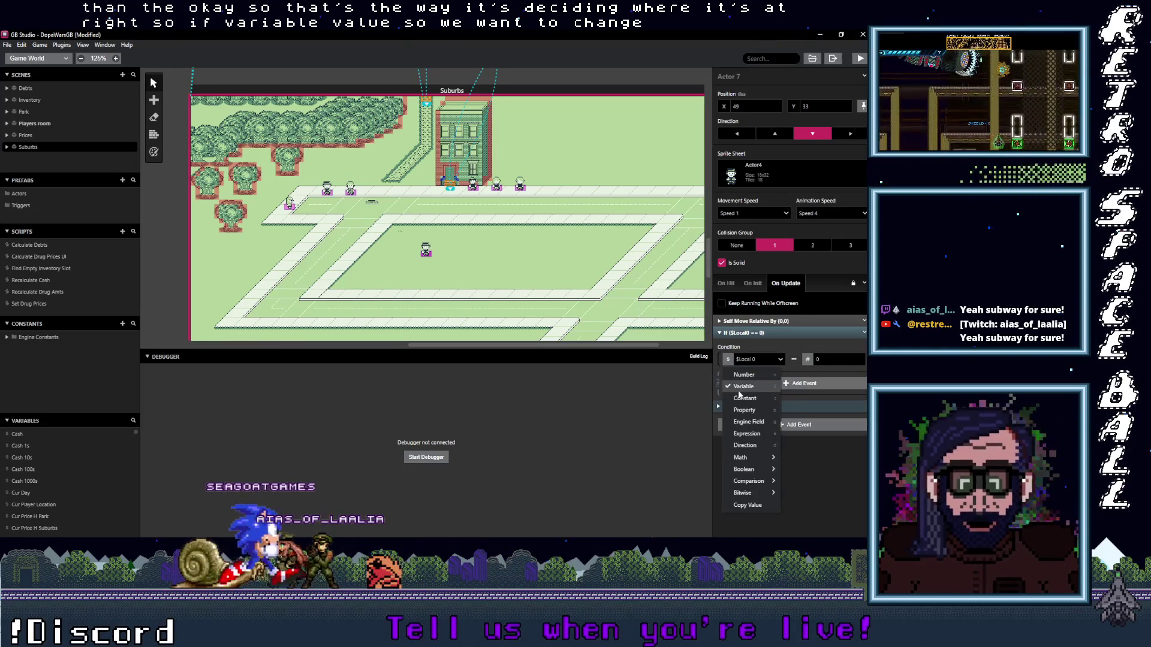
pyautogui.click(743, 386)
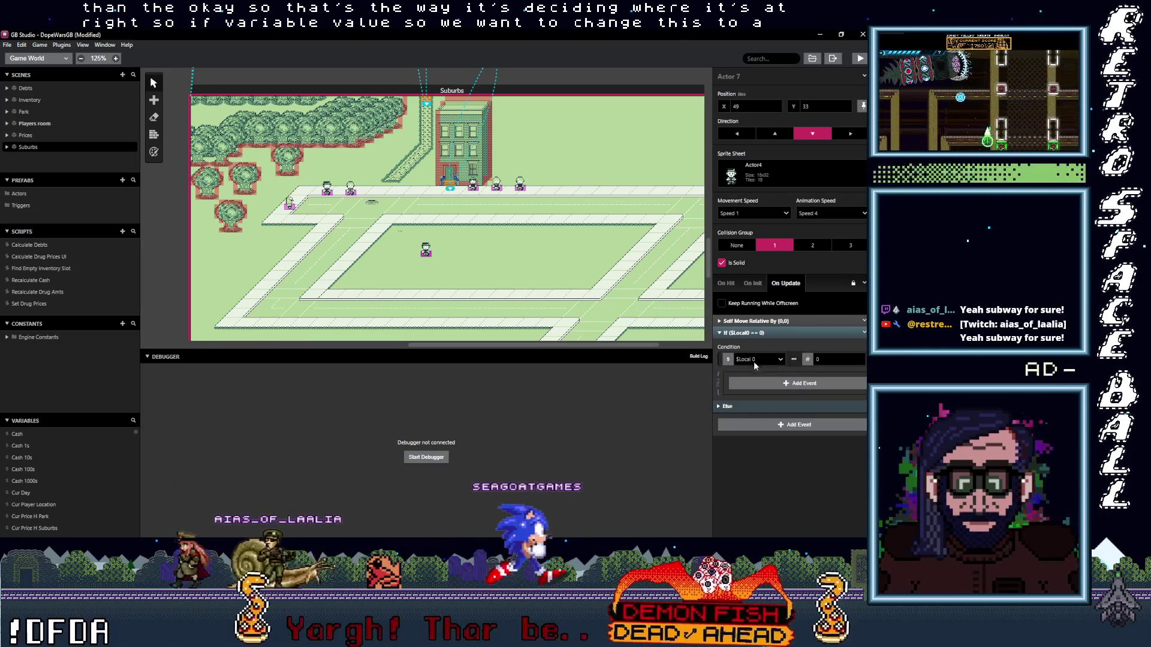
pyautogui.click(781, 360)
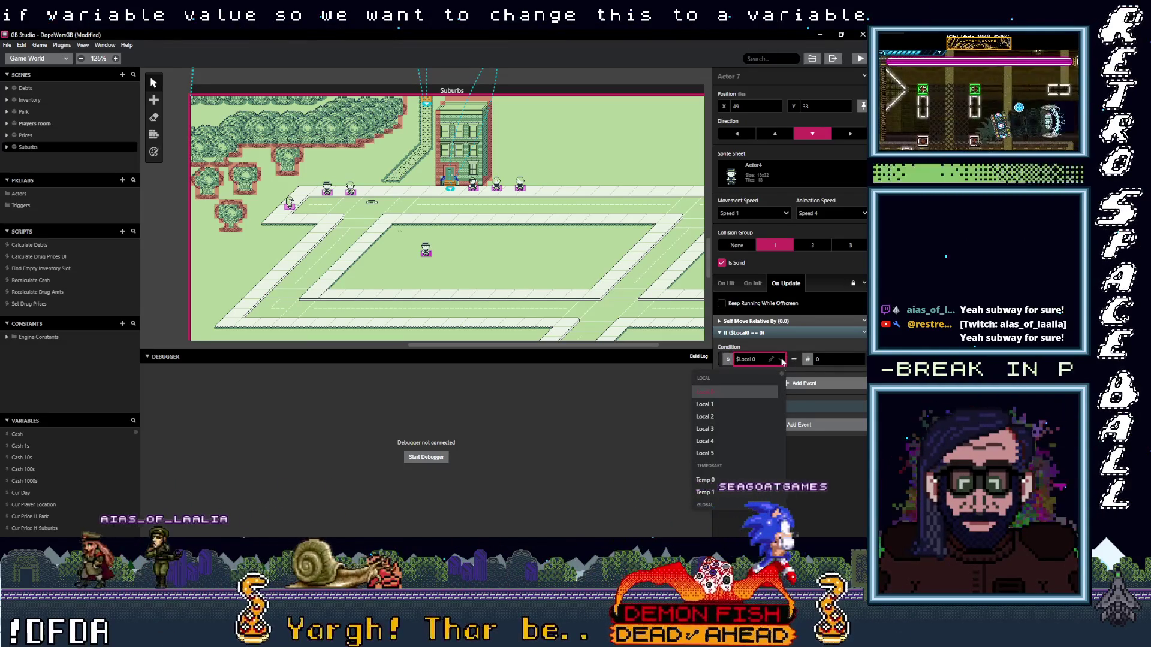
pyautogui.click(808, 359)
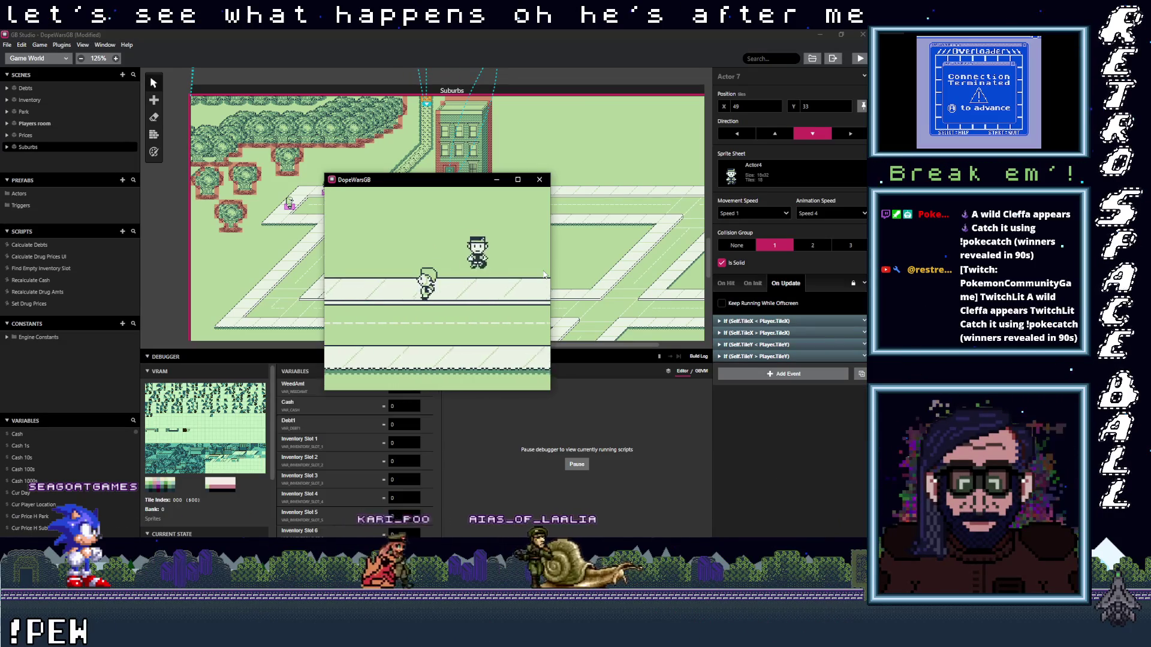
# - Walk the player around the Suburbs street with the cop chasing, dismissing 'Cop caught player!' twice
pyautogui.press('Down')
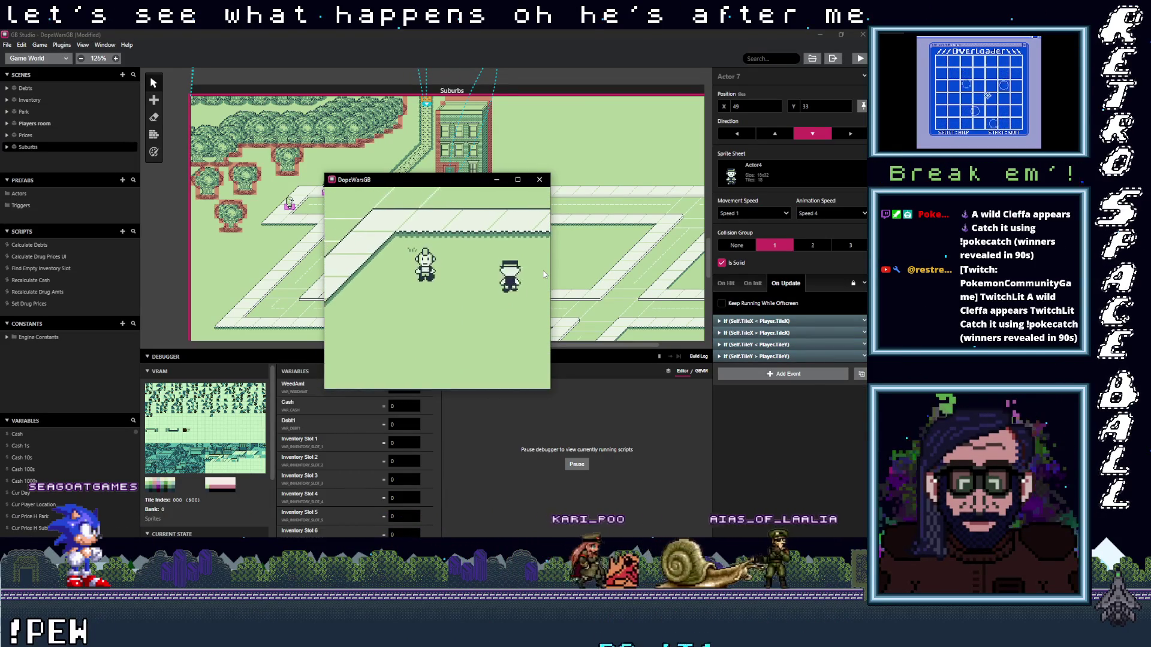
pyautogui.press('Up')
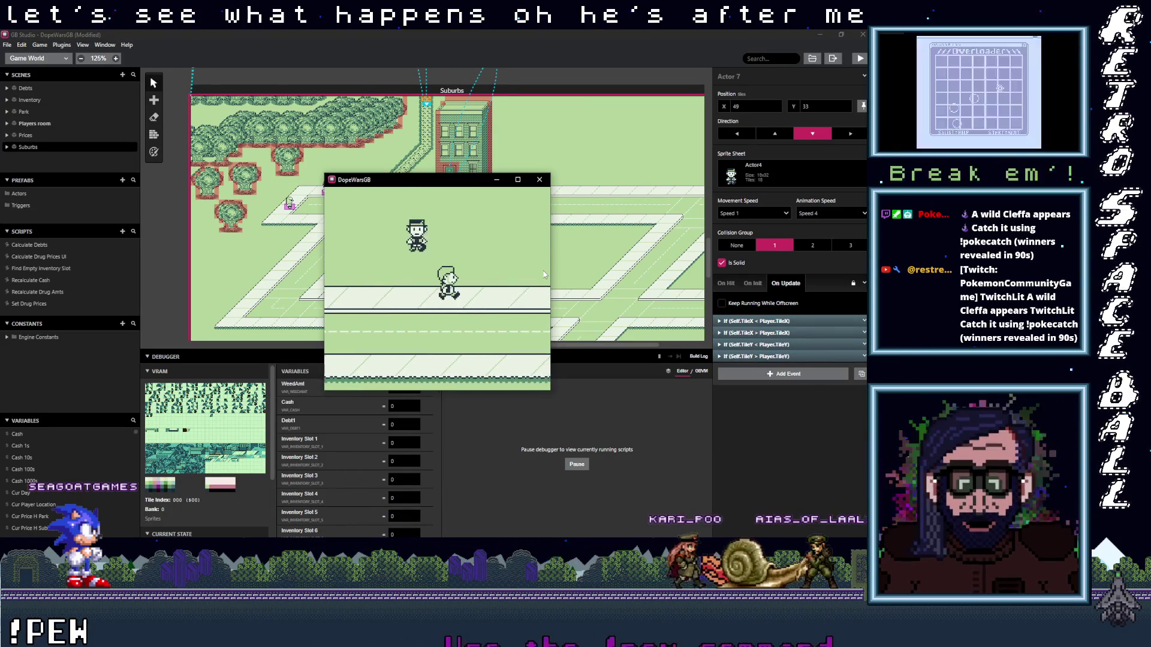
pyautogui.press('Up')
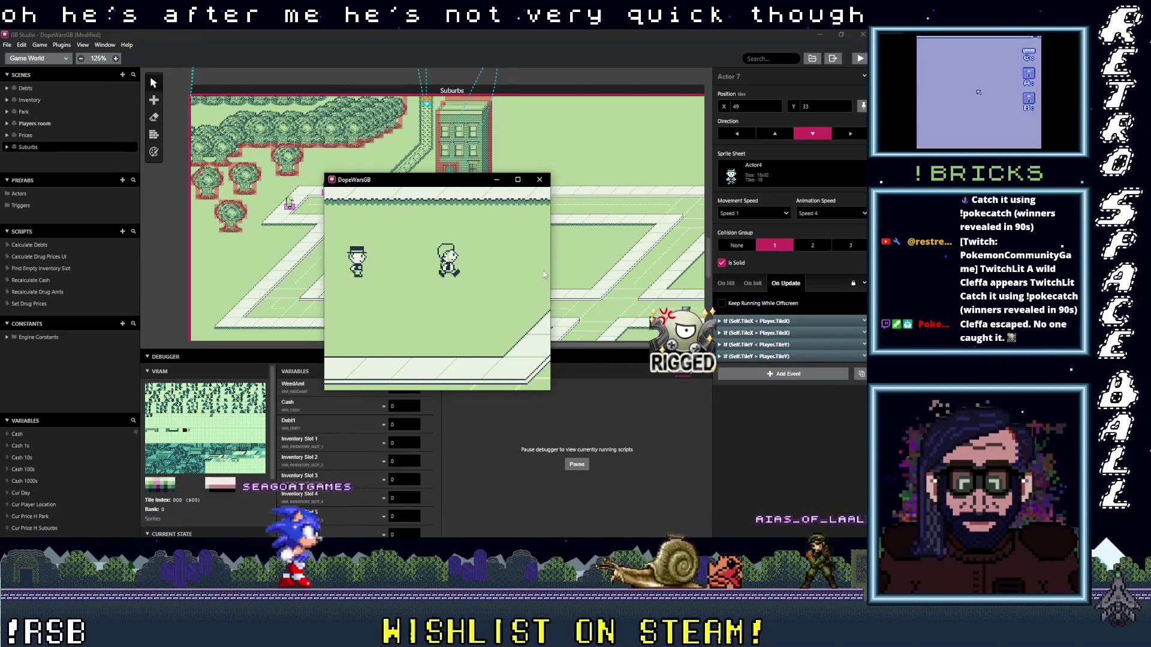
pyautogui.press('Right')
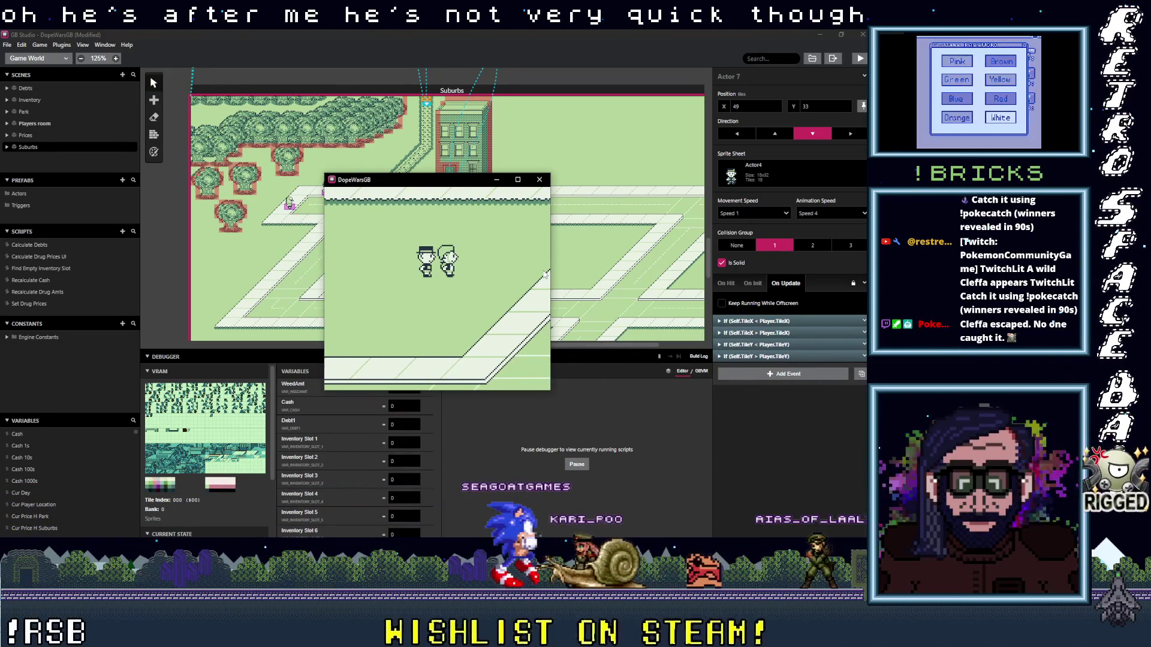
pyautogui.press('z')
pyautogui.press('Right')
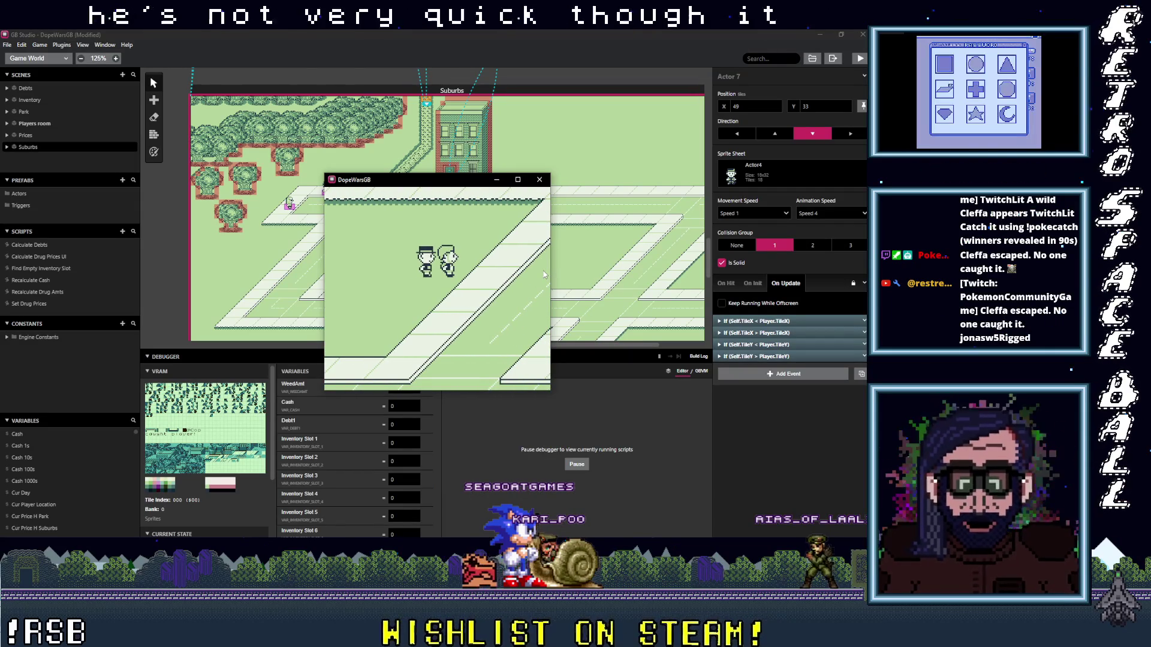
pyautogui.press('Up')
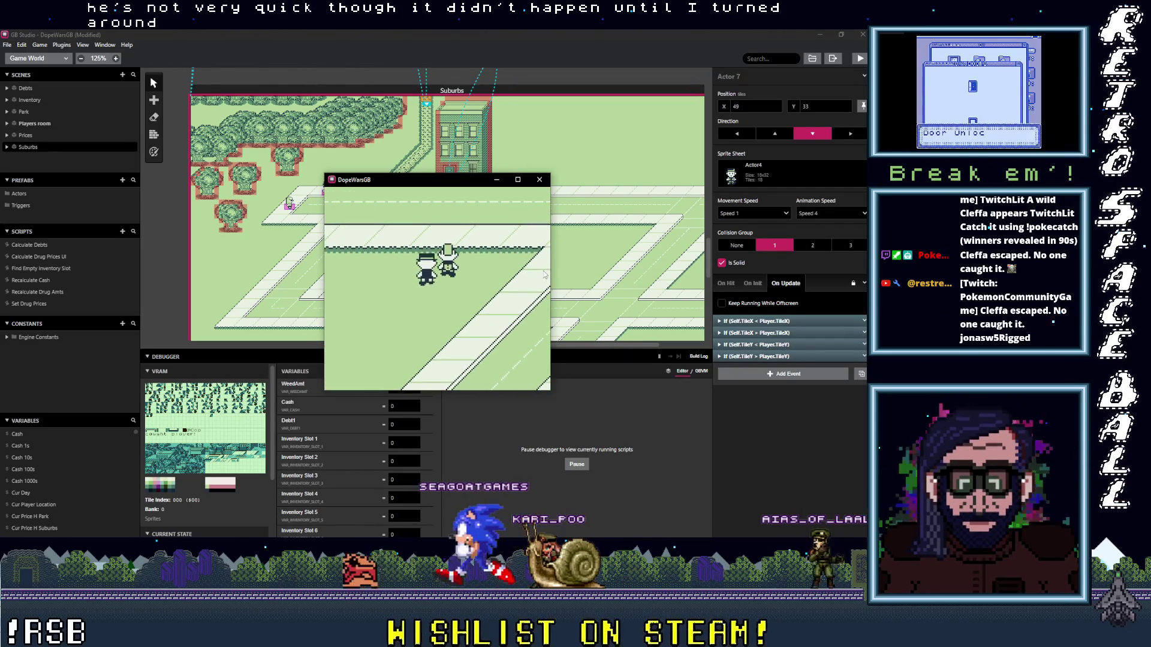
pyautogui.press('Down')
pyautogui.press('Left')
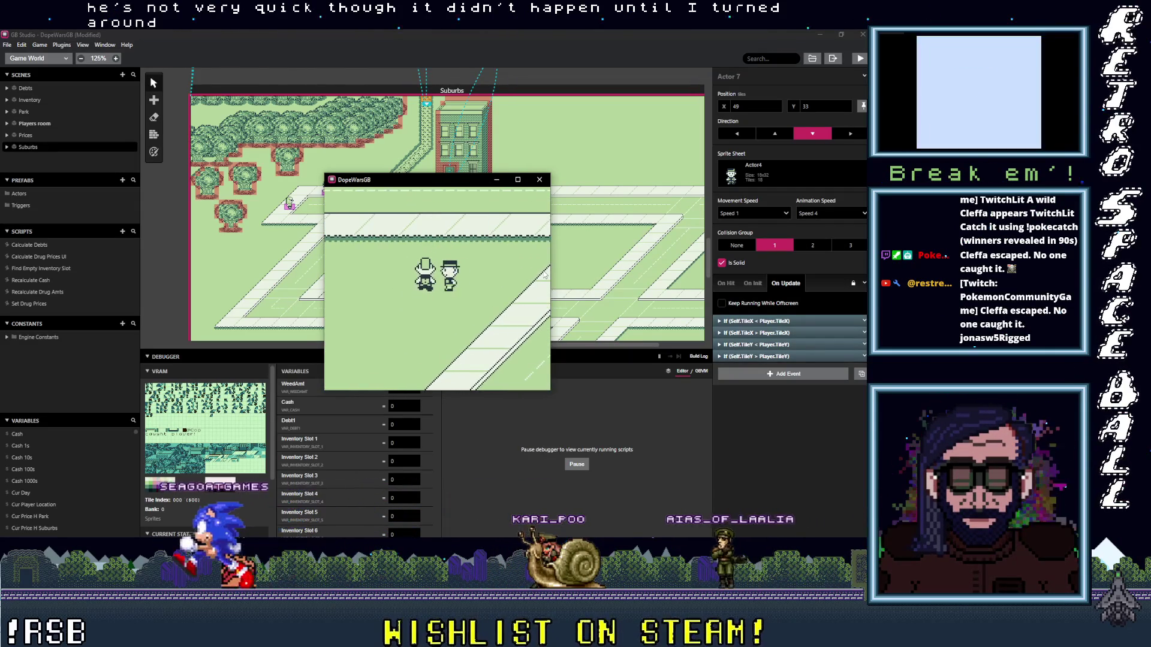
pyautogui.press('Left')
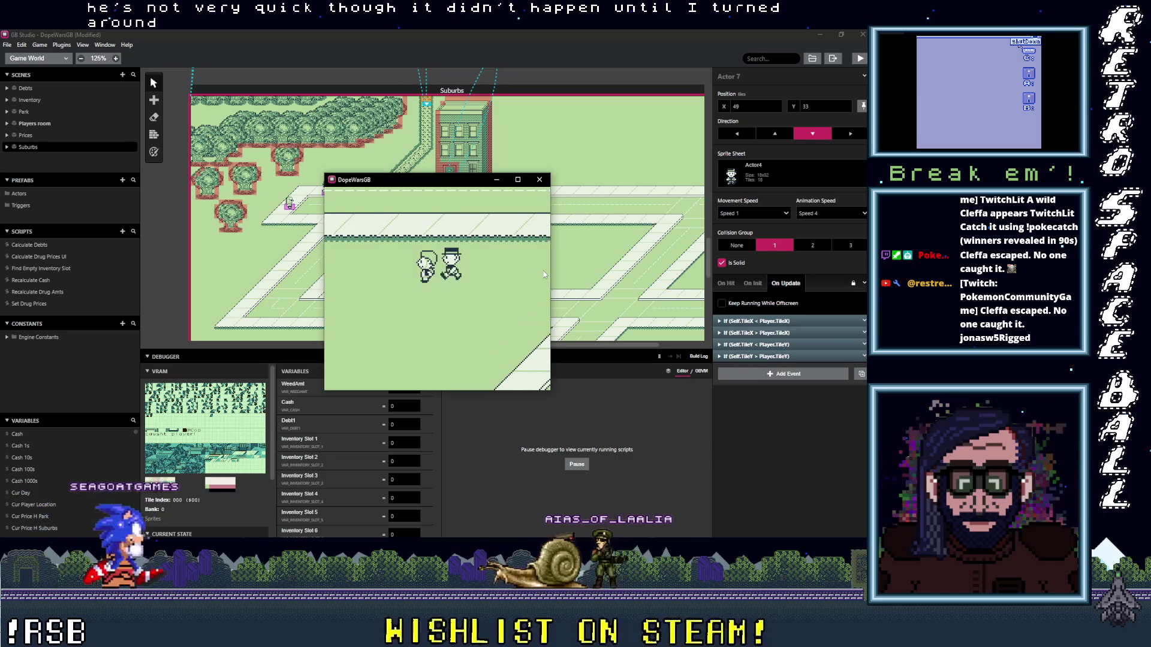
pyautogui.press('Down')
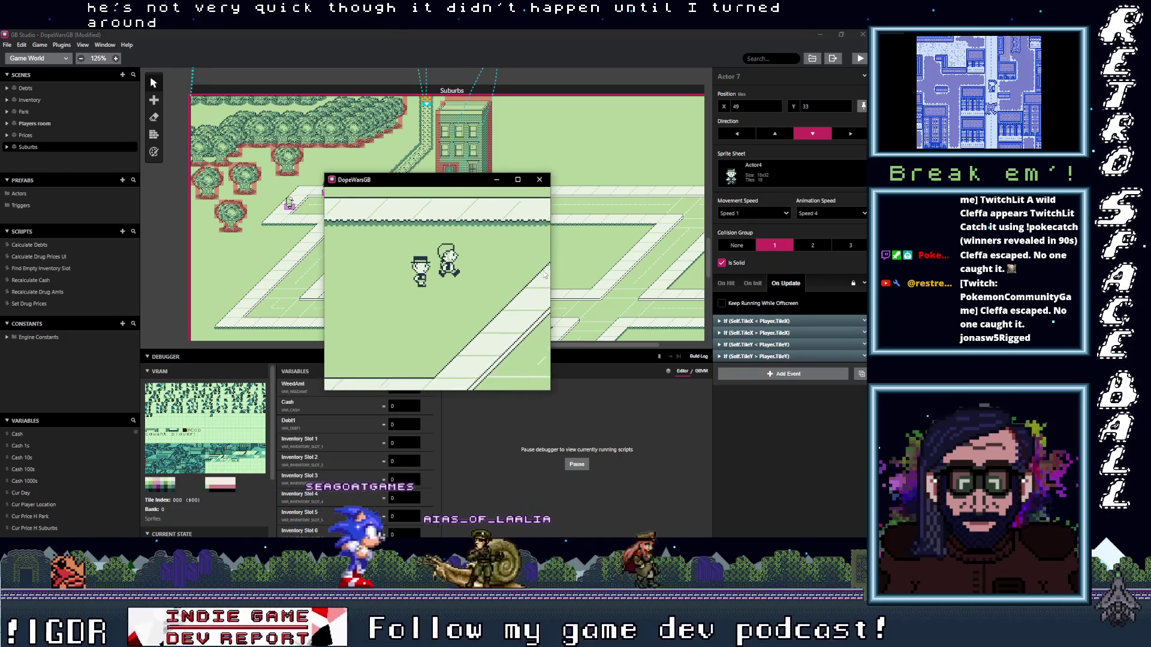
pyautogui.press('Up')
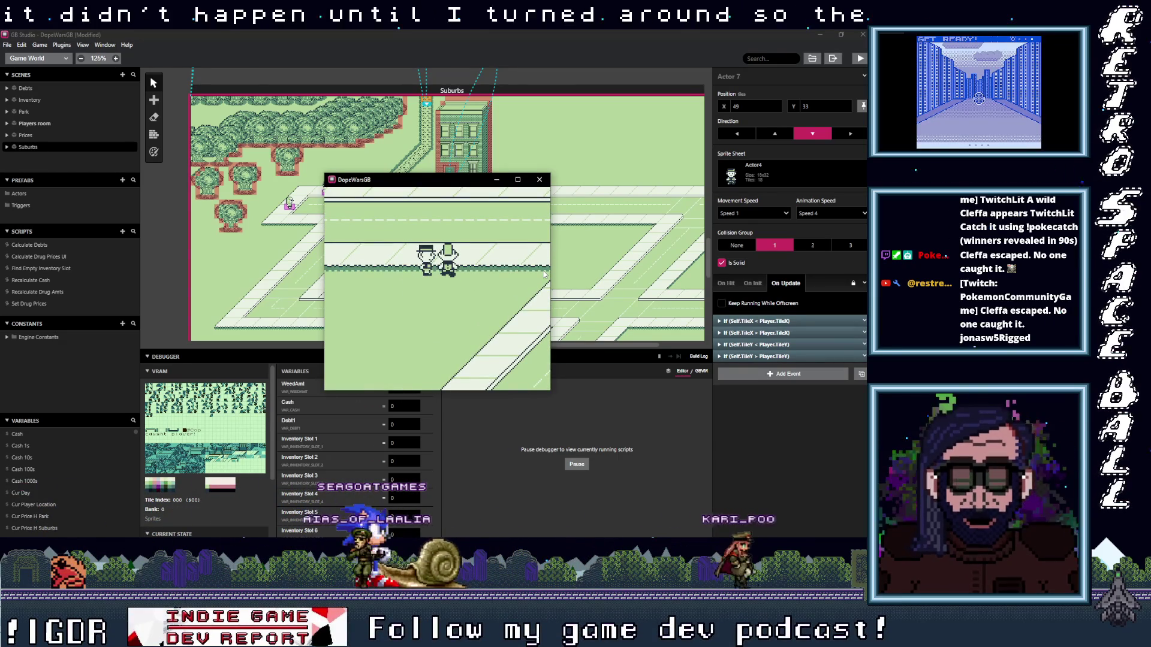
pyautogui.press('z')
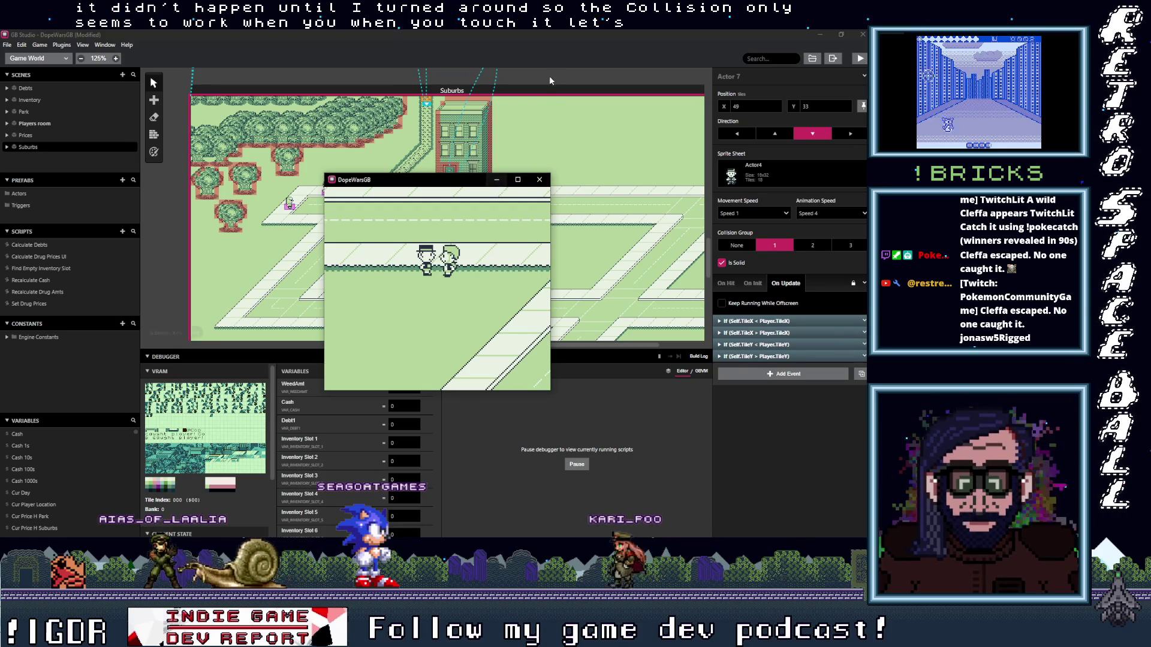
# - Close the test game and check the Suburbs scene's On Player Hit script
pyautogui.click(540, 179)
pyautogui.click(467, 91)
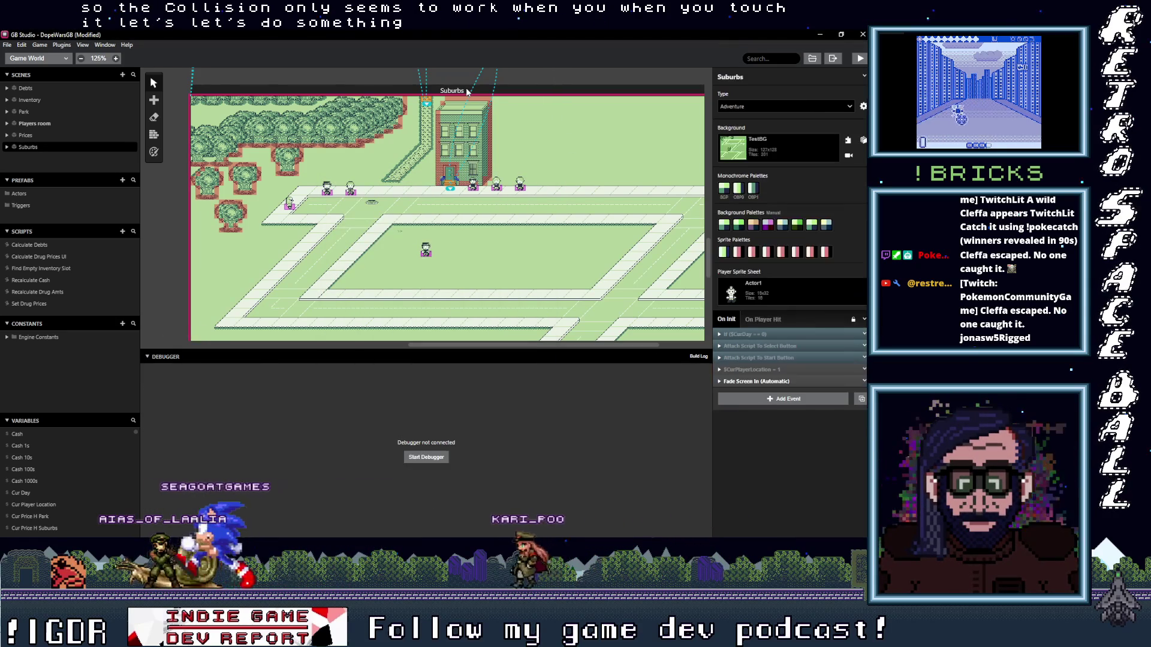
pyautogui.click(768, 318)
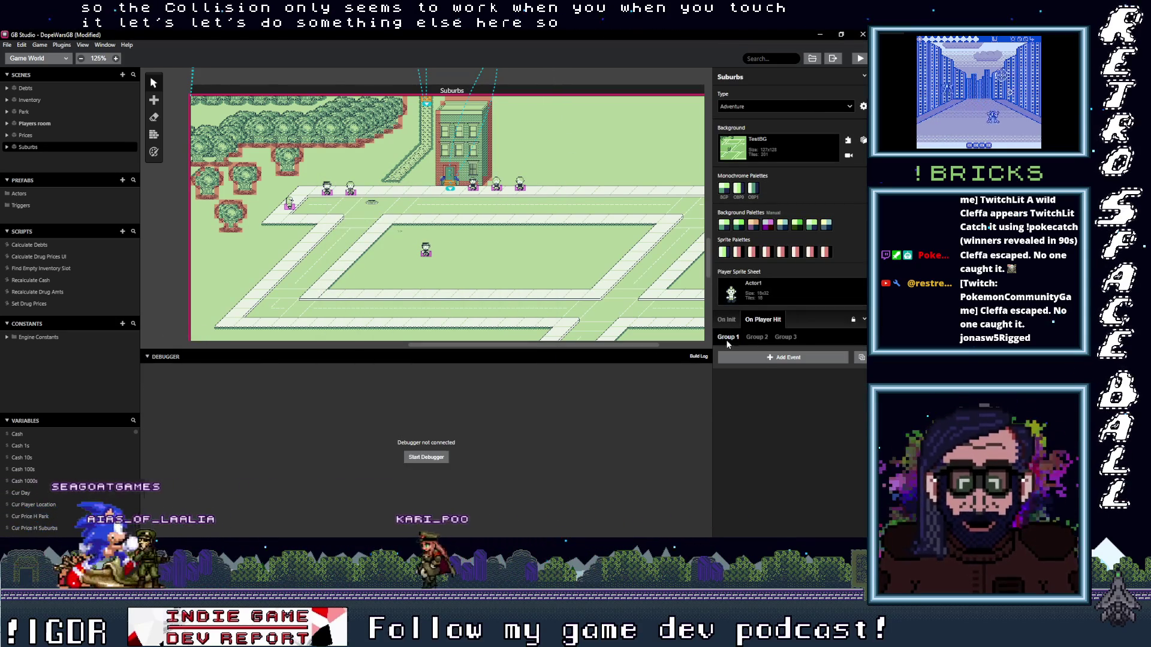
pyautogui.click(765, 359)
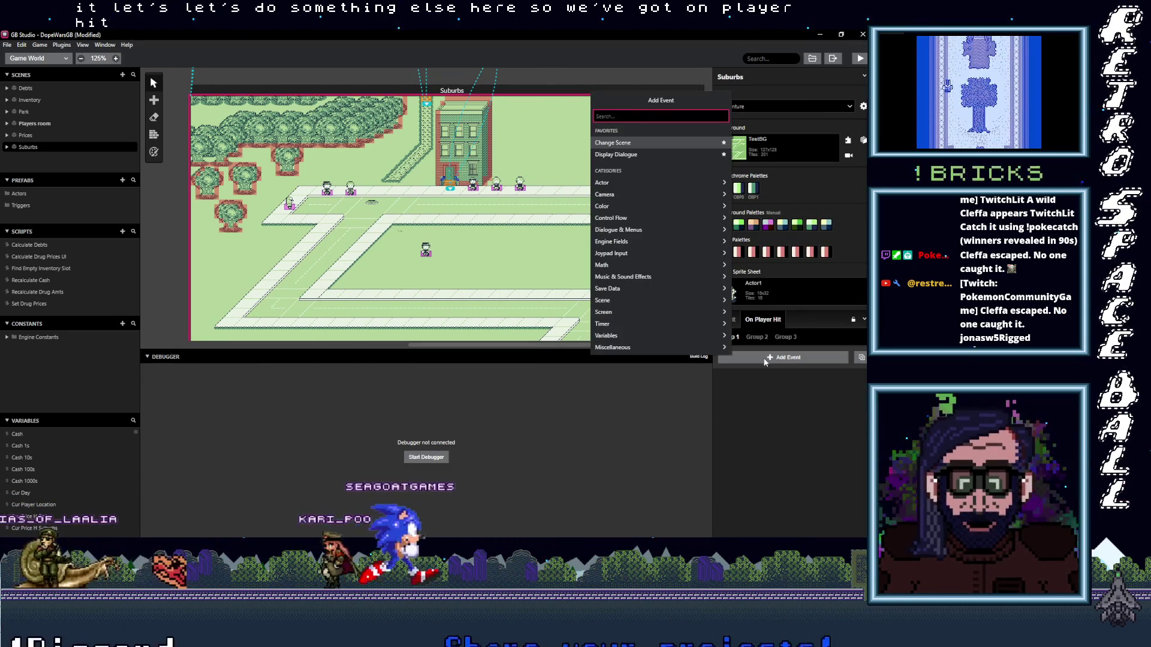
pyautogui.press('Escape')
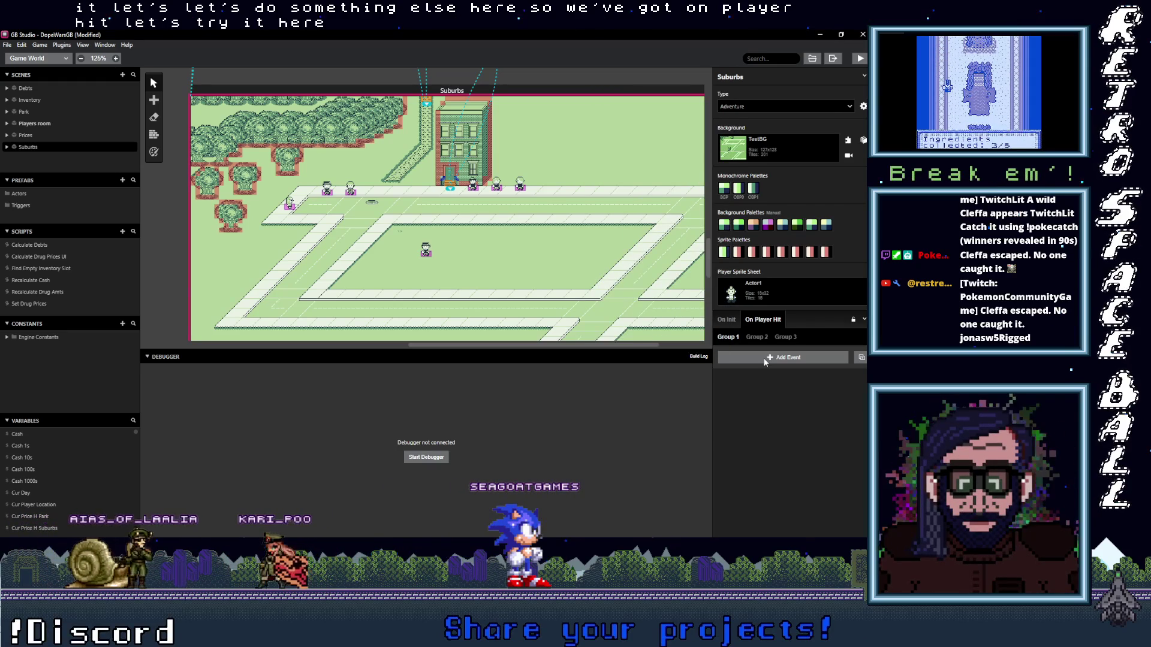
# - Select the cop's three On Hit events and copy them
pyautogui.click(426, 254)
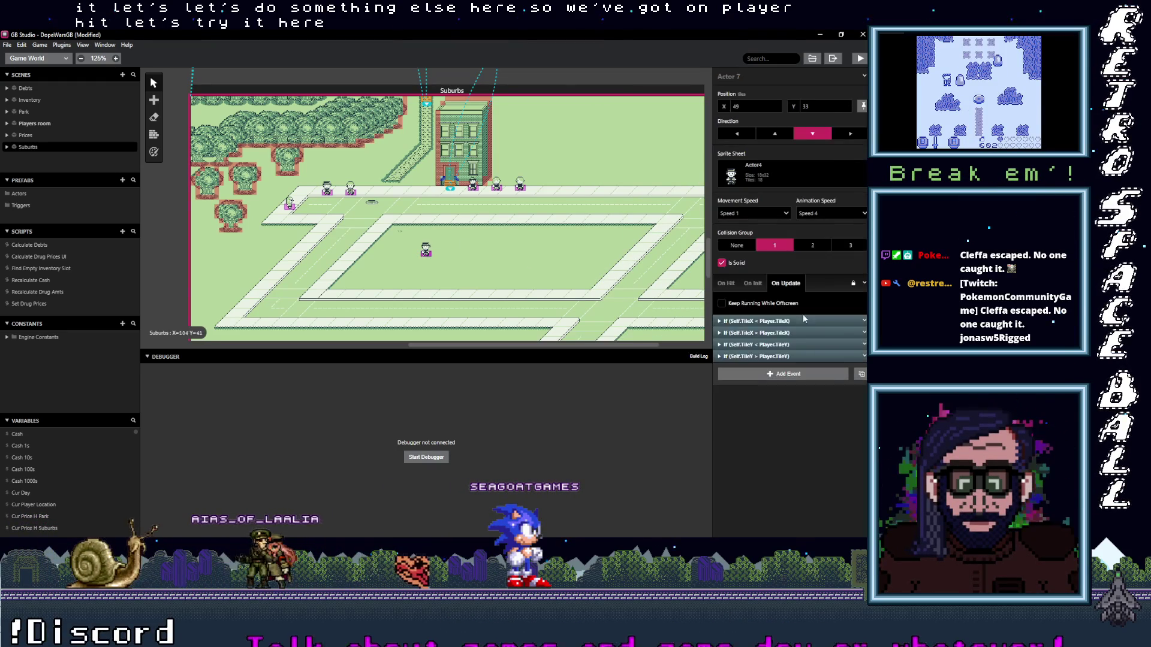
pyautogui.click(726, 284)
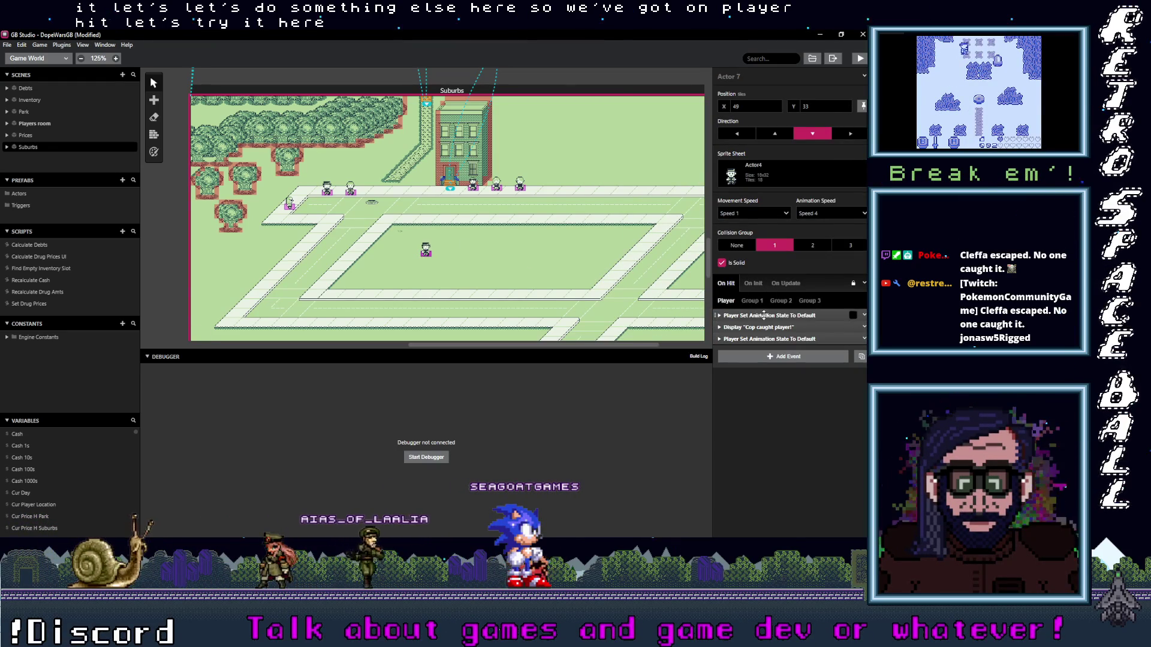
pyautogui.click(853, 339)
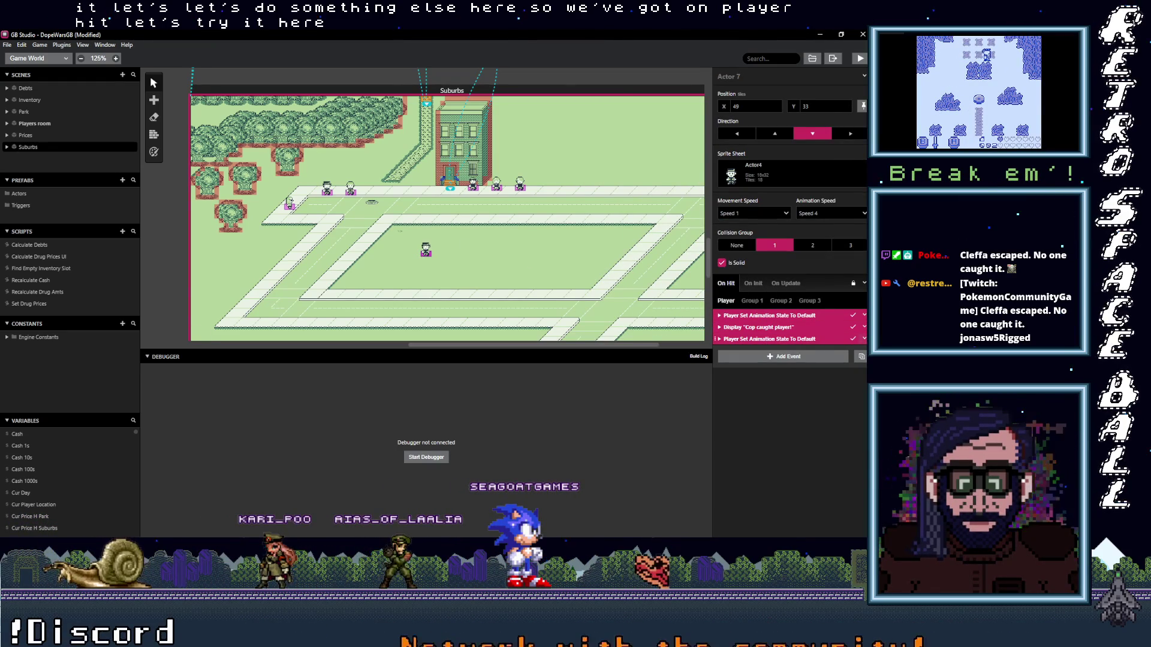
pyautogui.click(863, 338)
pyautogui.click(805, 425)
# - Paste the three events into the Suburbs scene's On Player Hit script for Group 1
pyautogui.click(497, 92)
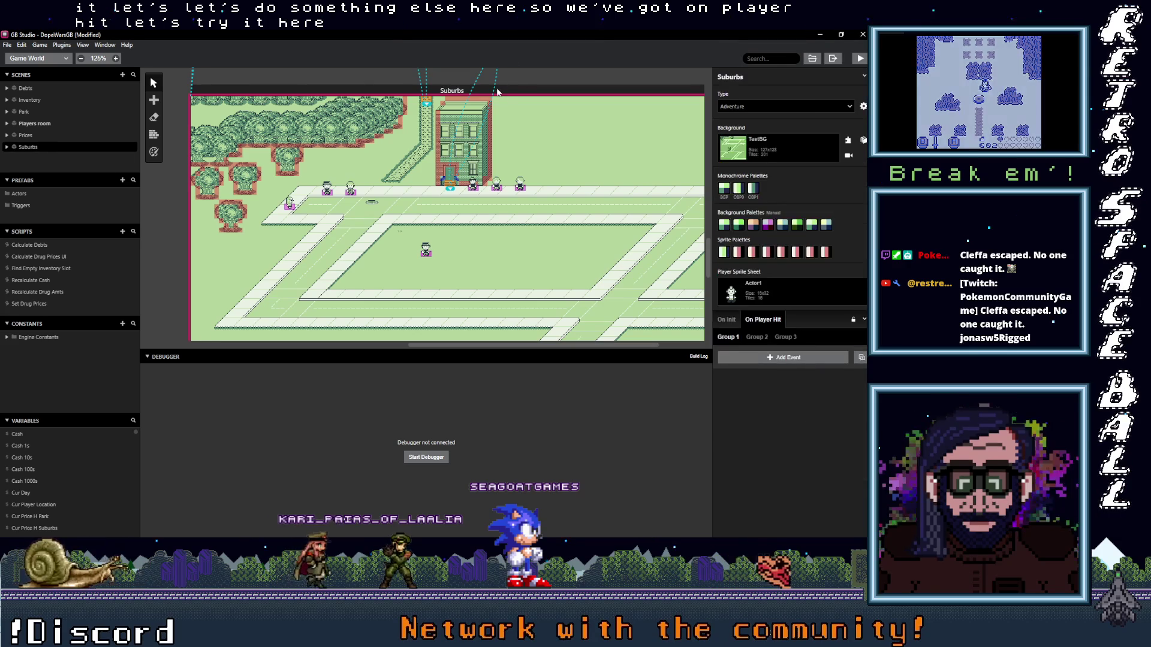
pyautogui.keyDown('alt'); pyautogui.click(767, 360); pyautogui.keyUp('alt')
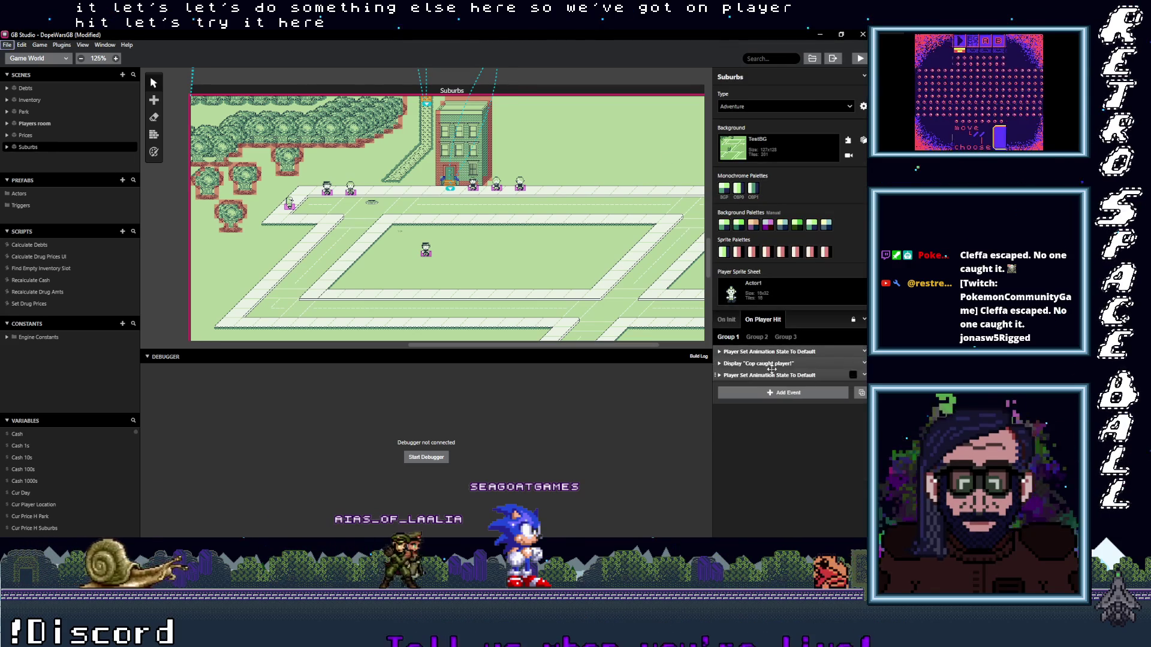
pyautogui.click(554, 84)
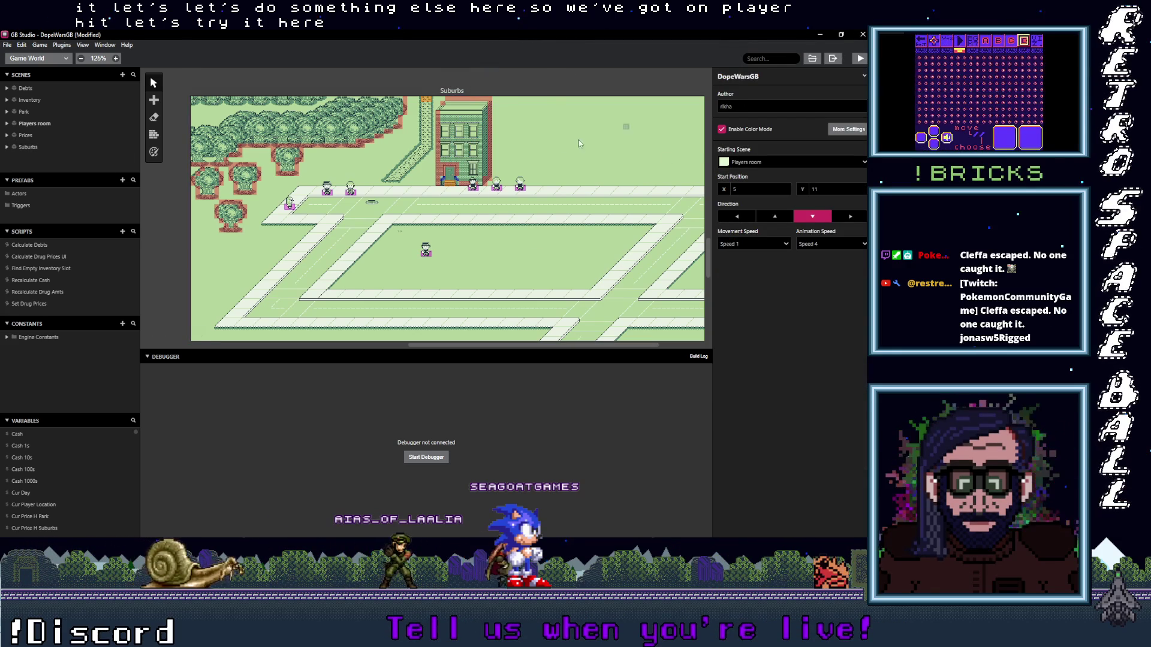
pyautogui.click(425, 253)
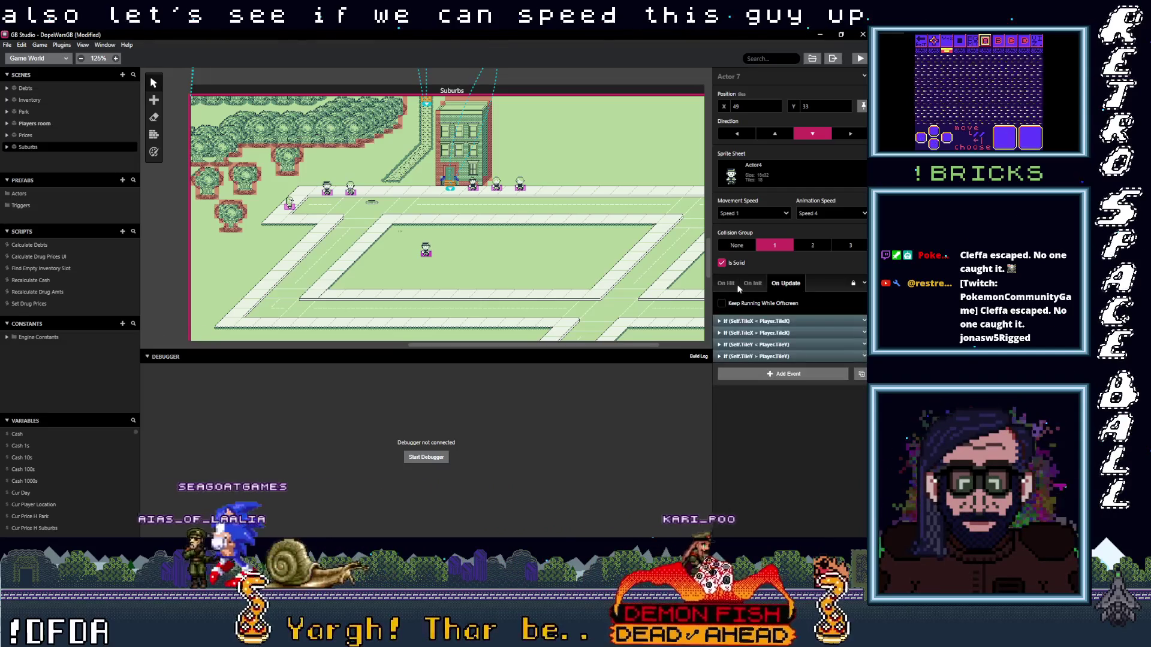
# - Add a Set Actor Movement Speed event to the cop's On Init and choose Speed 2
pyautogui.click(750, 285)
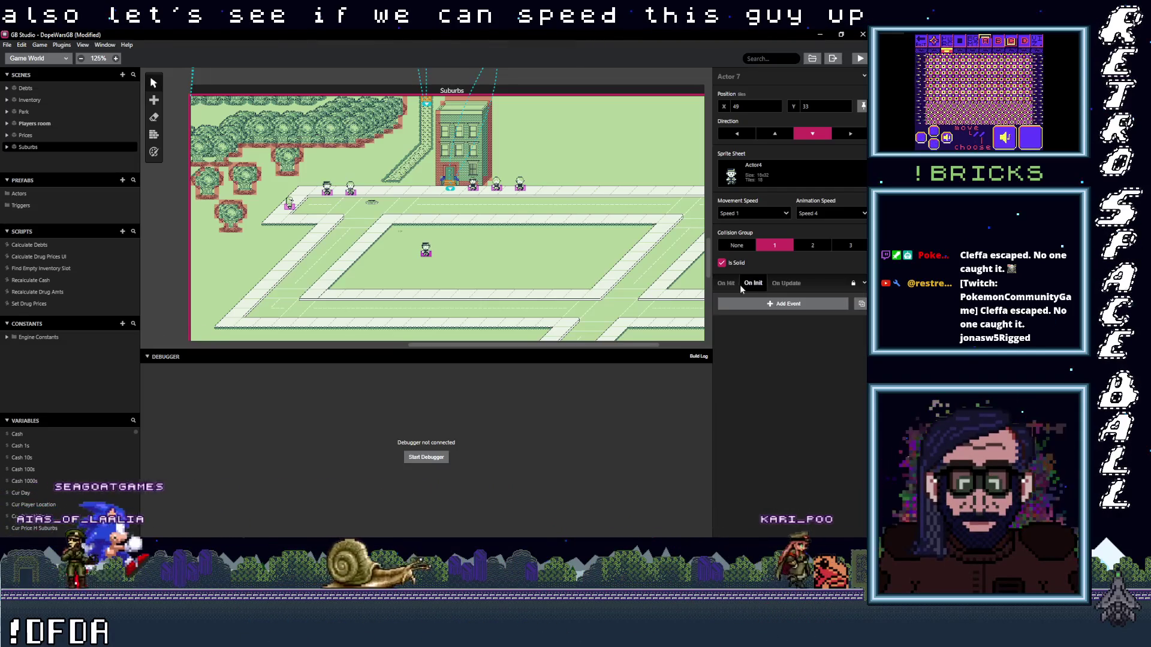
pyautogui.click(787, 284)
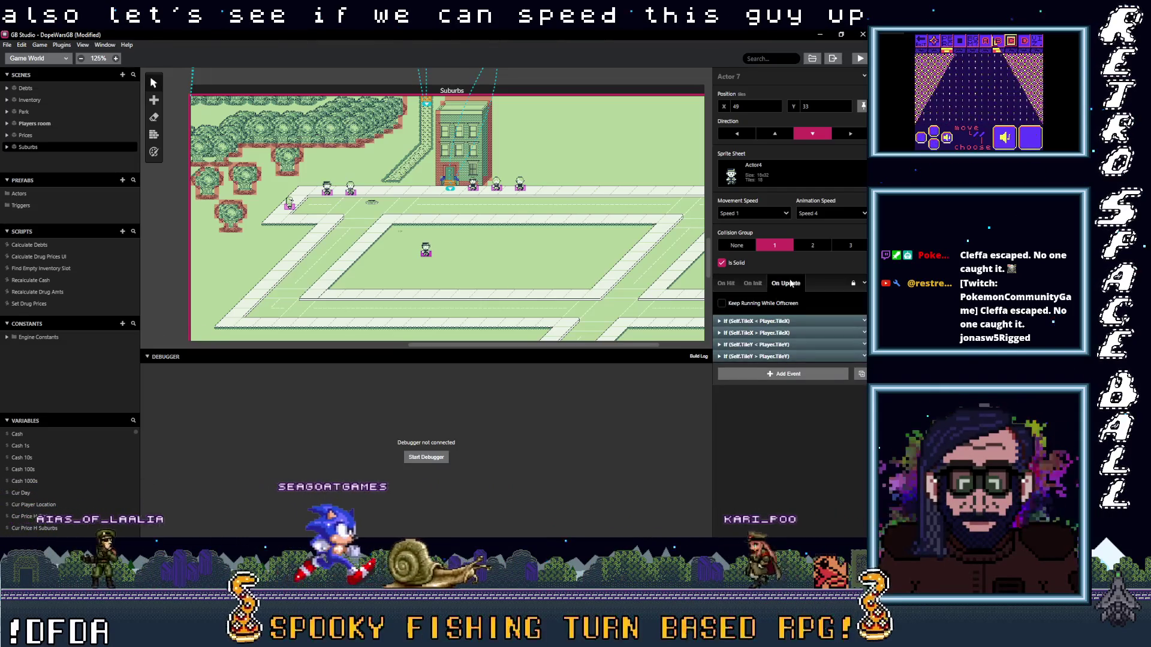
pyautogui.click(725, 284)
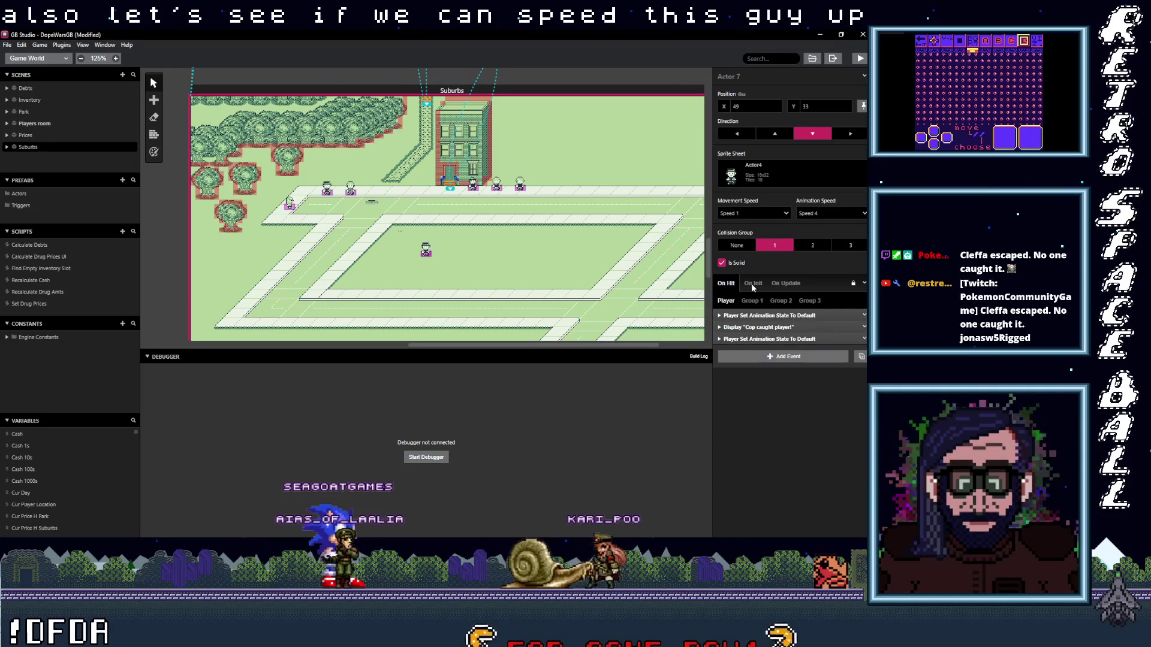
pyautogui.click(750, 283)
pyautogui.click(761, 304)
pyautogui.write('sp')
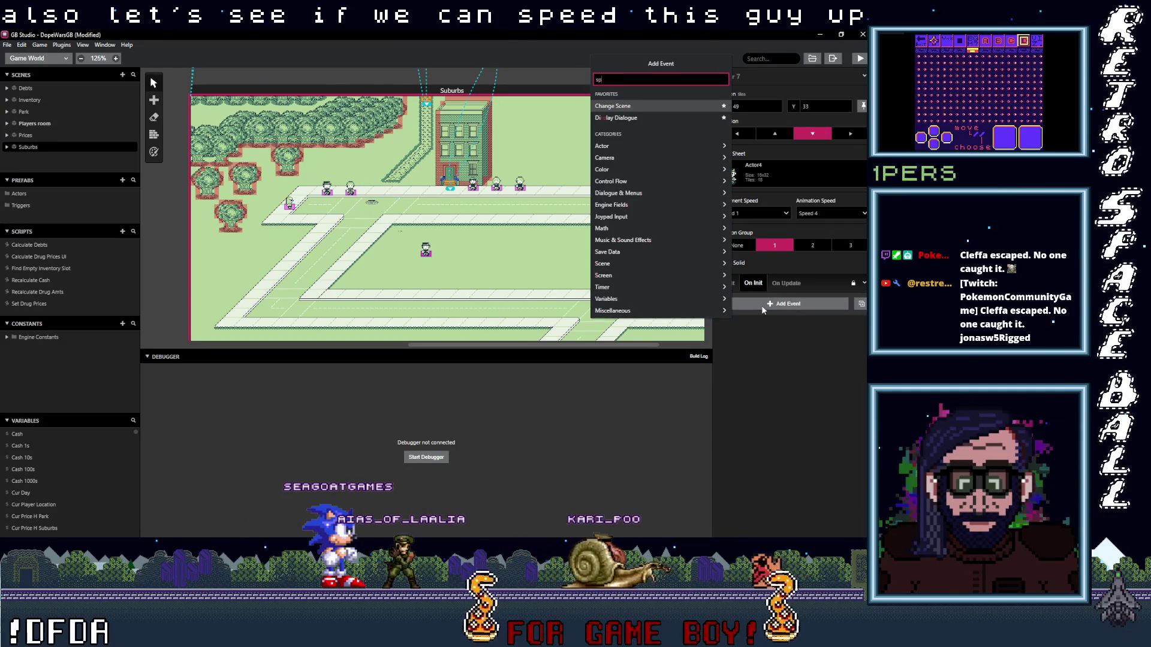
pyautogui.write('eed')
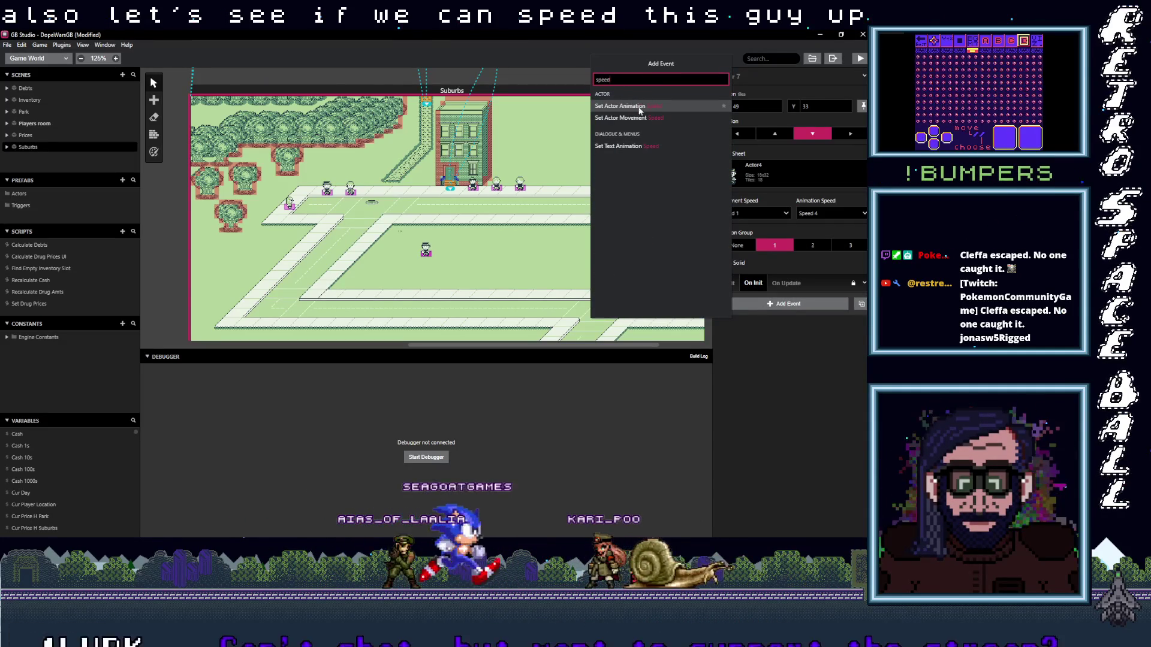
pyautogui.click(640, 118)
pyautogui.click(863, 352)
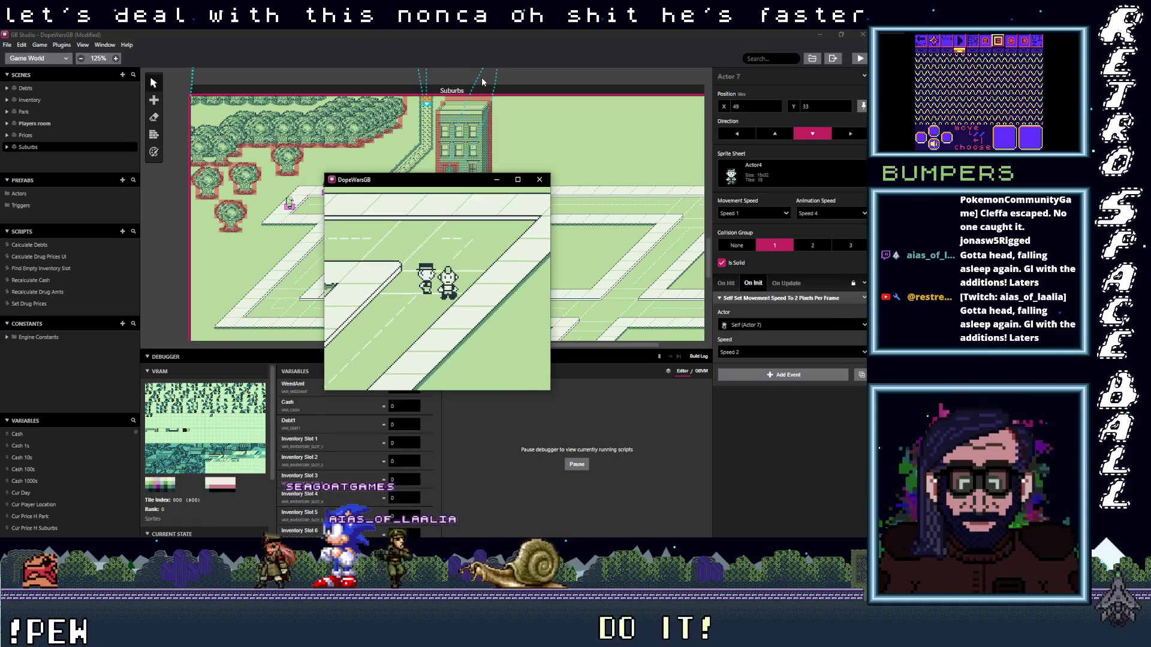
# - Walk the player up the road and around the building until the cop catches him, dismissing the message
pyautogui.press('Up')
pyautogui.press('Right')
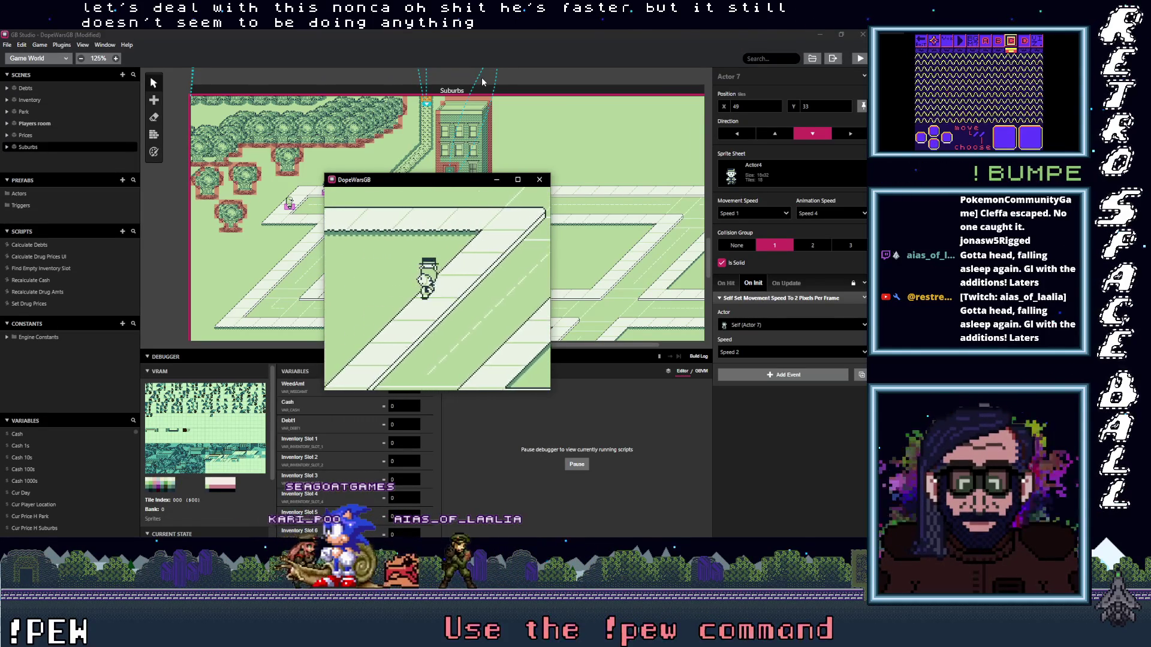
pyautogui.press('Up')
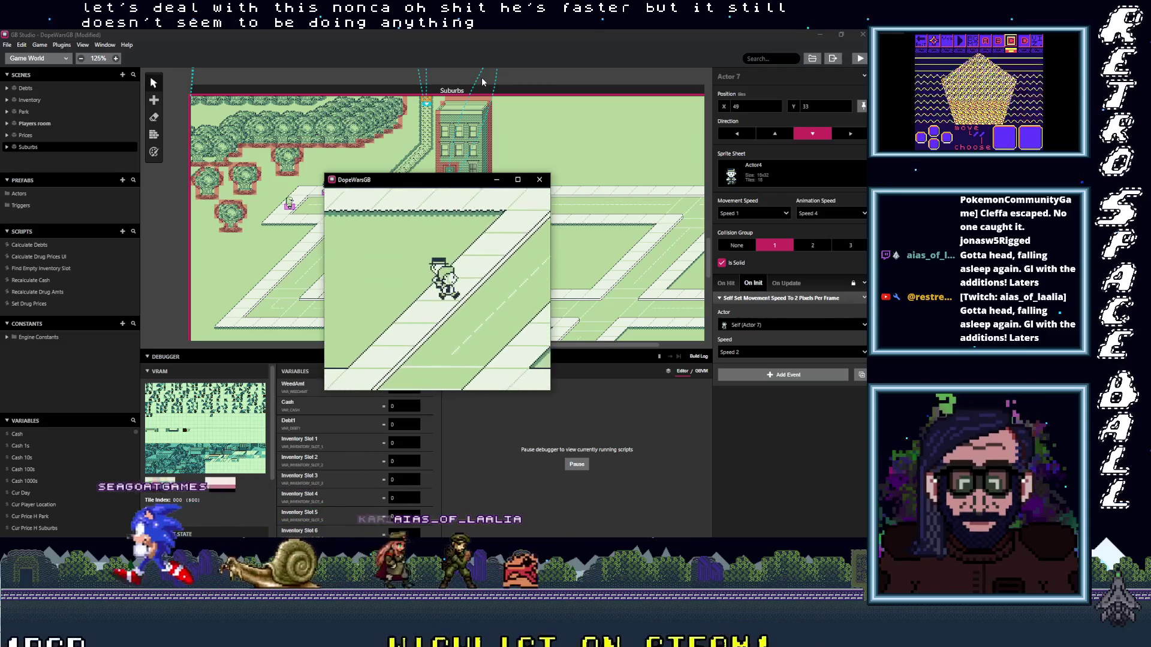
pyautogui.press('Up')
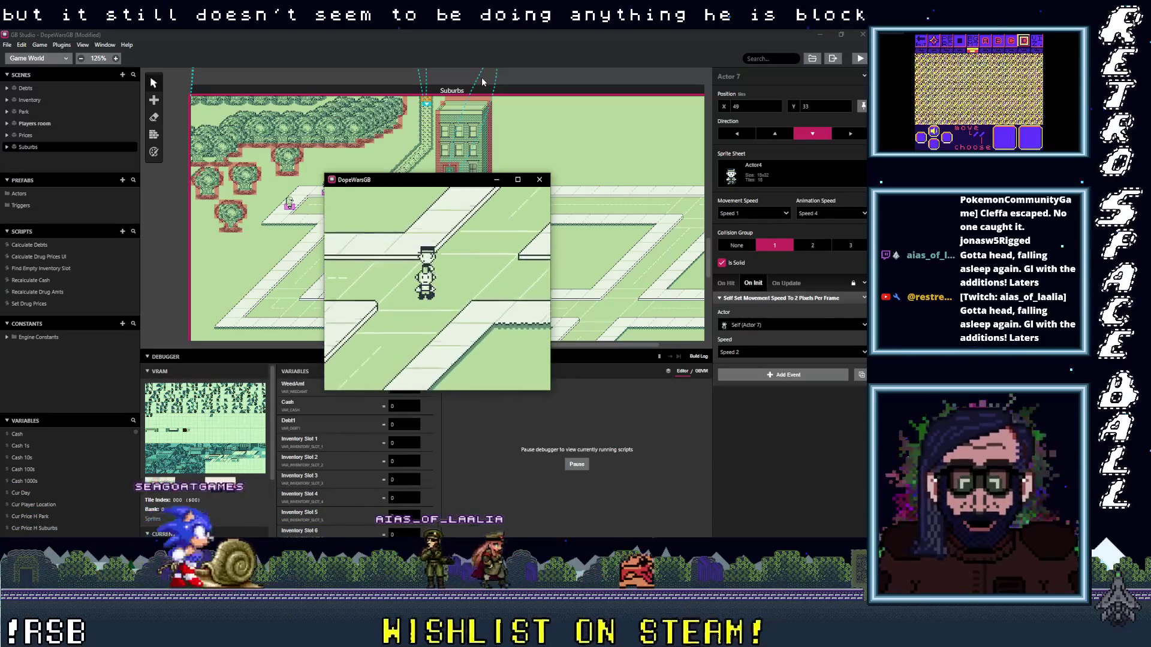
pyautogui.press('Up')
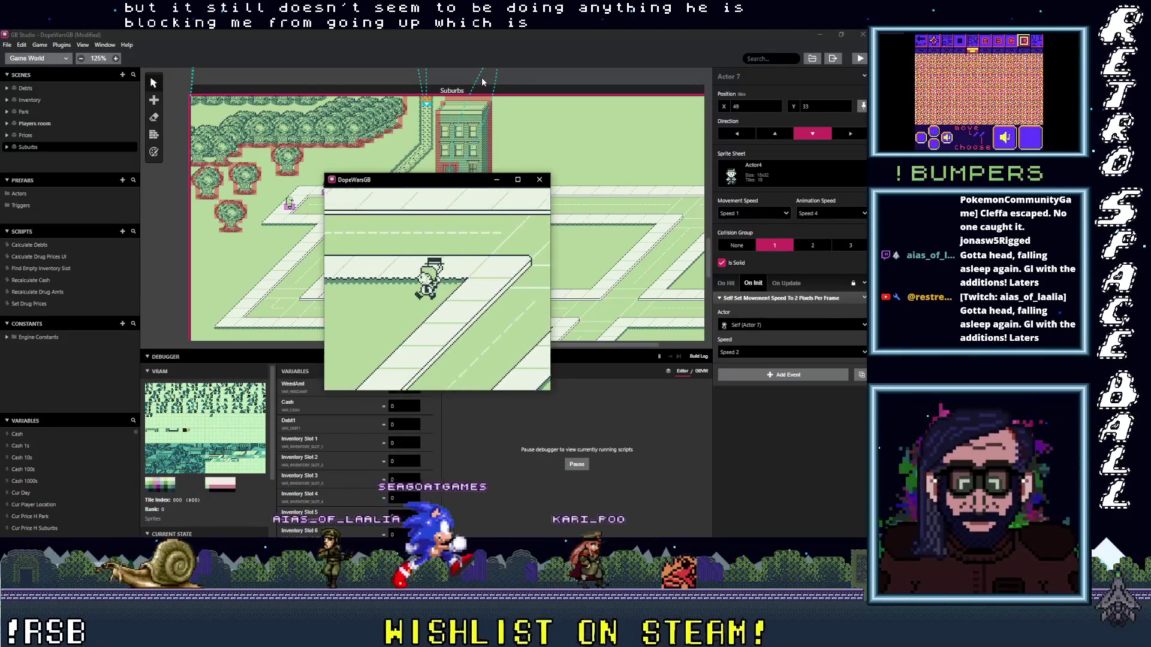
pyautogui.press('Up')
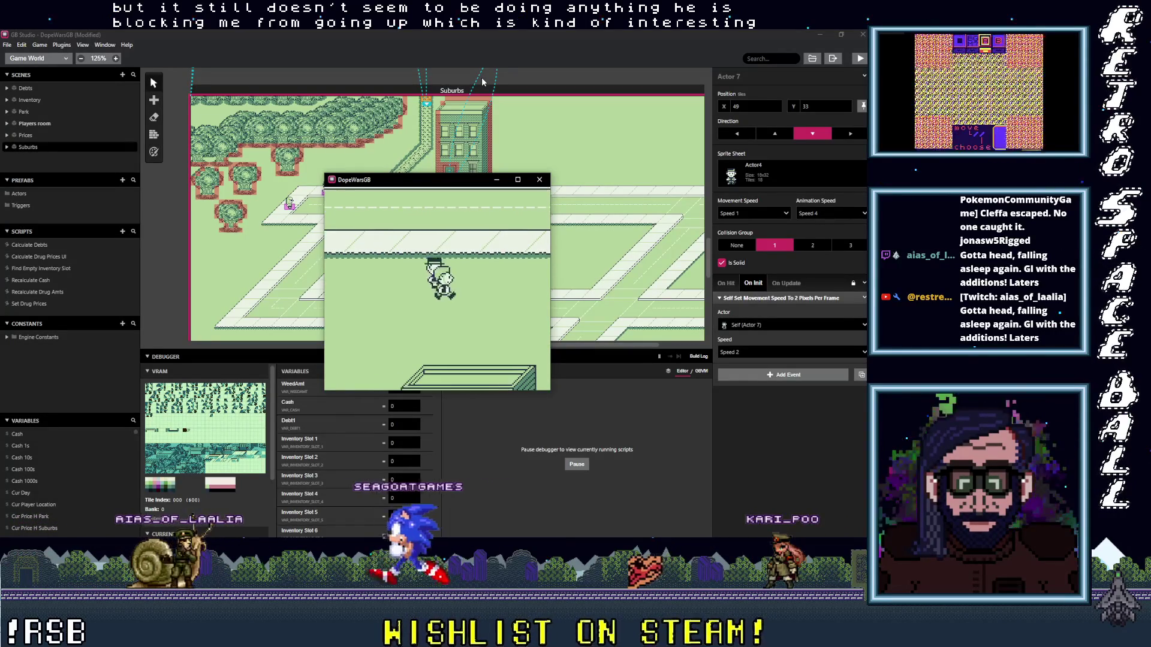
pyautogui.press('Up')
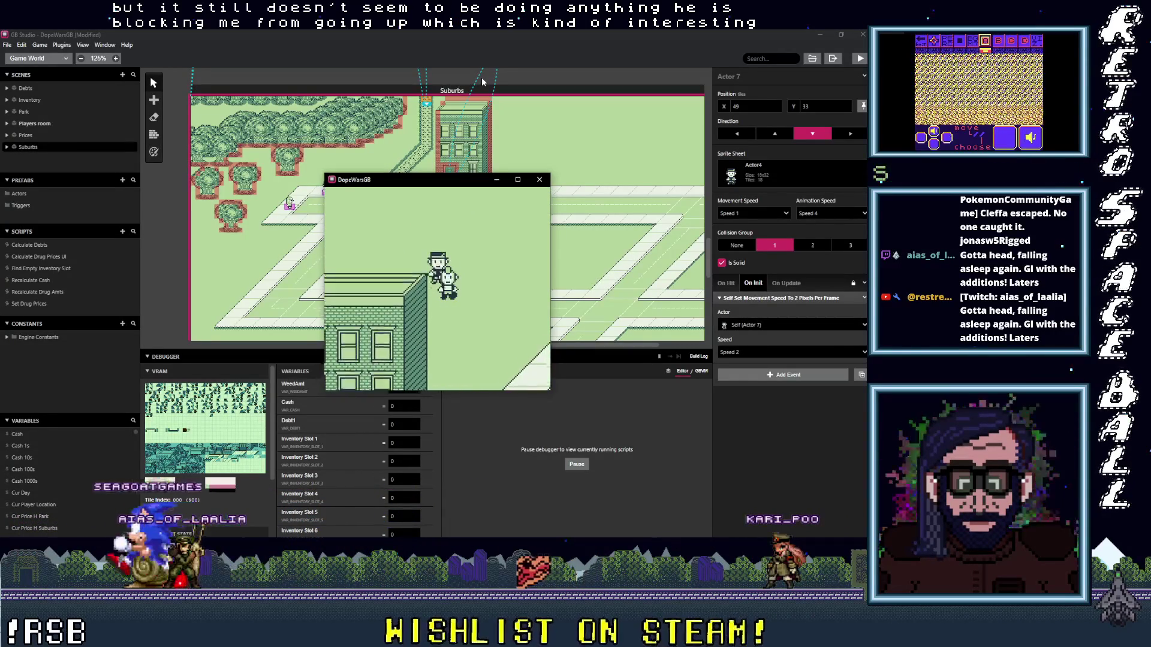
pyautogui.press('Down')
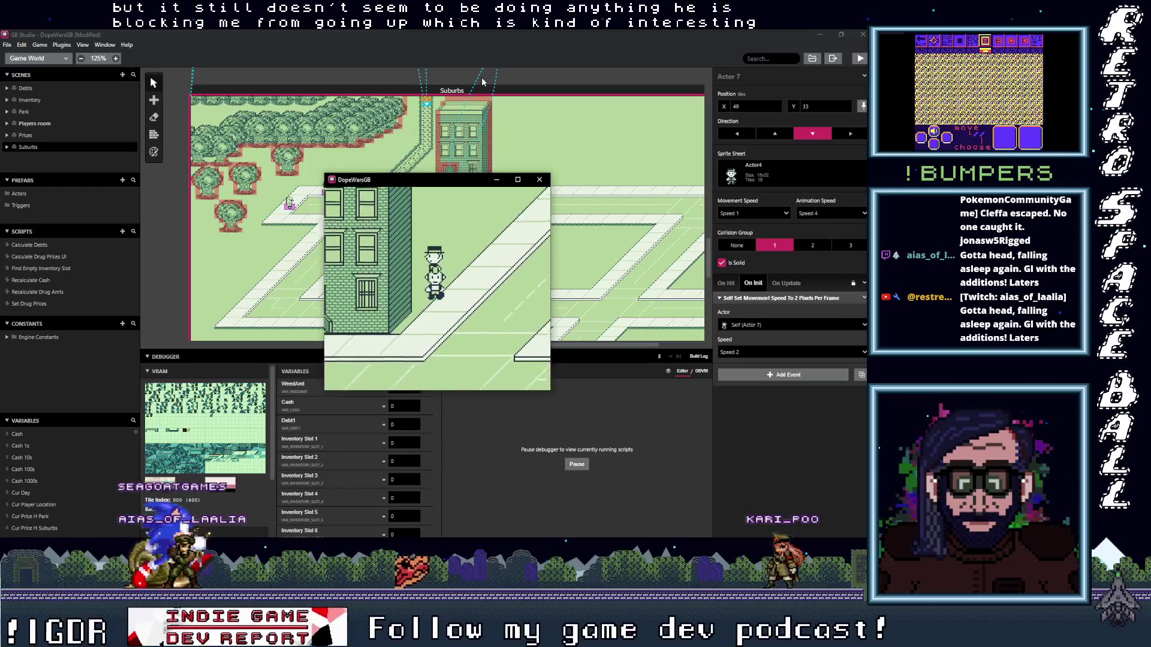
pyautogui.press('Left')
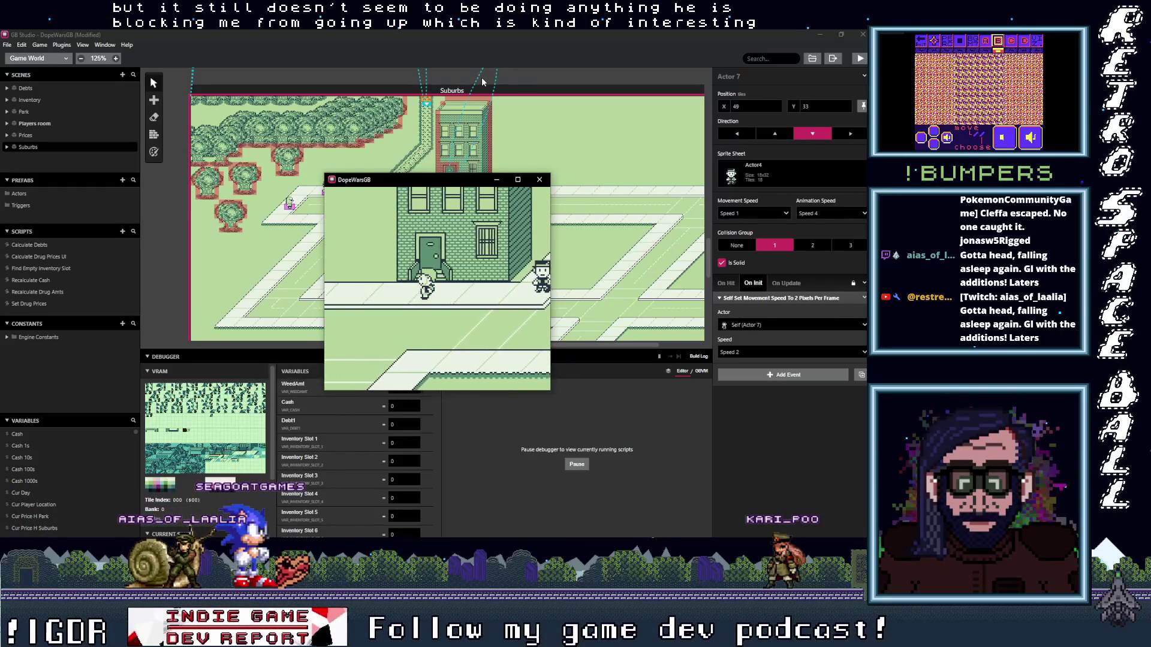
pyautogui.press('Left')
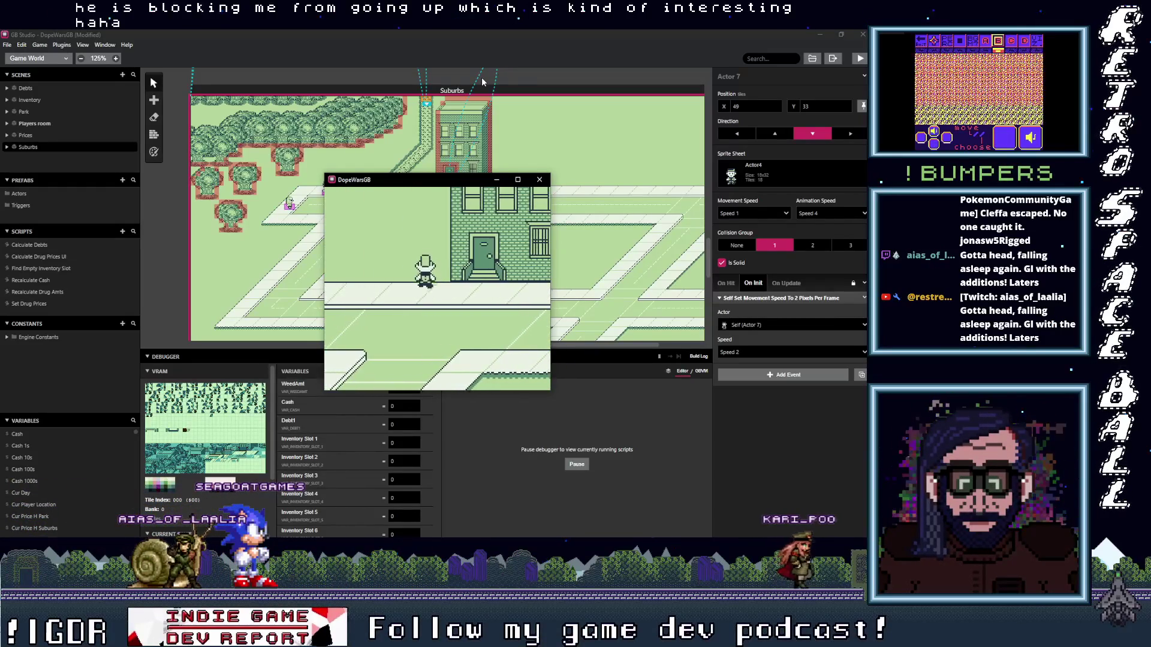
pyautogui.press('Up')
pyautogui.press('Up')
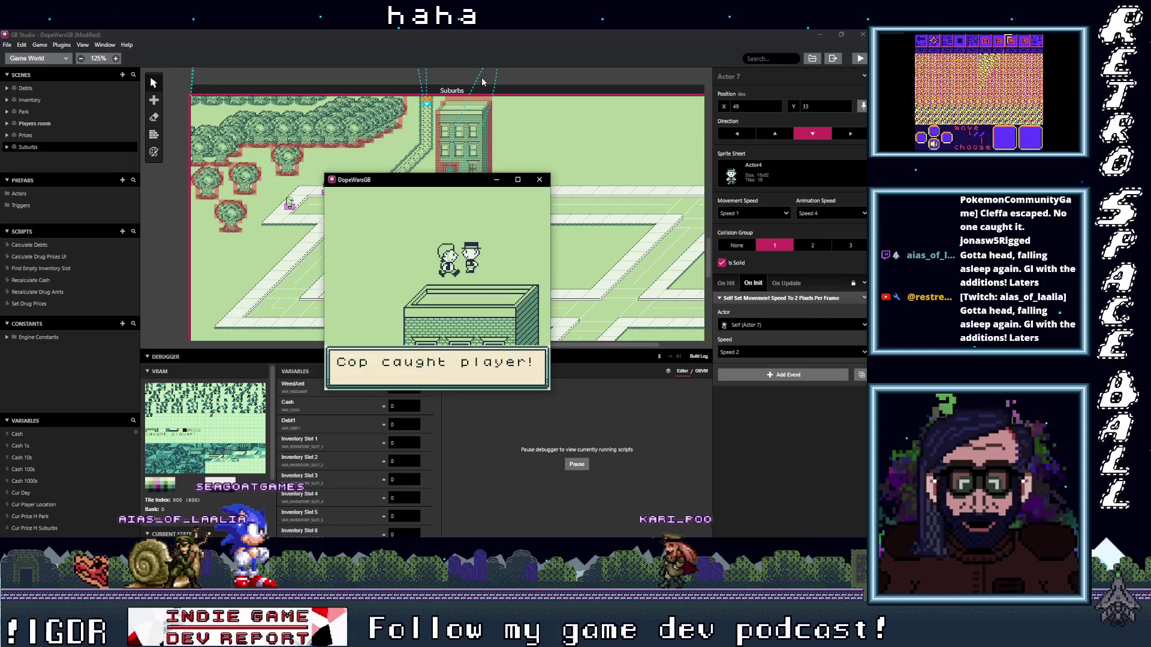
pyautogui.press('z')
pyautogui.press('z')
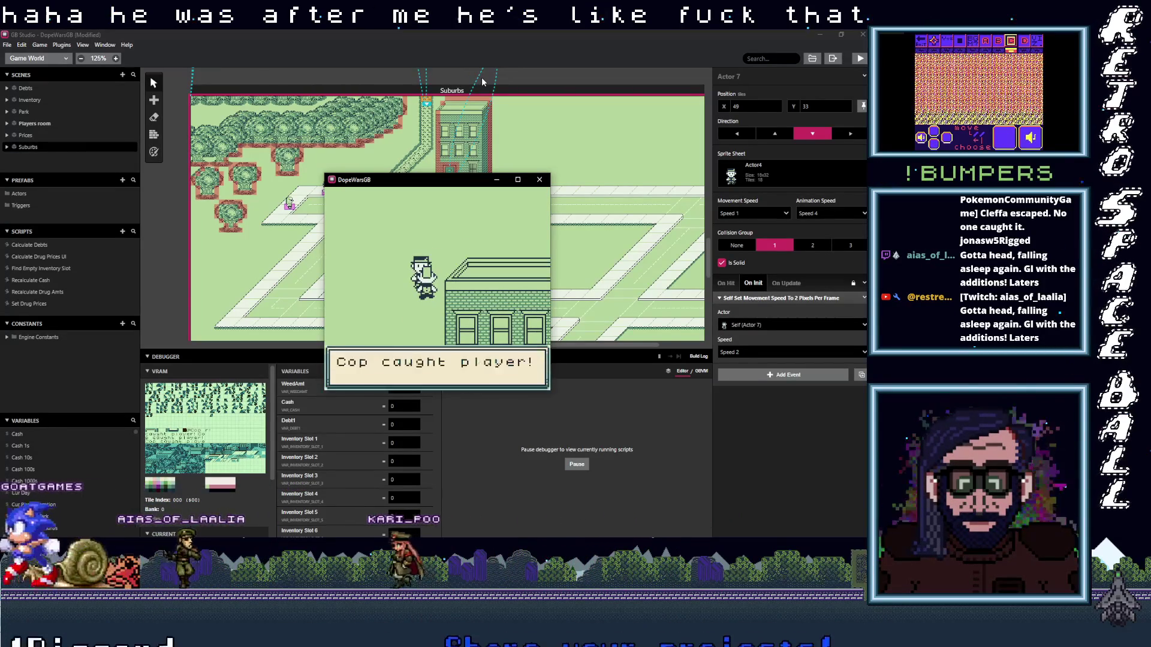
pyautogui.press('z')
pyautogui.press('z')
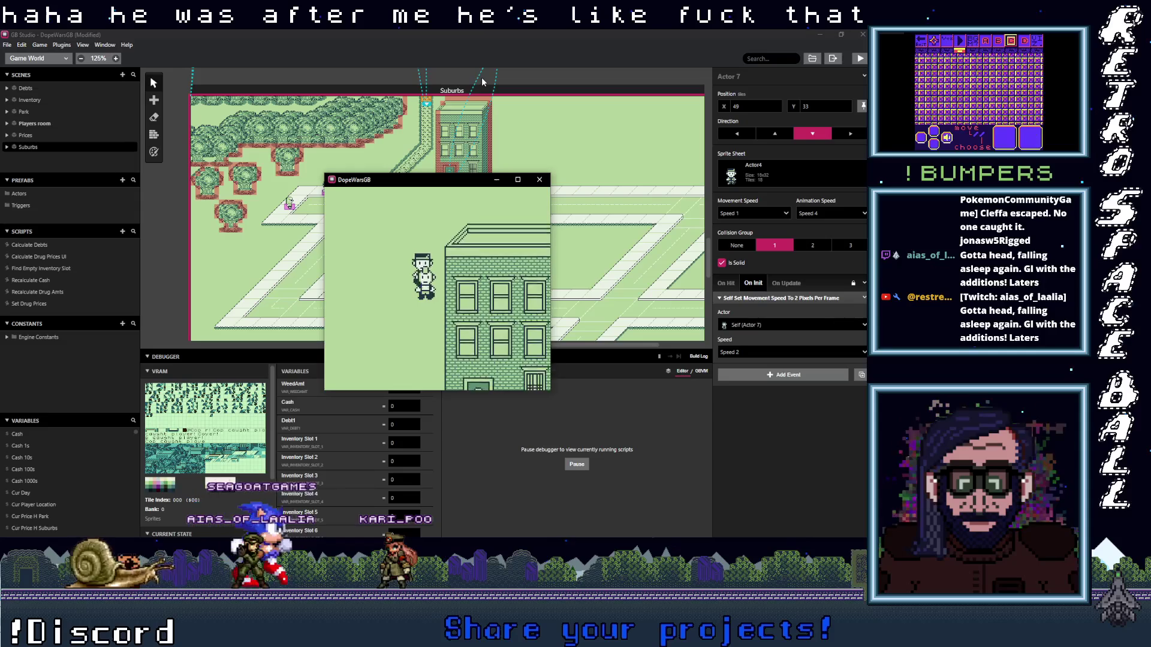
# - Keep moving the player along the street and path, dismissing 'Cop caught player!' each time the cop catches up
pyautogui.press('Down')
pyautogui.press('Right')
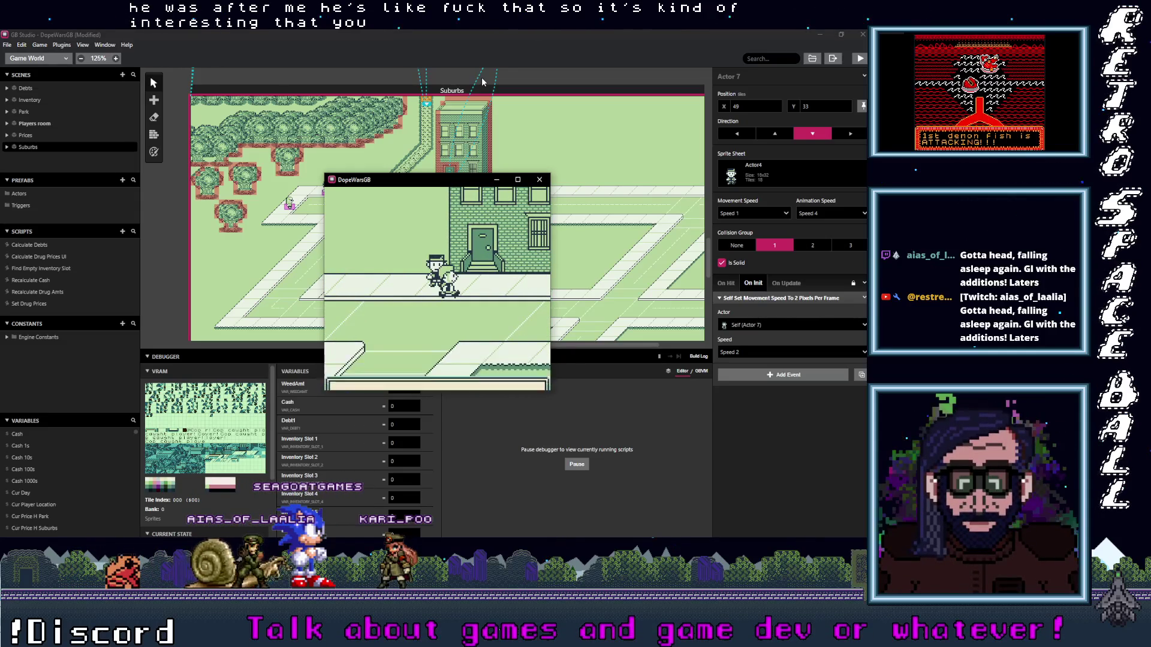
pyautogui.press('Right')
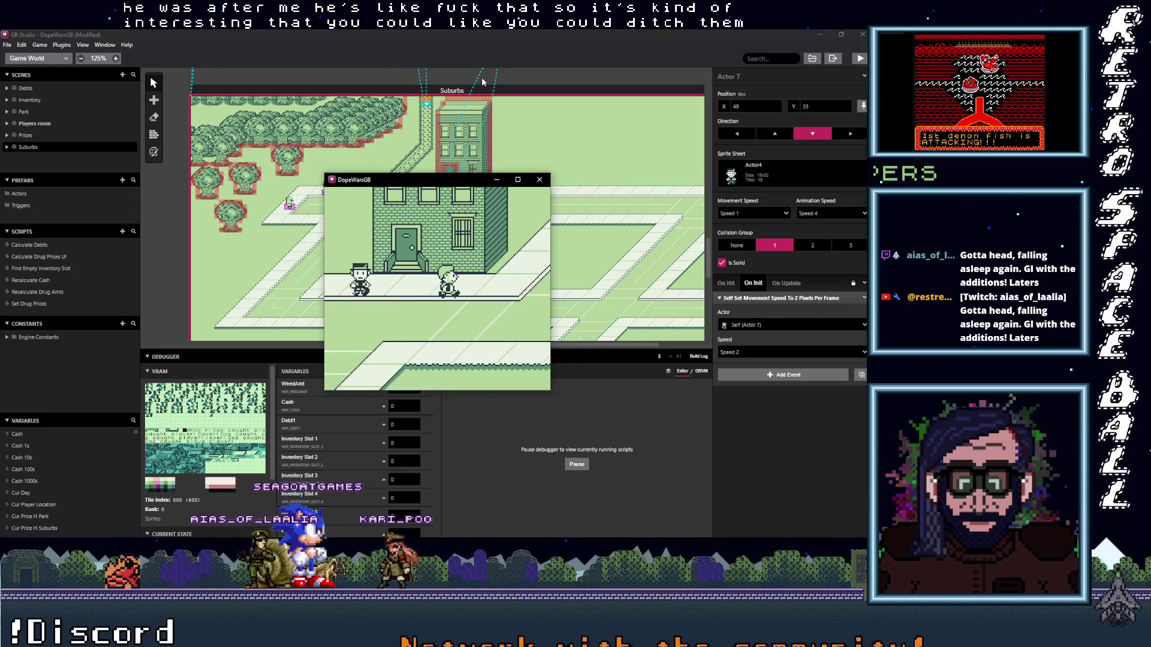
pyautogui.press('Up')
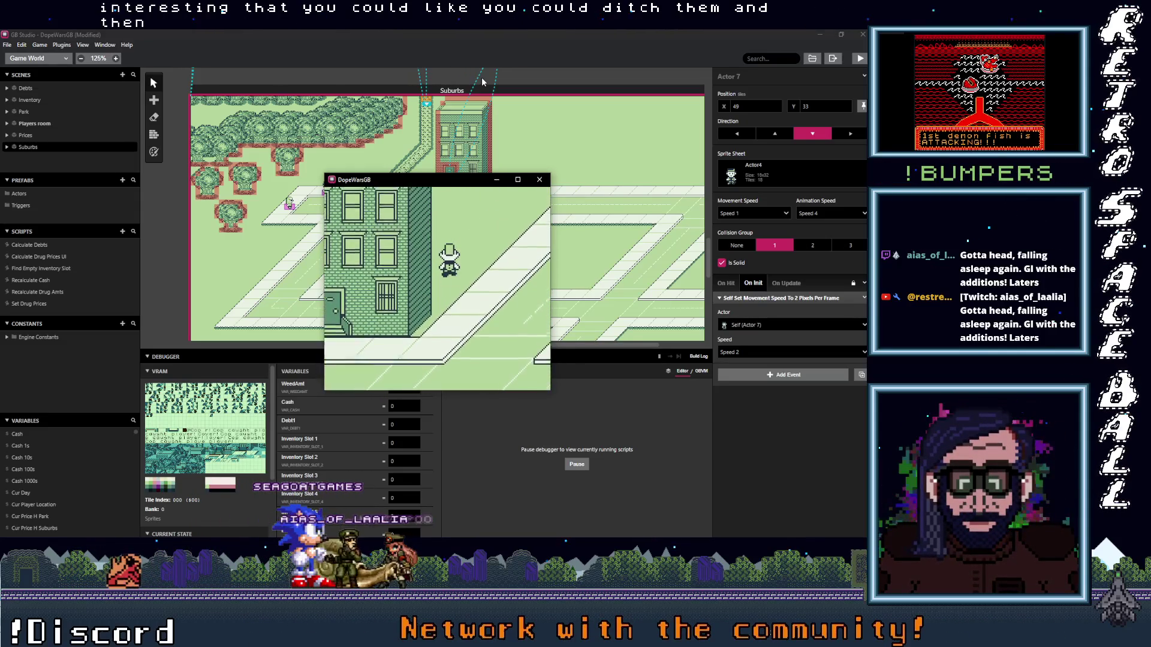
pyautogui.press('Up')
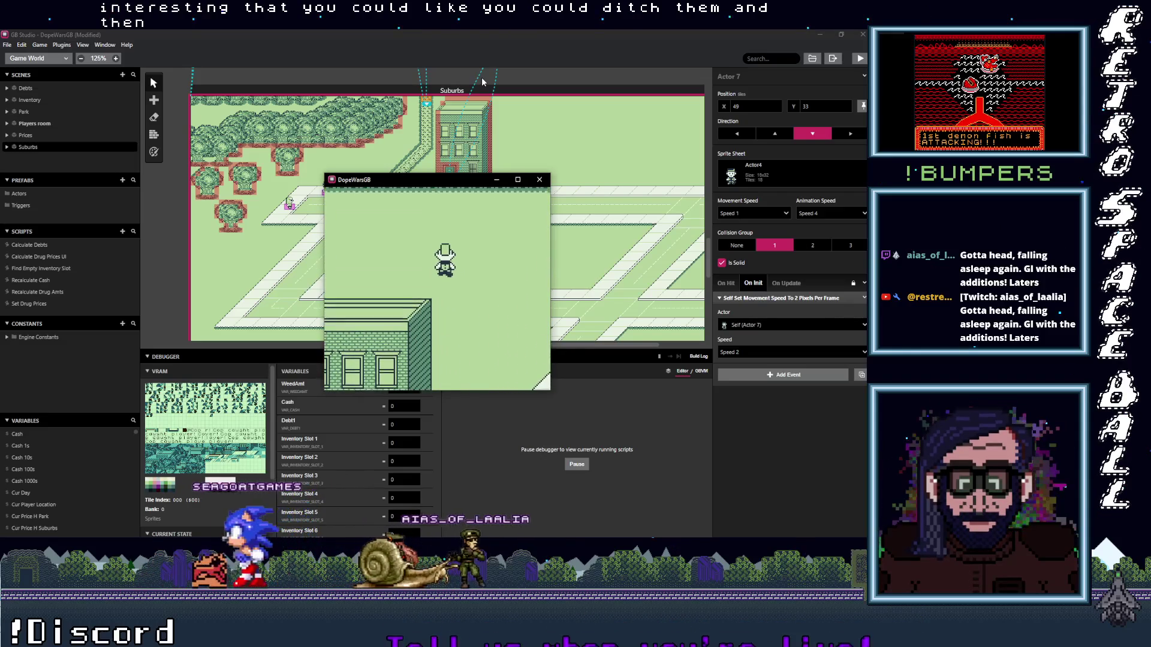
pyautogui.press('Down')
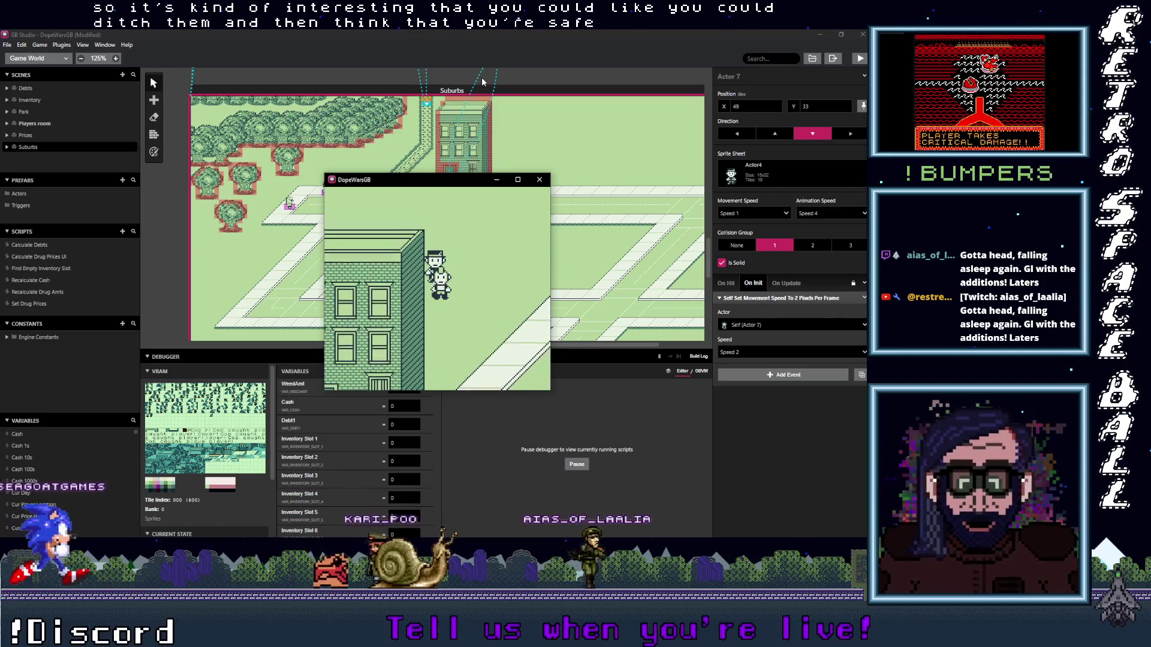
pyautogui.press('Down')
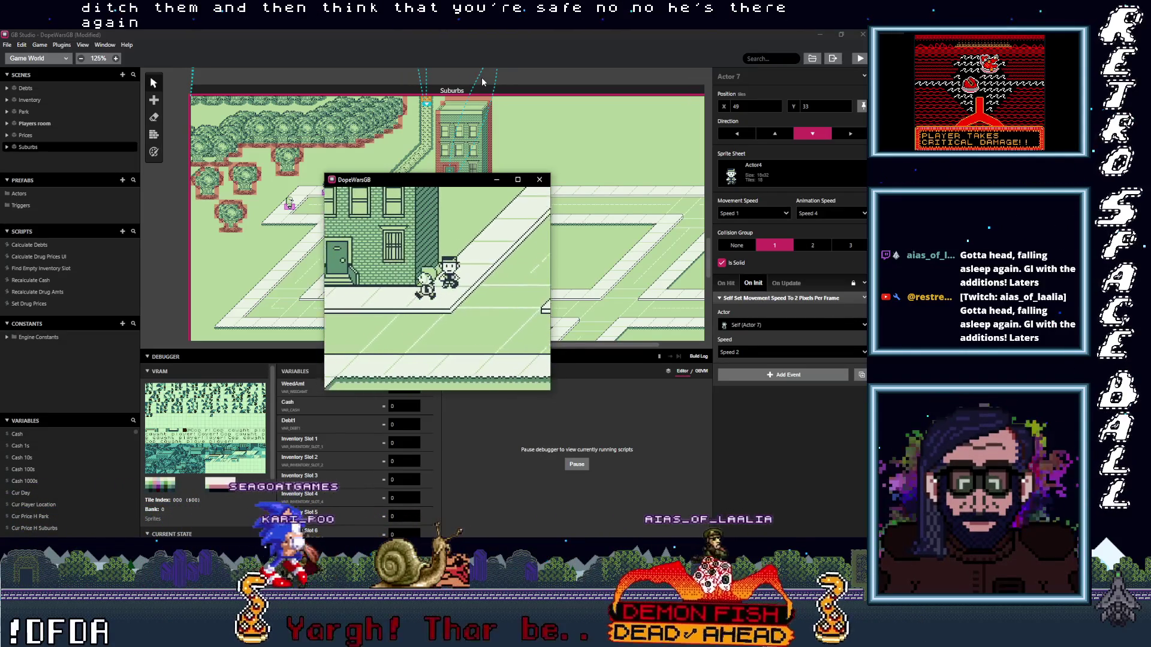
pyautogui.press('Left')
pyautogui.press('Up')
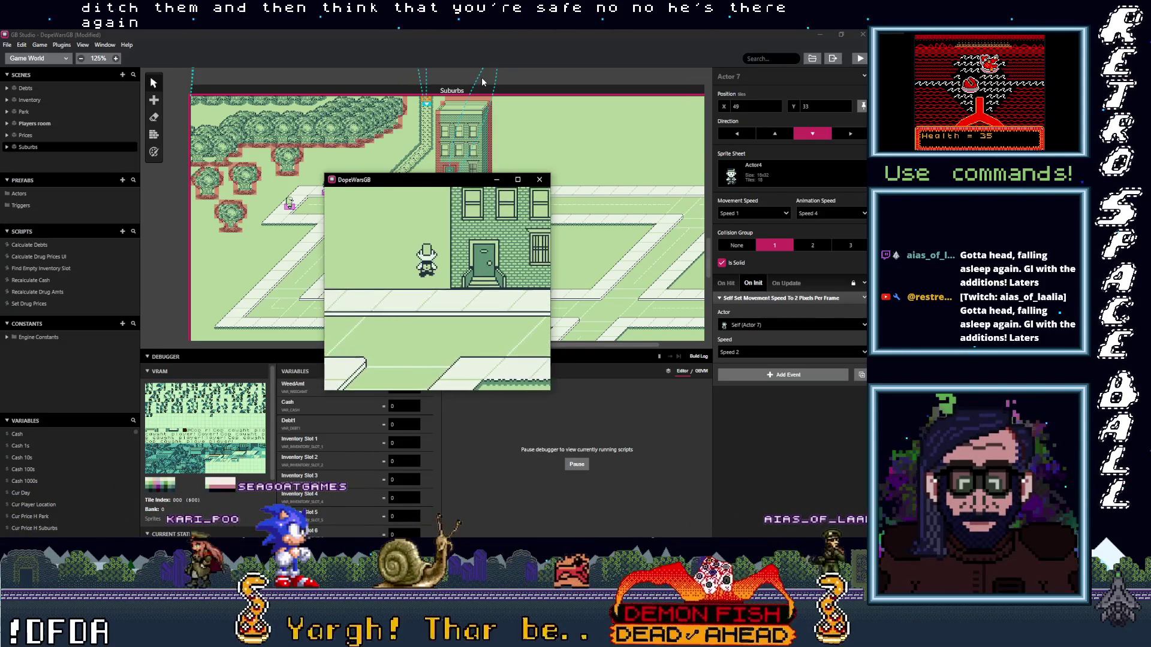
pyautogui.press('Up')
pyautogui.press('Up')
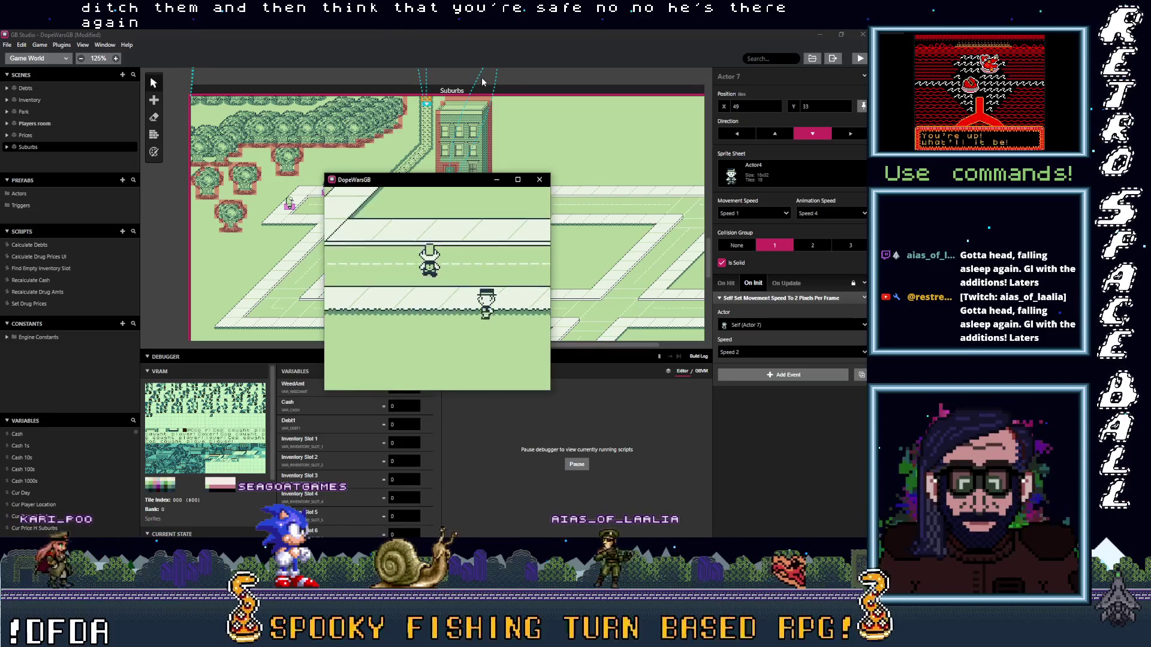
pyautogui.press('Up')
pyautogui.press('Up')
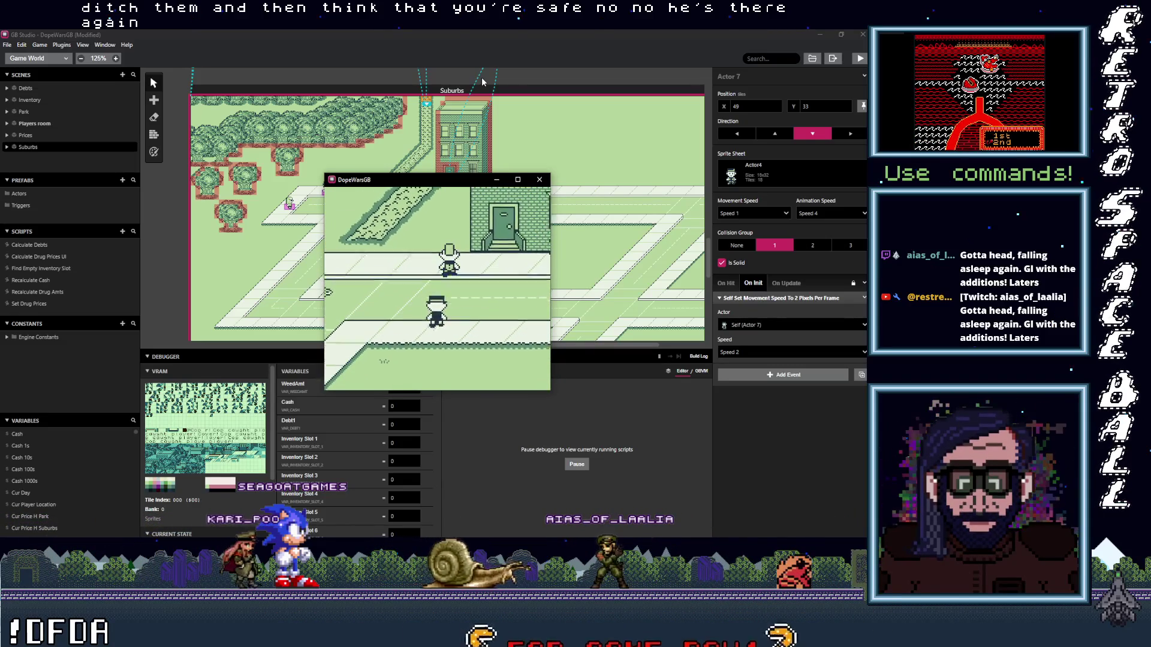
pyautogui.press('Up')
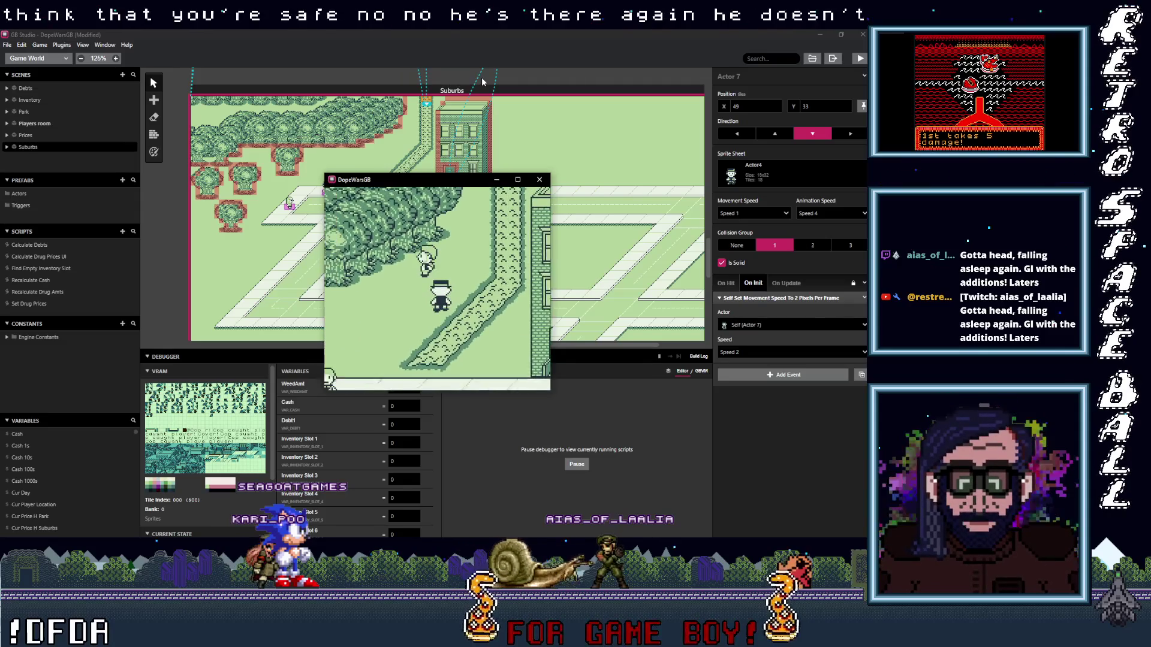
pyautogui.press('z')
pyautogui.press('Right')
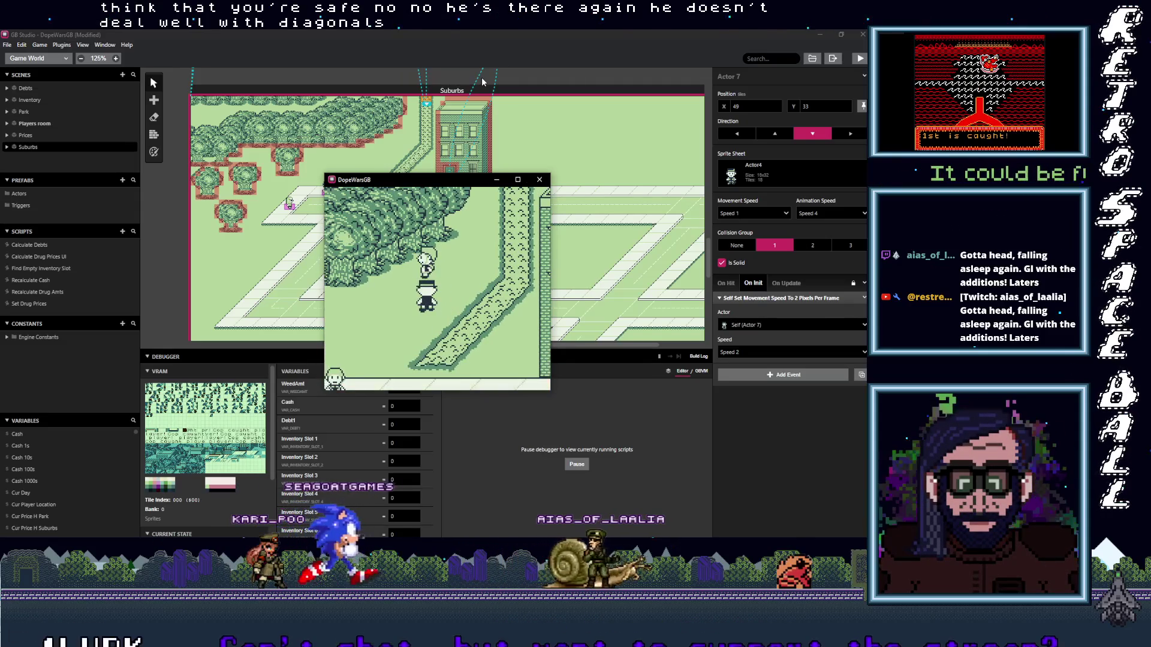
pyautogui.press('Right')
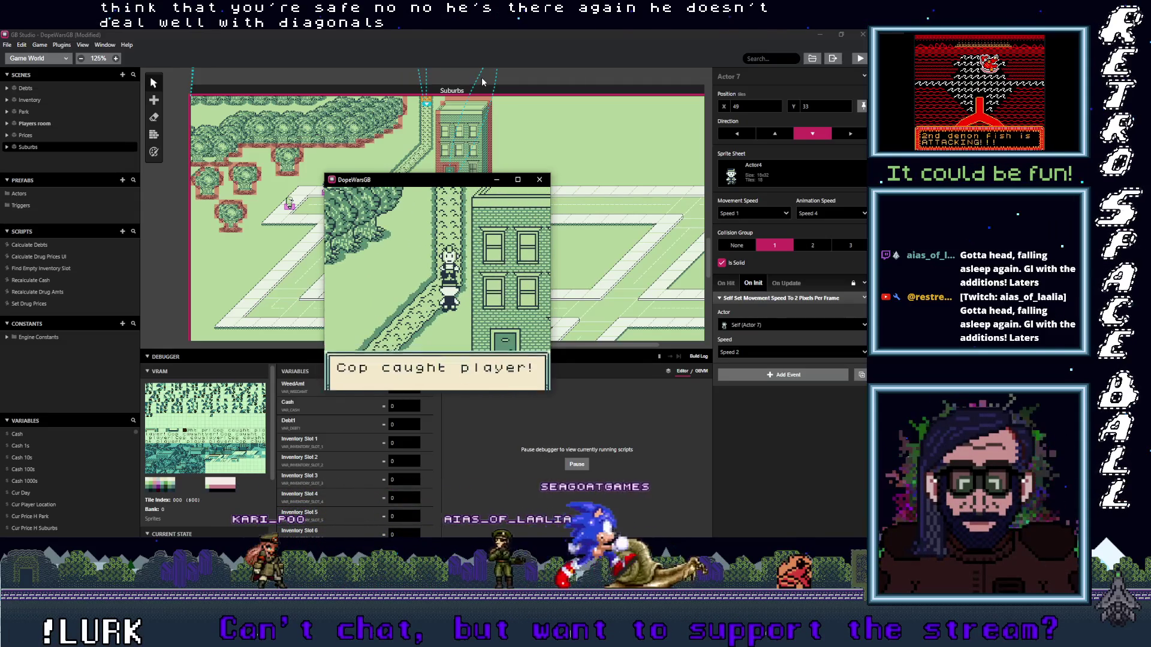
pyautogui.press('z')
pyautogui.press('z')
pyautogui.press('Left')
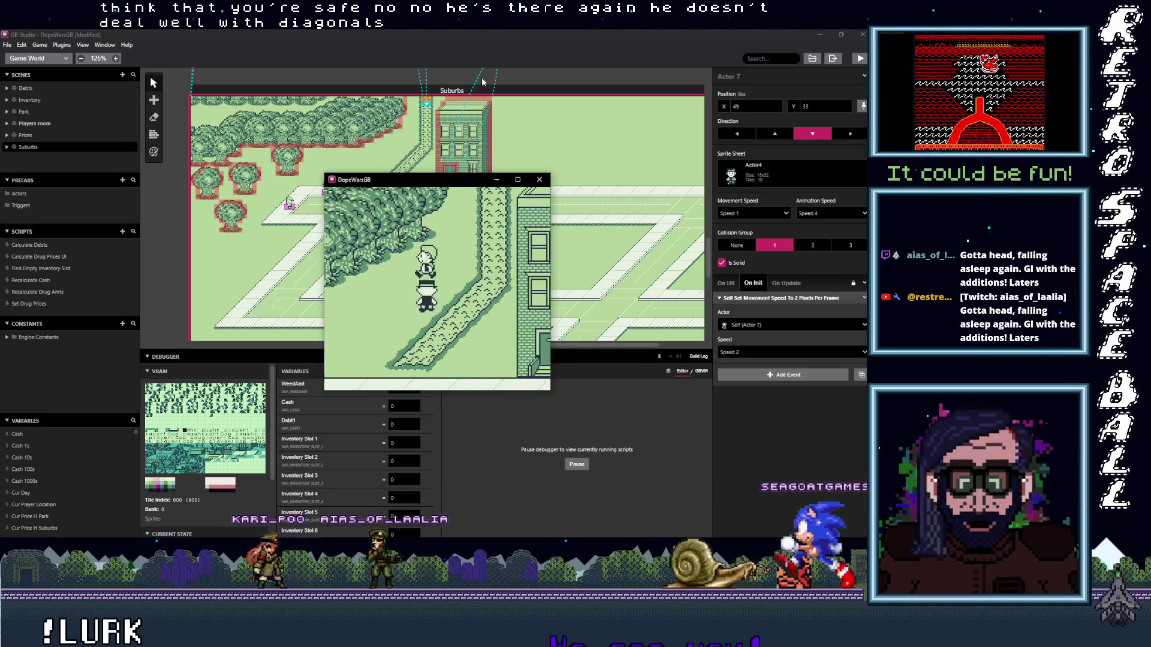
pyautogui.press('Right')
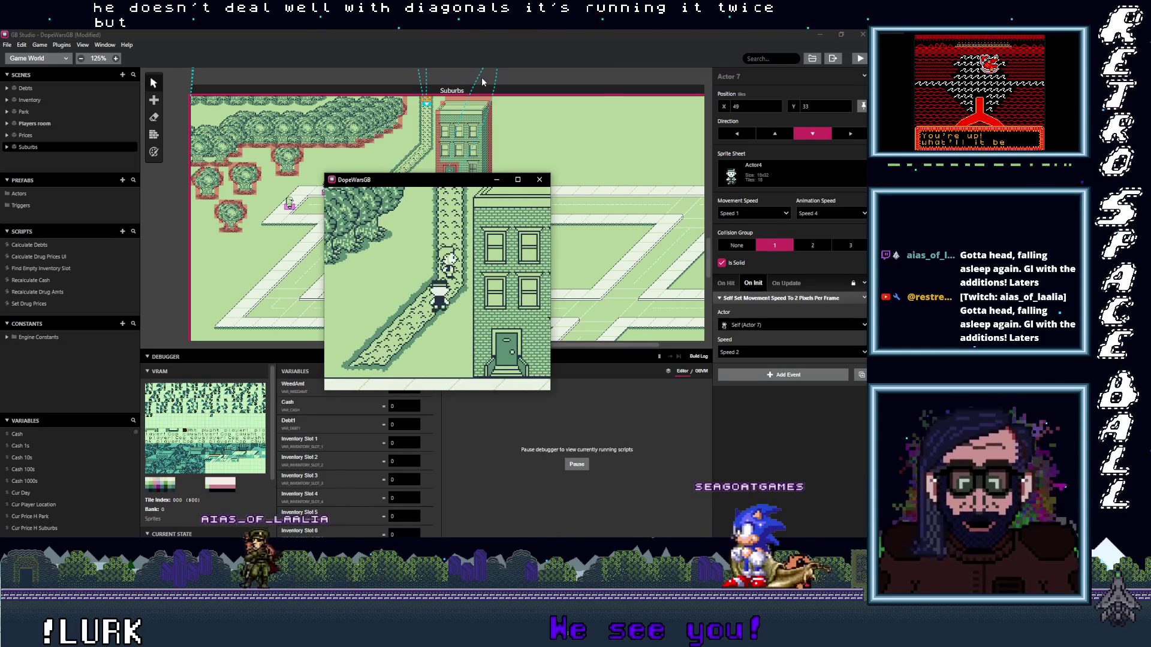
pyautogui.press('Left')
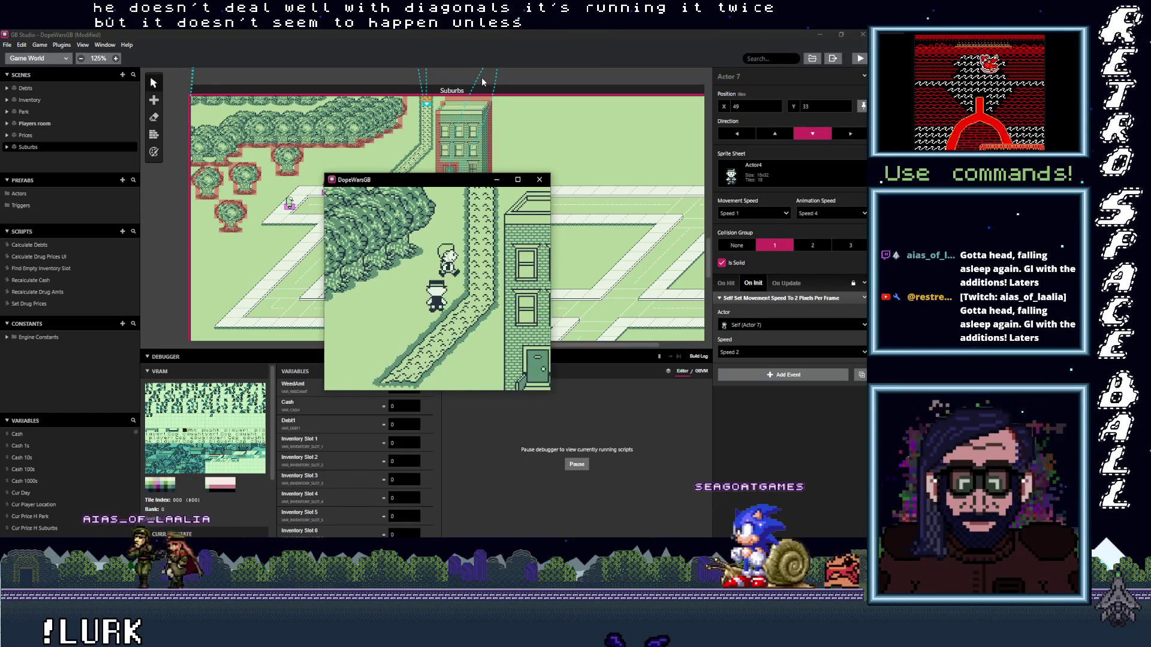
pyautogui.press('Right')
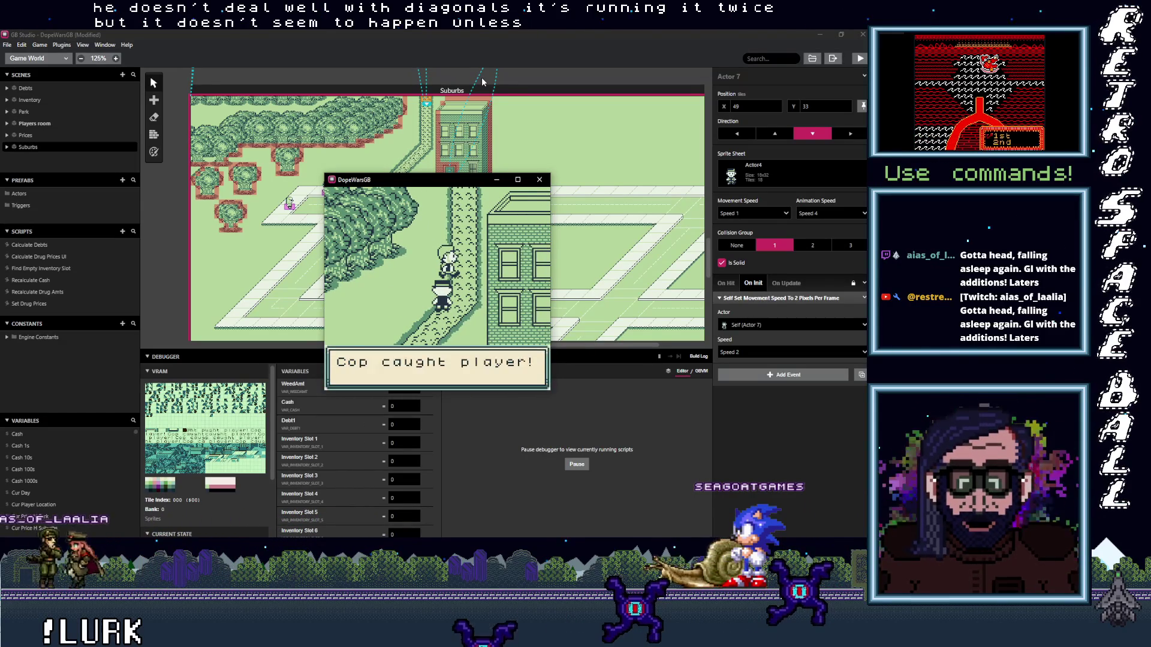
pyautogui.press('z')
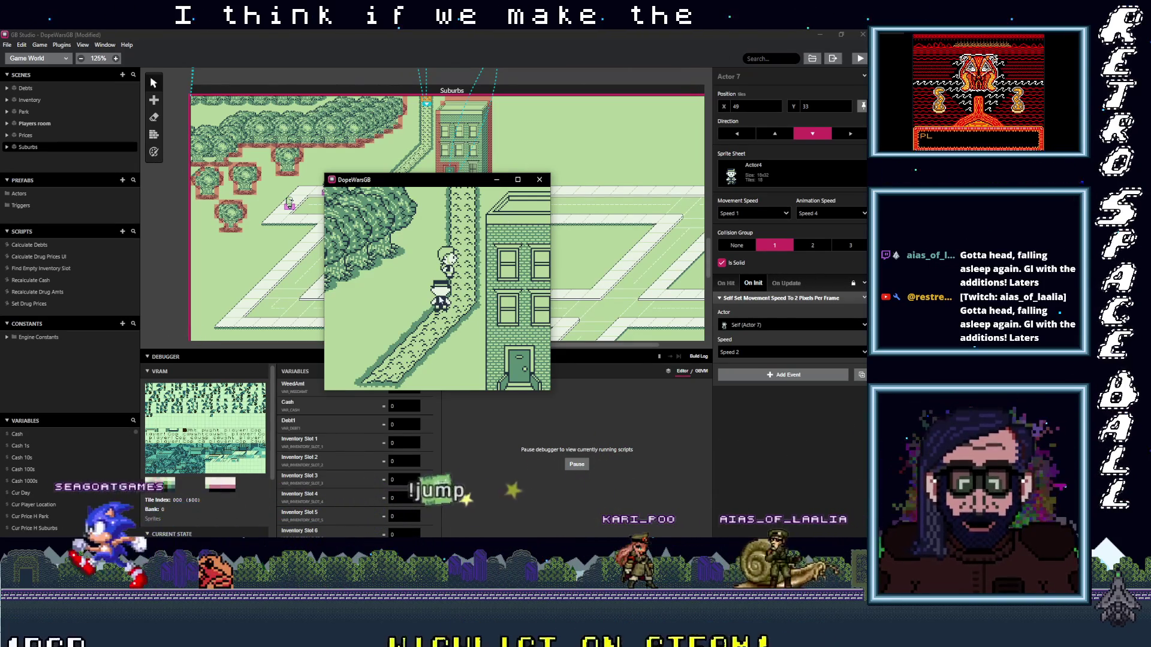
# - Collapse the movement speed event, review the cop's On Hit and On Update scripts, then switch to the tutorial
pyautogui.click(736, 298)
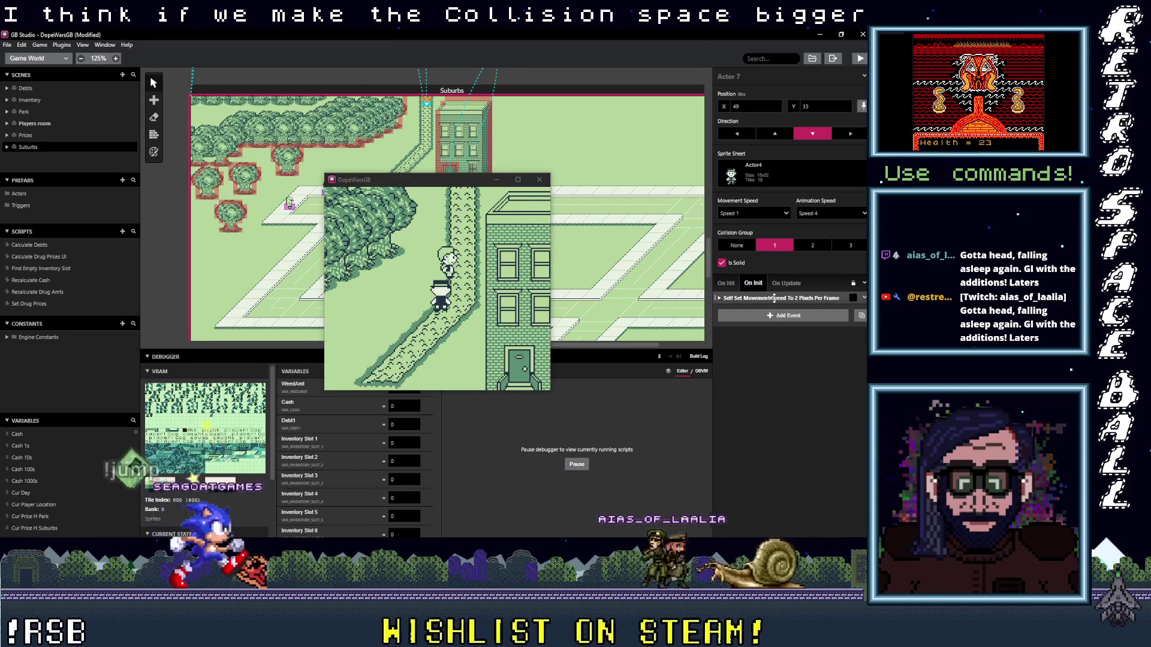
pyautogui.click(727, 284)
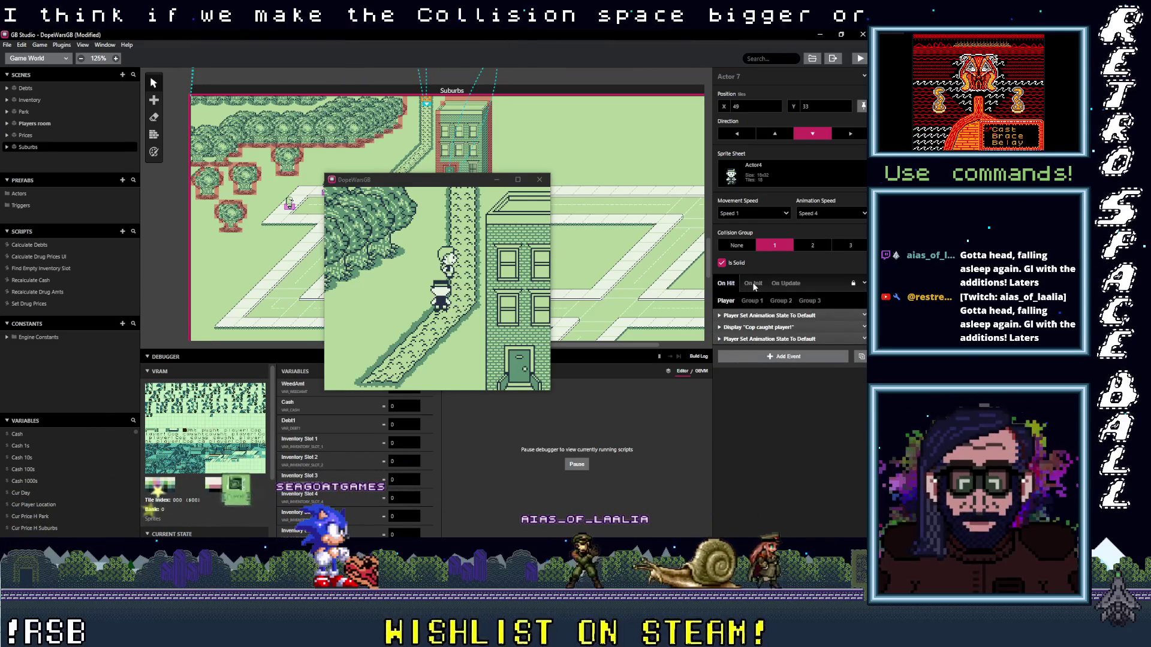
pyautogui.click(786, 285)
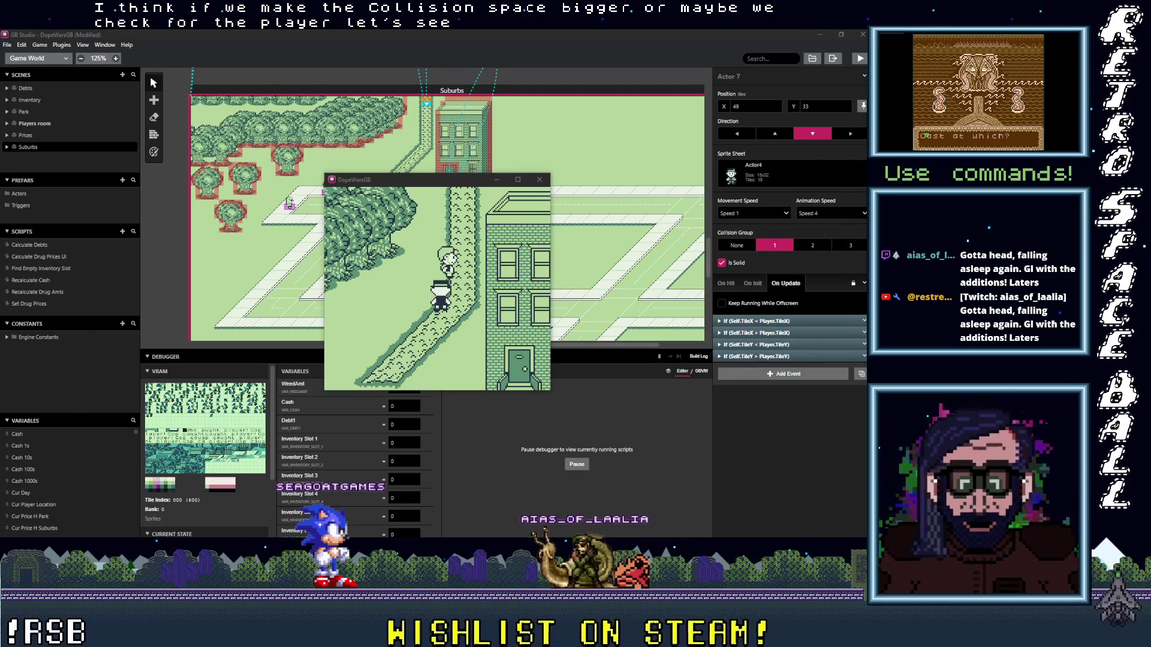
pyautogui.hotkey('alt', 'Tab')
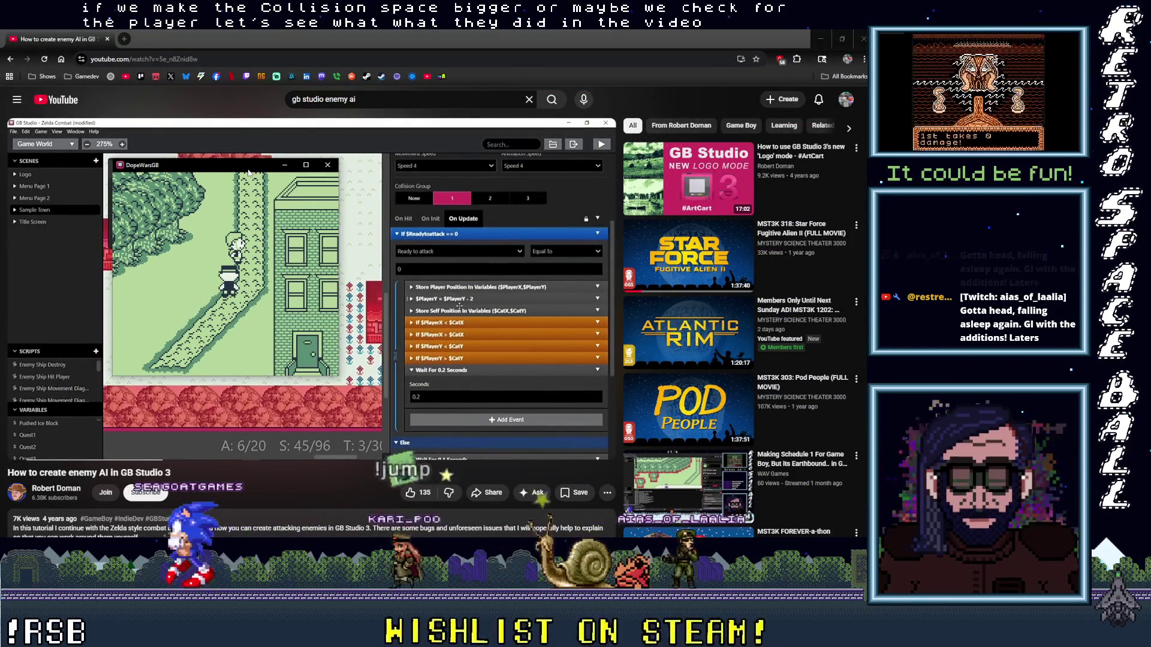
# - Pause the YouTube enemy AI tutorial at 7:43, review its On Update events, and return to GB Studio
pyautogui.click(453, 308)
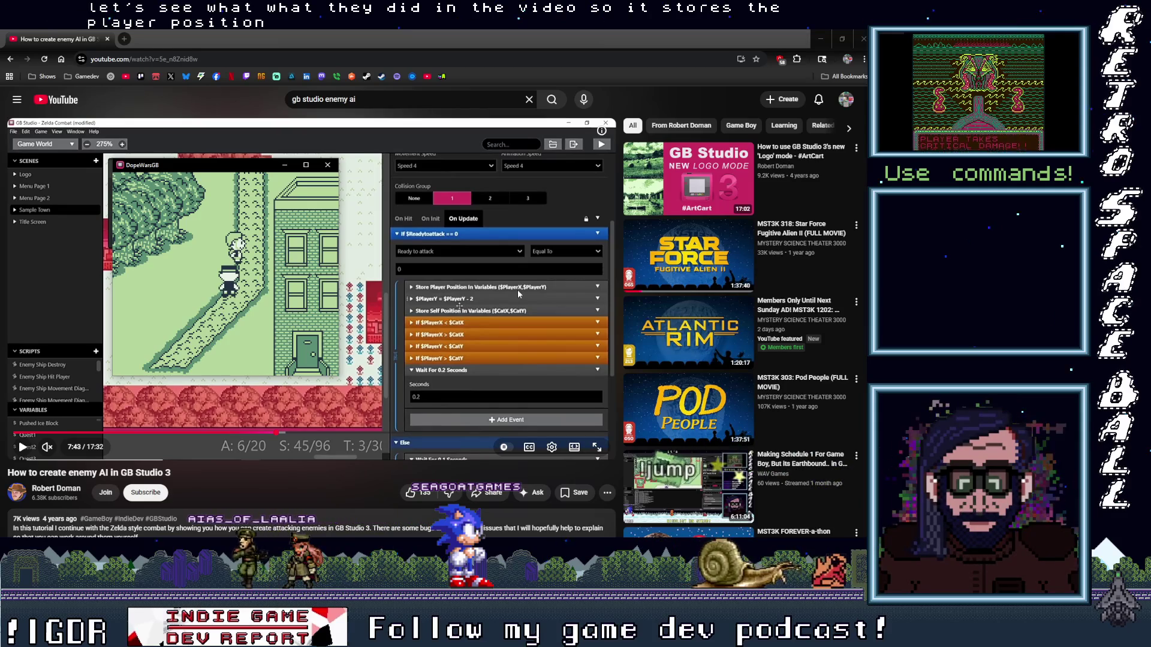
pyautogui.scroll(-2, 485, 347)
pyautogui.scroll(2, 486, 347)
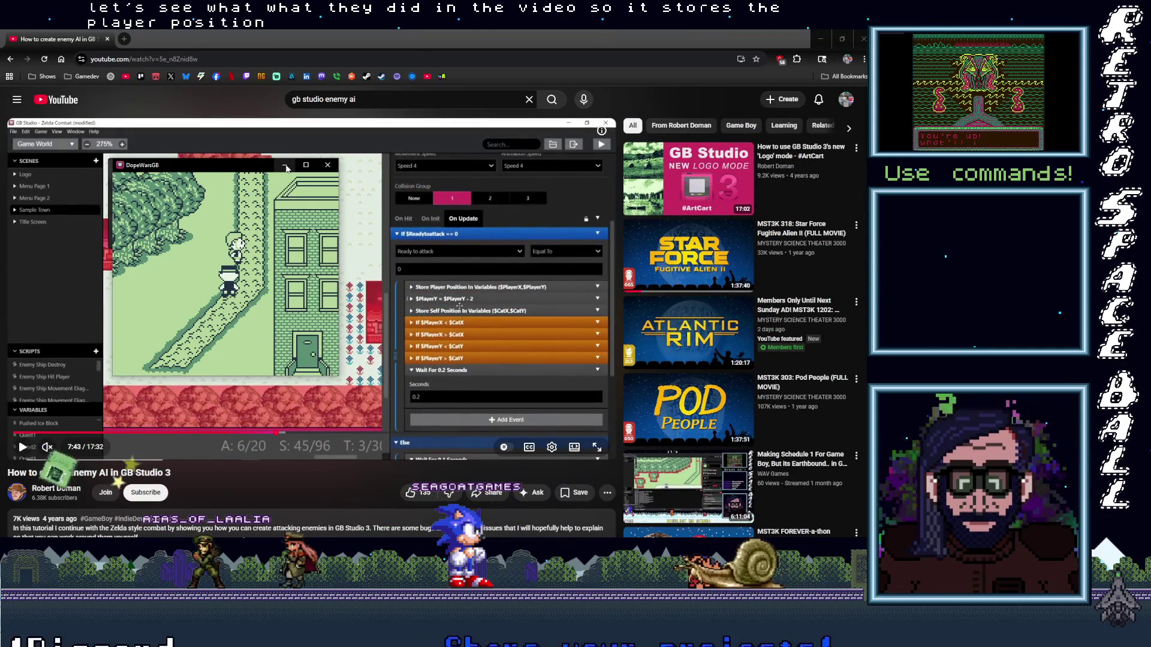
pyautogui.click(298, 142)
pyautogui.hotkey('alt', 'Tab')
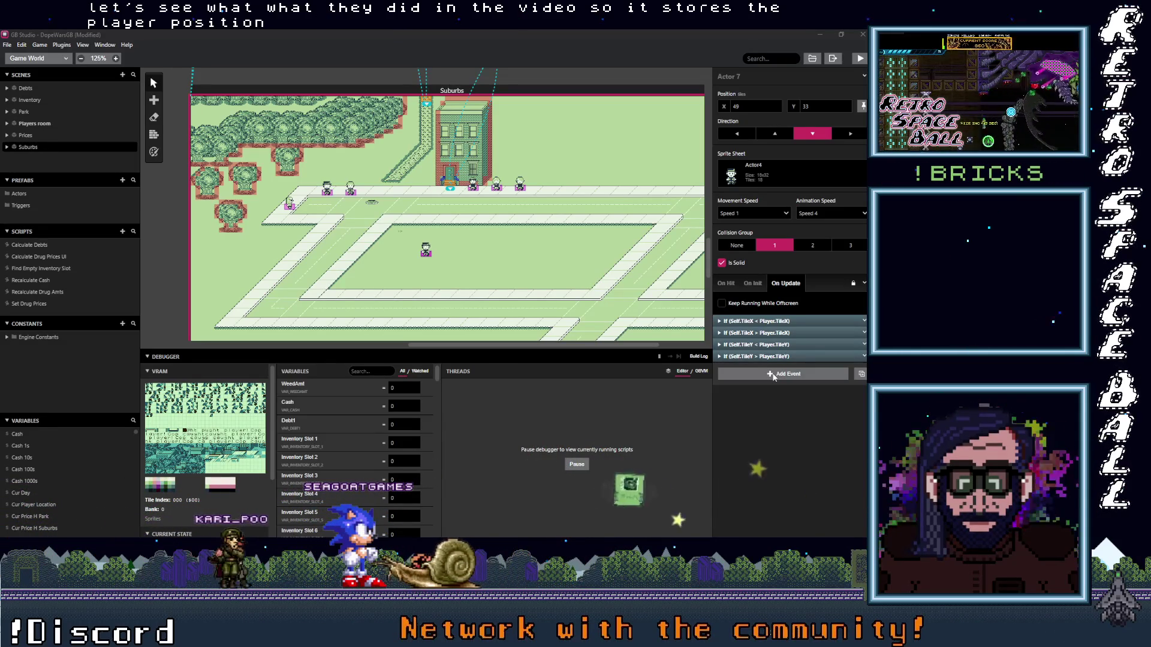
# - Append an 'If Variable Compare With Value' event to the cop's On Update script
pyautogui.click(773, 377)
pyautogui.press('Escape')
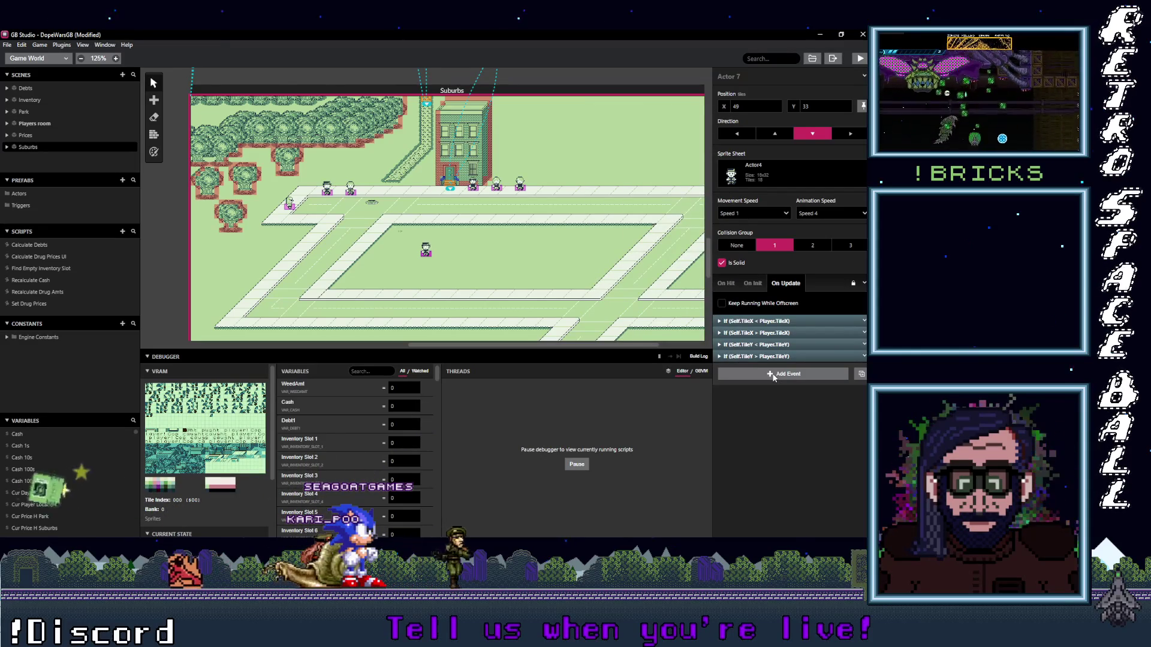
pyautogui.click(774, 376)
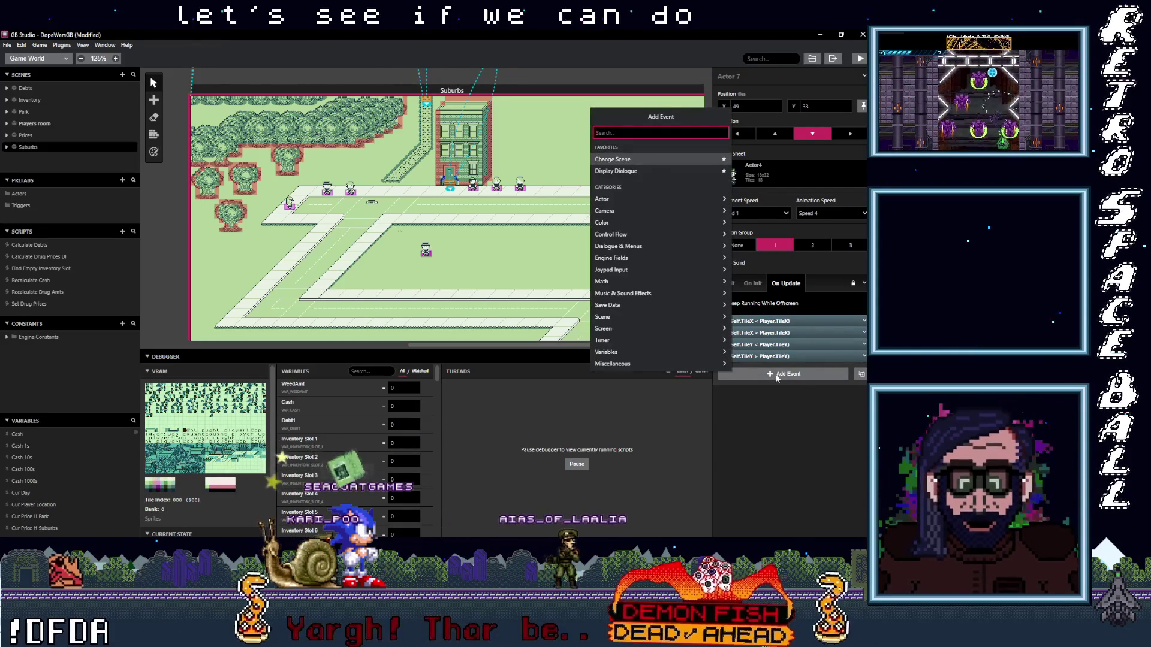
pyautogui.write('If va')
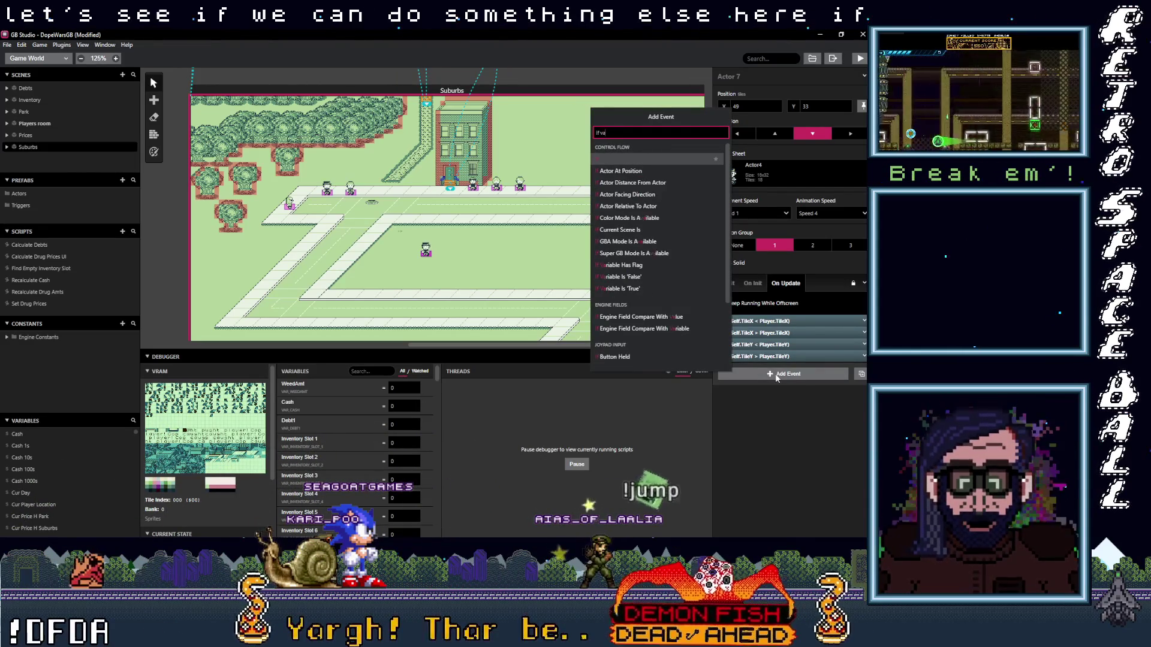
pyautogui.write('r val')
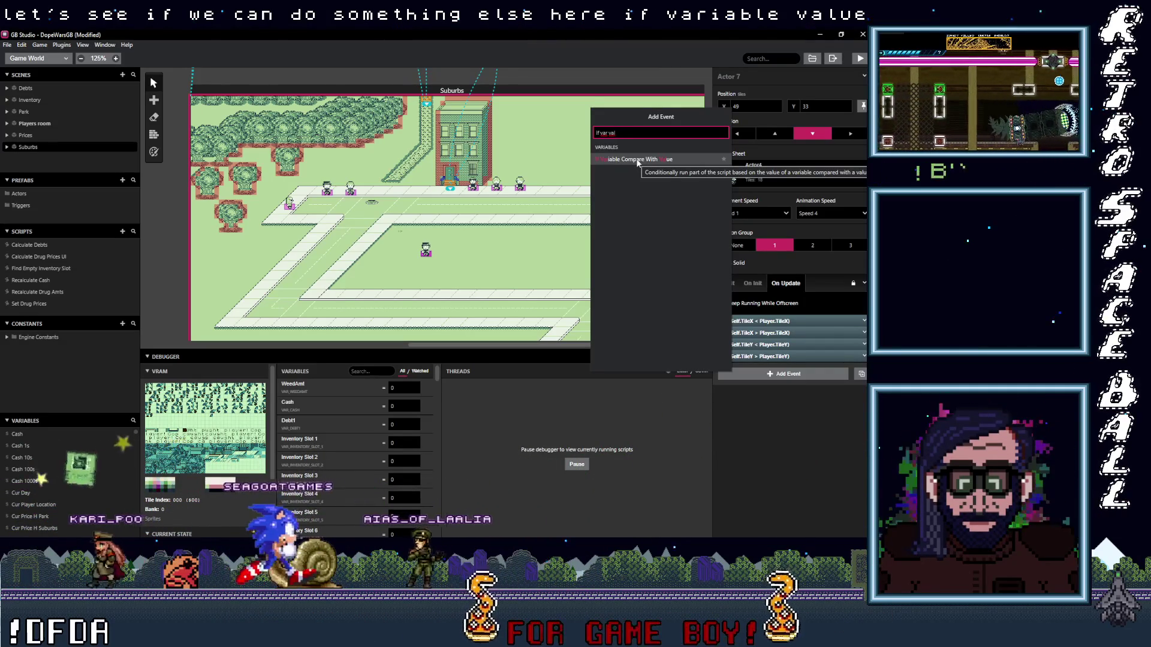
pyautogui.click(637, 160)
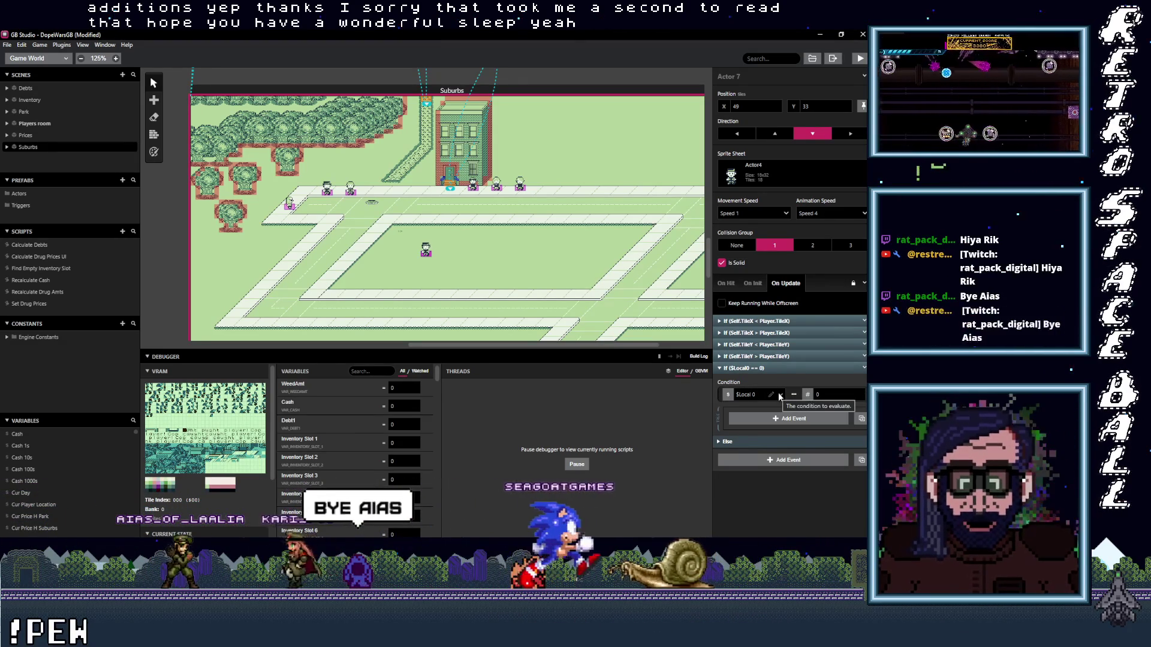
# - Review the variable choices and keep the comparison as $Local 0 == 0
pyautogui.click(780, 395)
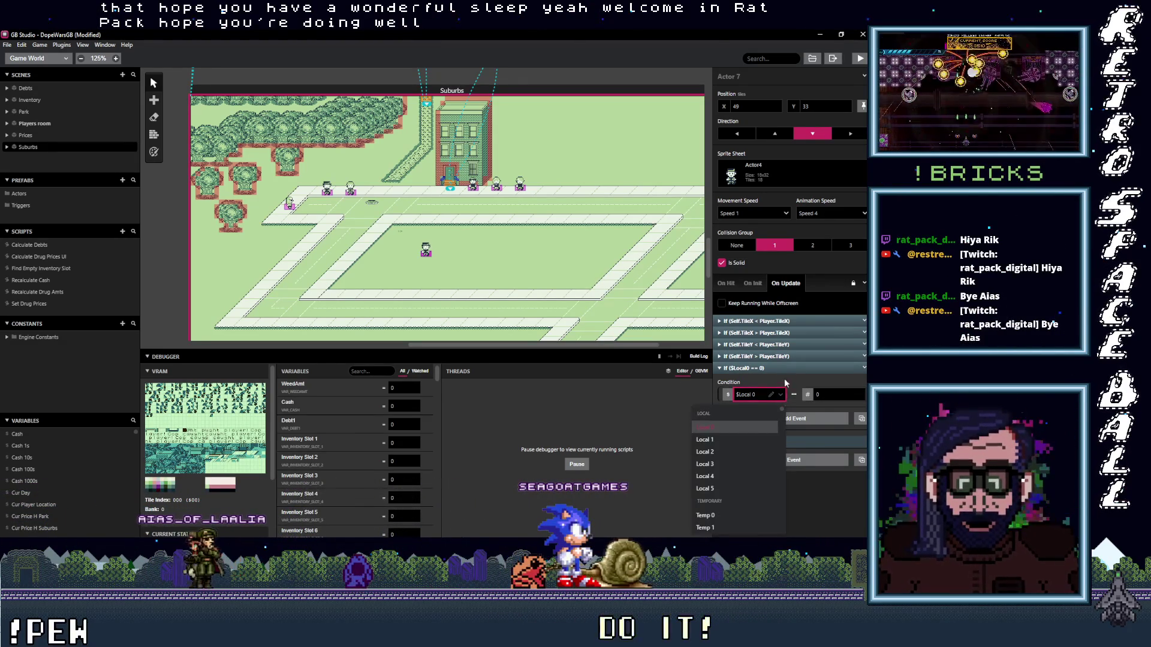
pyautogui.click(789, 378)
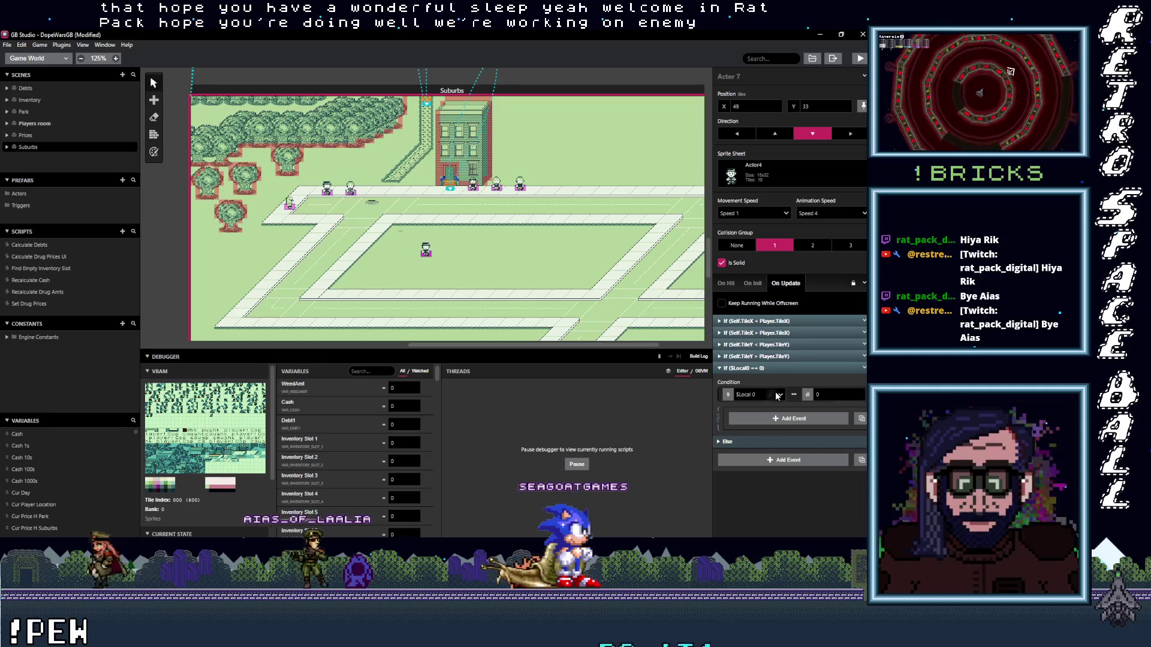
pyautogui.click(777, 395)
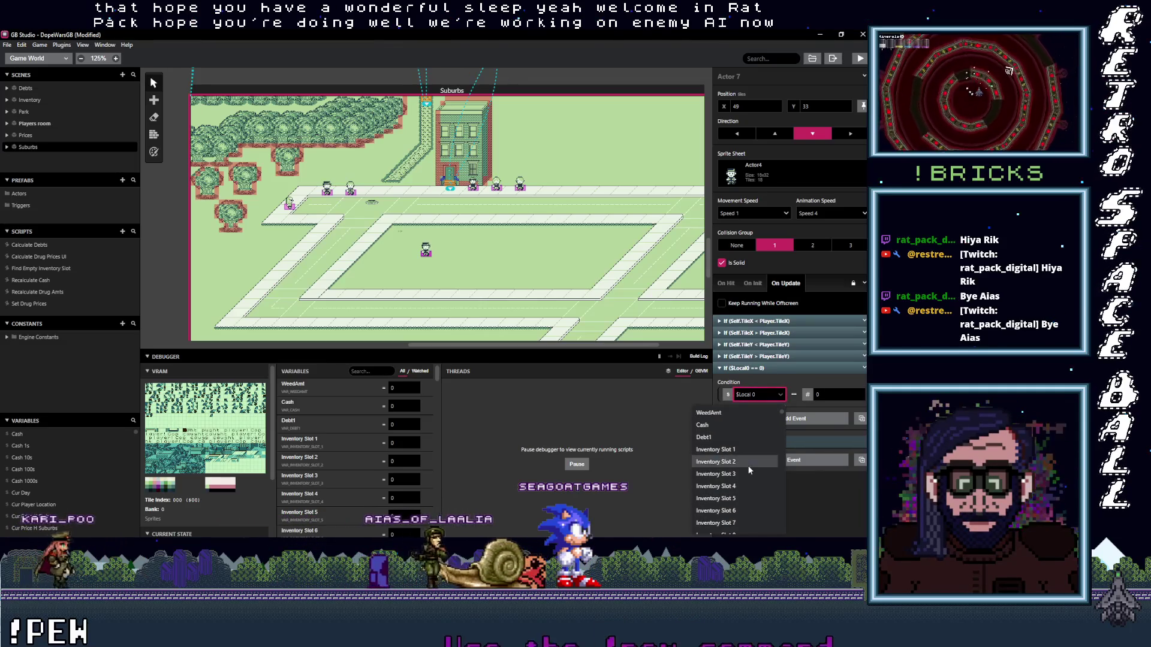
pyautogui.click(783, 366)
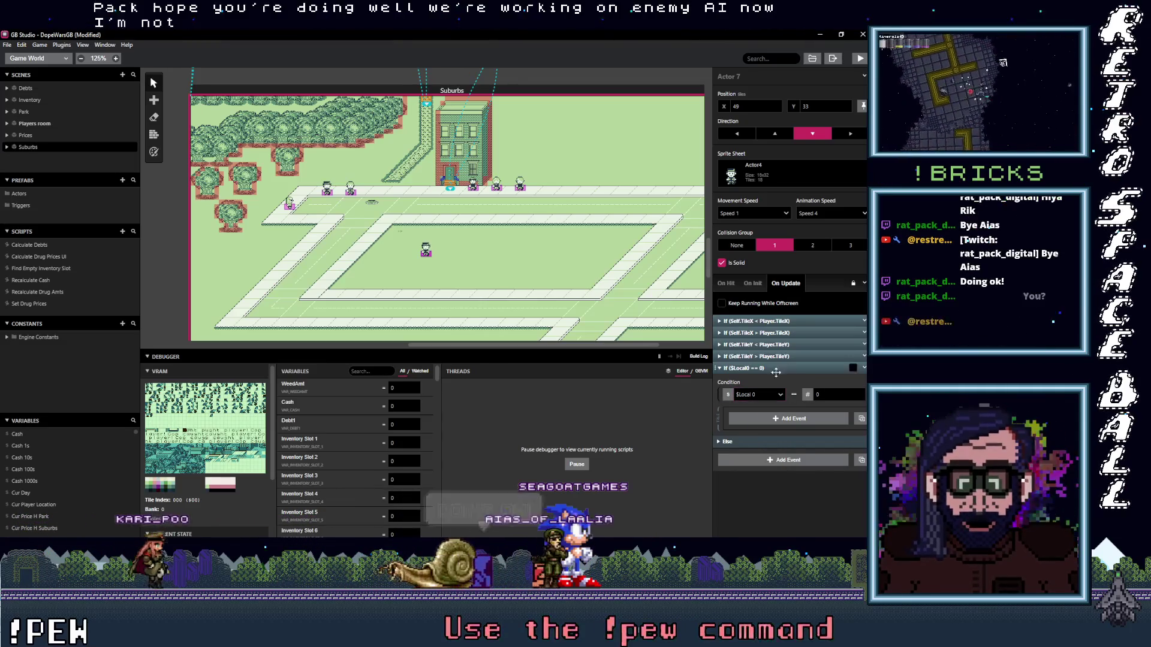
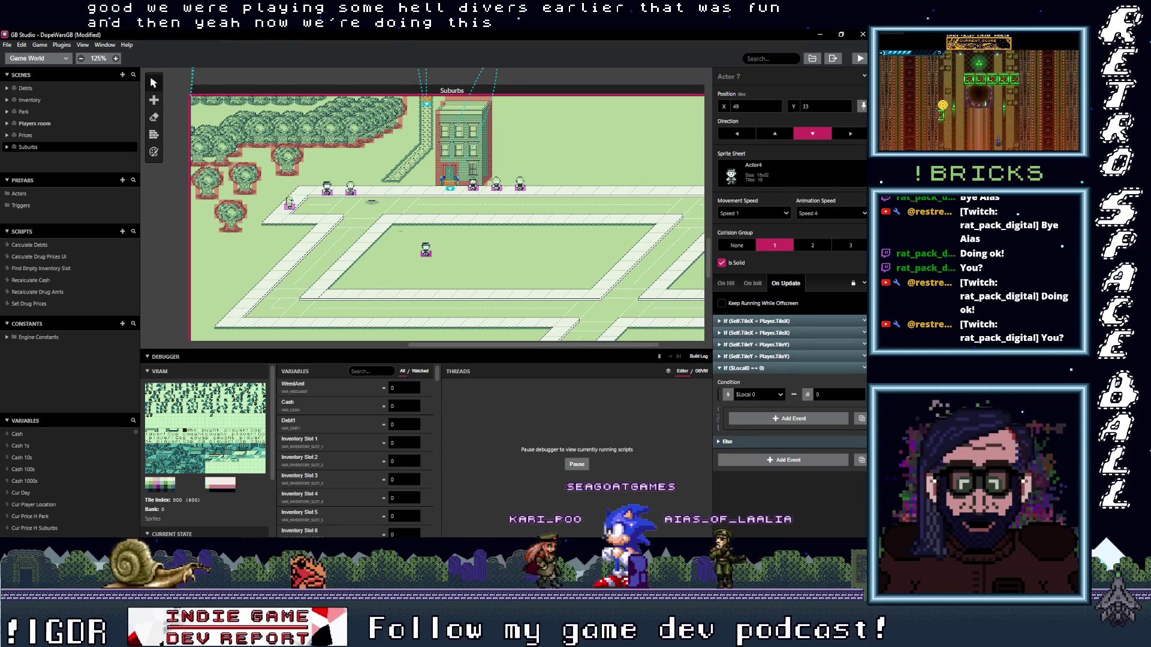
# - Collapse the $Local0 == 0 check, then expand and refold the TileY check
pyautogui.click(784, 369)
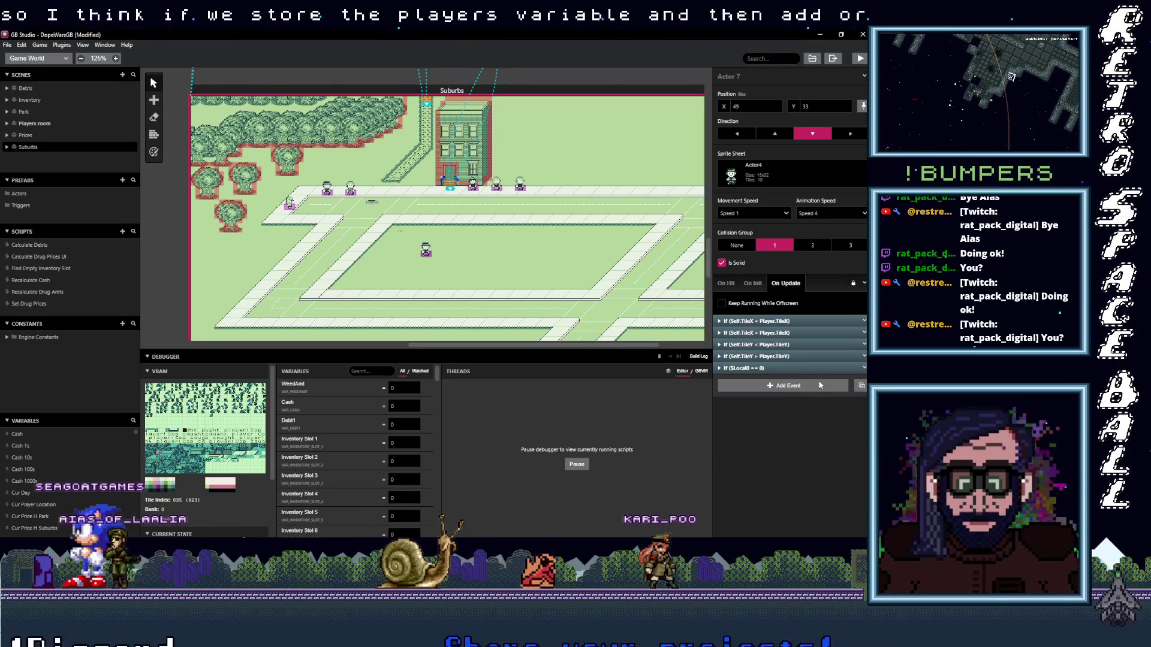
pyautogui.click(794, 357)
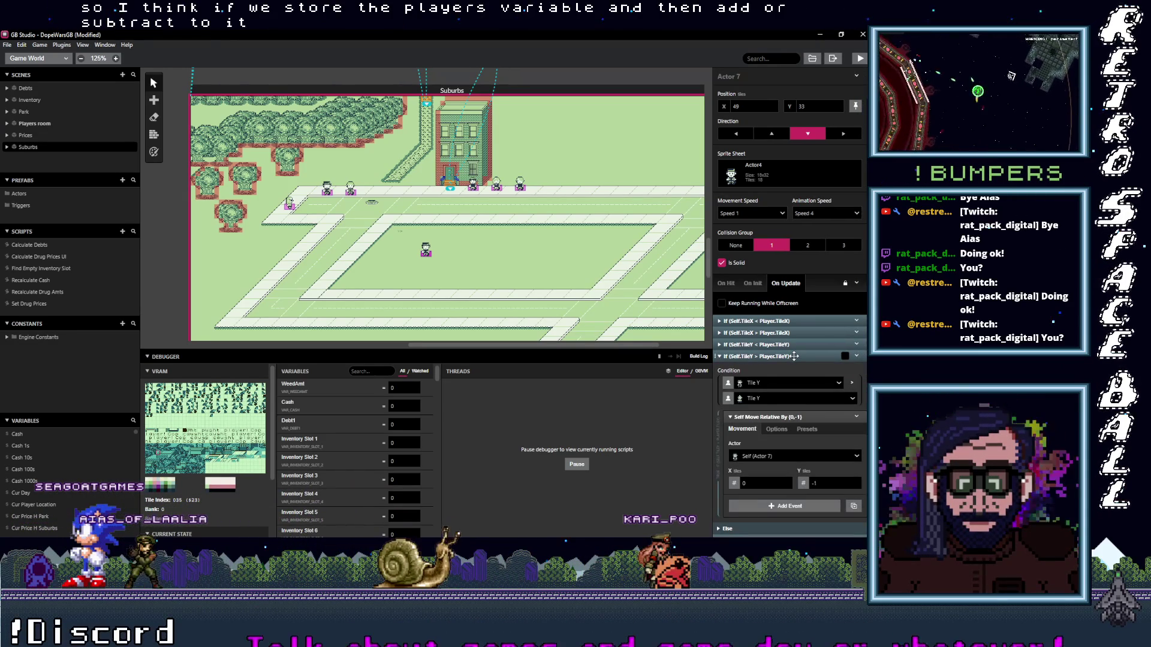
pyautogui.click(794, 357)
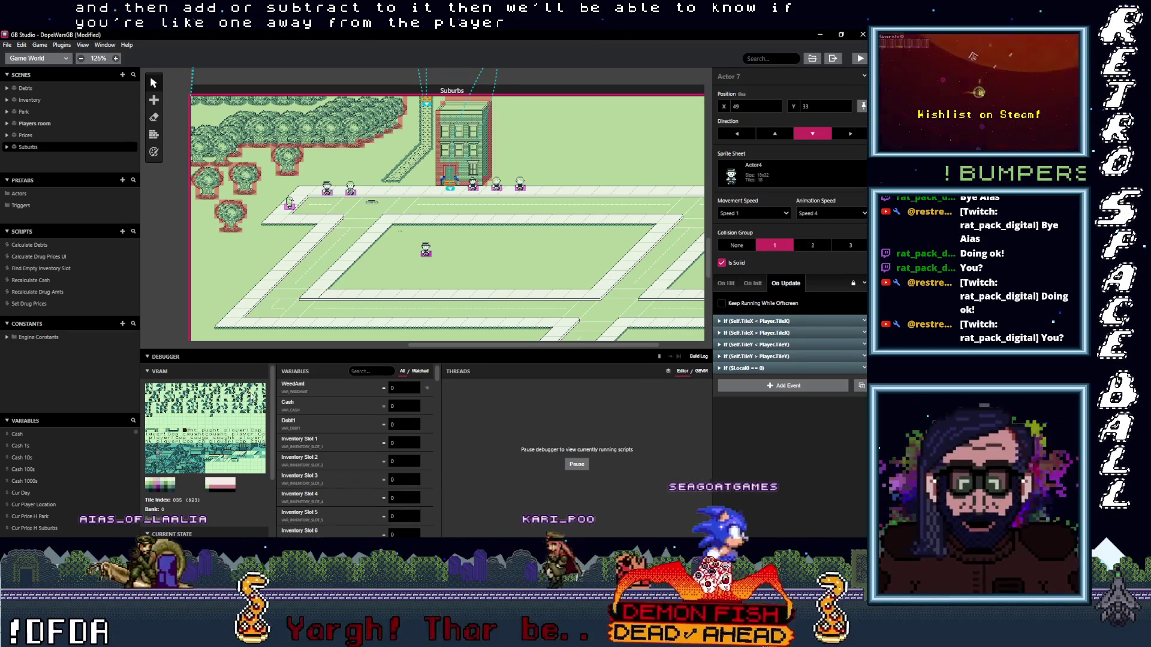
# - Scroll the Variables list and select spare Variable 69 for renaming
pyautogui.scroll(-5, 68, 465)
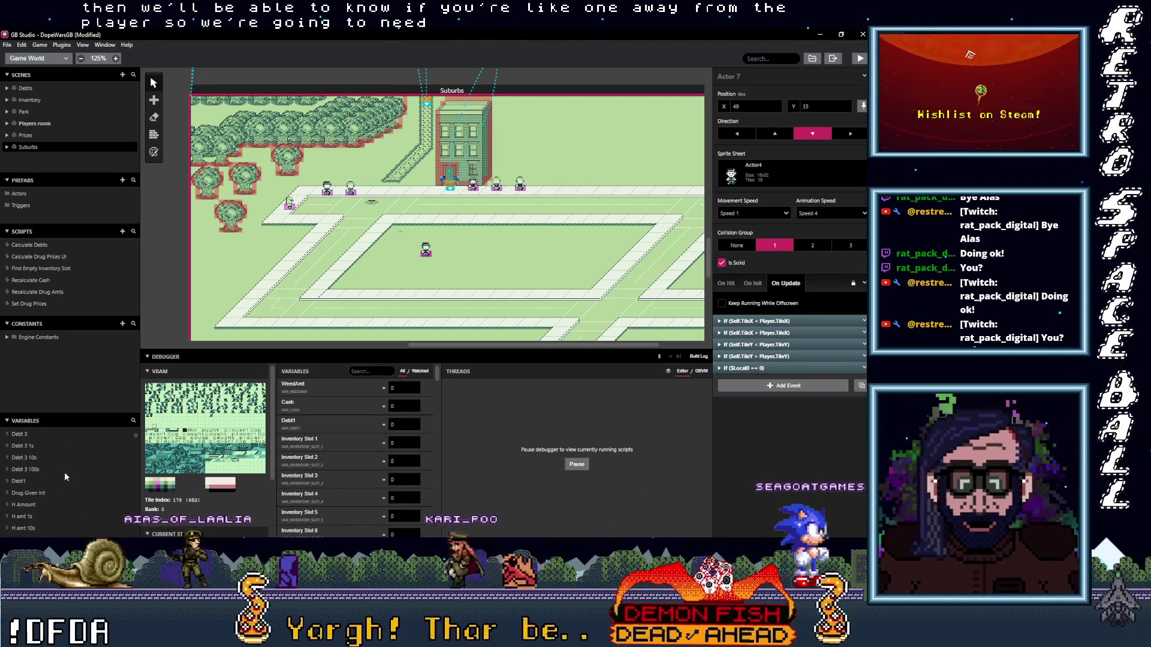
pyautogui.scroll(-5, 63, 473)
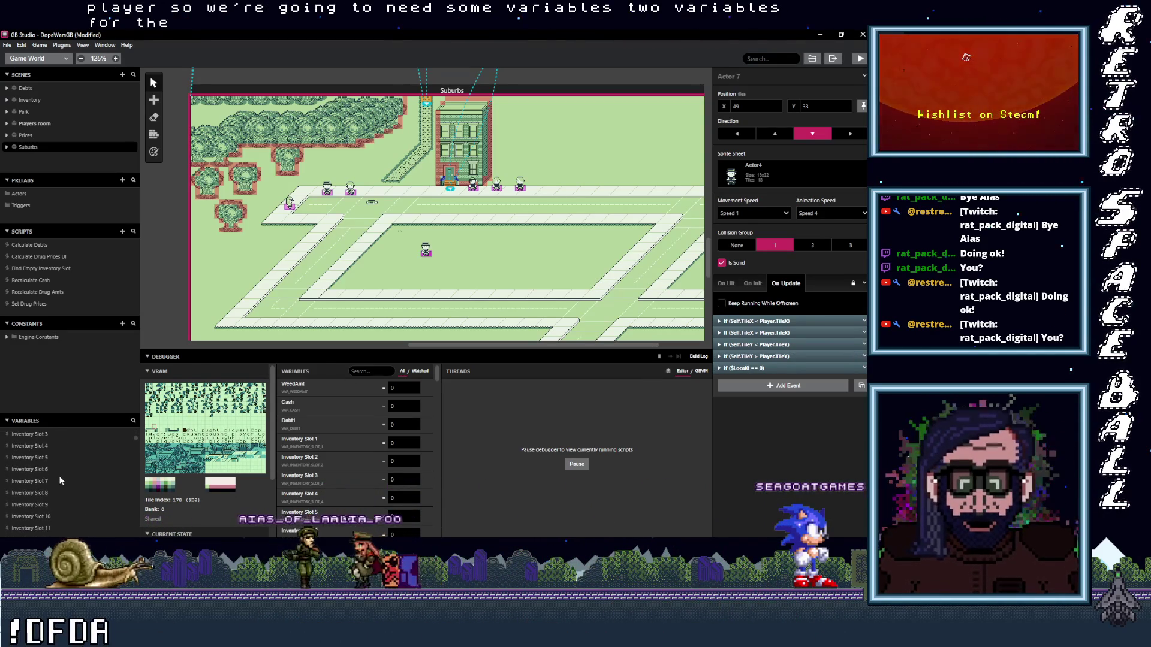
pyautogui.scroll(-15, 60, 479)
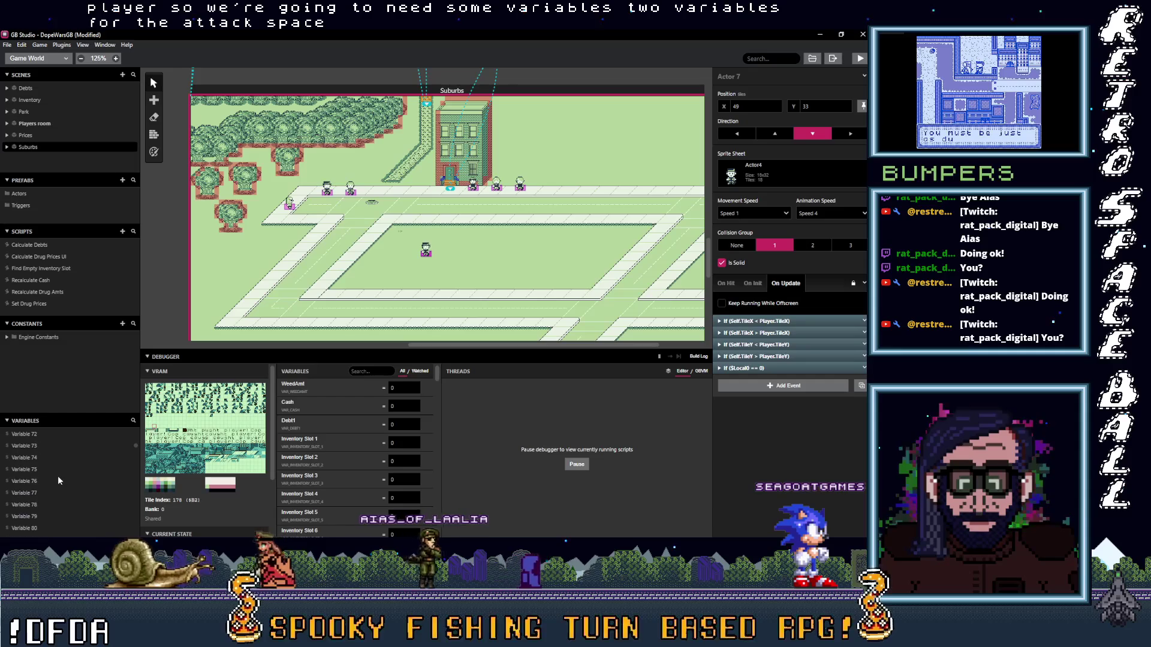
pyautogui.scroll(3, 57, 476)
pyautogui.click(29, 493)
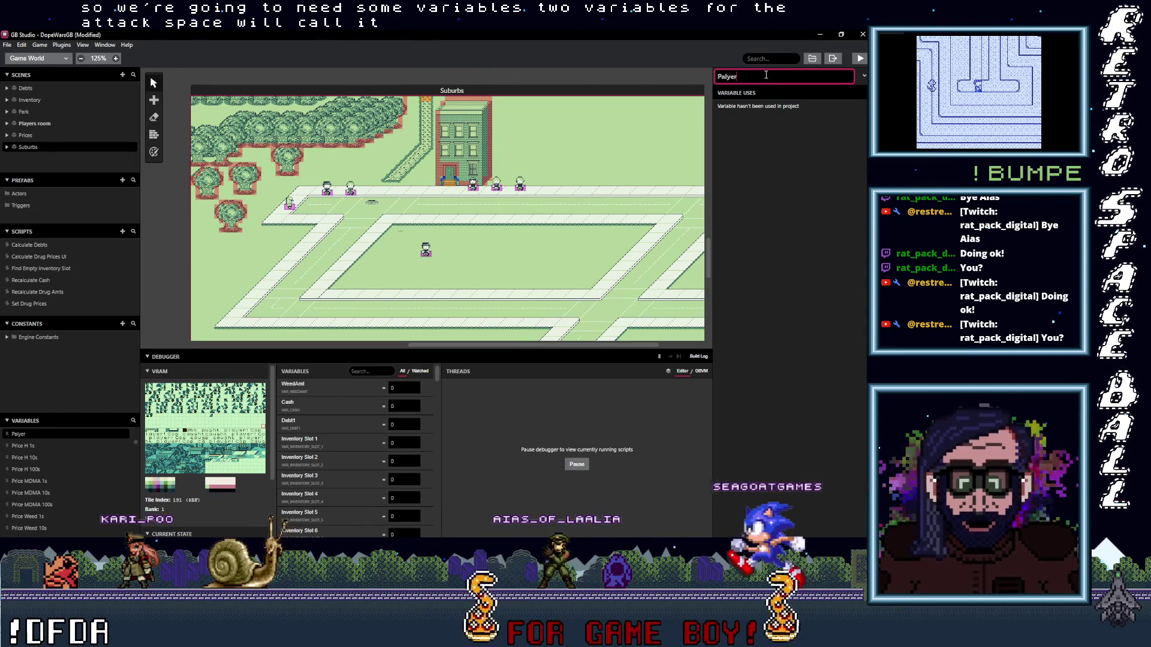
# - Rename Variable 69 to 'Player X Attack', fixing the capital A
pyautogui.write('l')
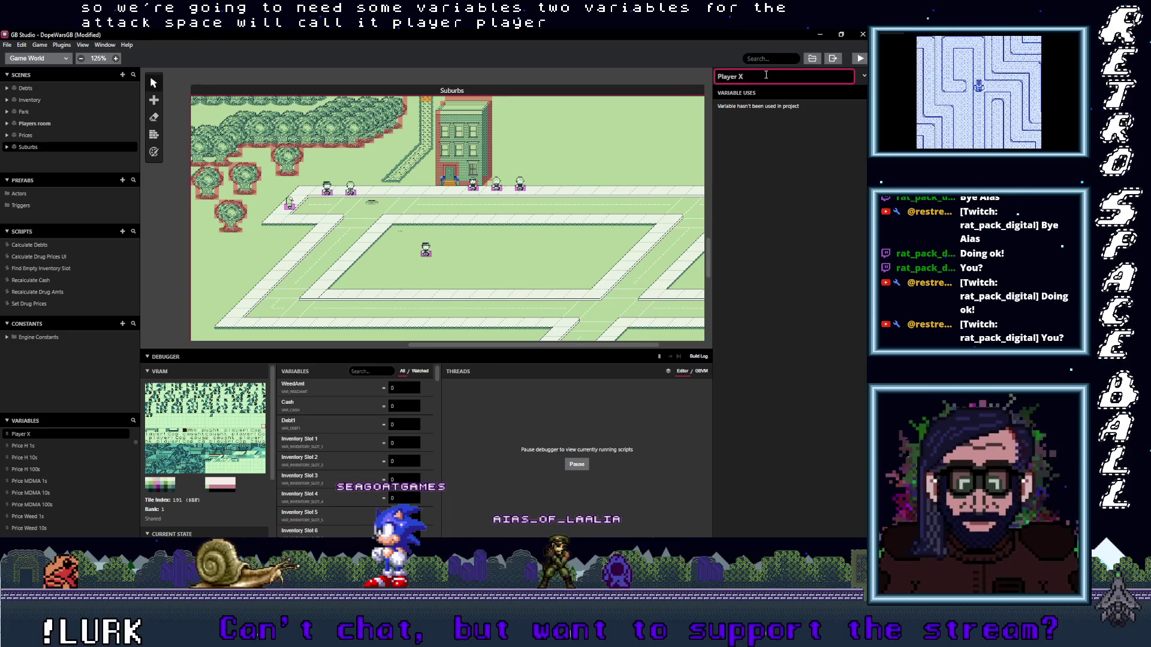
pyautogui.write('k')
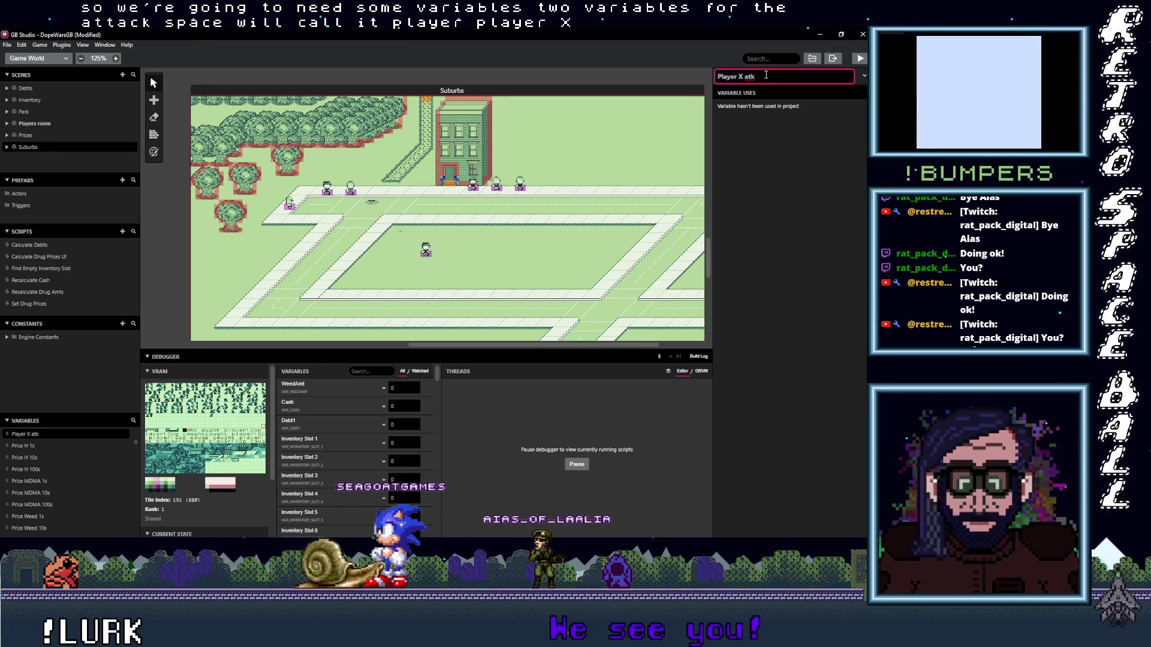
pyautogui.press('BackSpace')
pyautogui.write('ac')
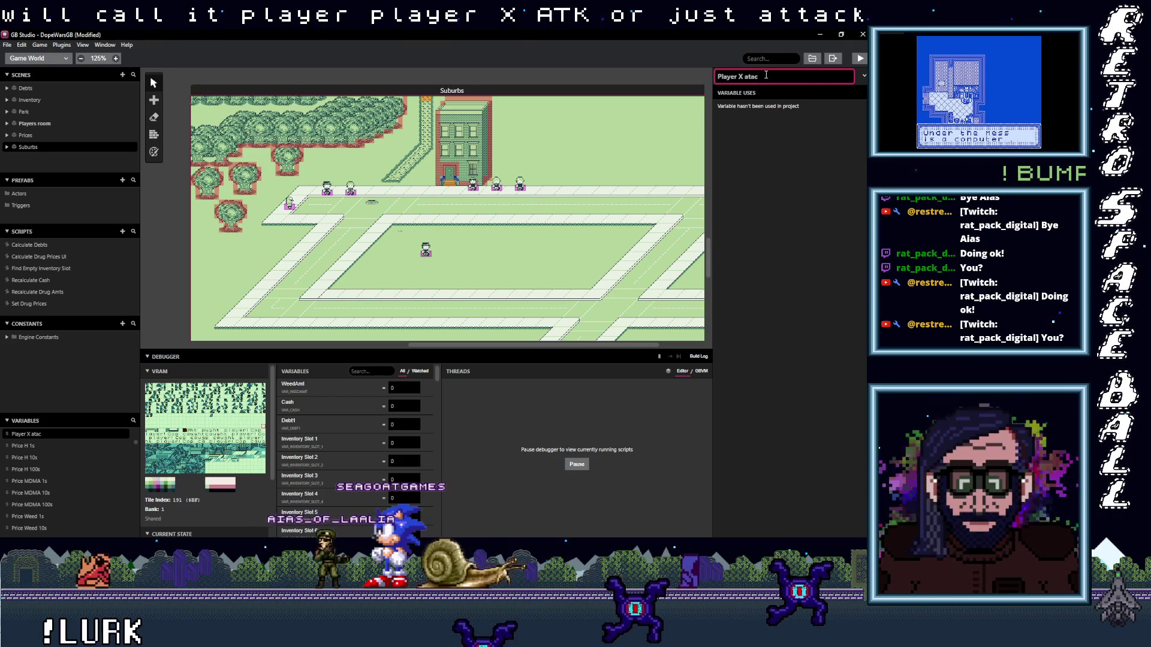
pyautogui.press('BackSpace')
pyautogui.press('BackSpace')
pyautogui.write('tack')
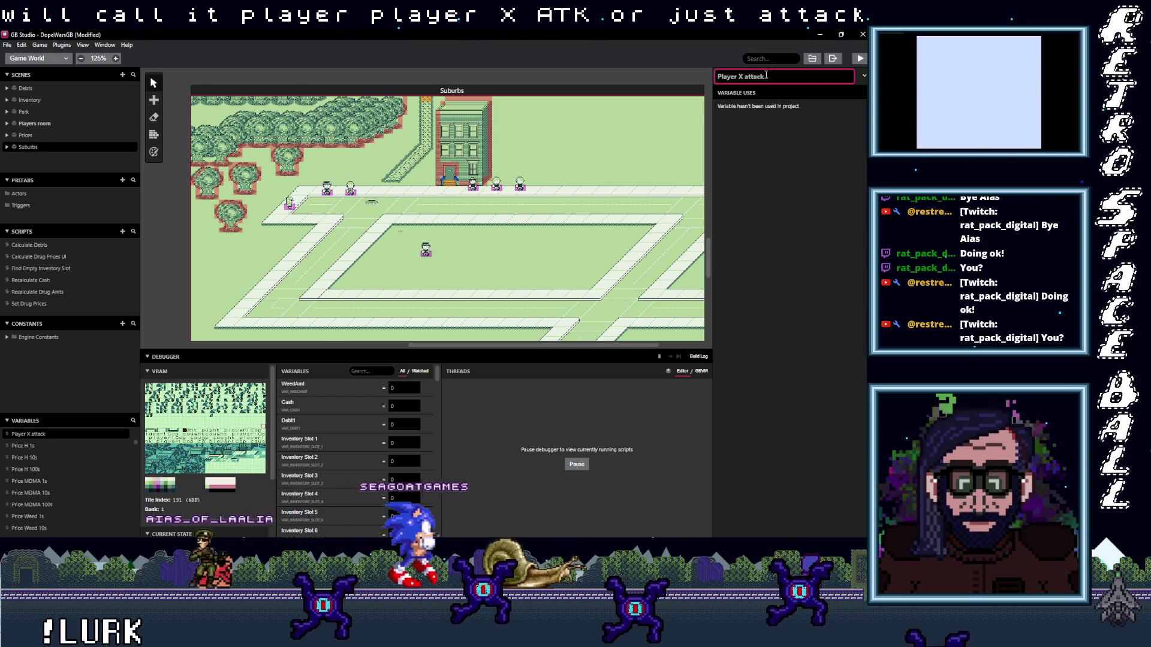
pyautogui.click(747, 76)
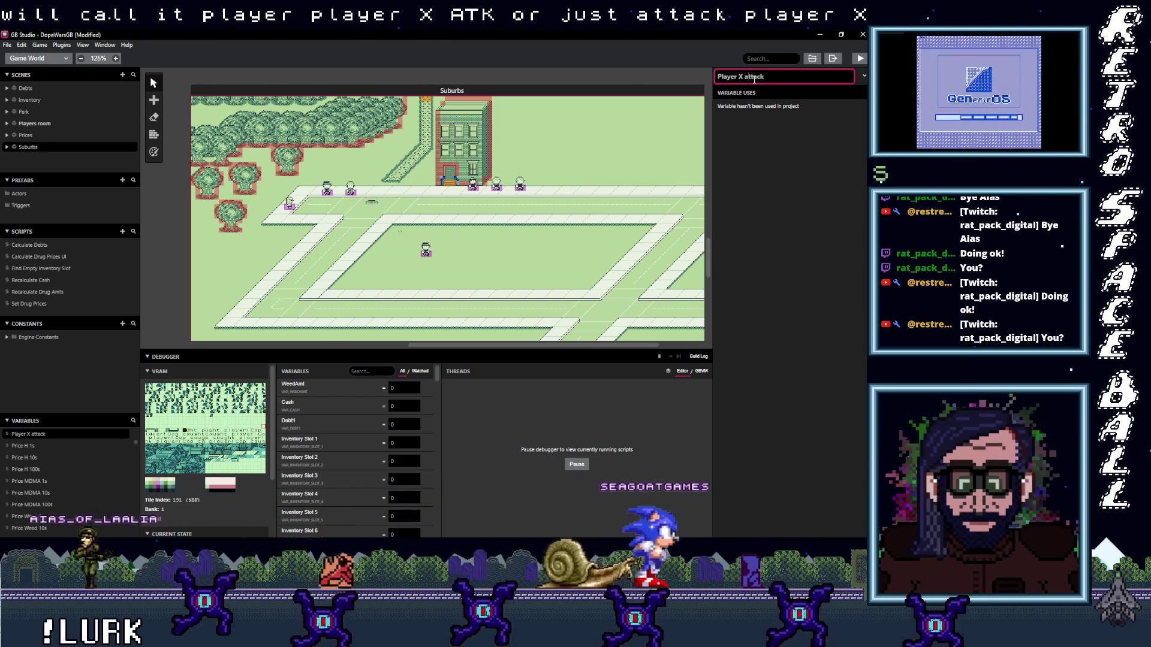
pyautogui.press('BackSpace')
pyautogui.write('A')
pyautogui.tripleClick(767, 81)
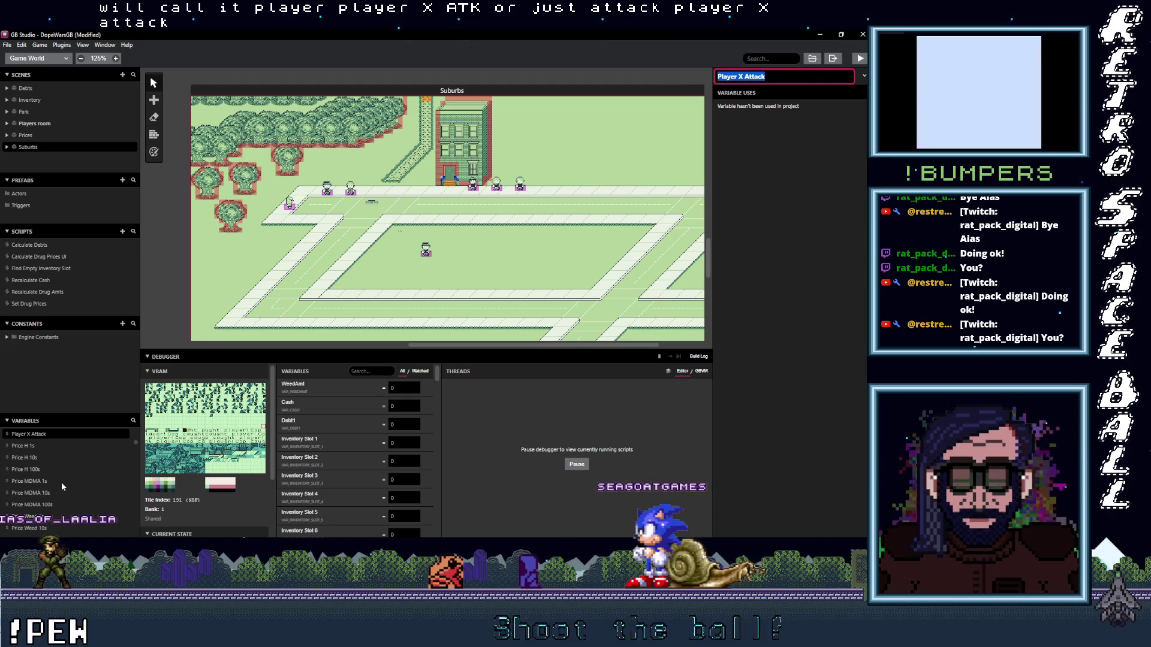
pyautogui.scroll(-10, 61, 483)
pyautogui.scroll(2, 35, 474)
# - Rename Variable 70 to 'Player Y Attack', then return to the Suburbs scene
pyautogui.click(30, 445)
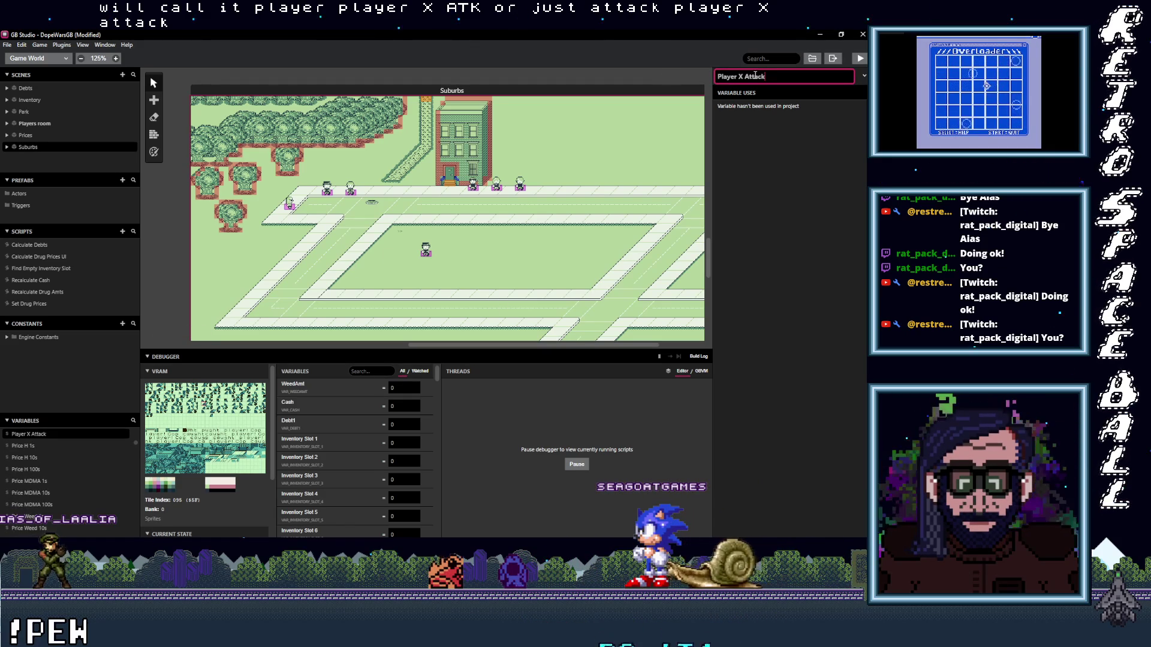
pyautogui.press('BackSpace')
pyautogui.press('BackSpace')
pyautogui.write('y')
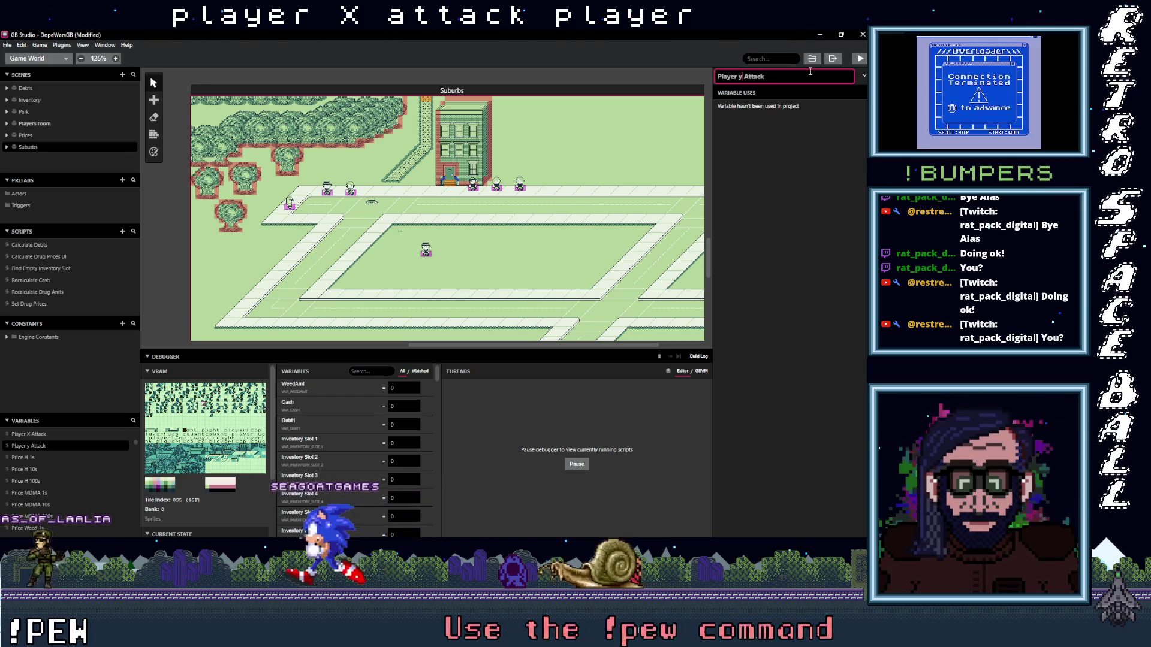
pyautogui.write('Y')
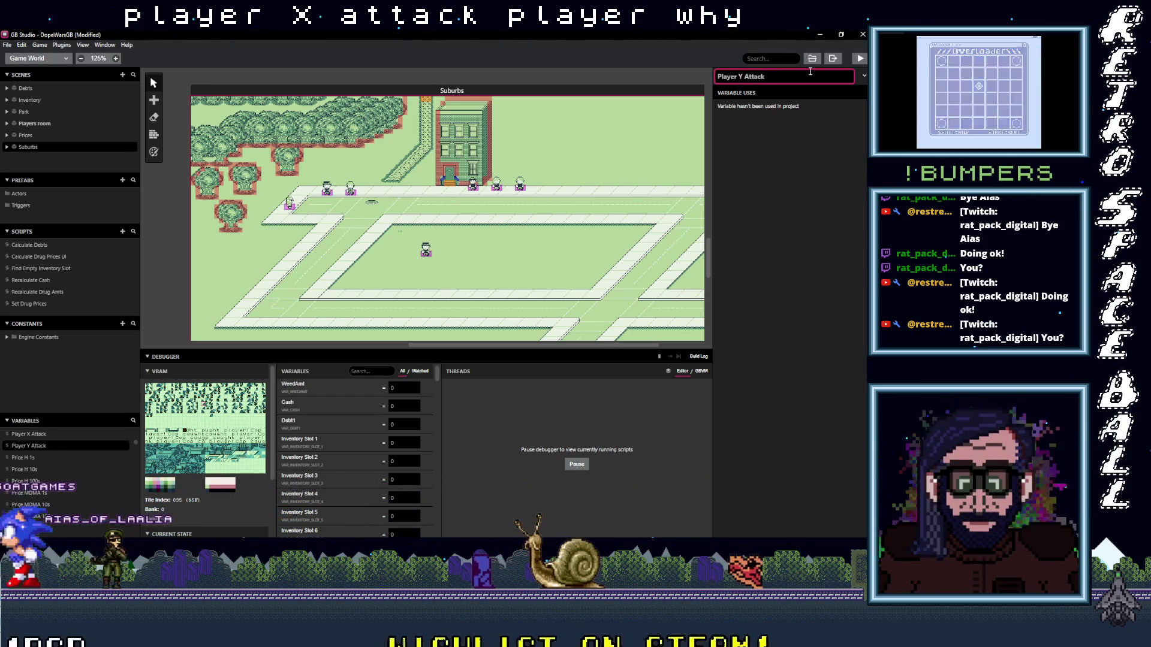
pyautogui.click(782, 163)
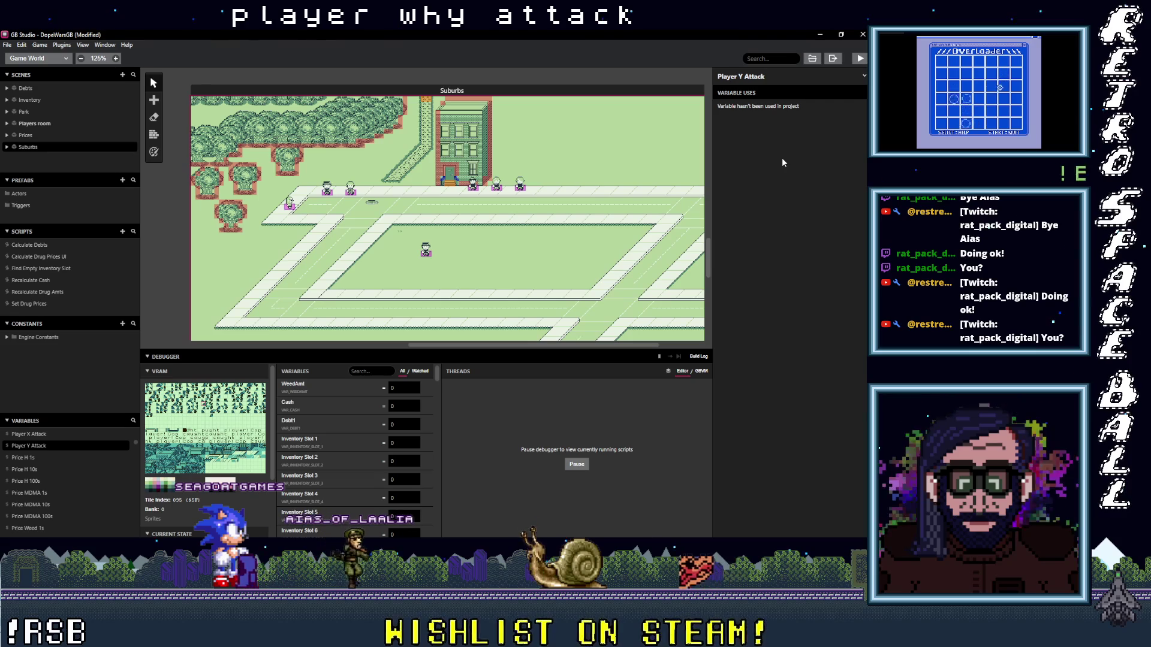
pyautogui.click(426, 252)
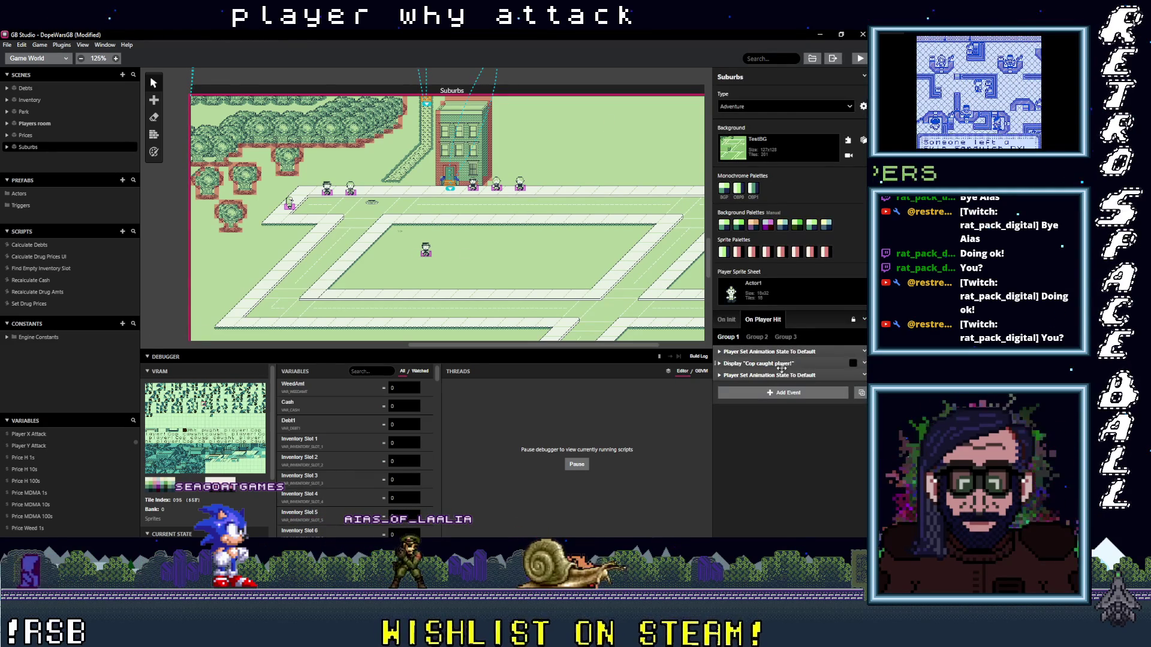
# - In Actor 7's TileX check, move the $Local0 == 0 check below Self Move Relative By
pyautogui.click(427, 253)
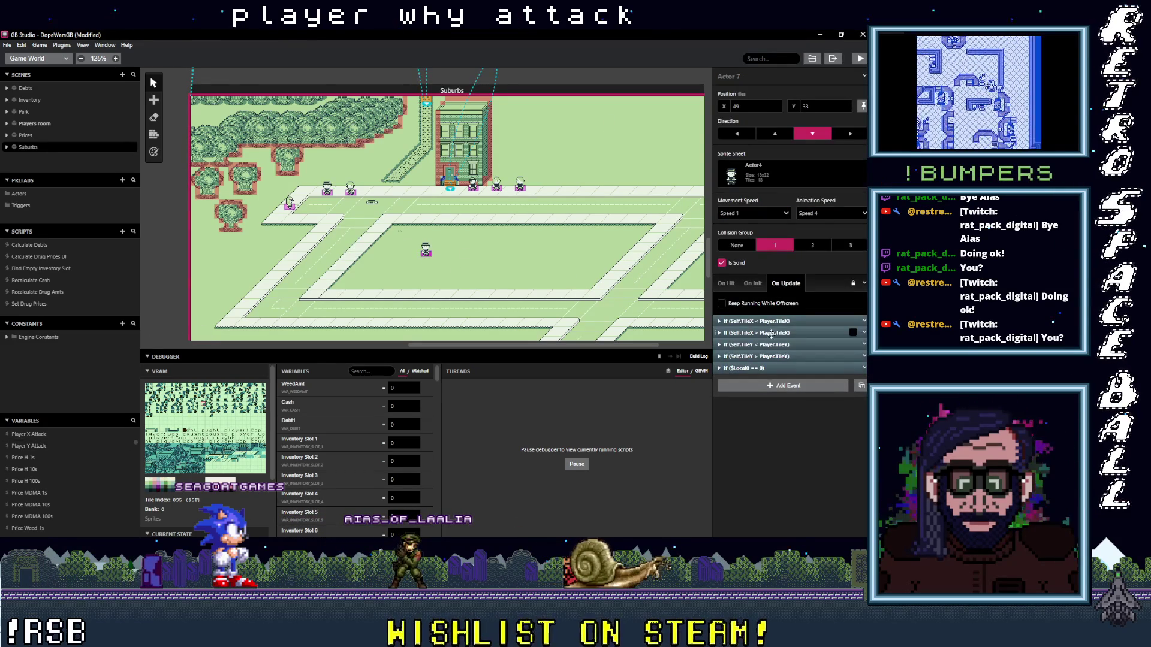
pyautogui.click(783, 322)
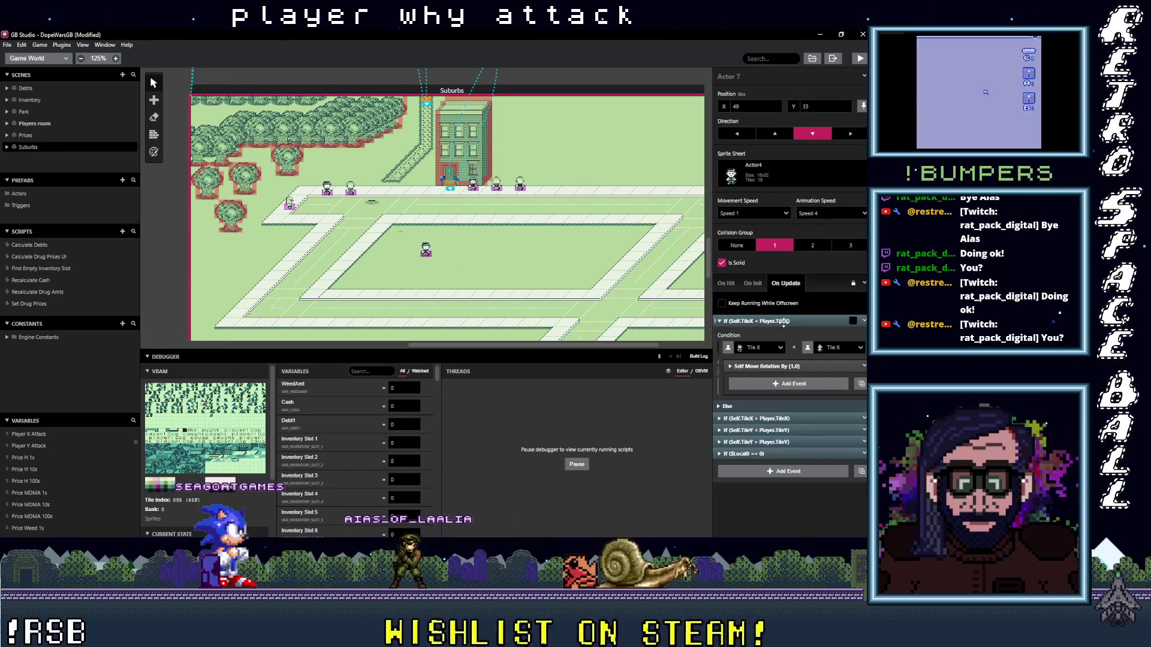
pyautogui.click(782, 384)
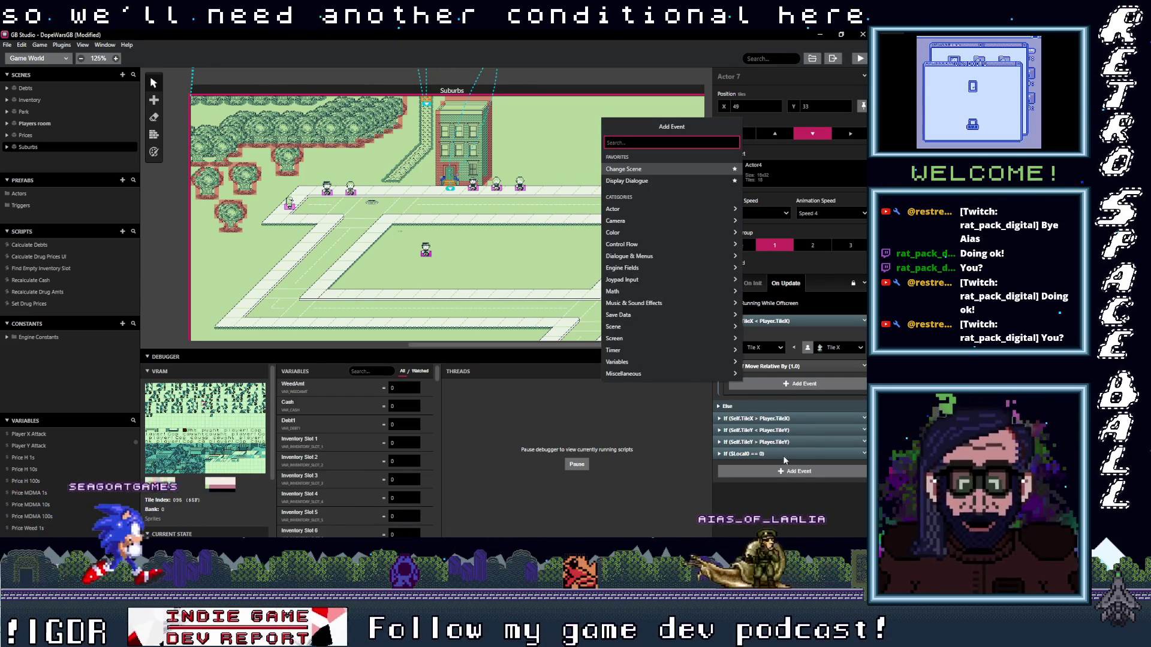
pyautogui.press('Escape')
pyautogui.moveTo(776, 454); pyautogui.dragTo(773, 378)
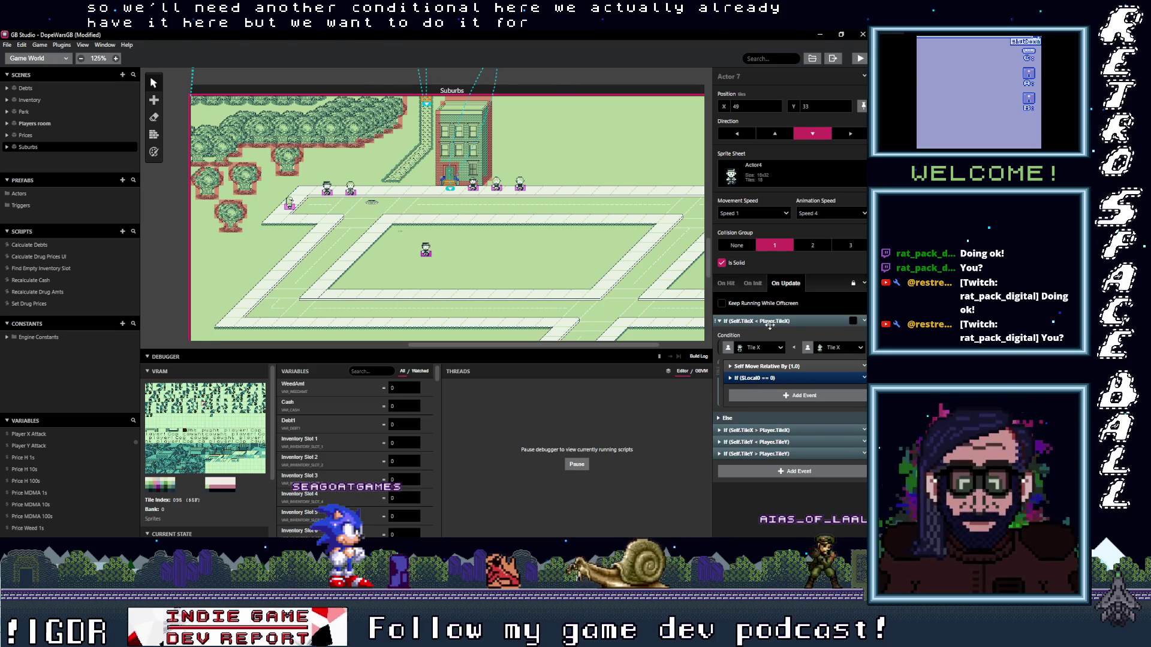
# - Start adding an event after the moved check, searching for 'var valmat'
pyautogui.click(785, 377)
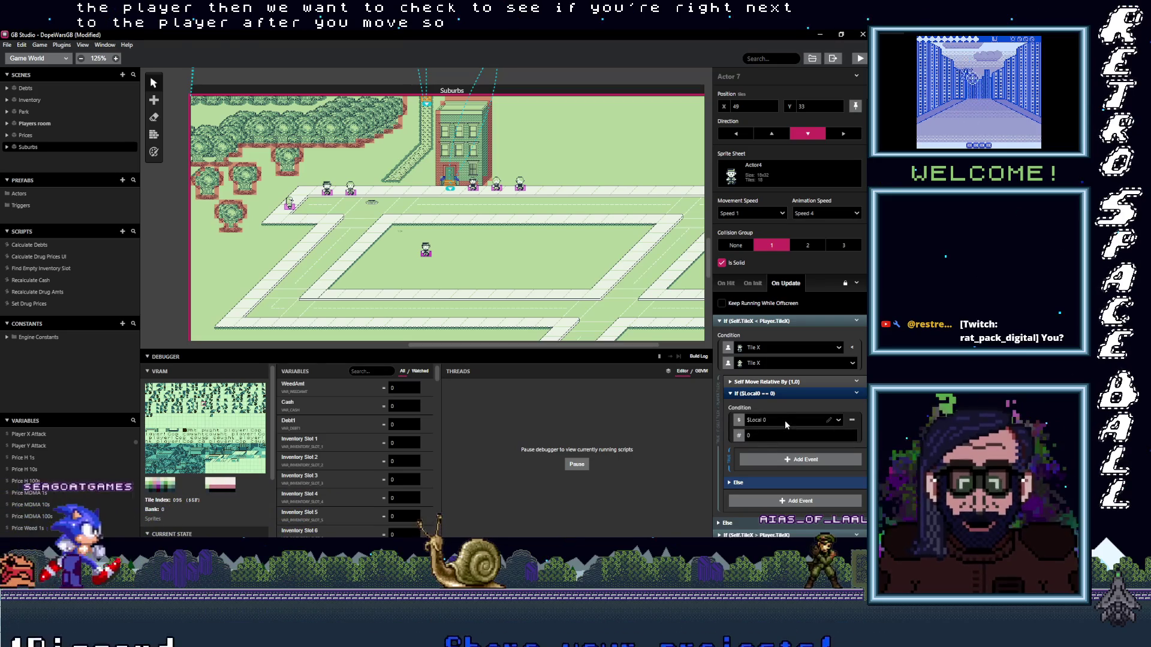
pyautogui.click(787, 394)
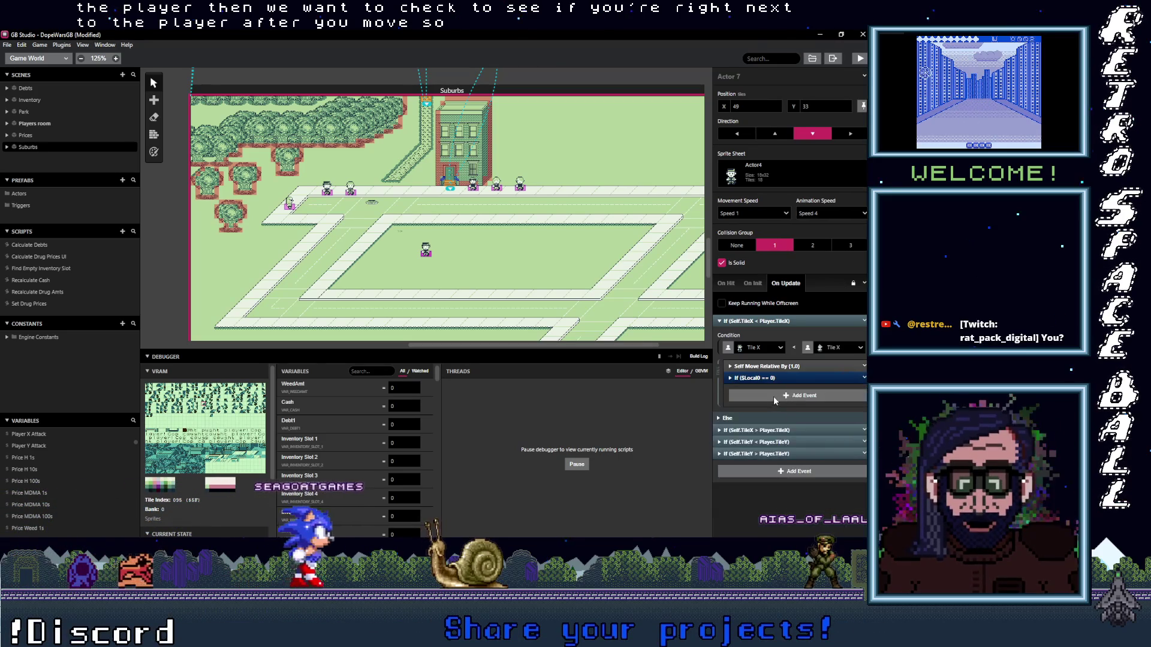
pyautogui.click(778, 397)
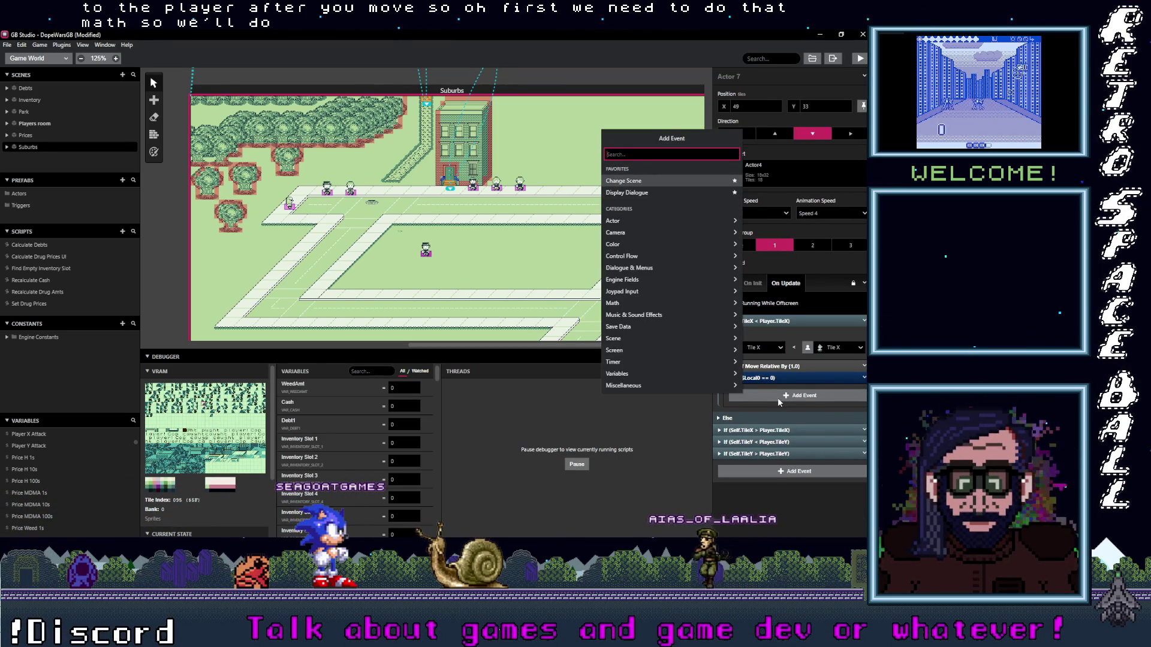
pyautogui.write('var val')
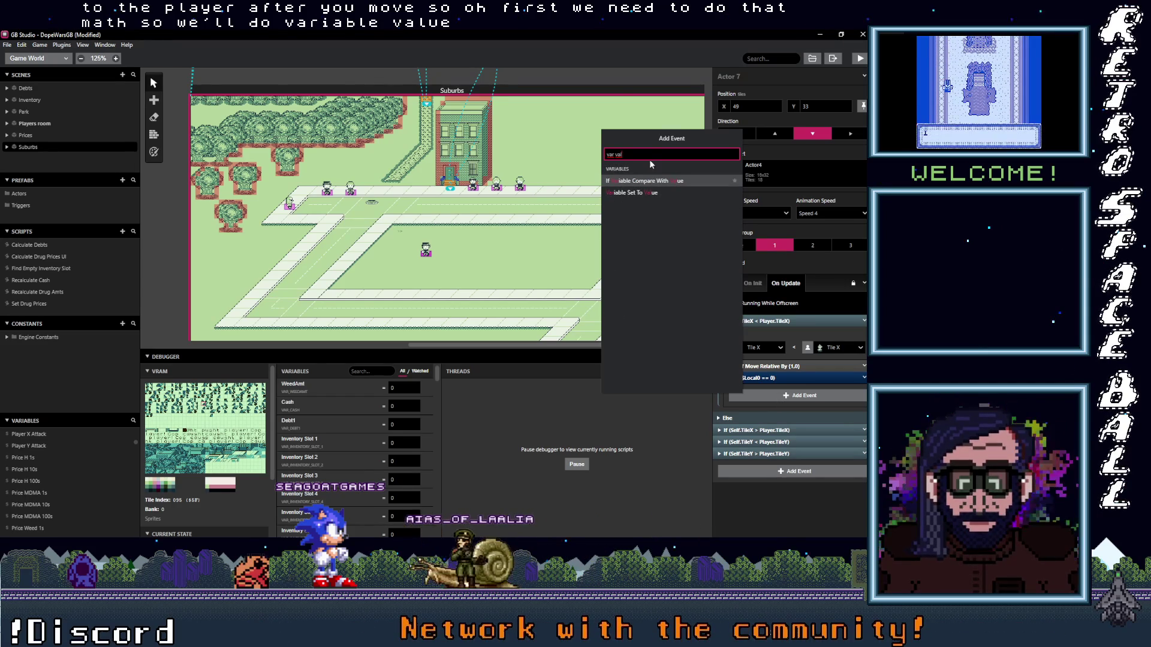
pyautogui.write('math')
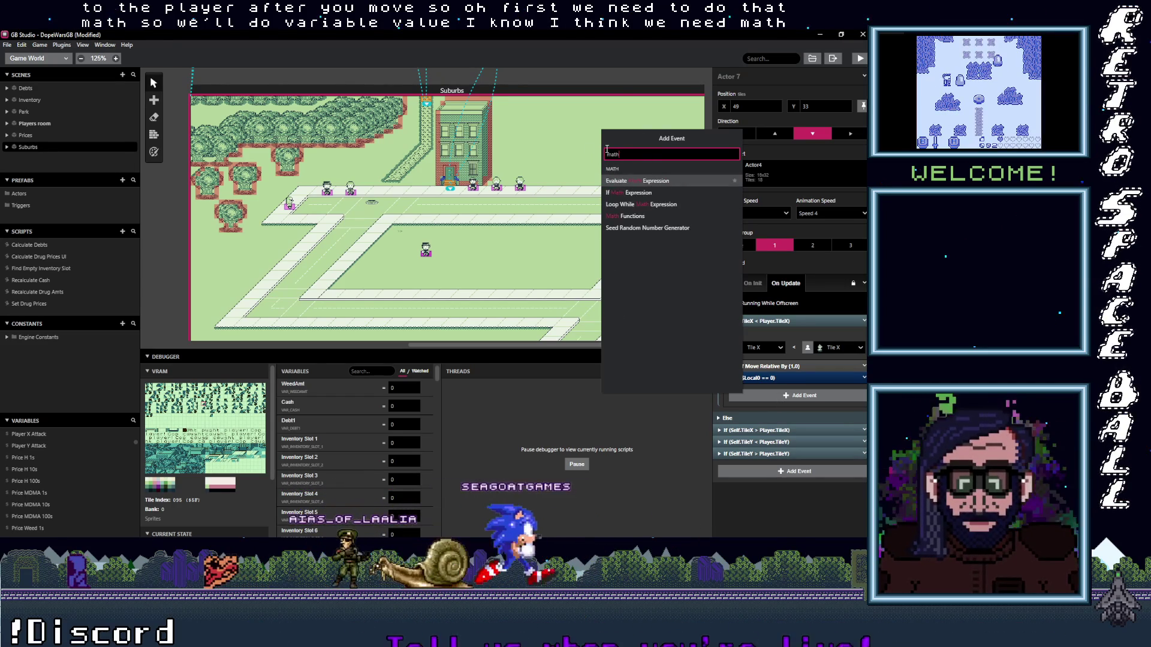
pyautogui.click(629, 216)
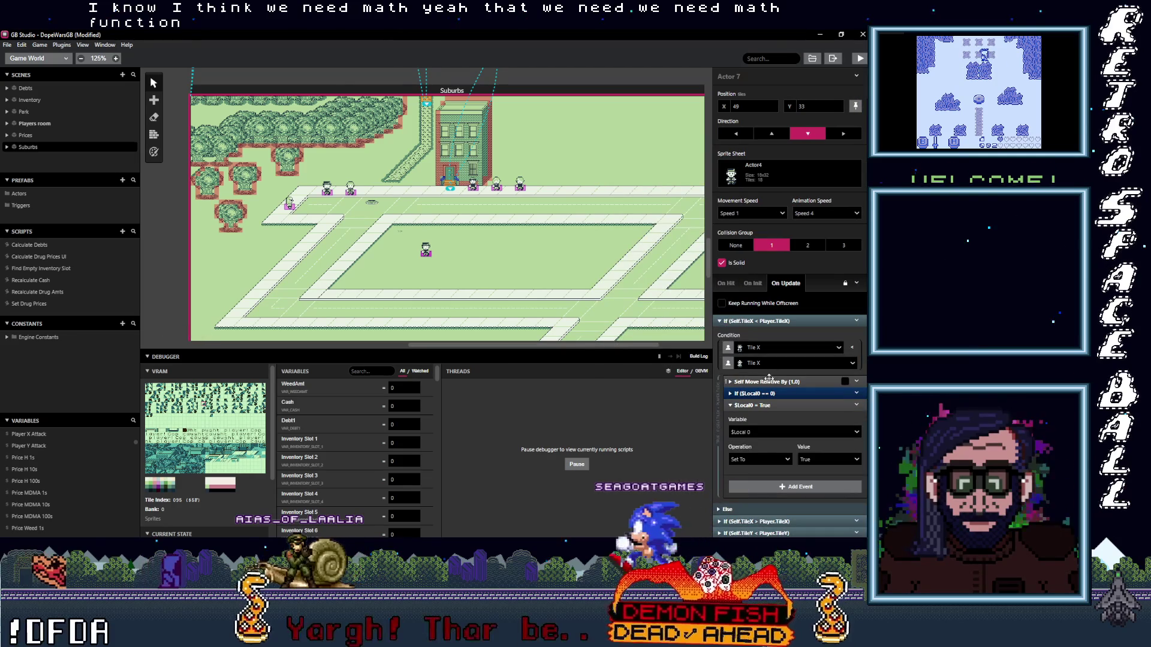
pyautogui.scroll(-1, 772, 411)
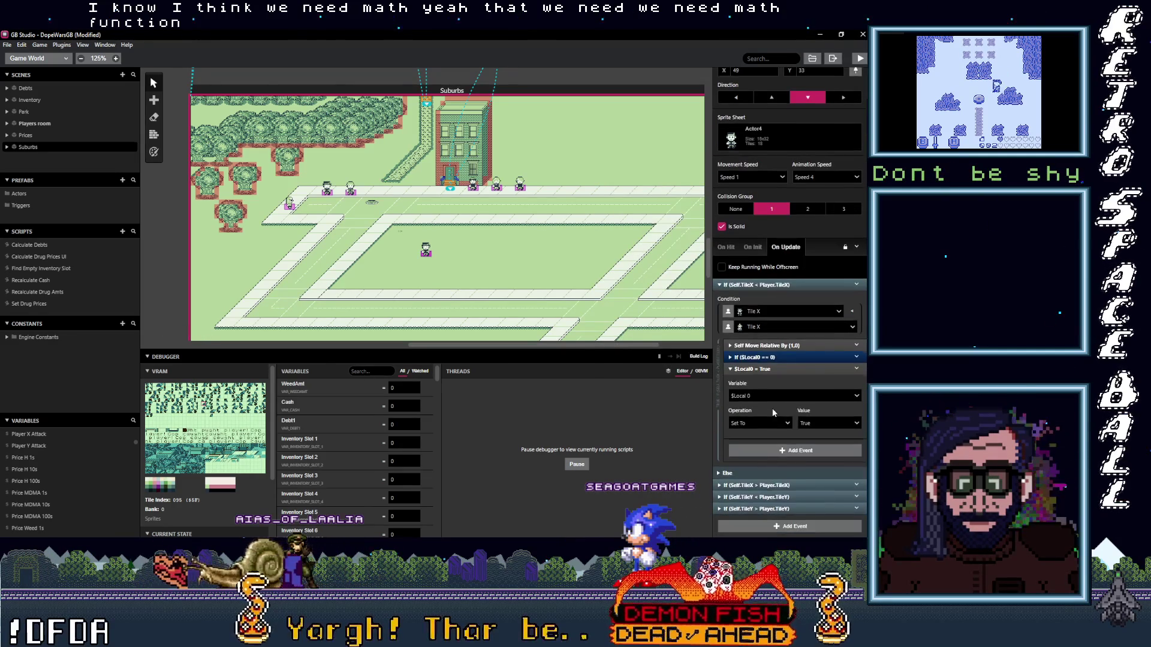
pyautogui.click(769, 396)
pyautogui.write('play')
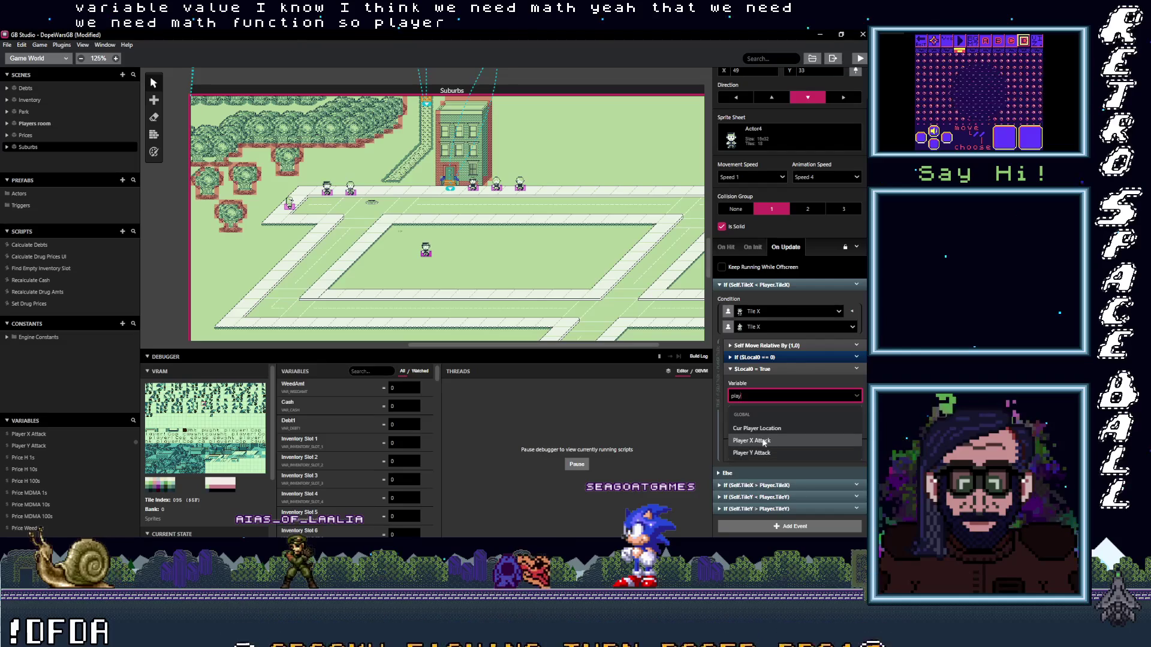
pyautogui.press('Escape')
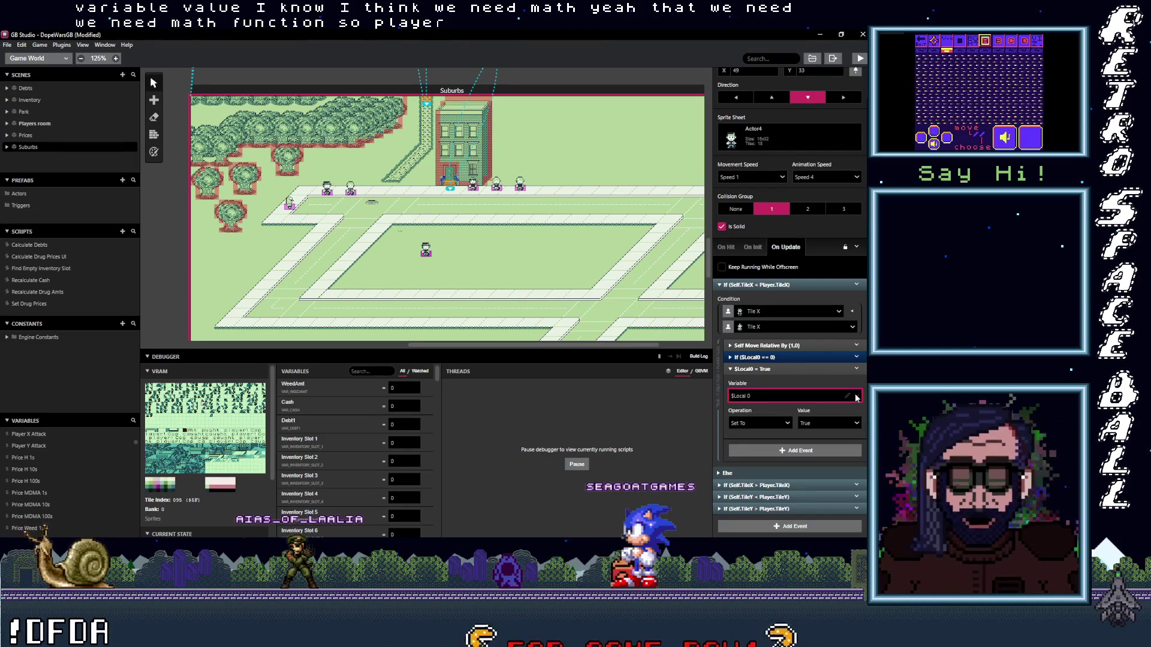
pyautogui.click(839, 398)
pyautogui.click(859, 399)
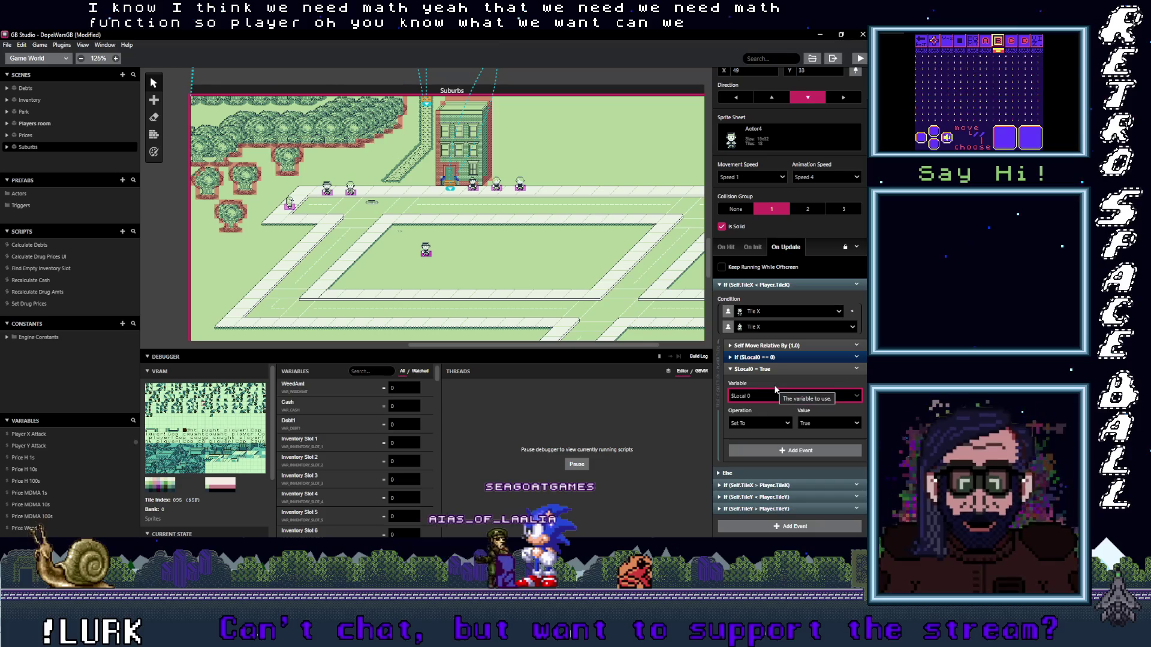
pyautogui.scroll(-5, 53, 485)
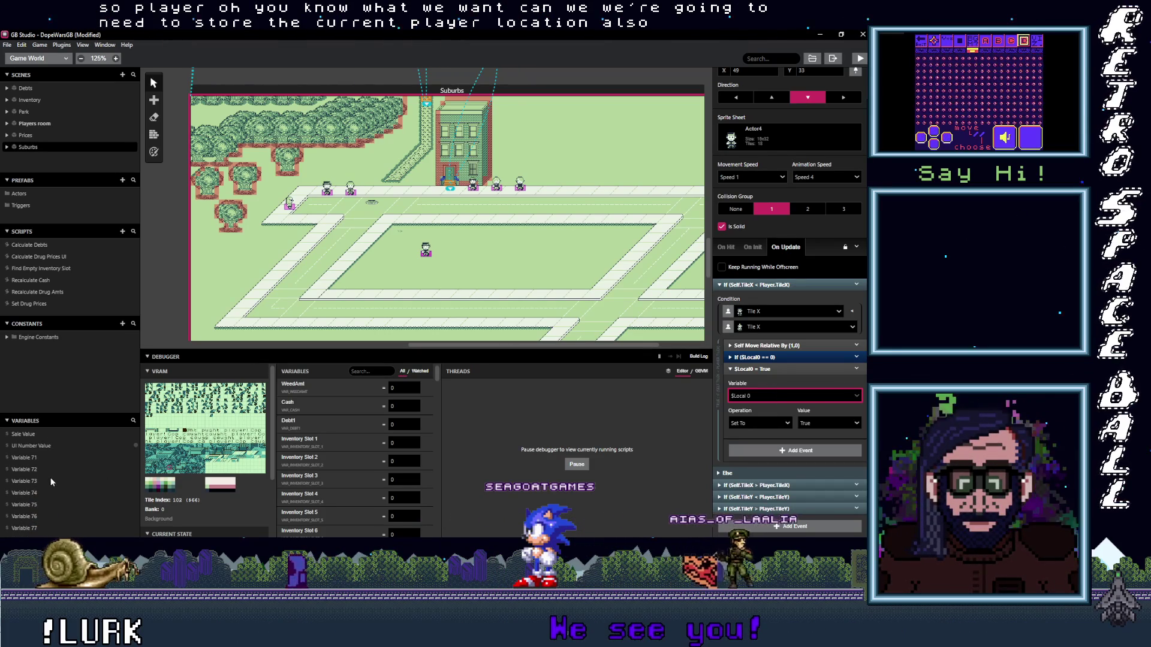
pyautogui.click(42, 459)
# - Rename Variable 71 to 'Cur Player X'
pyautogui.click(778, 75)
pyautogui.write('Cur')
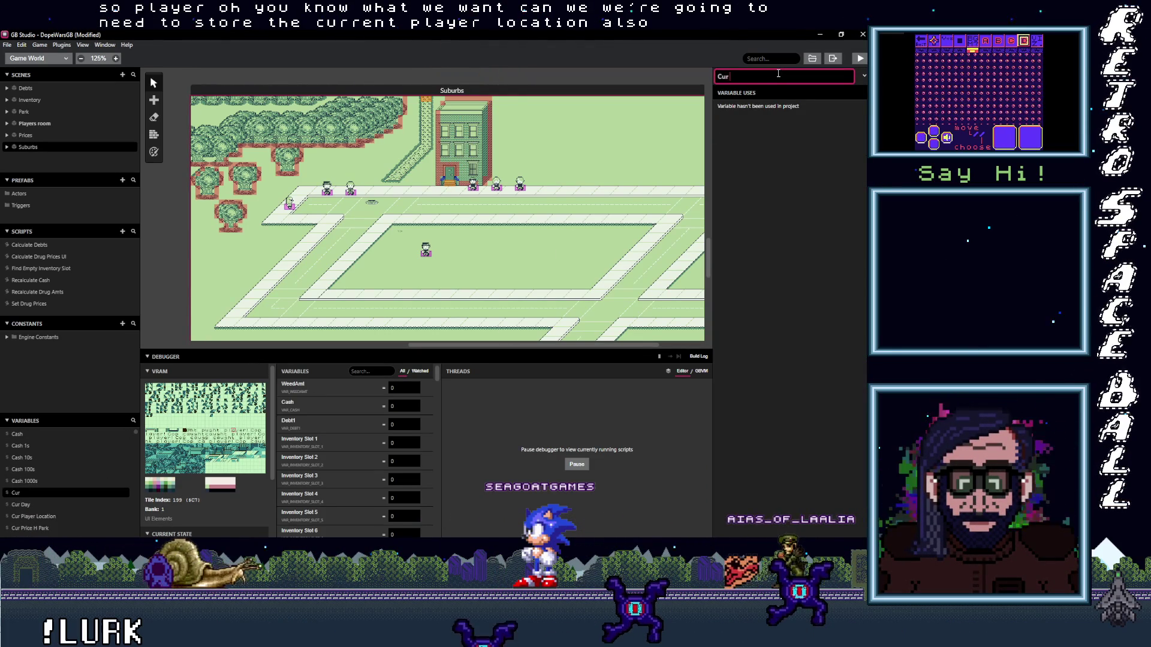
pyautogui.write(' Player X')
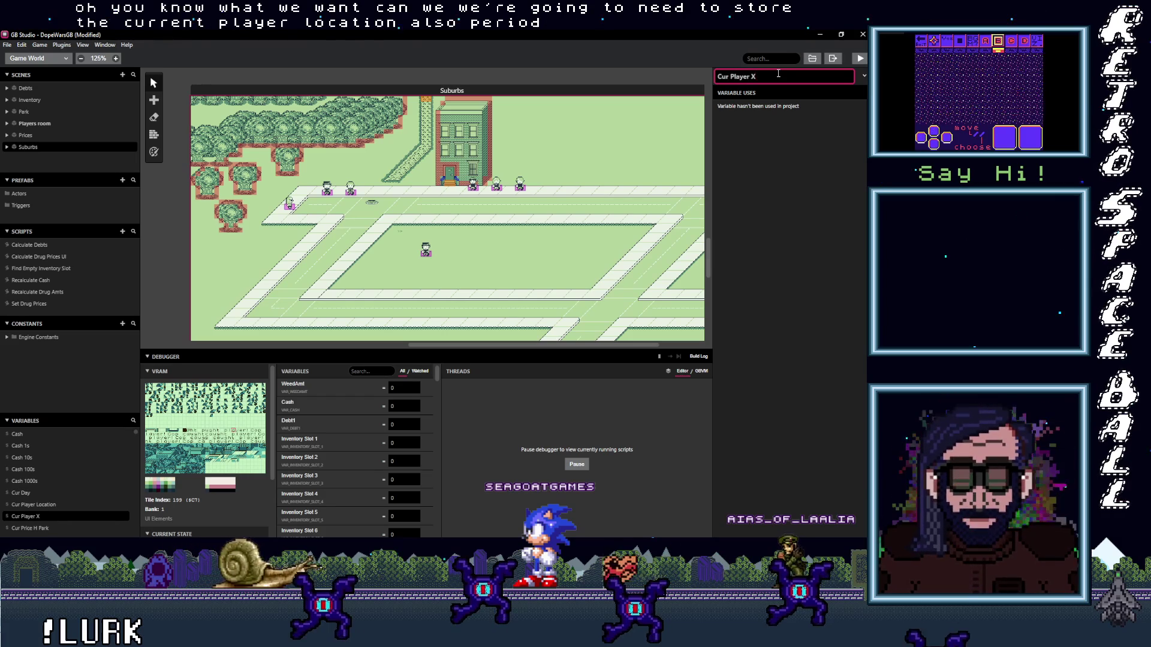
pyautogui.scroll(-5, 54, 496)
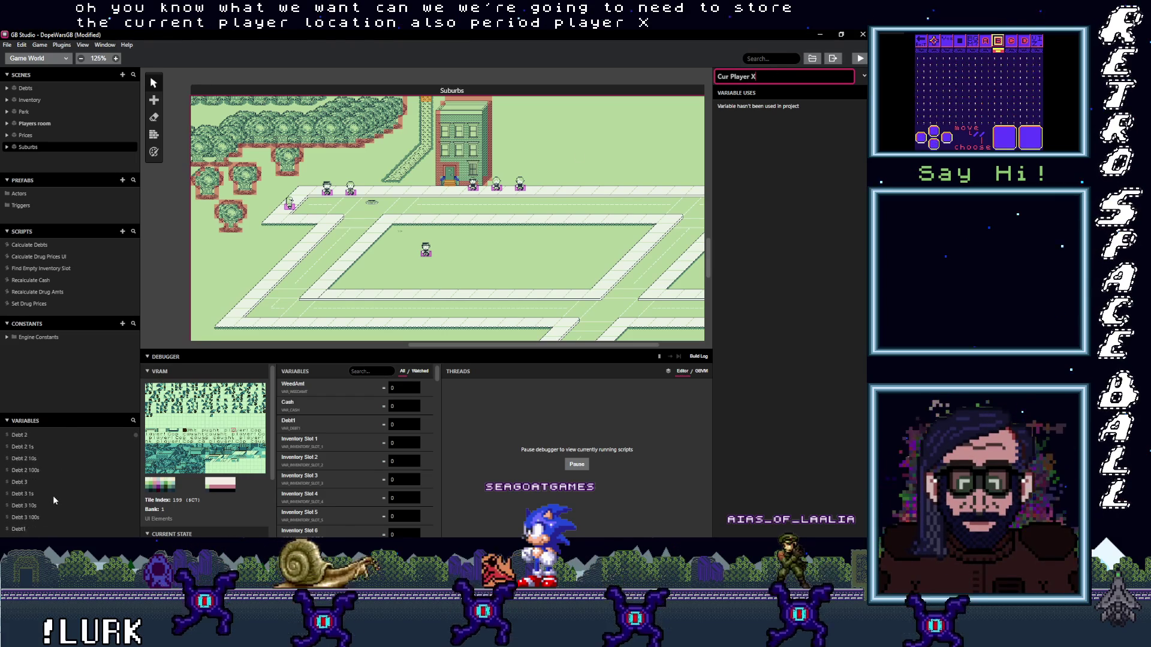
pyautogui.scroll(-5, 44, 493)
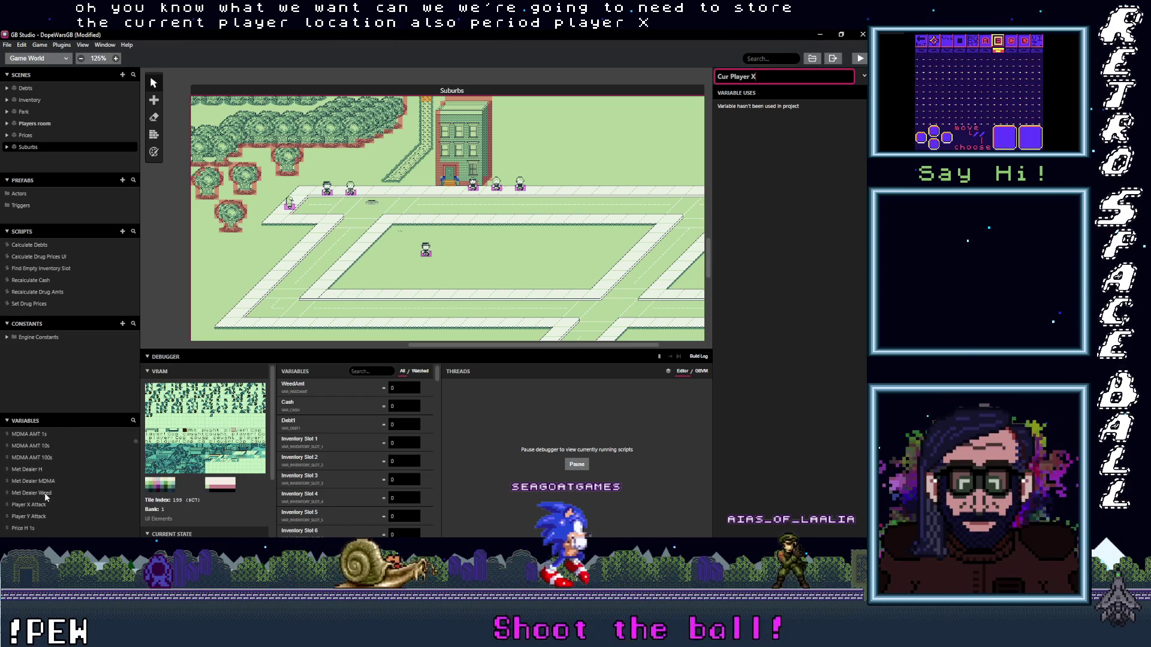
# - Rename Variable 72 to 'Current Player Y' and return to the Suburbs scene
pyautogui.click(31, 480)
pyautogui.click(757, 76)
pyautogui.write('C')
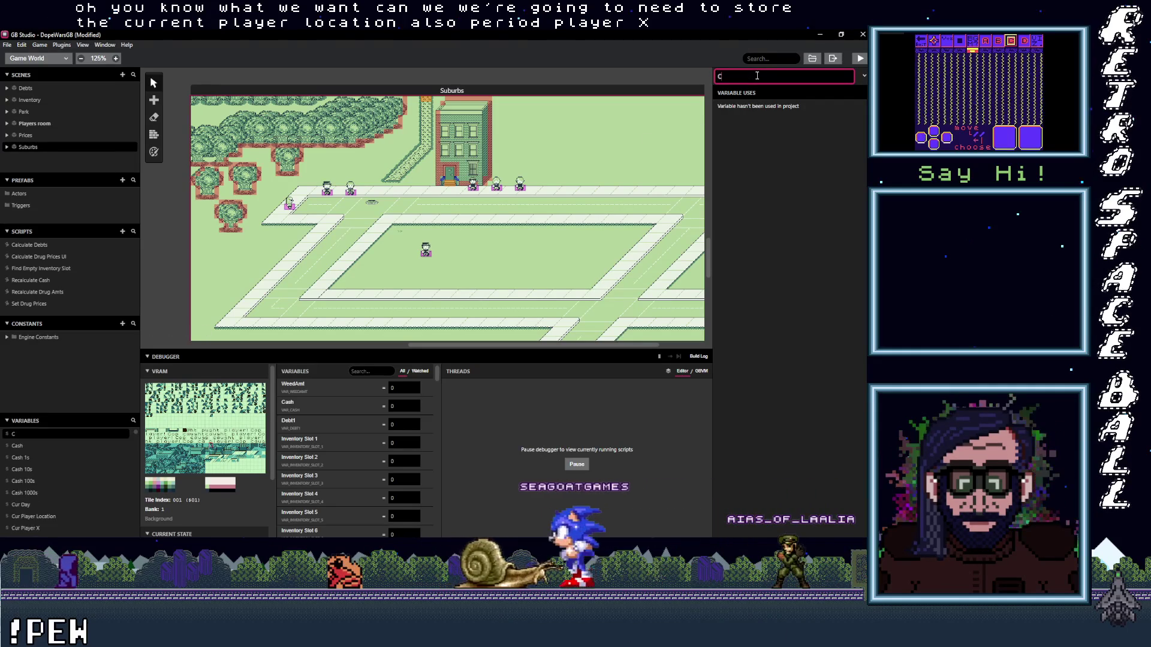
pyautogui.write('urrent Player Y')
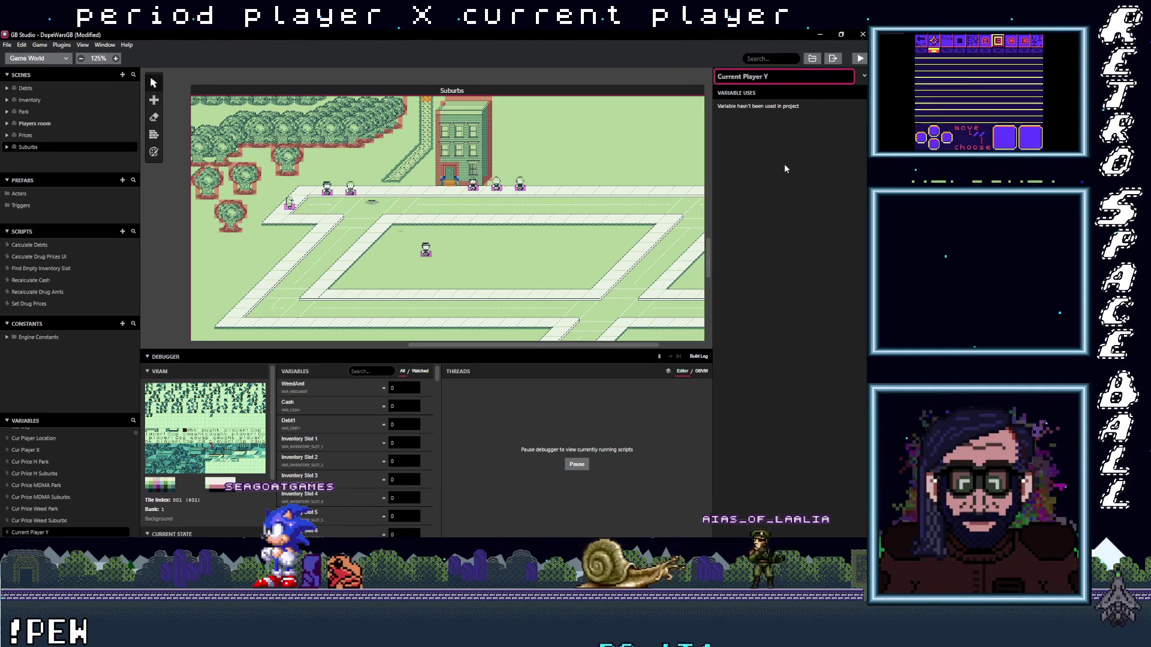
pyautogui.press('Return')
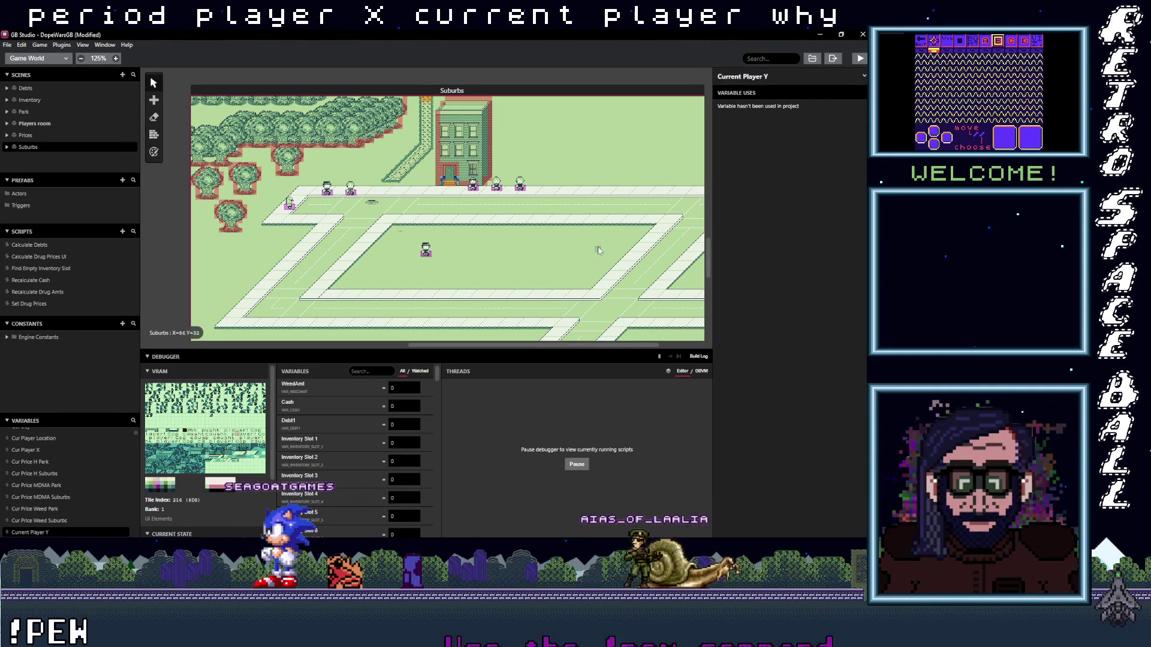
pyautogui.click(439, 254)
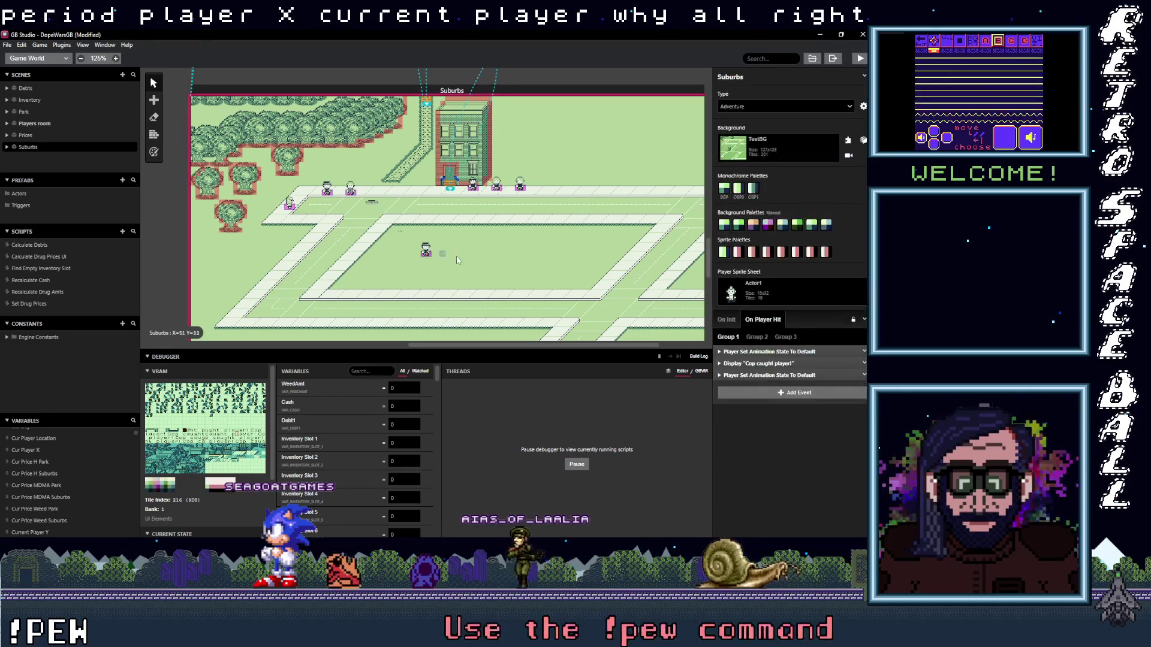
# - Point Actor 7's math event at Cur Player X, renaming it 'Current Player X'
pyautogui.click(429, 255)
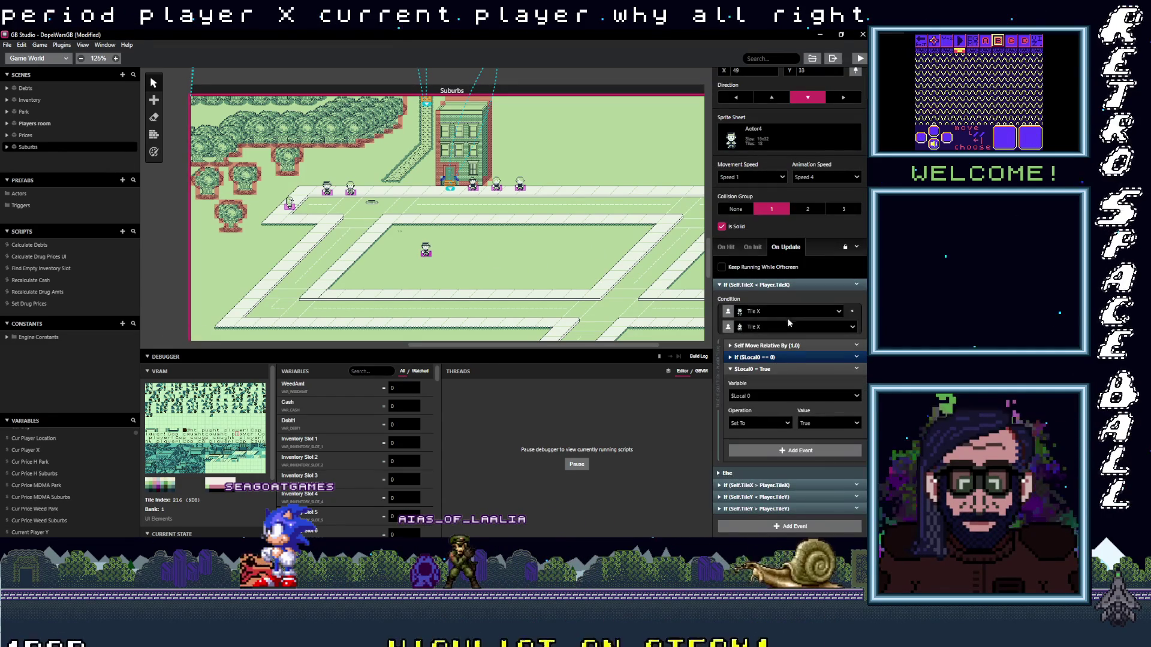
pyautogui.click(768, 394)
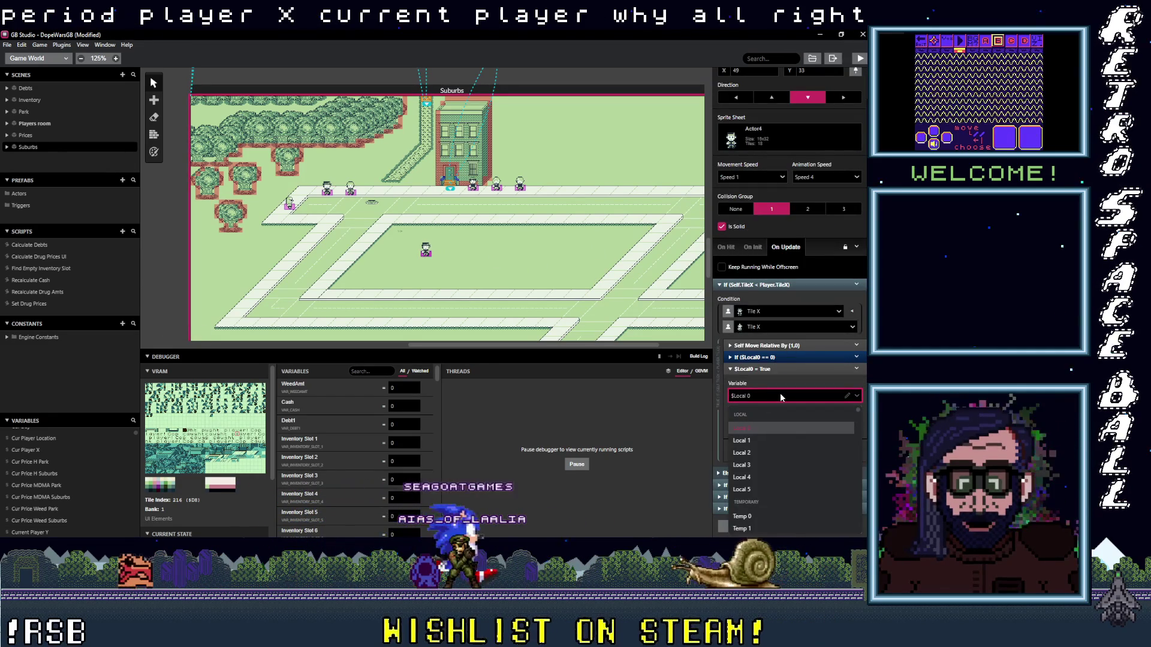
pyautogui.write('cur')
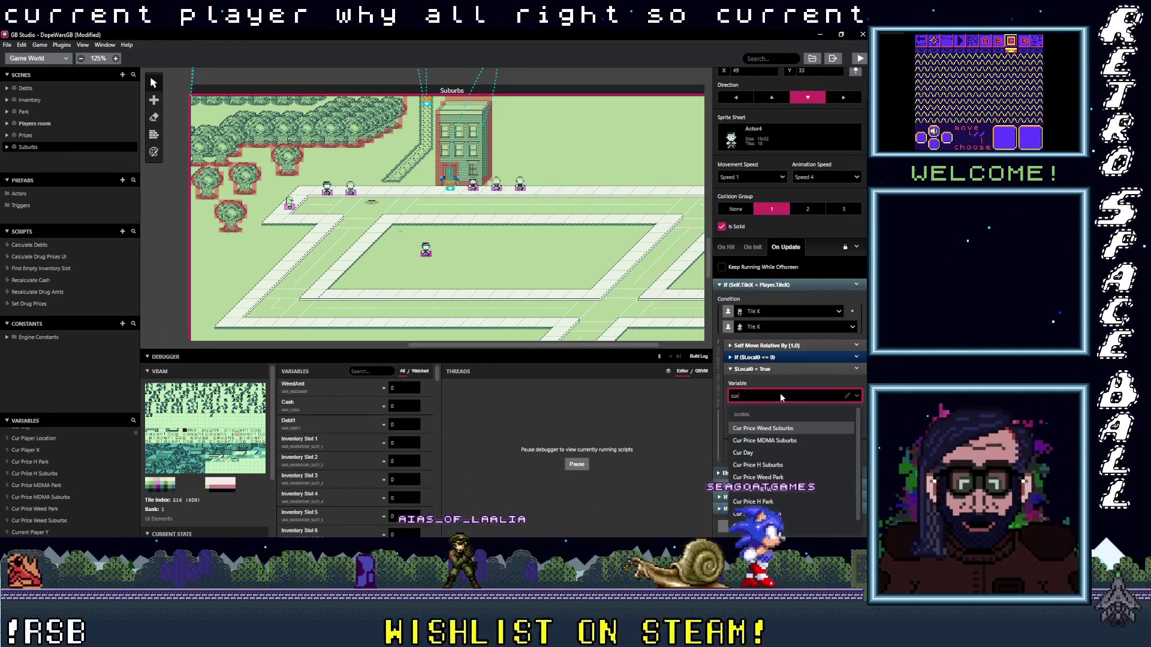
pyautogui.write('r')
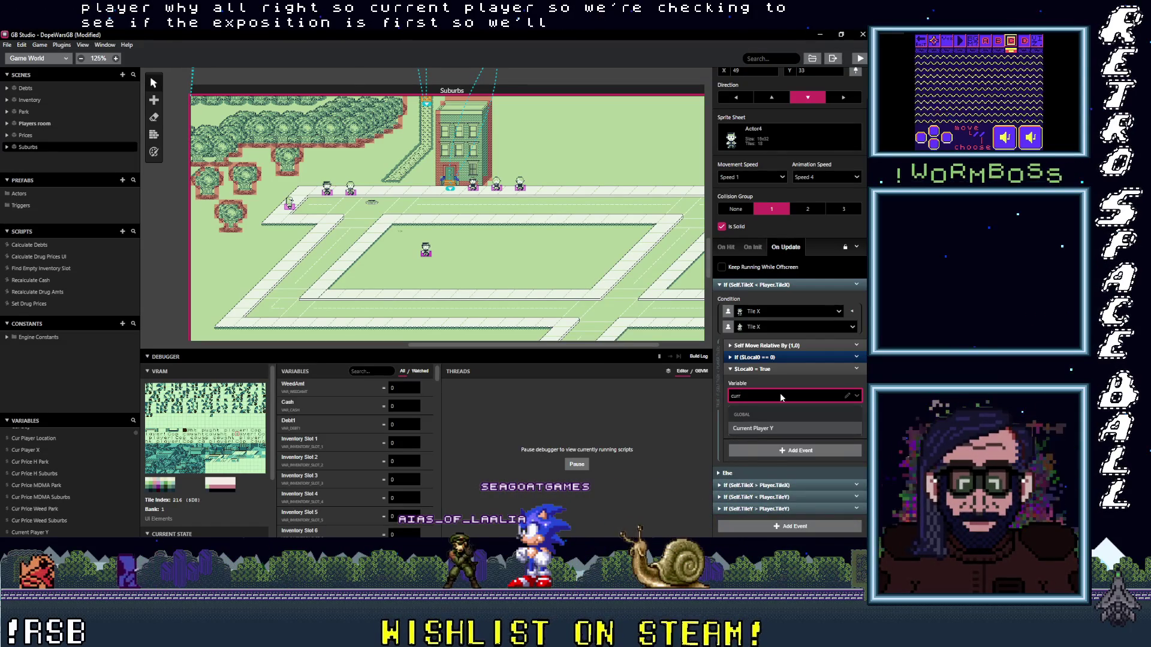
pyautogui.press('BackSpace')
pyautogui.write('pl')
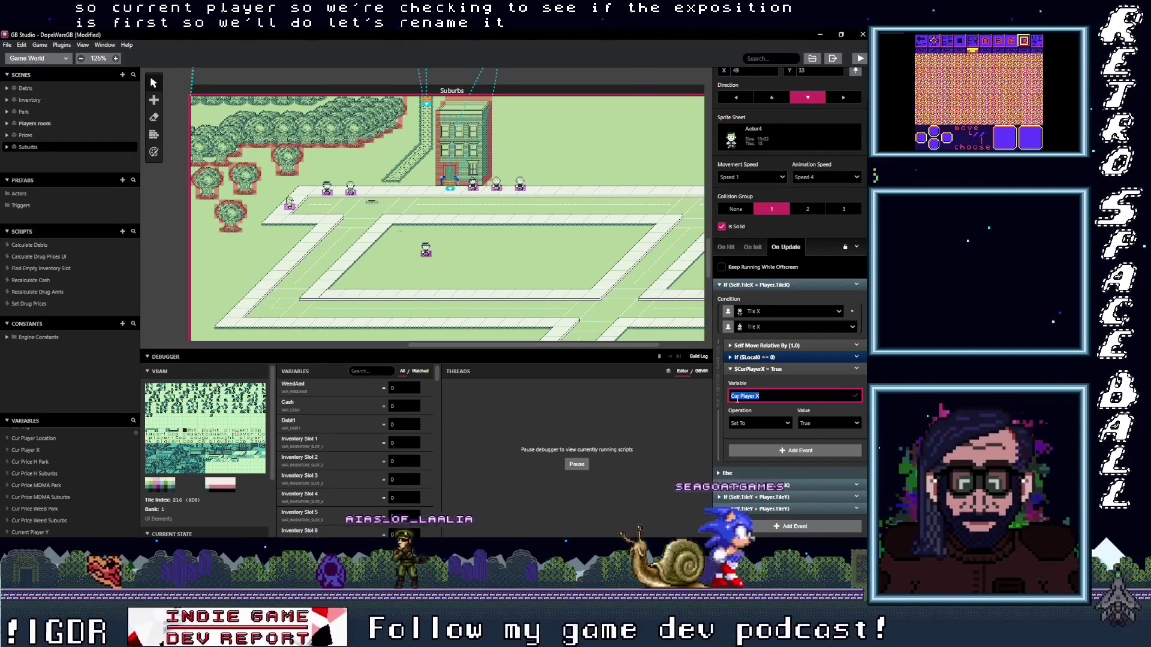
pyautogui.click(774, 392)
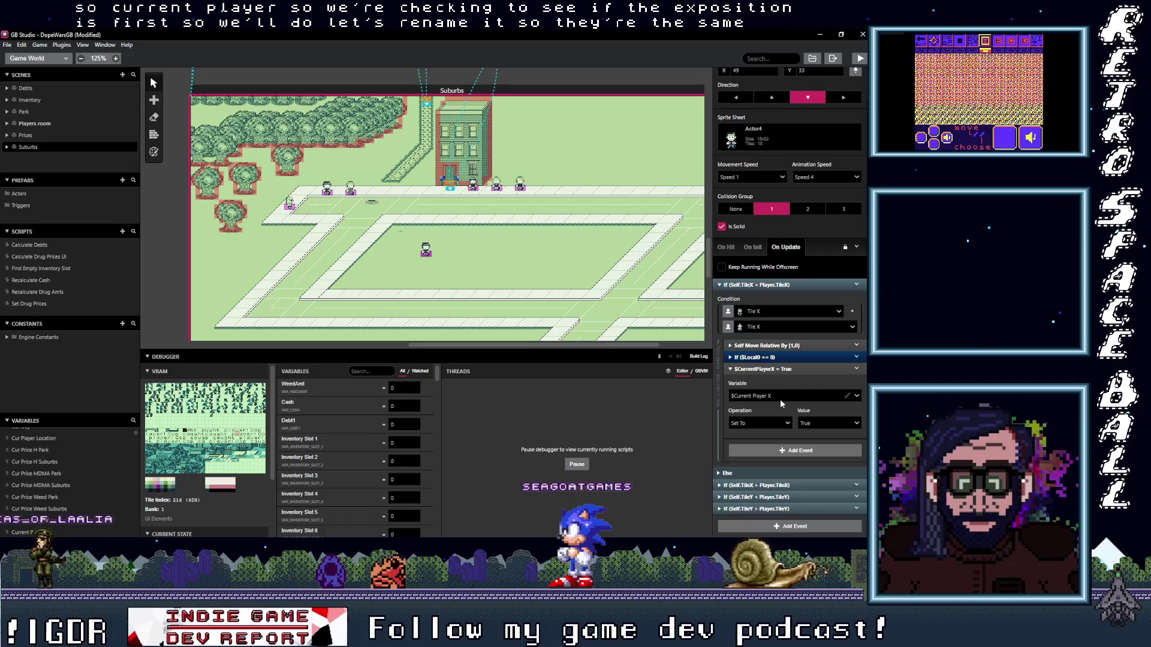
# - Set the event's operation to Subtract with the plain value 1, then collapse it
pyautogui.click(767, 422)
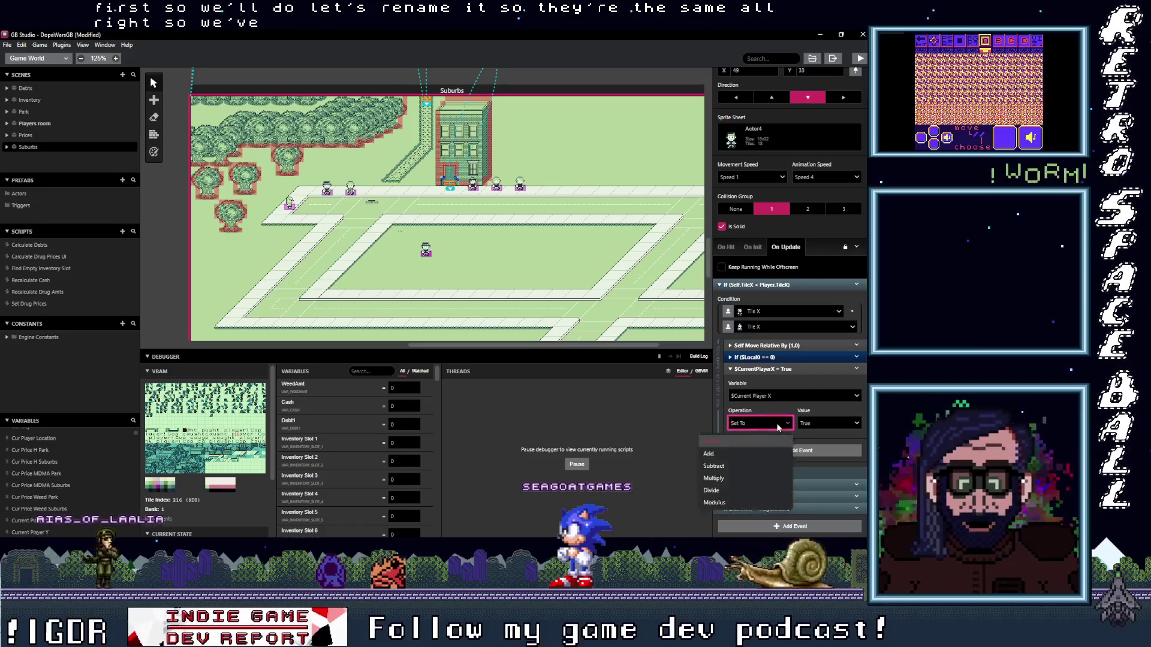
pyautogui.click(716, 465)
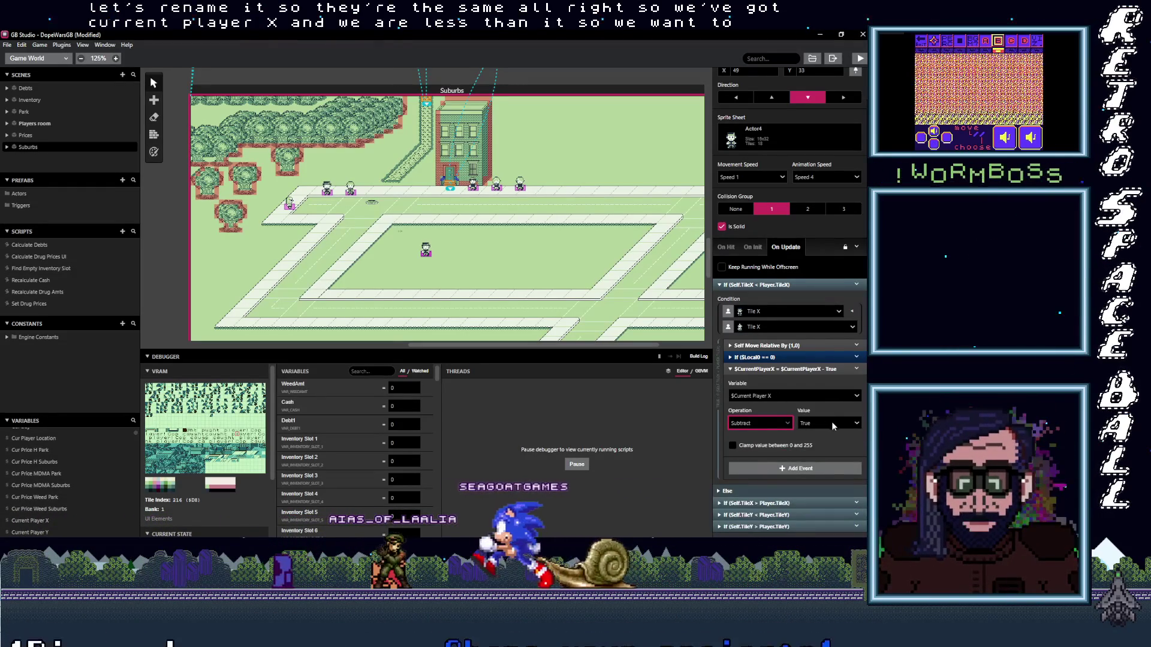
pyautogui.click(827, 423)
pyautogui.click(802, 445)
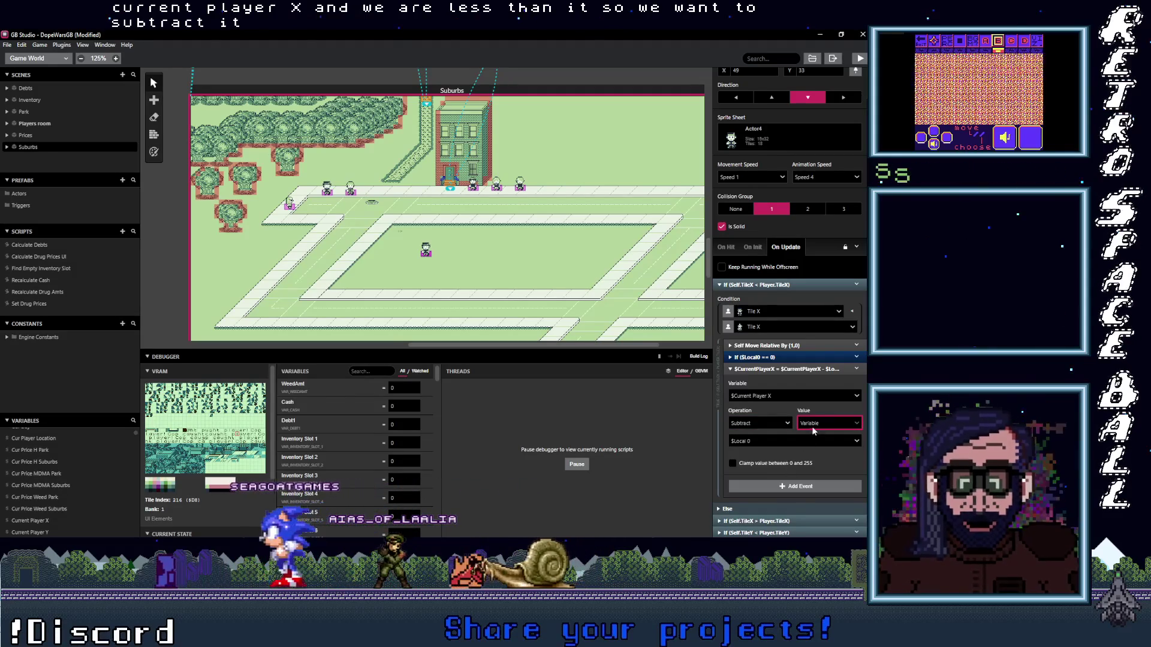
pyautogui.click(827, 423)
pyautogui.click(806, 436)
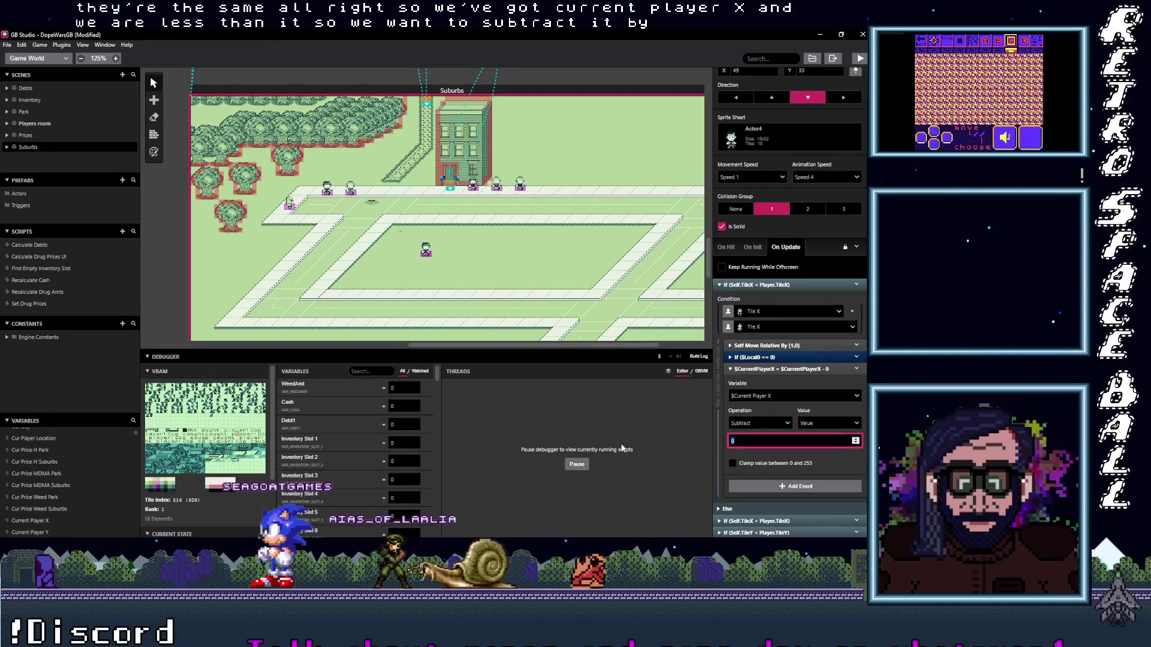
pyautogui.write('1')
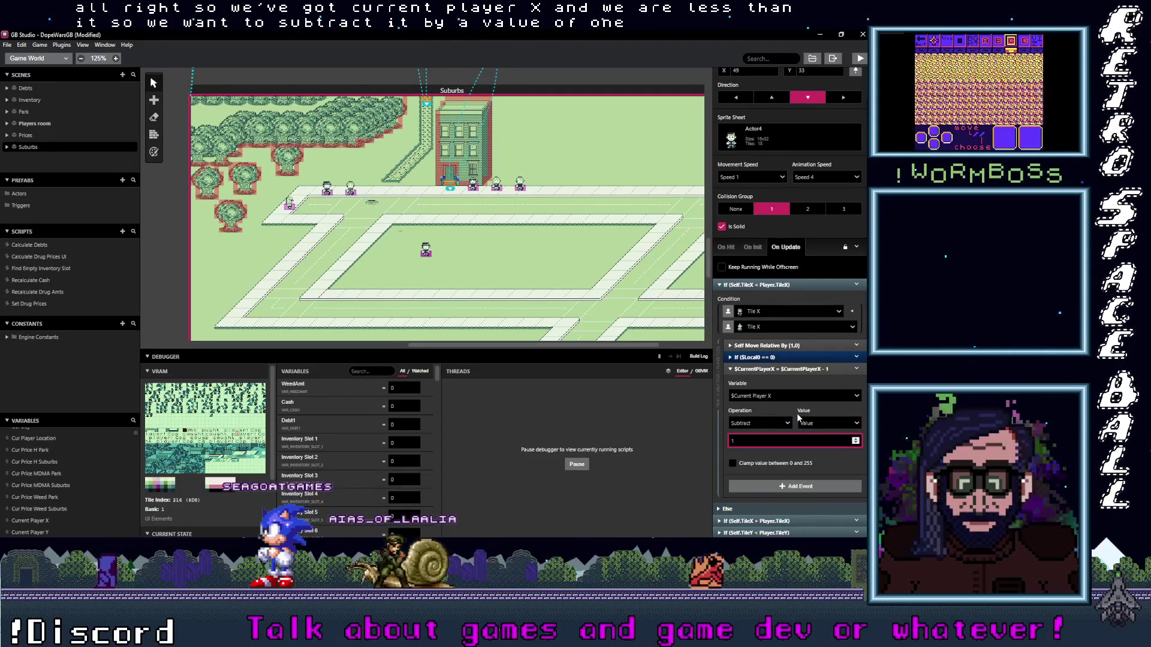
pyautogui.click(780, 369)
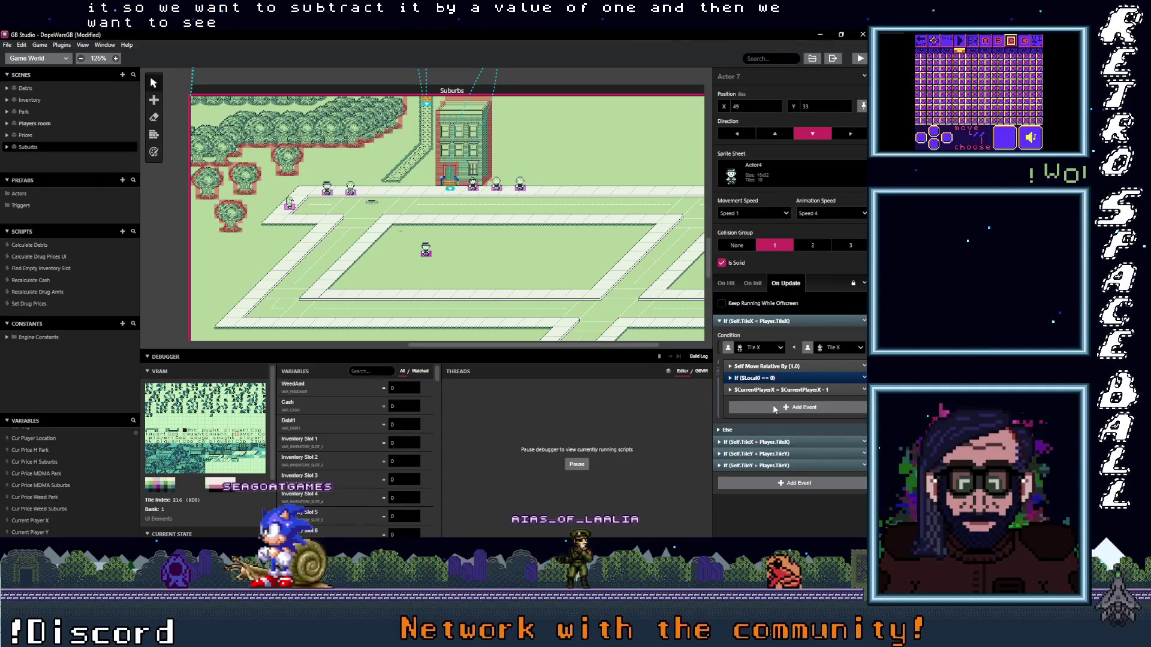
# - Move the If check below the subtract event and make it test Current Player X
pyautogui.click(775, 408)
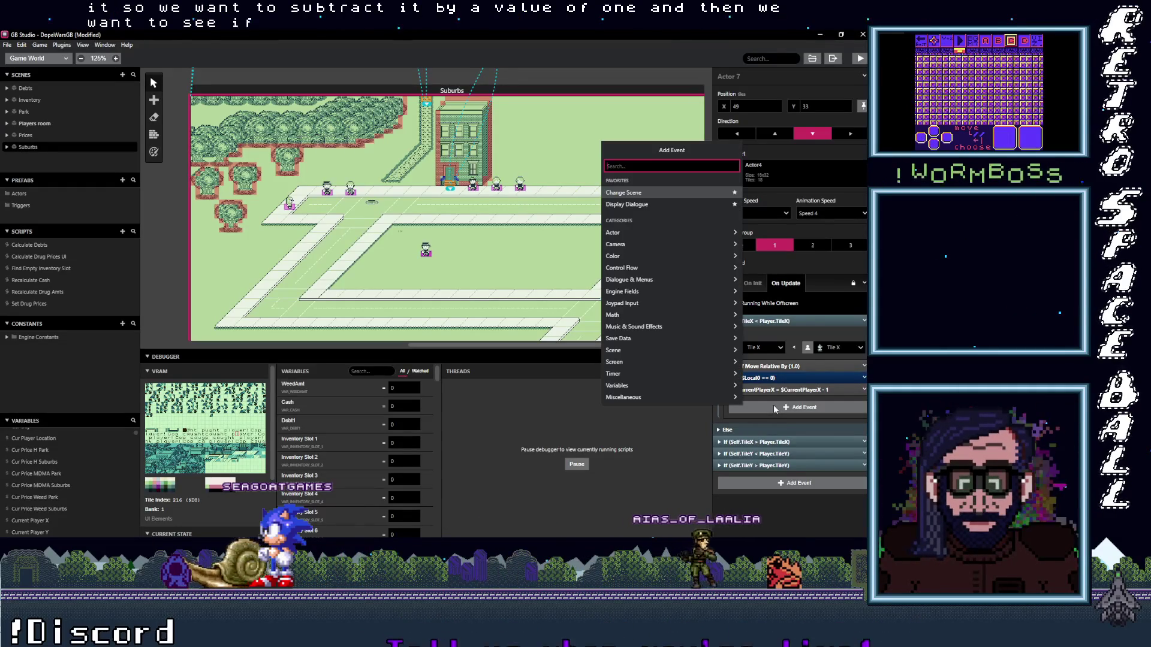
pyautogui.press('Escape')
pyautogui.click(785, 378)
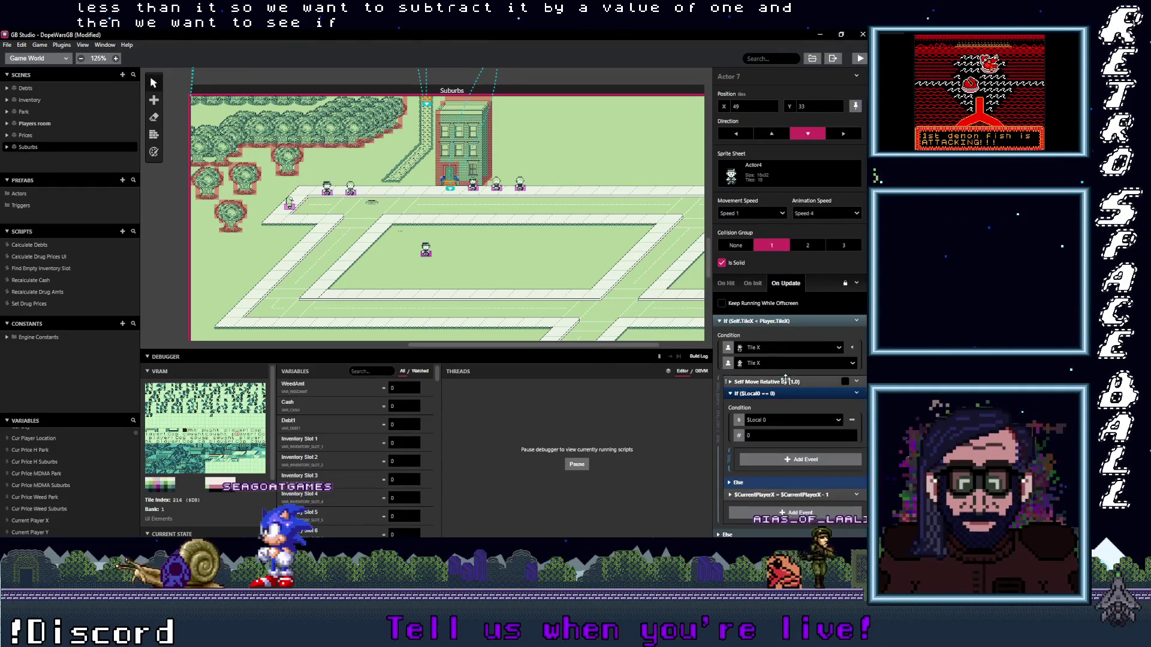
pyautogui.moveTo(787, 394); pyautogui.dragTo(771, 407)
pyautogui.click(818, 434)
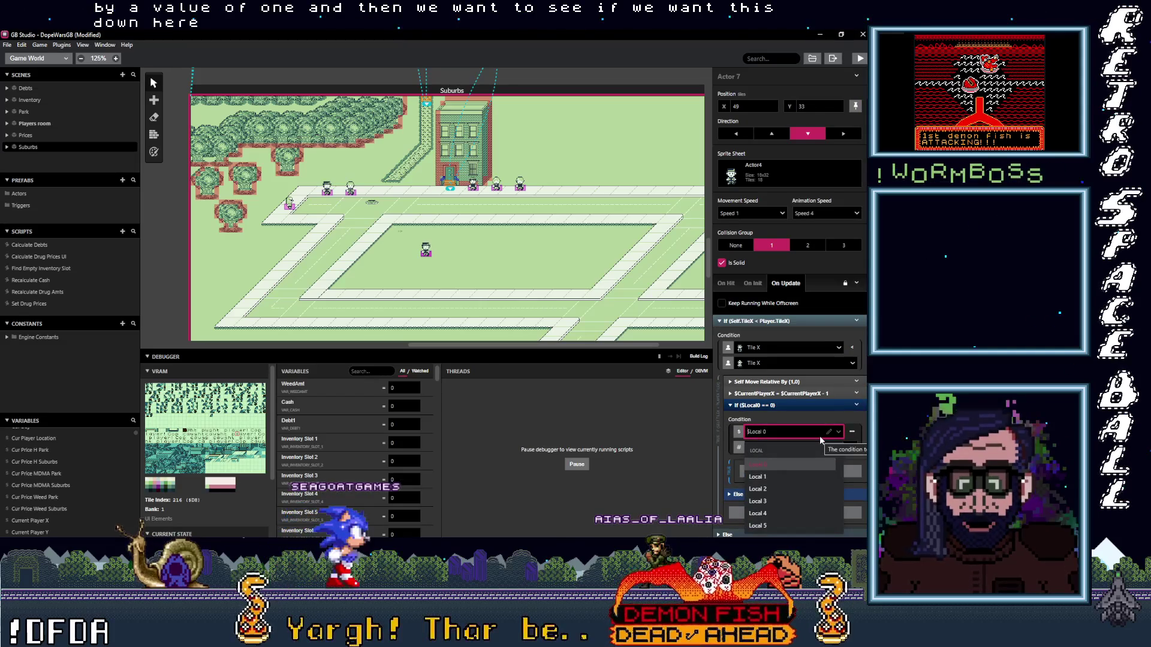
pyautogui.write('cur')
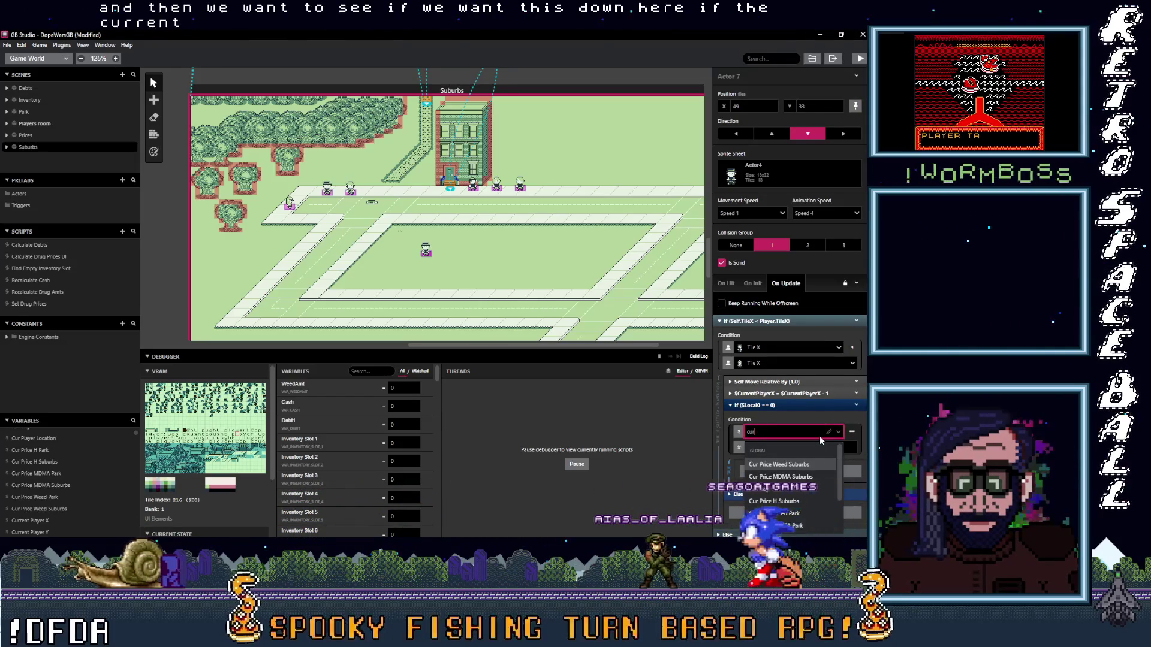
pyautogui.write('re')
pyautogui.press('Return')
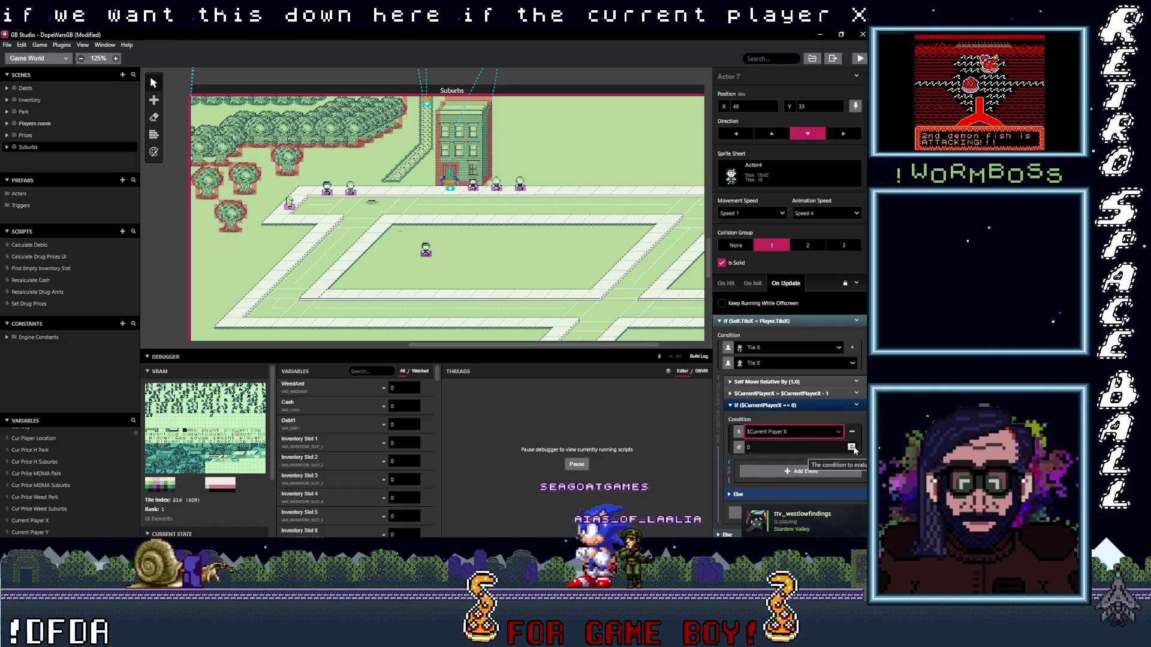
# - Compare Current Player X against the Player X Attack variable, then fold the If event
pyautogui.click(852, 449)
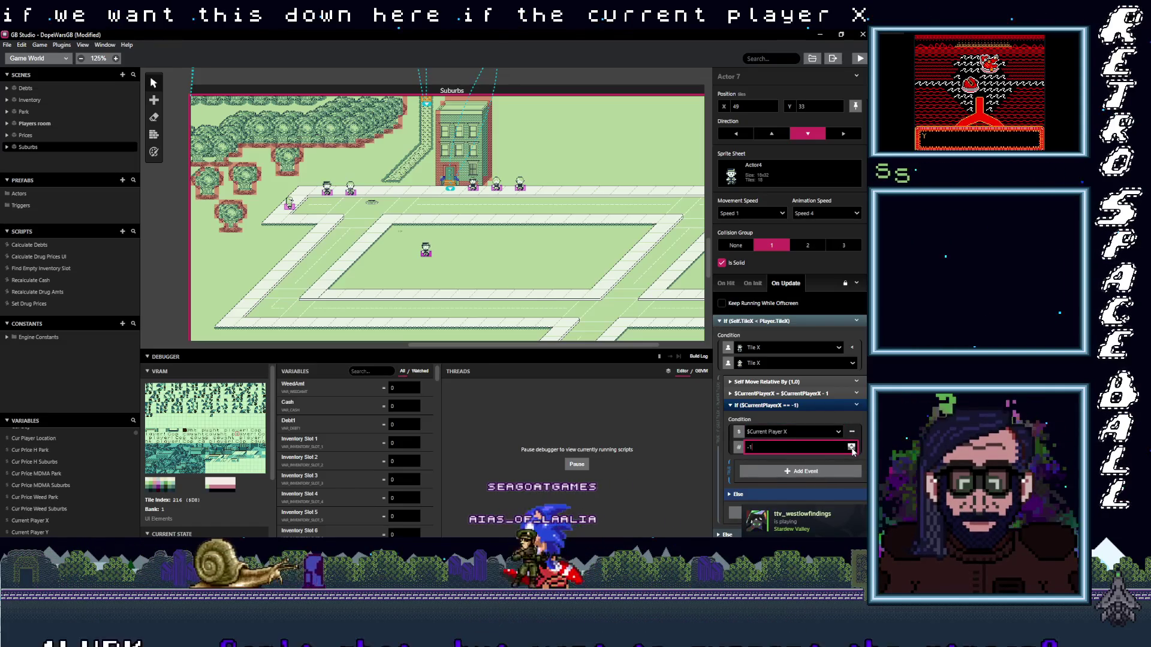
pyautogui.click(739, 448)
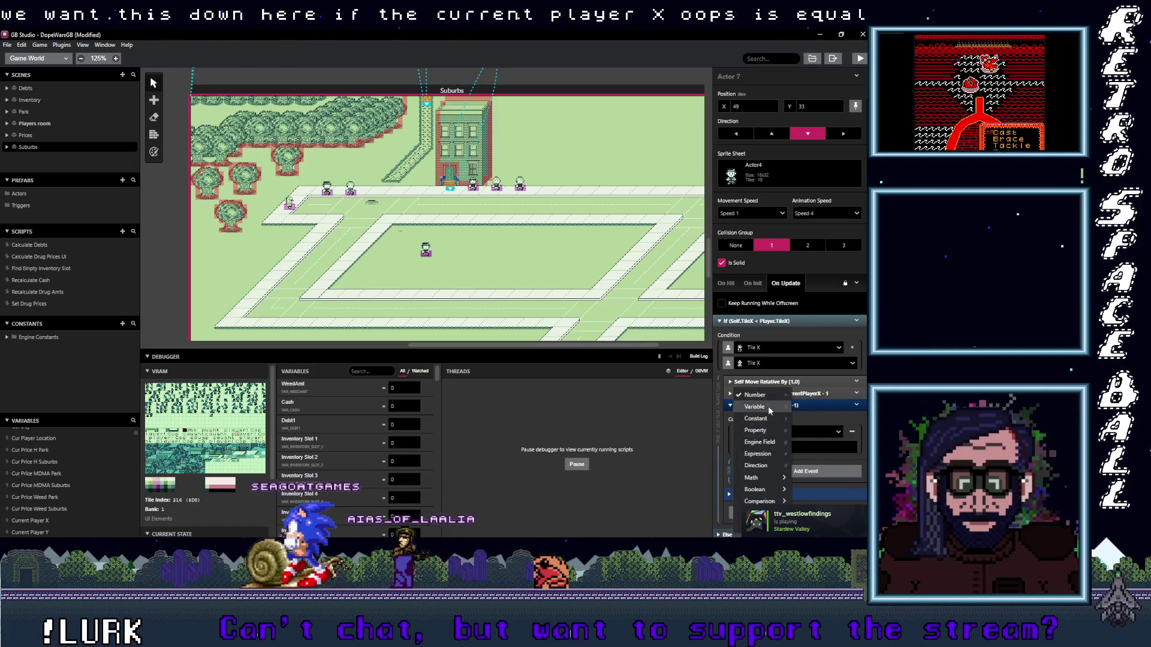
pyautogui.click(768, 405)
pyautogui.click(770, 449)
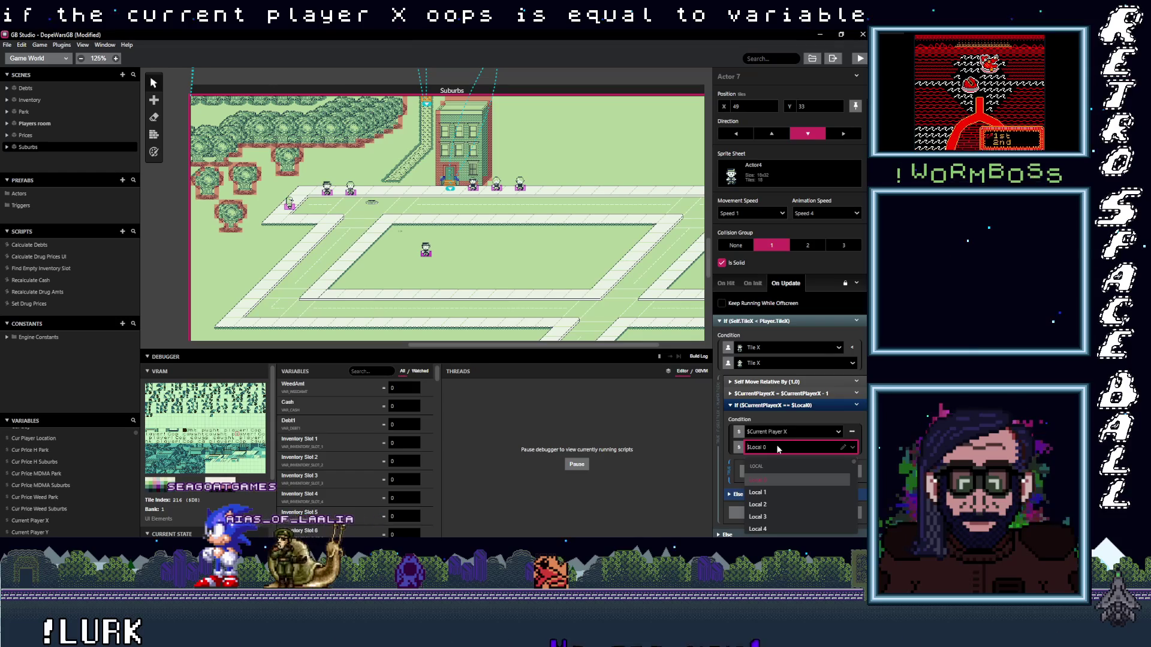
pyautogui.write('pl')
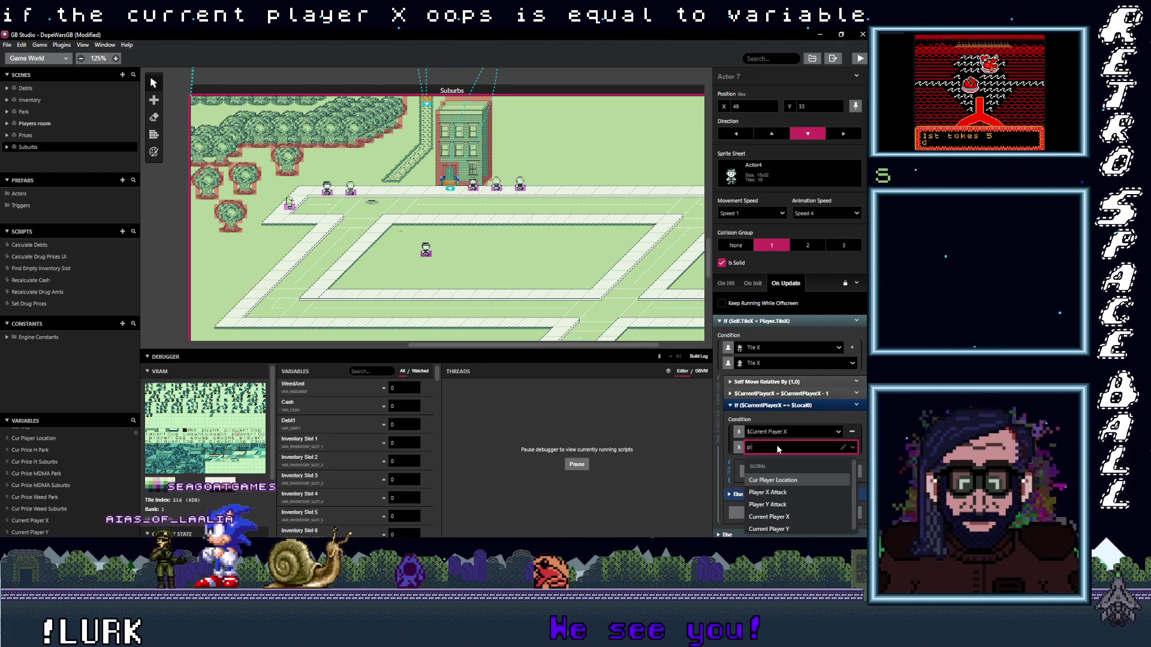
pyautogui.click(770, 493)
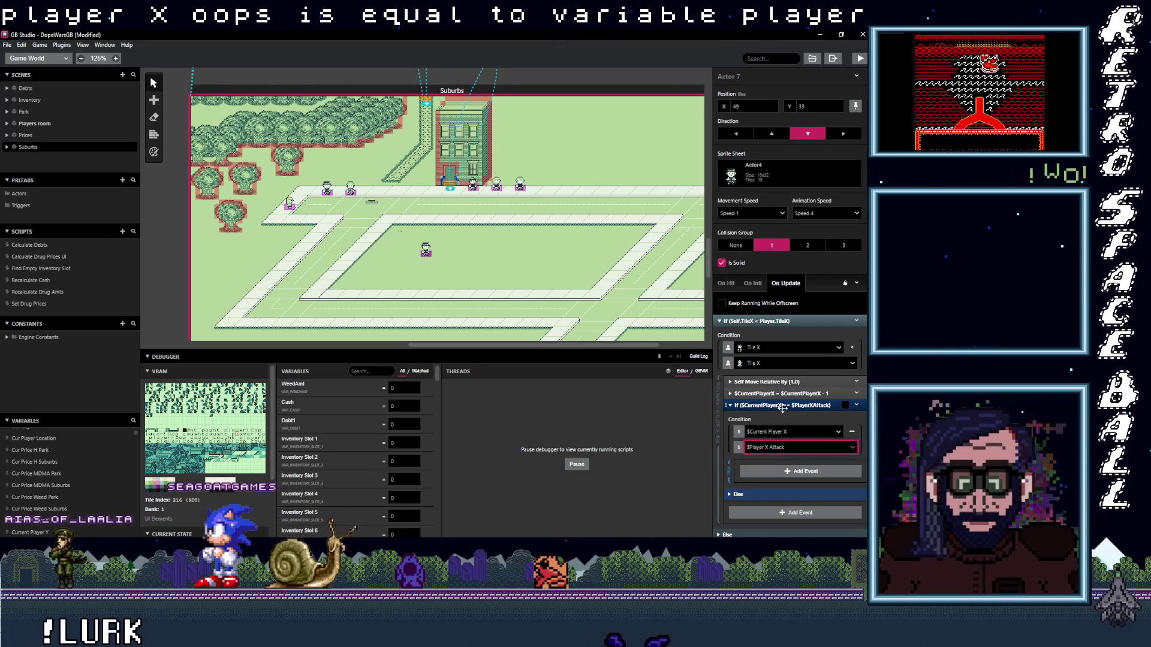
pyautogui.click(792, 404)
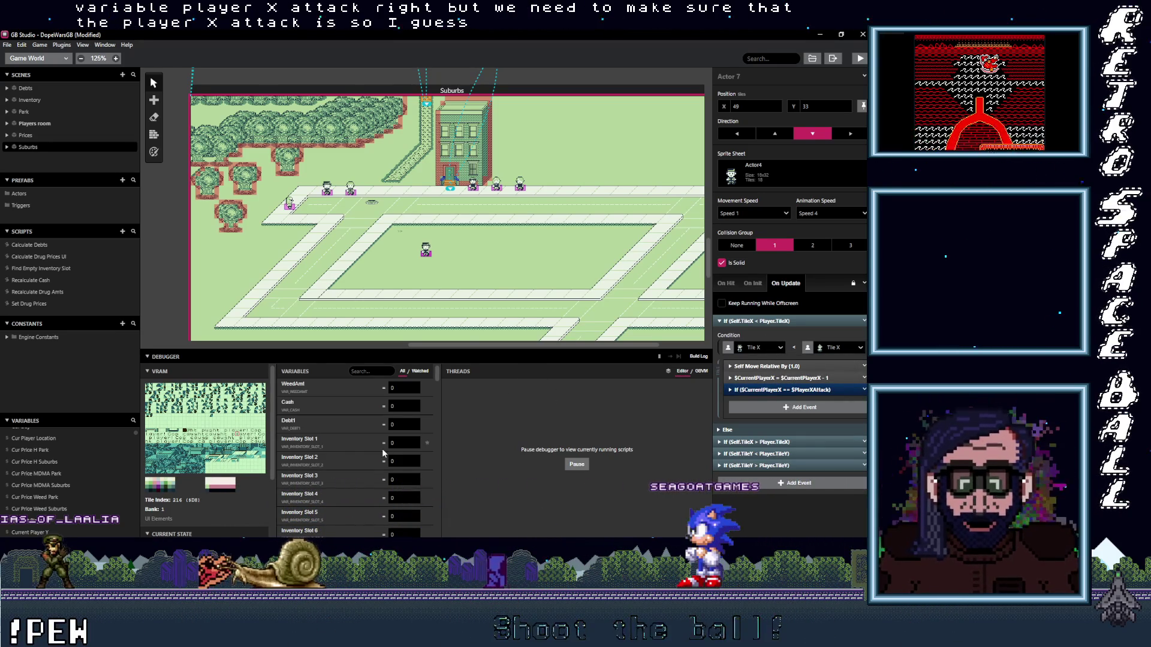
# - Rename Variable 73 to 'Current Enemy X'
pyautogui.scroll(-3, 60, 494)
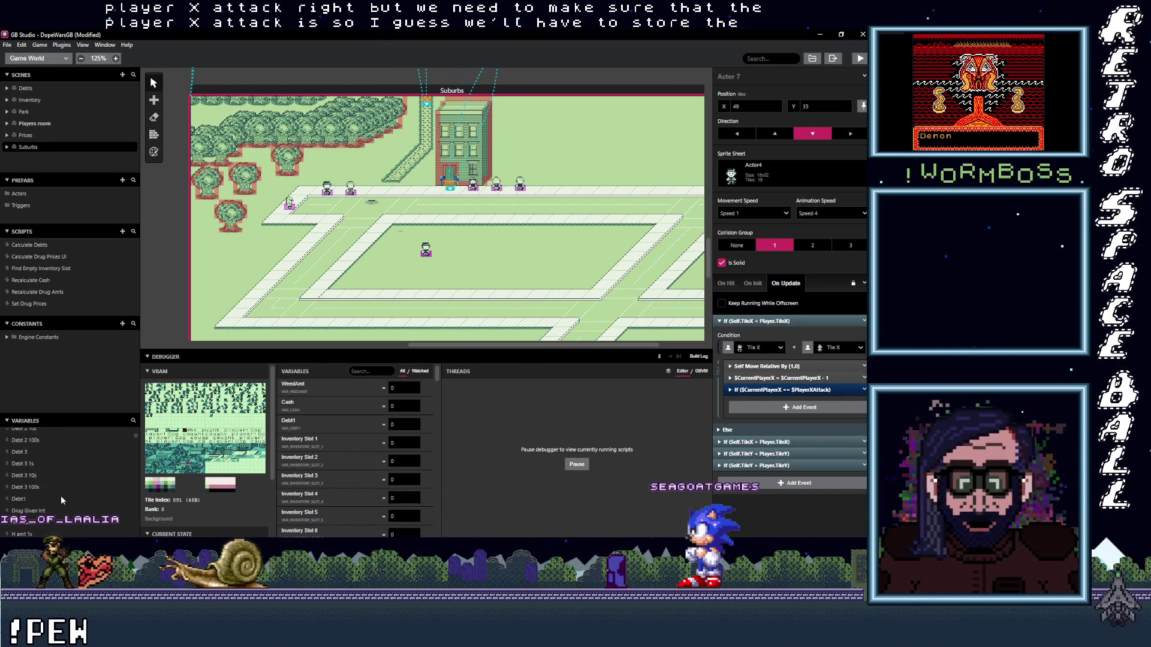
pyautogui.scroll(-5, 57, 495)
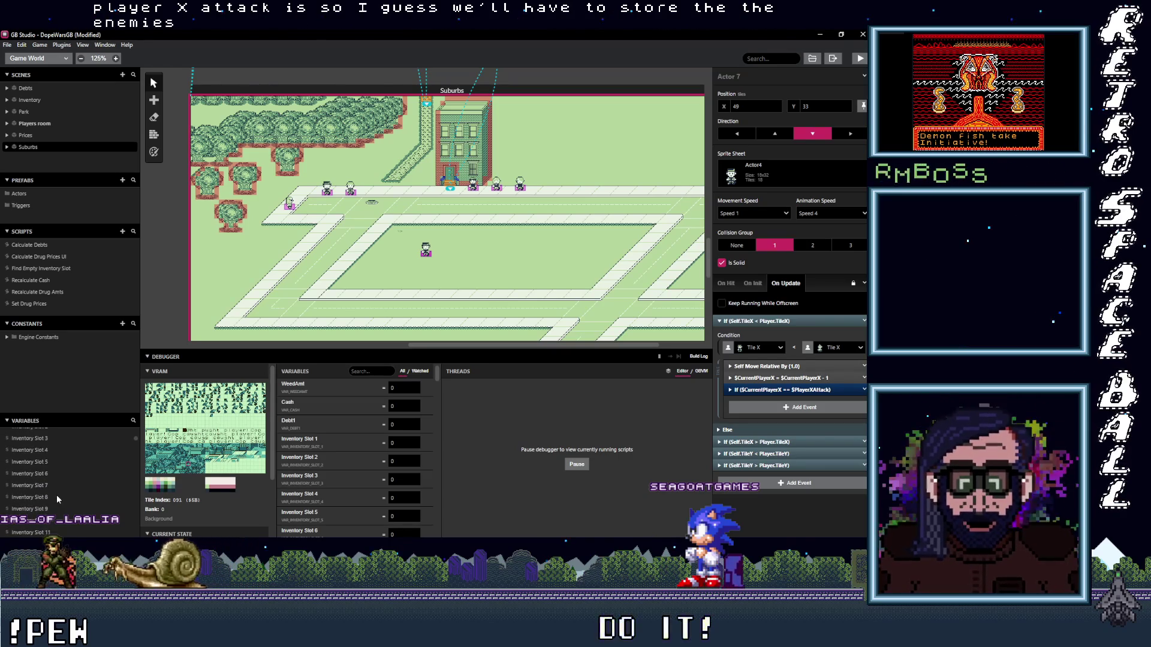
pyautogui.scroll(-5, 55, 495)
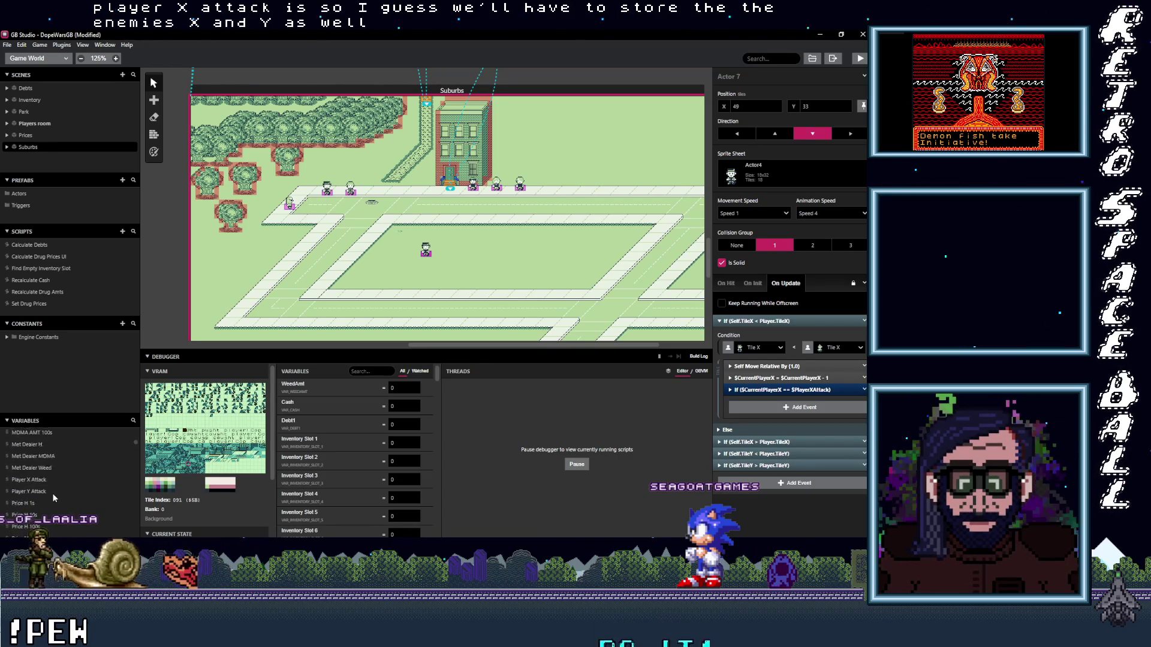
pyautogui.scroll(-5, 48, 494)
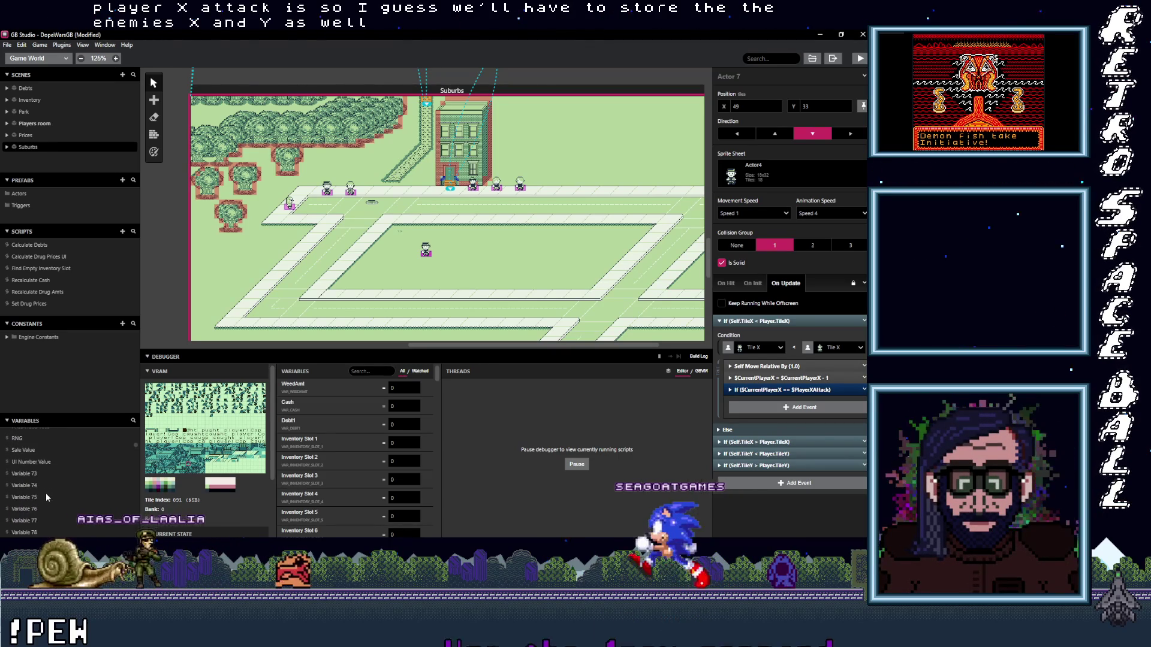
pyautogui.click(20, 473)
pyautogui.click(761, 76)
pyautogui.write('Enemy')
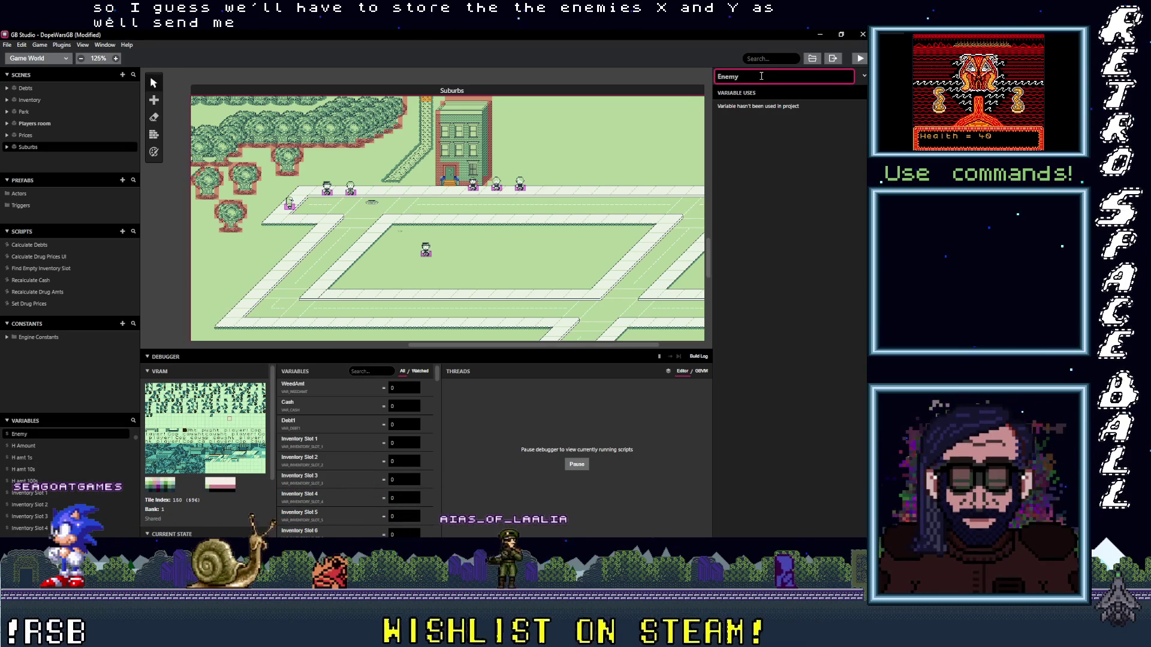
pyautogui.press('BackSpace')
pyautogui.press('BackSpace')
pyautogui.write('Curr')
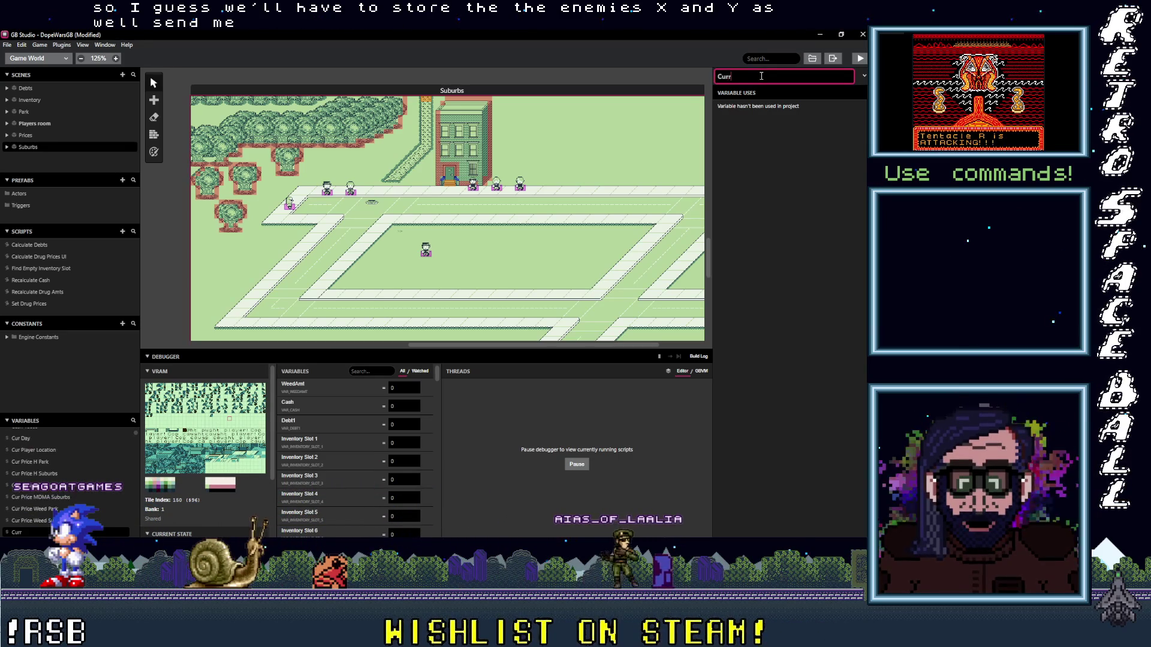
pyautogui.write('ent Enemy X')
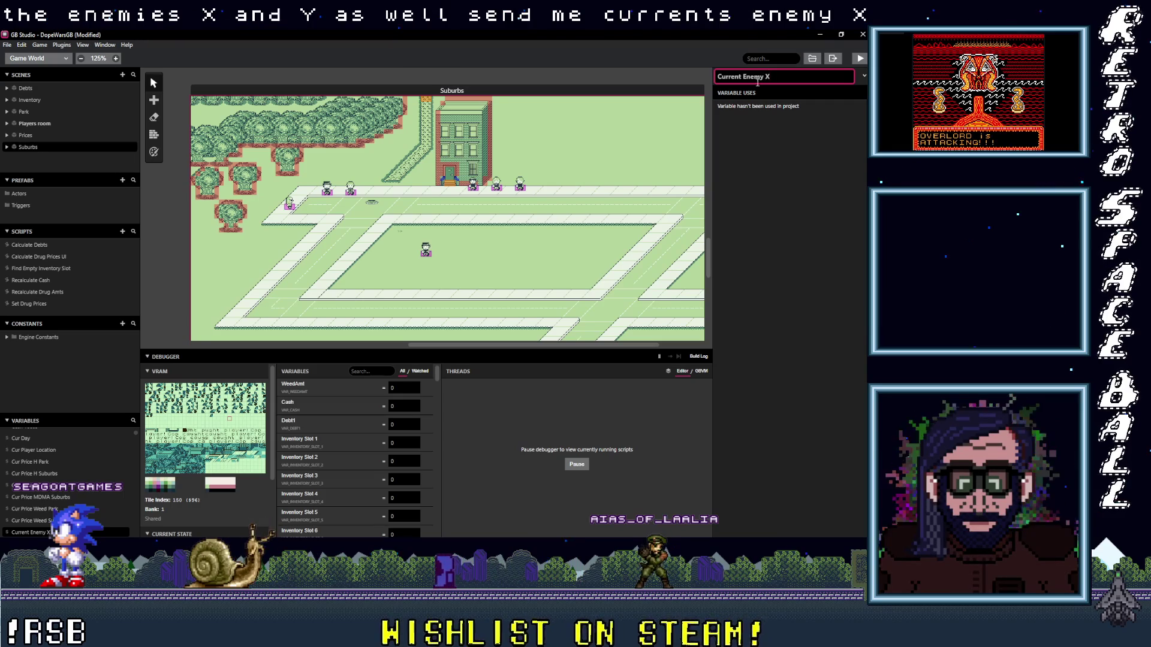
# - Rename Variable 74 to 'Current Enemy Y' and reselect Actor 7
pyautogui.scroll(-5, 49, 496)
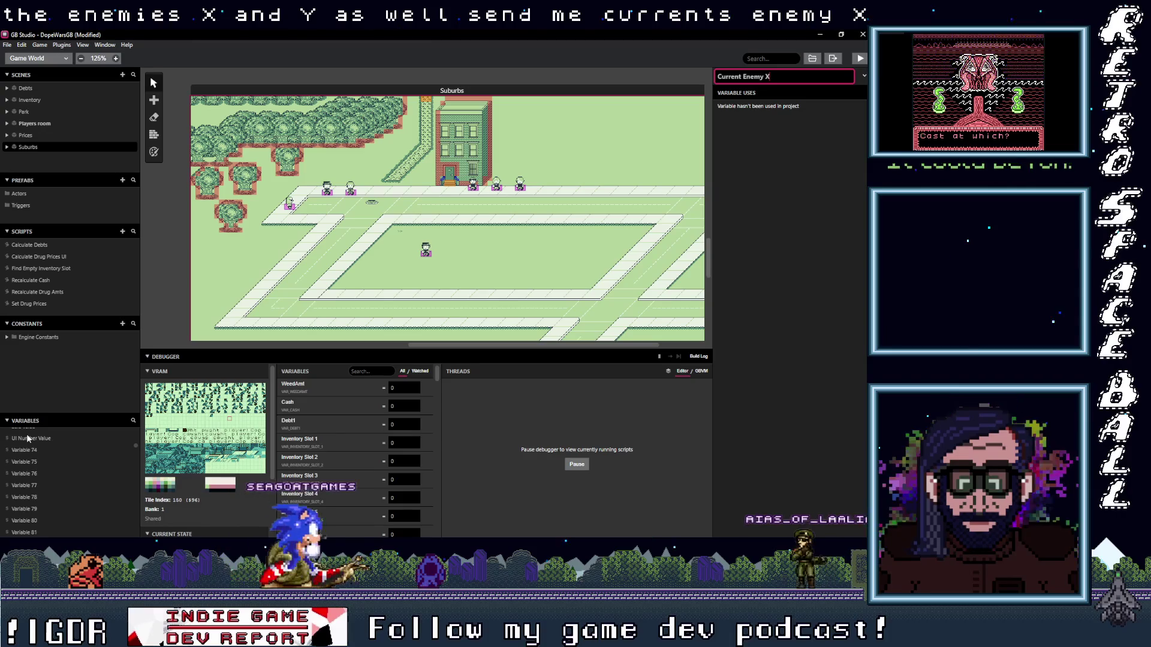
pyautogui.click(34, 450)
pyautogui.click(766, 77)
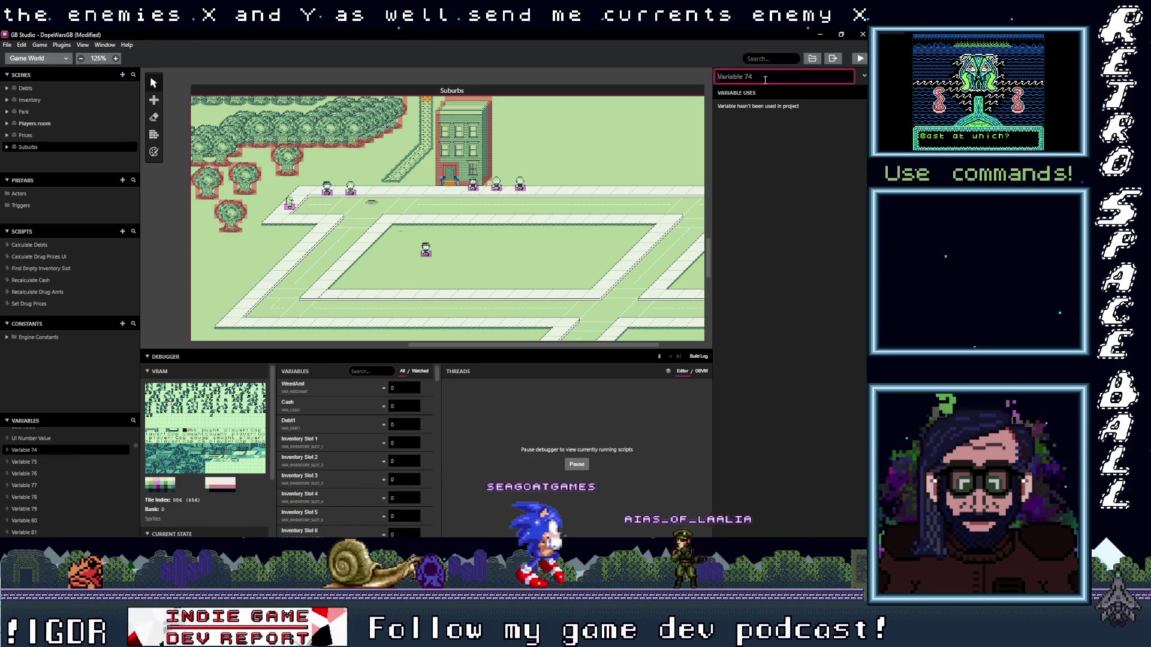
pyautogui.write('Current En')
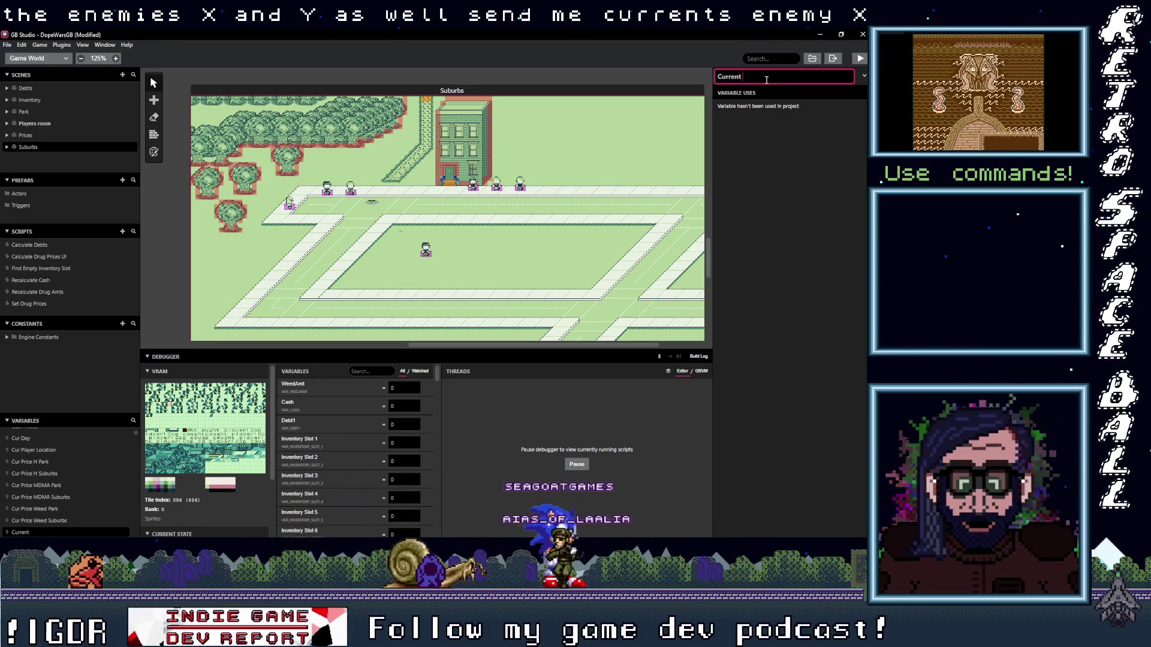
pyautogui.write('emy Y')
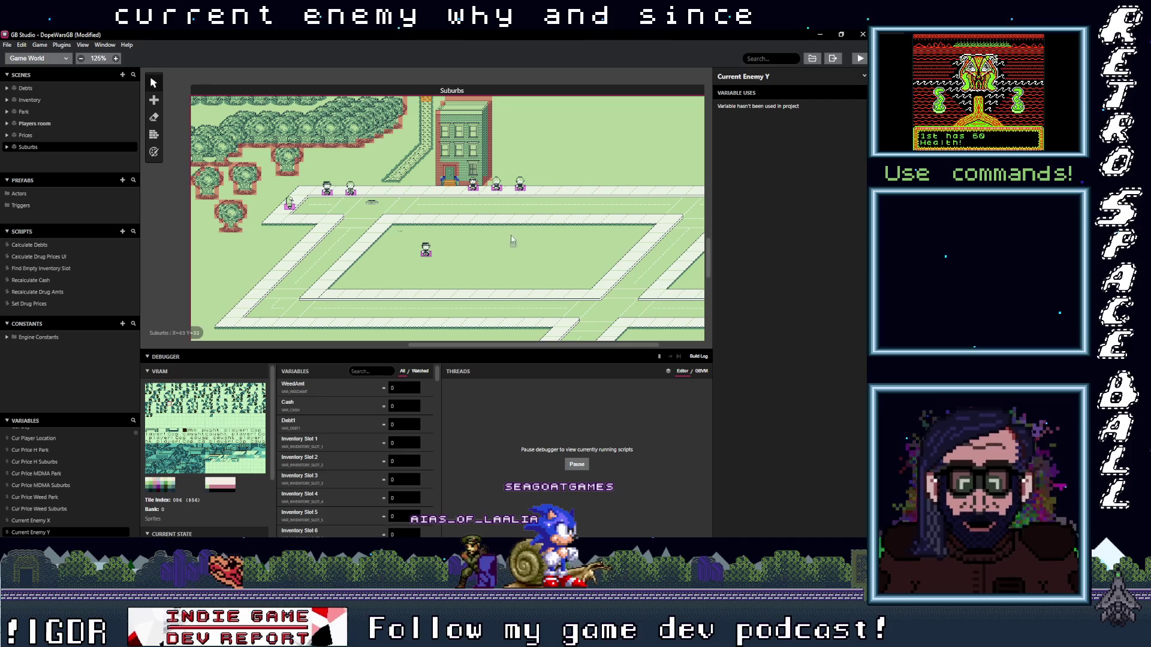
pyautogui.click(449, 182)
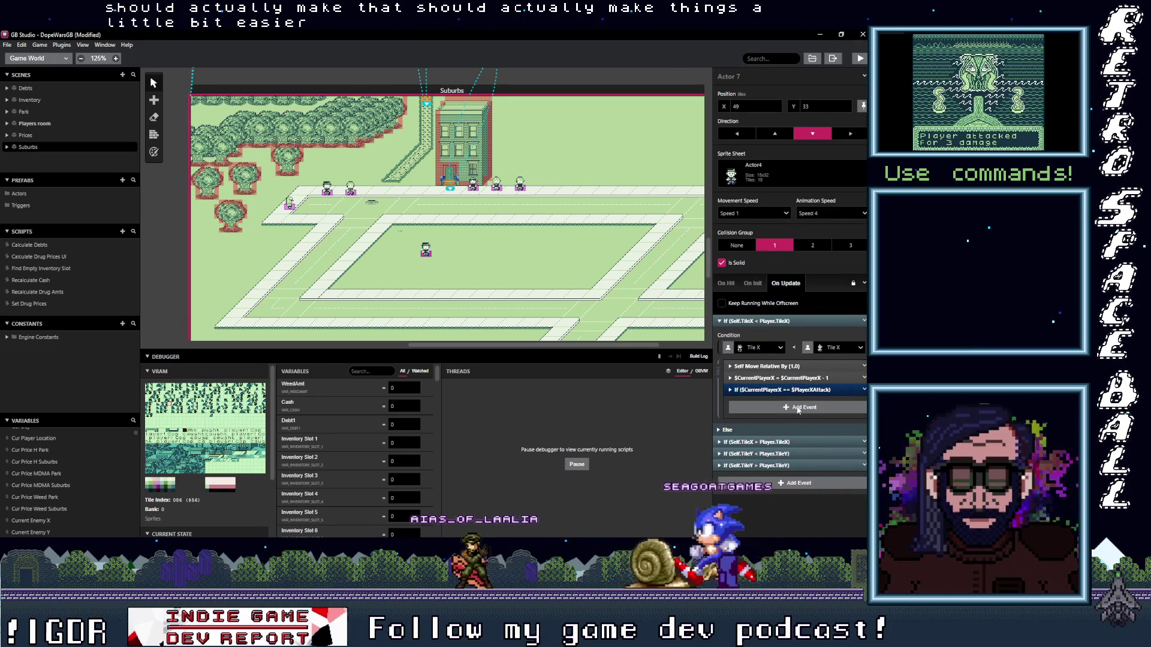
# - Insert a copy of the Current Player X minus 1 event ahead of the If check
pyautogui.click(862, 378)
pyautogui.click(837, 439)
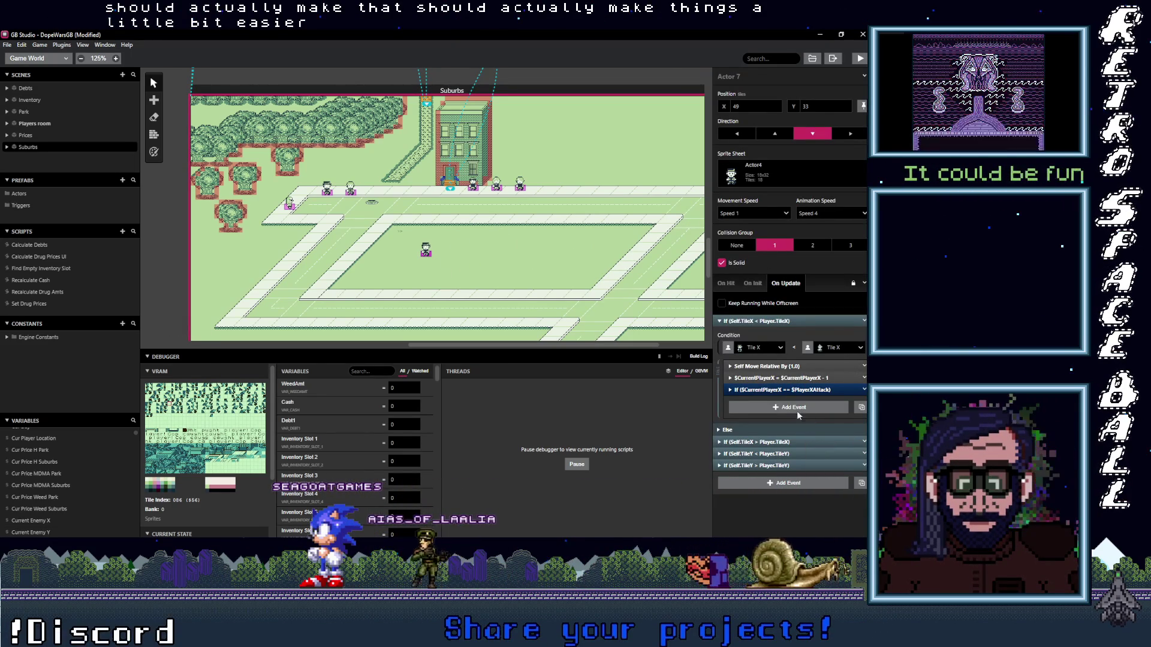
pyautogui.click(798, 412)
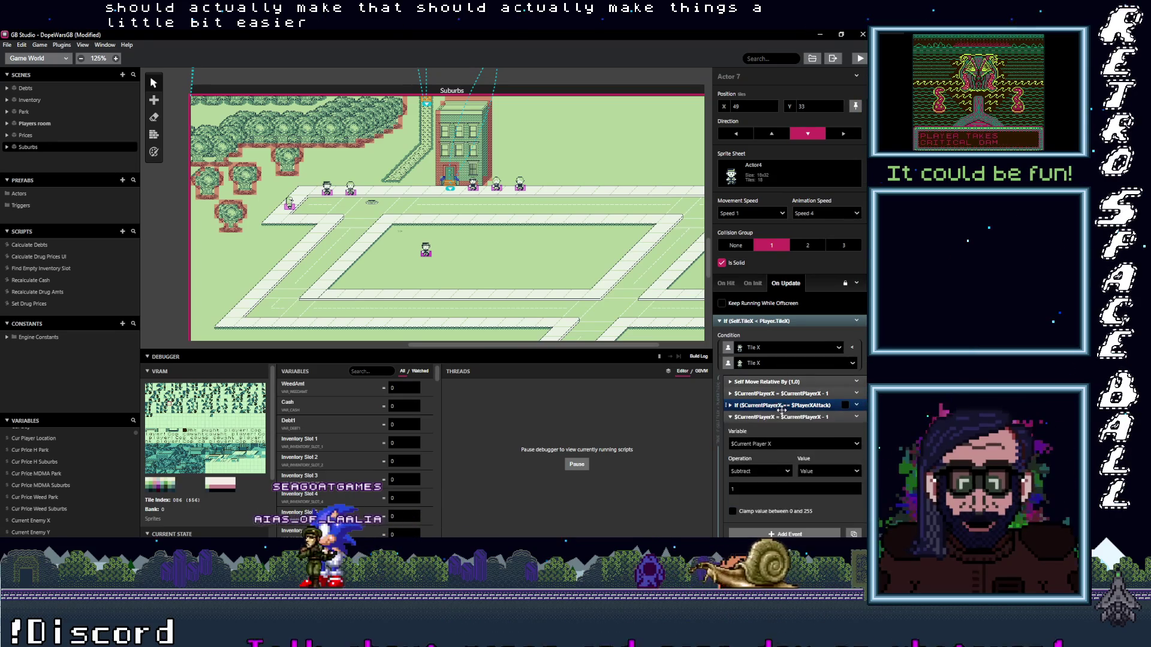
pyautogui.click(780, 418)
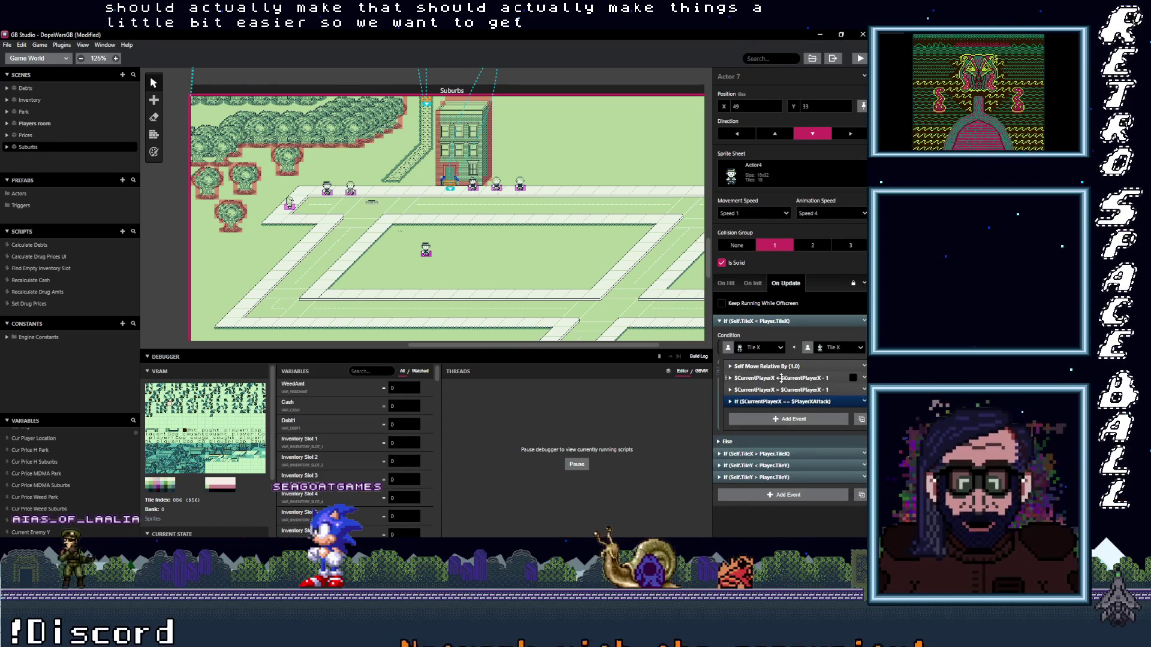
pyautogui.click(780, 378)
pyautogui.scroll(-1, 780, 448)
pyautogui.click(781, 373)
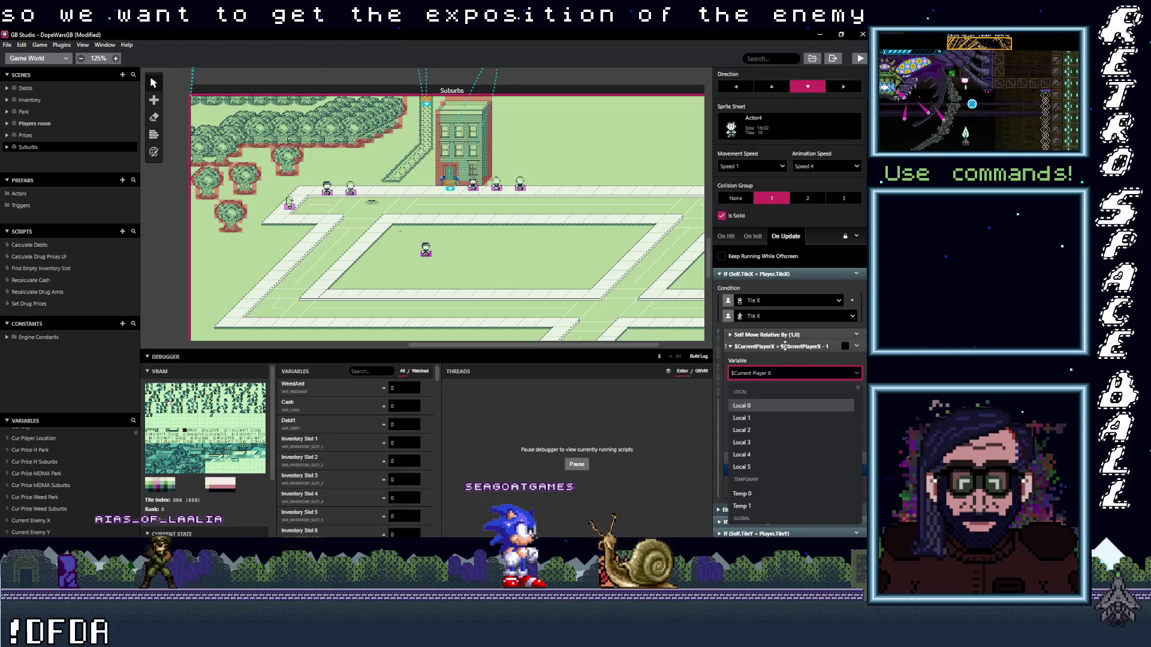
pyautogui.click(784, 346)
pyautogui.click(786, 419)
pyautogui.press('Escape')
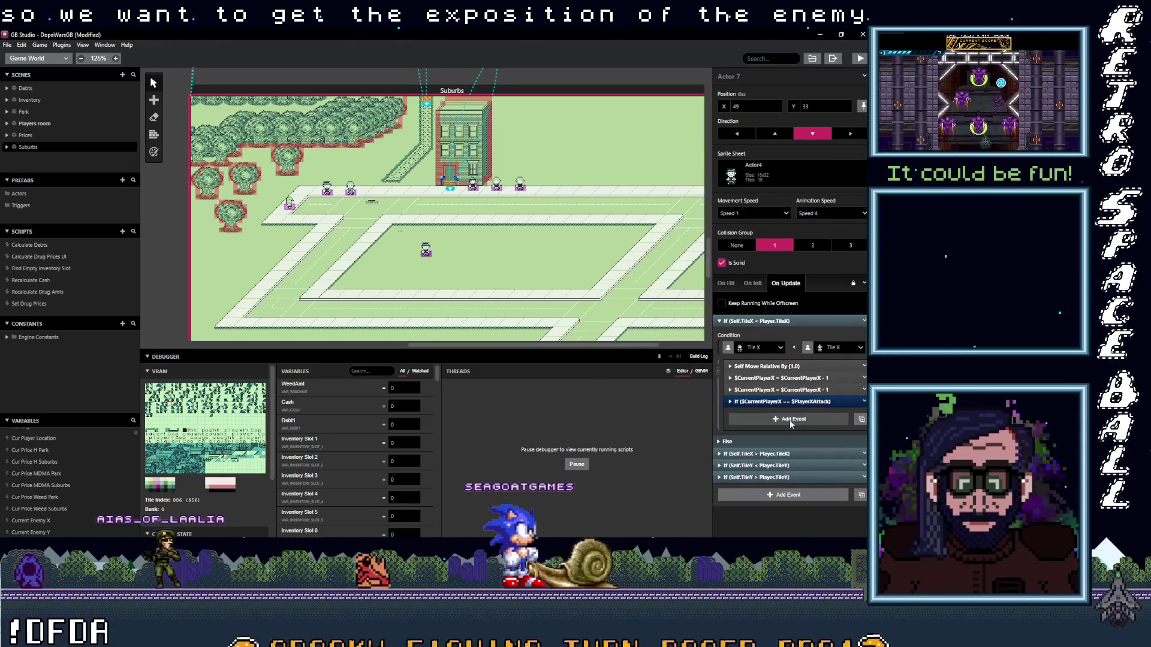
# - Add an event setting Current Enemy X to the actor's Tile X, between the two subtract events
pyautogui.click(790, 419)
pyautogui.write('var val')
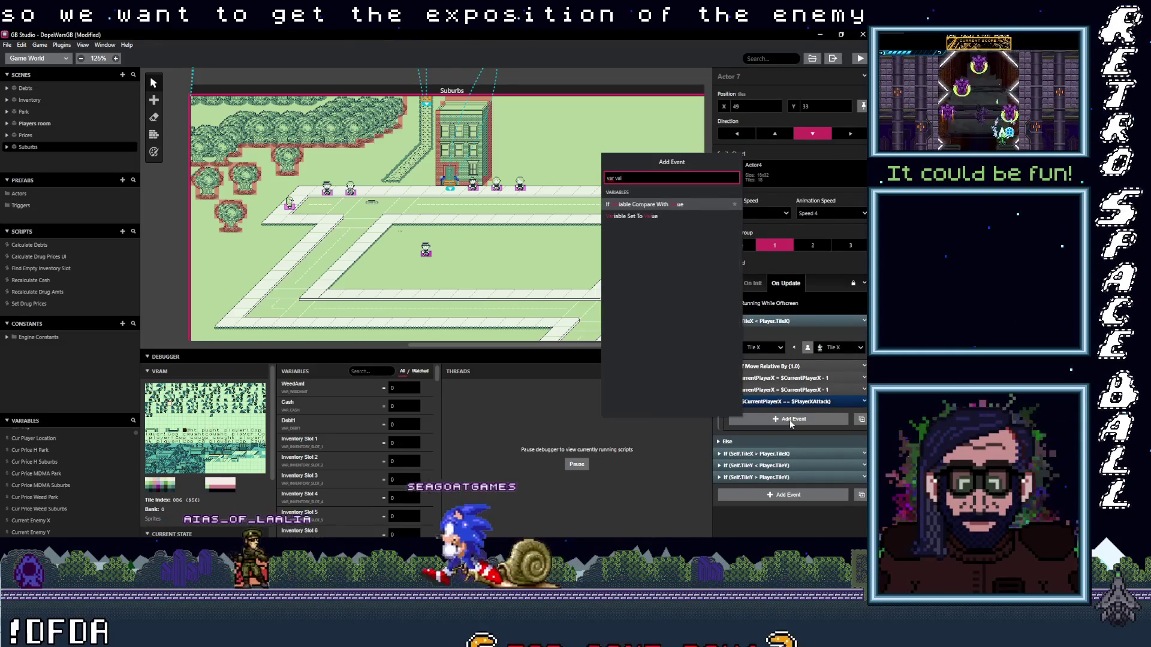
pyautogui.write('ue')
pyautogui.click(642, 218)
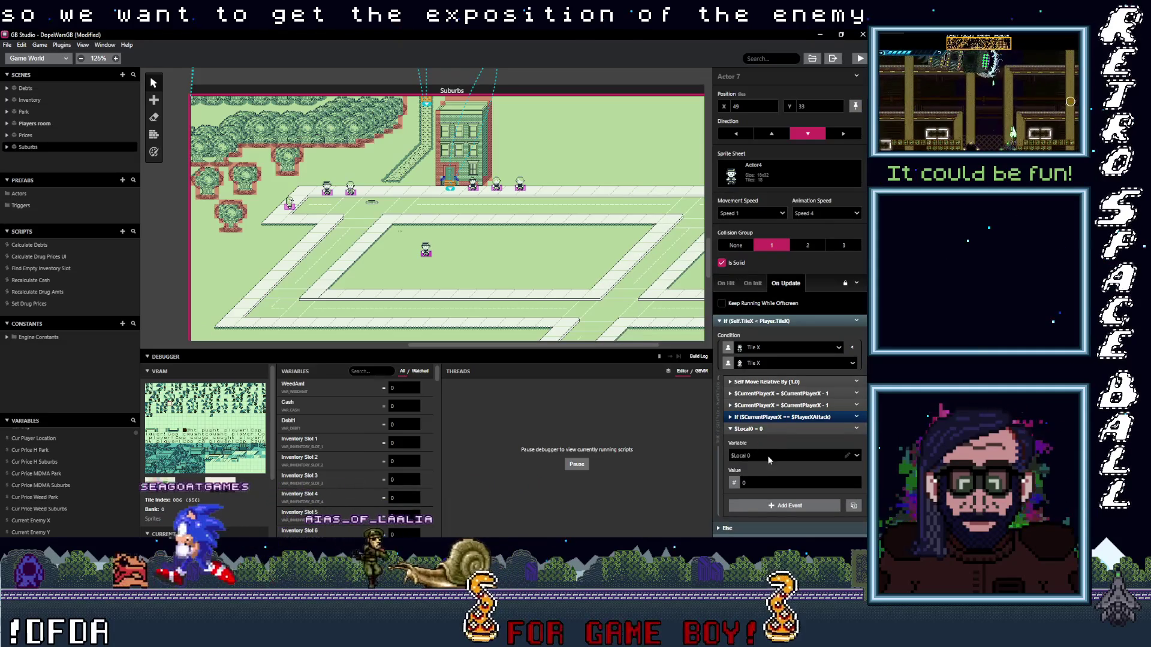
pyautogui.click(756, 456)
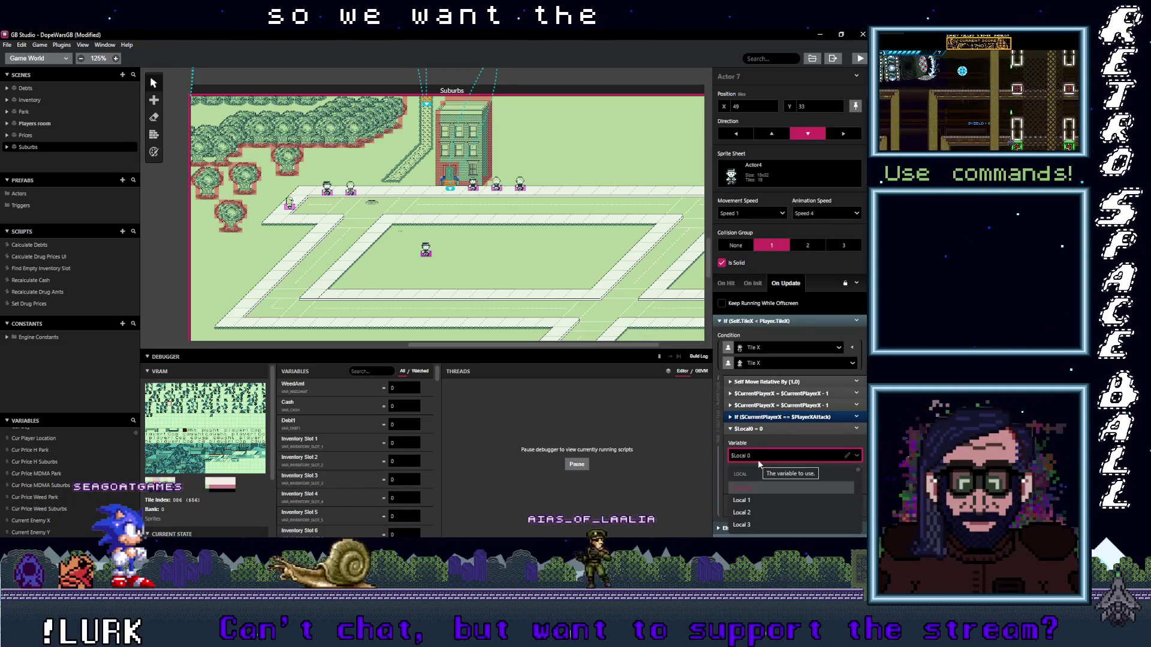
pyautogui.write('current en')
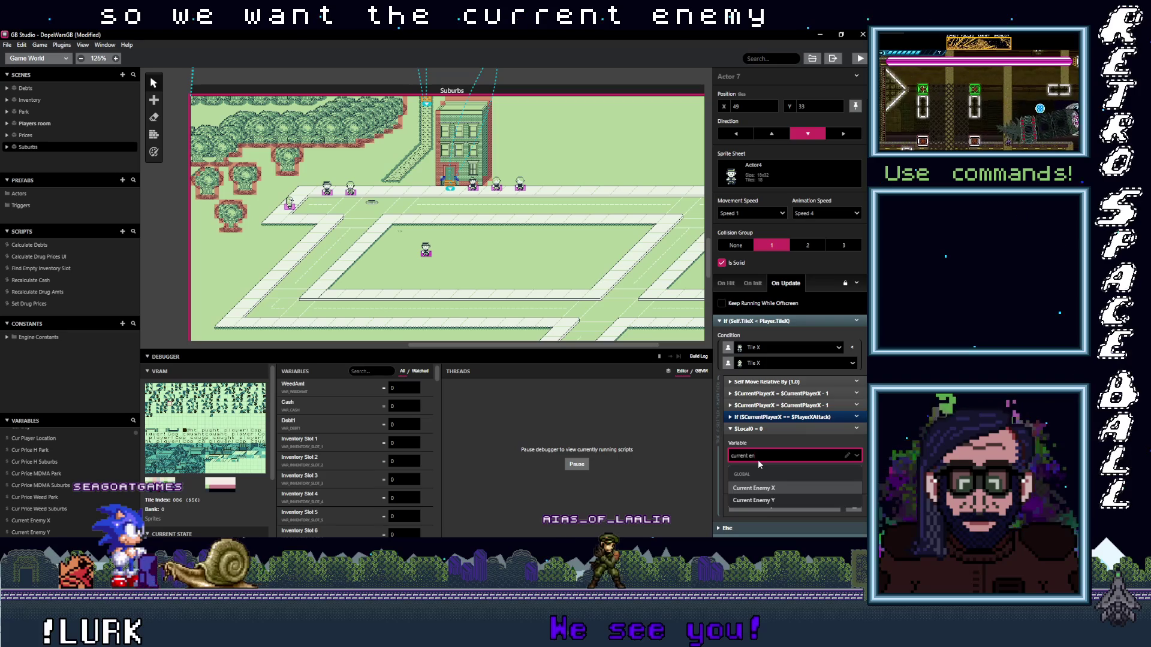
pyautogui.click(755, 488)
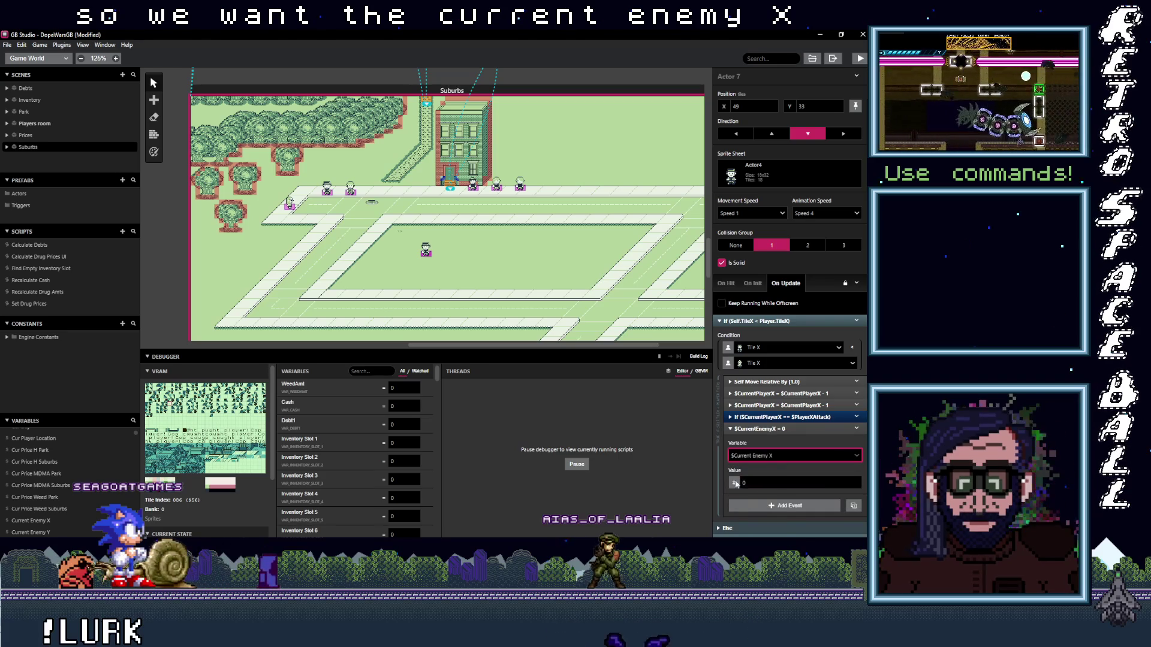
pyautogui.click(734, 483)
pyautogui.click(756, 447)
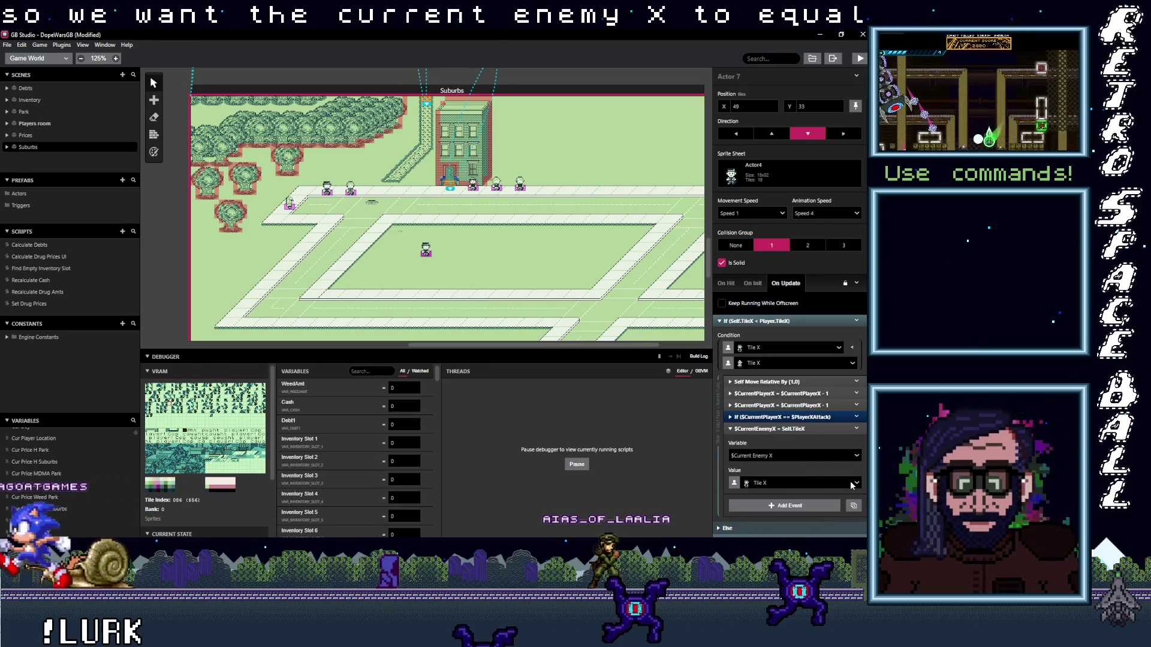
pyautogui.click(851, 483)
pyautogui.click(792, 446)
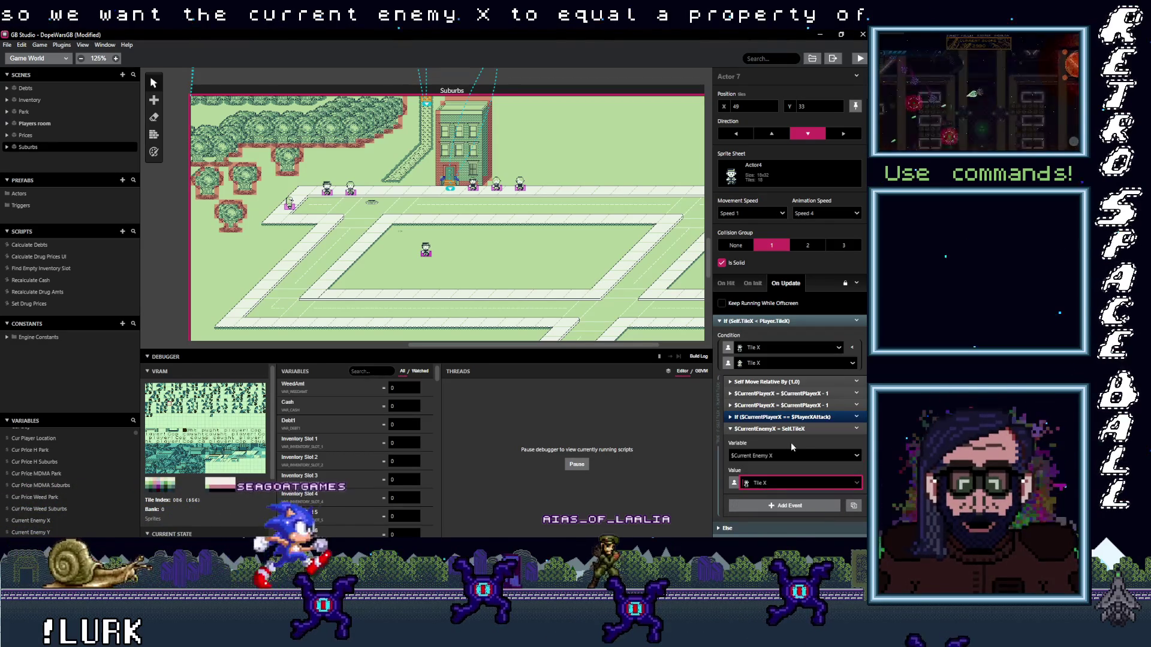
pyautogui.click(797, 428)
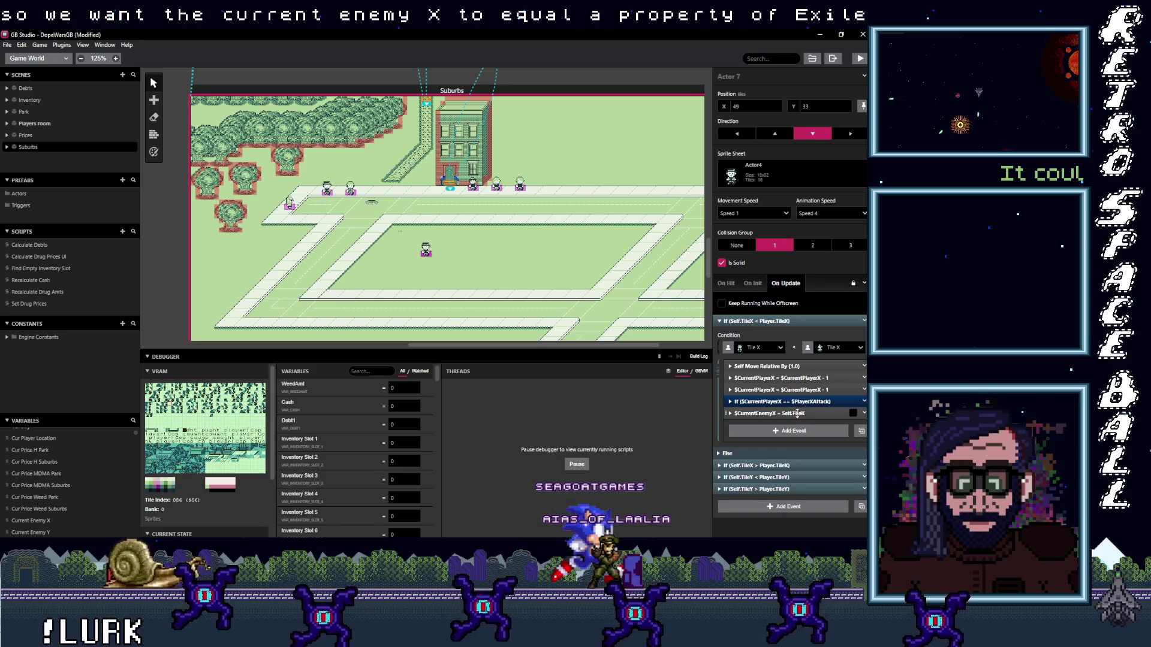
pyautogui.moveTo(796, 414); pyautogui.dragTo(806, 394)
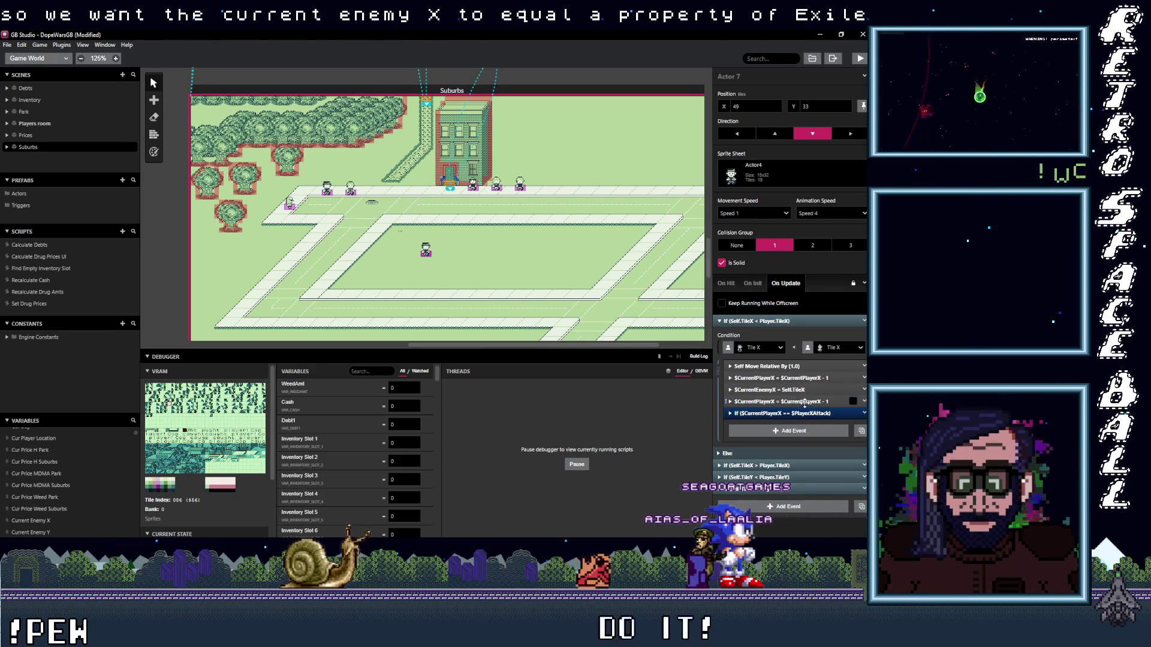
# - Change the second Current Player X event to Add 1 and review the Player X Attack comparison
pyautogui.click(813, 401)
pyautogui.scroll(-1, 791, 445)
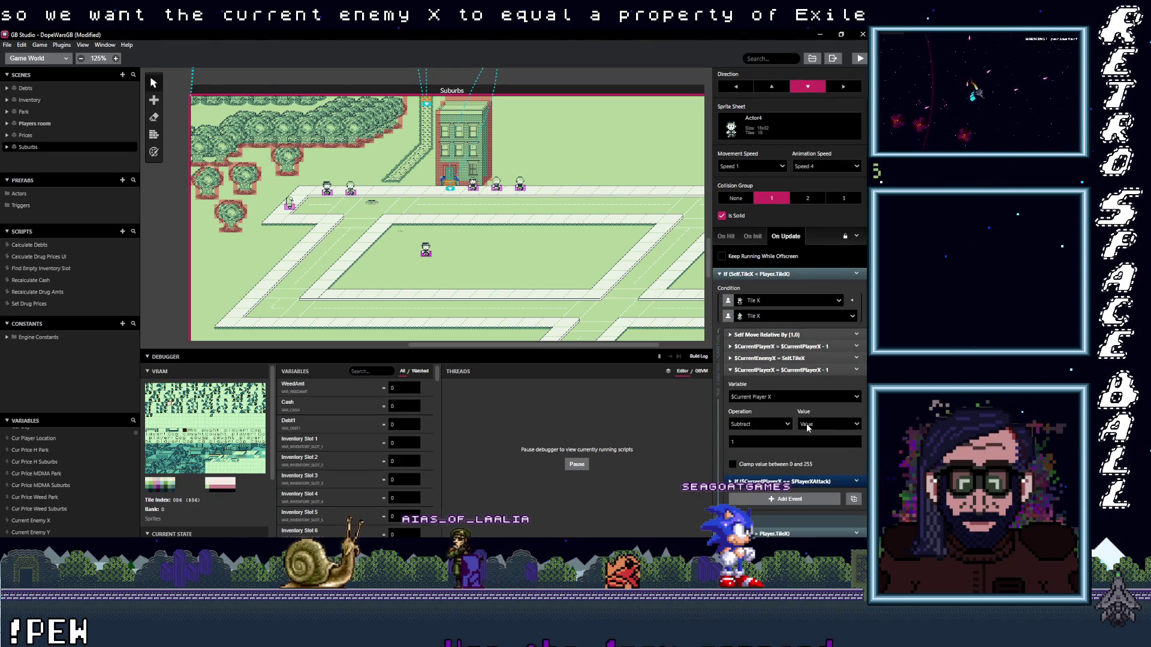
pyautogui.click(773, 424)
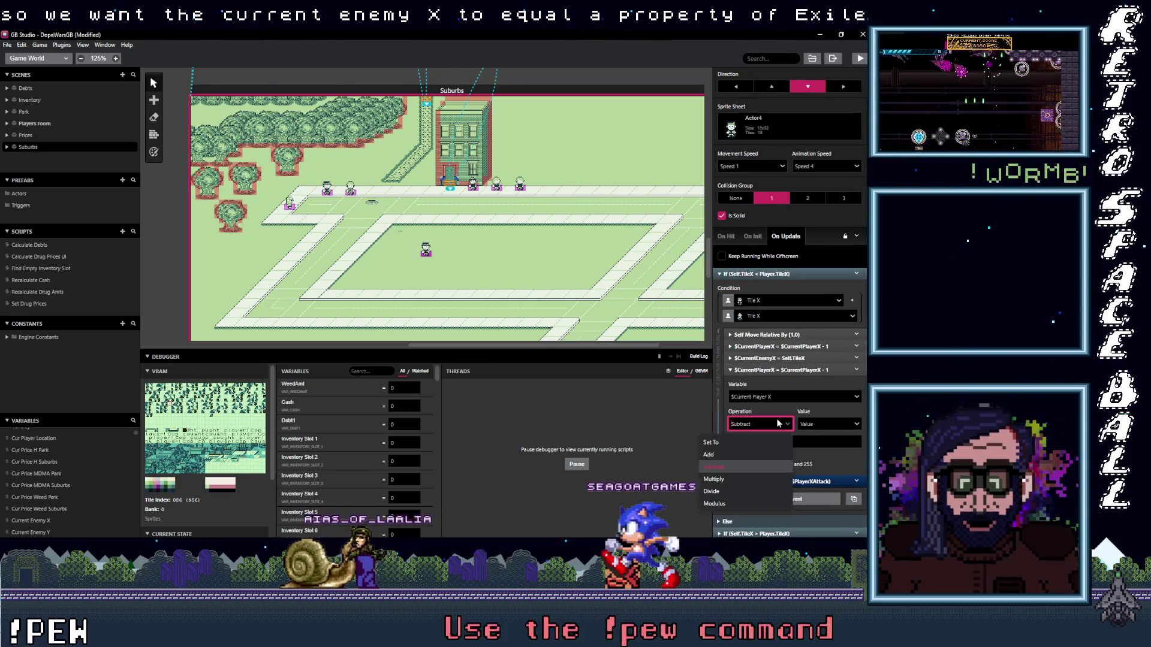
pyautogui.click(732, 455)
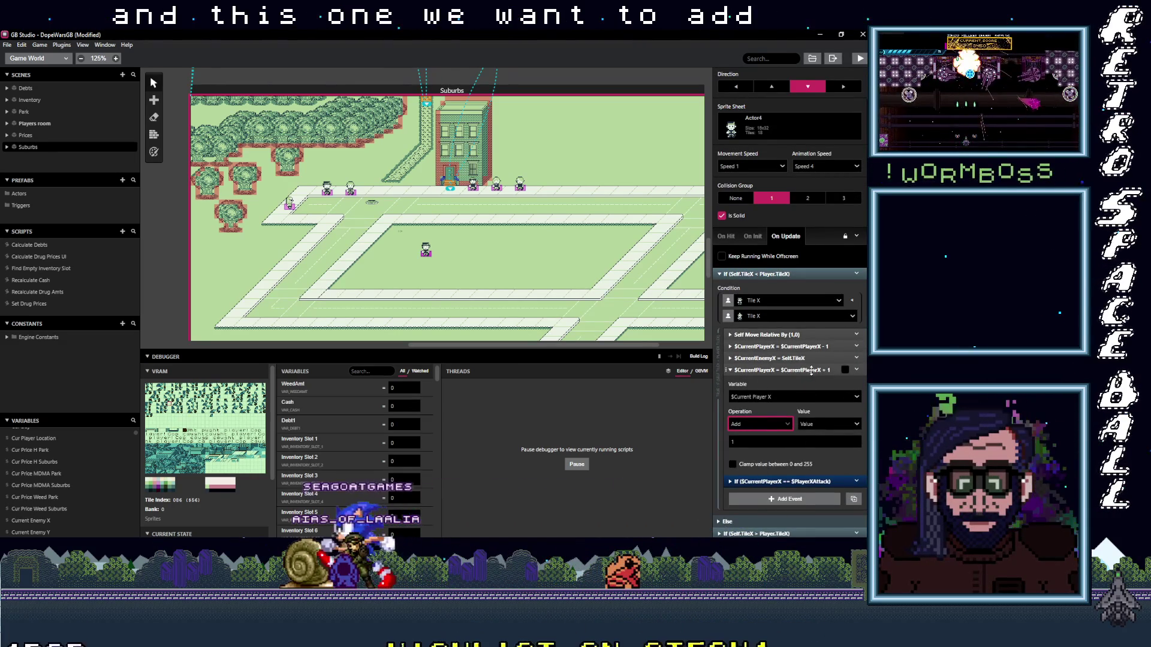
pyautogui.click(813, 370)
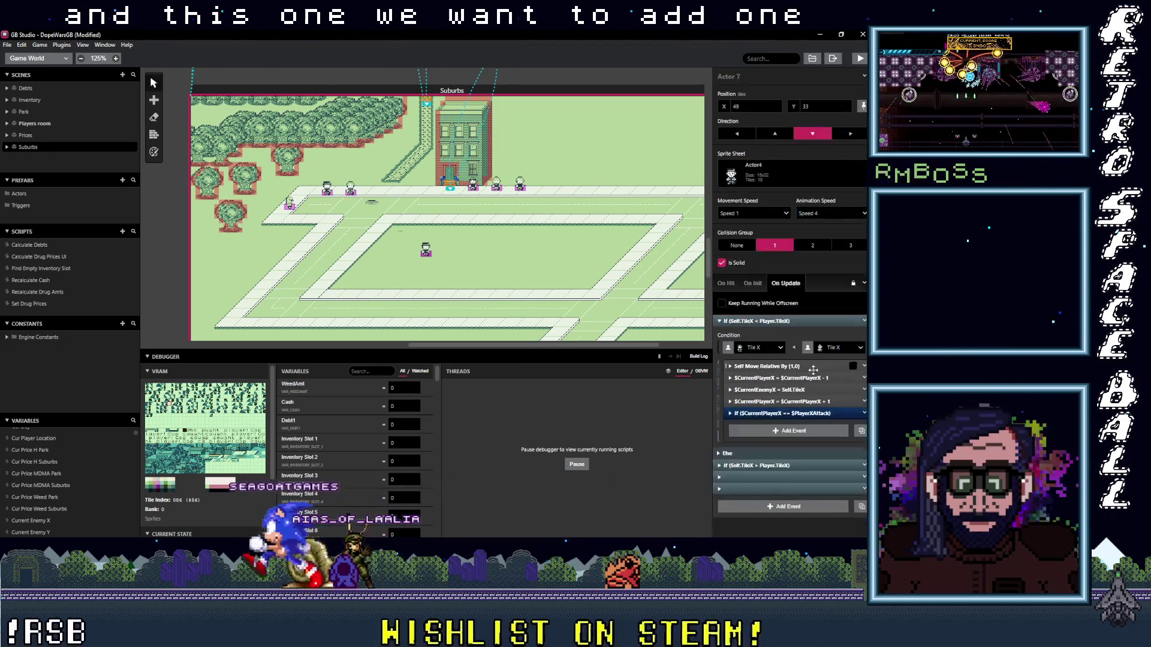
pyautogui.click(810, 414)
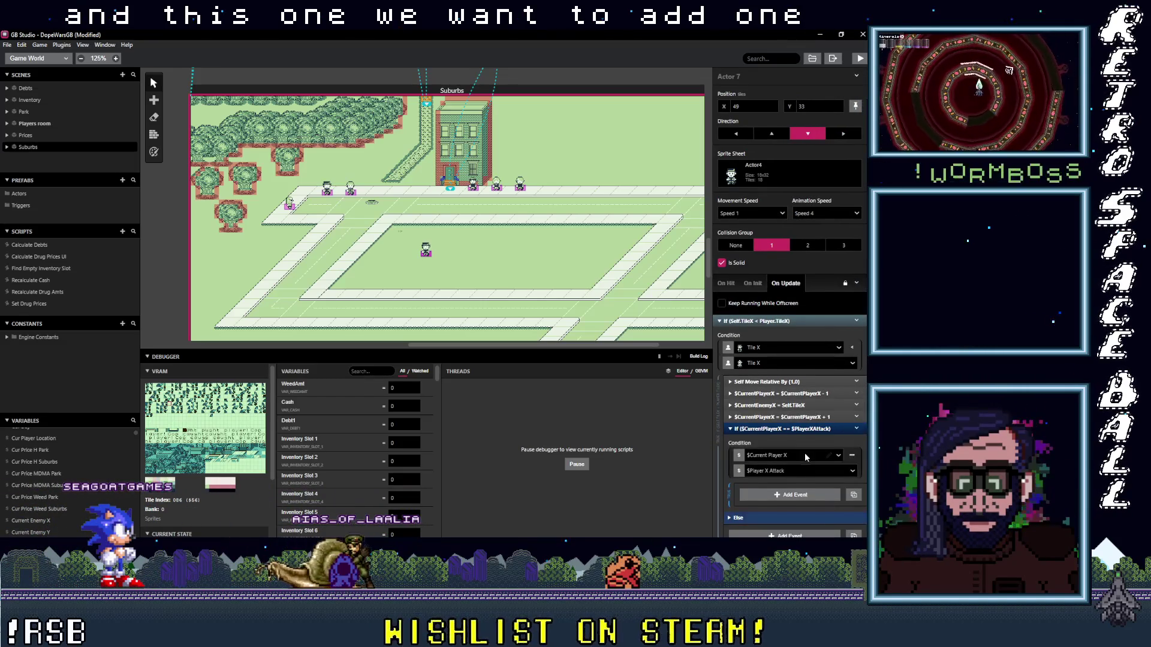
pyautogui.scroll(-2, 800, 457)
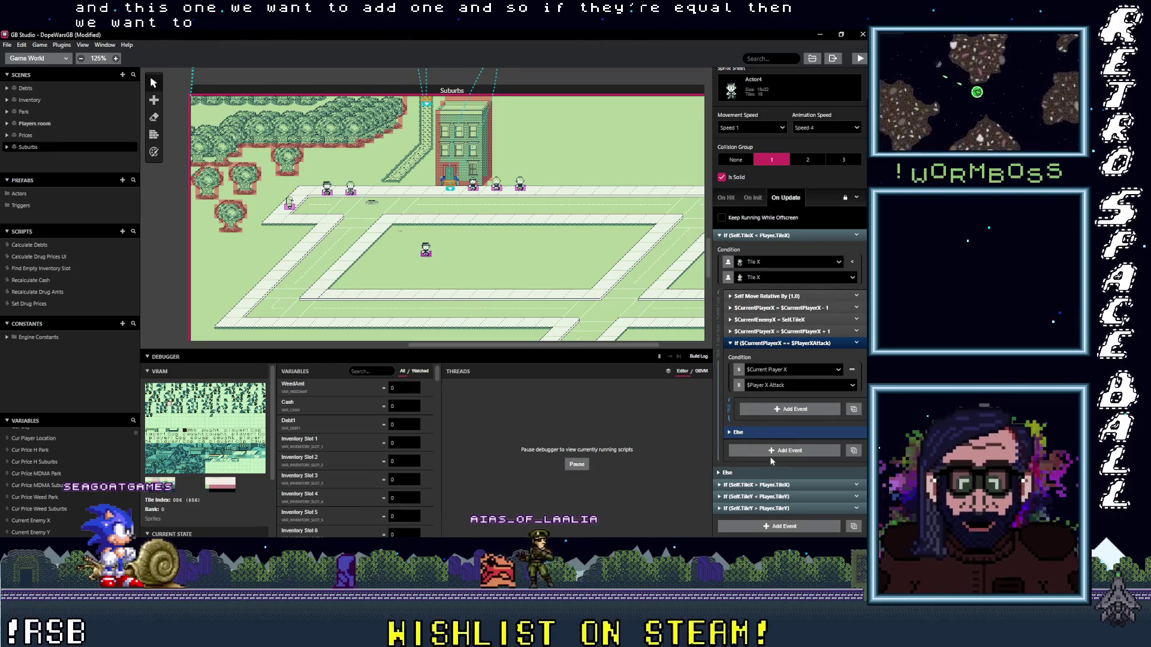
pyautogui.click(727, 198)
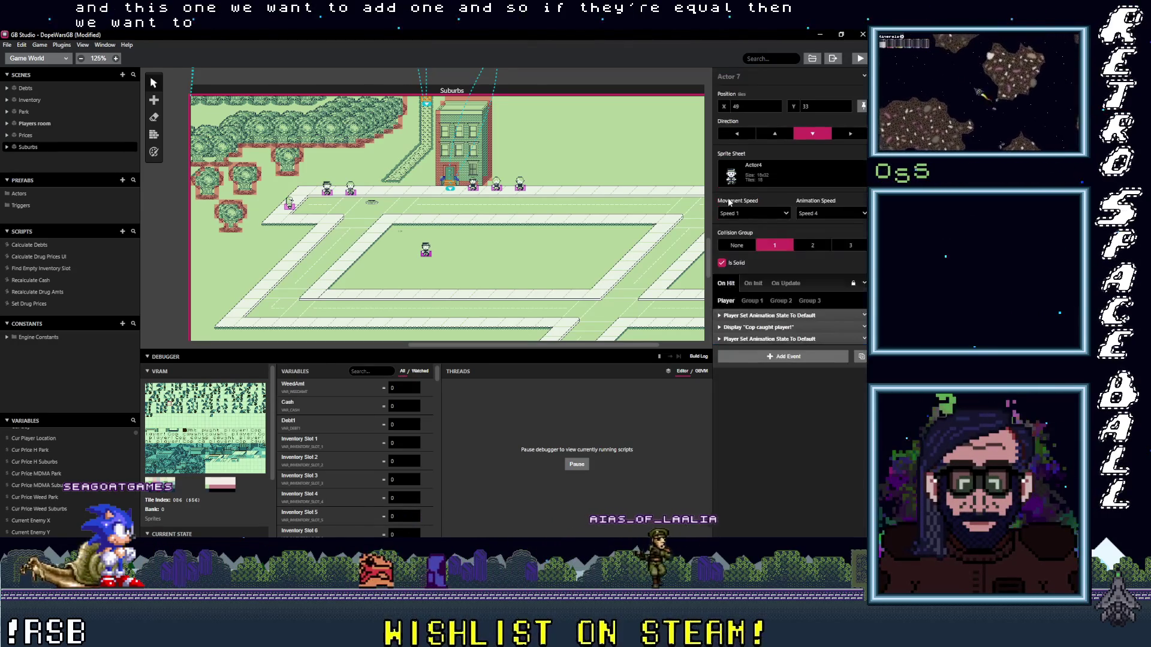
# - Copy the 'Cop caught player!' Display event from On Hit and return to On Update
pyautogui.click(864, 328)
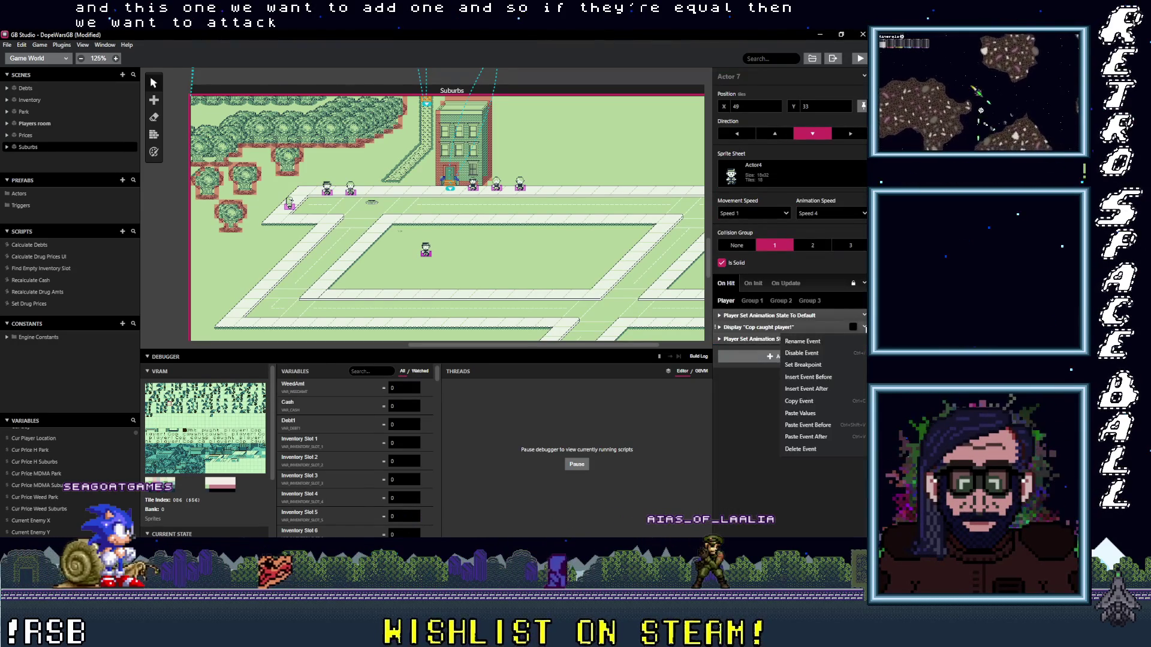
pyautogui.click(809, 407)
pyautogui.click(773, 283)
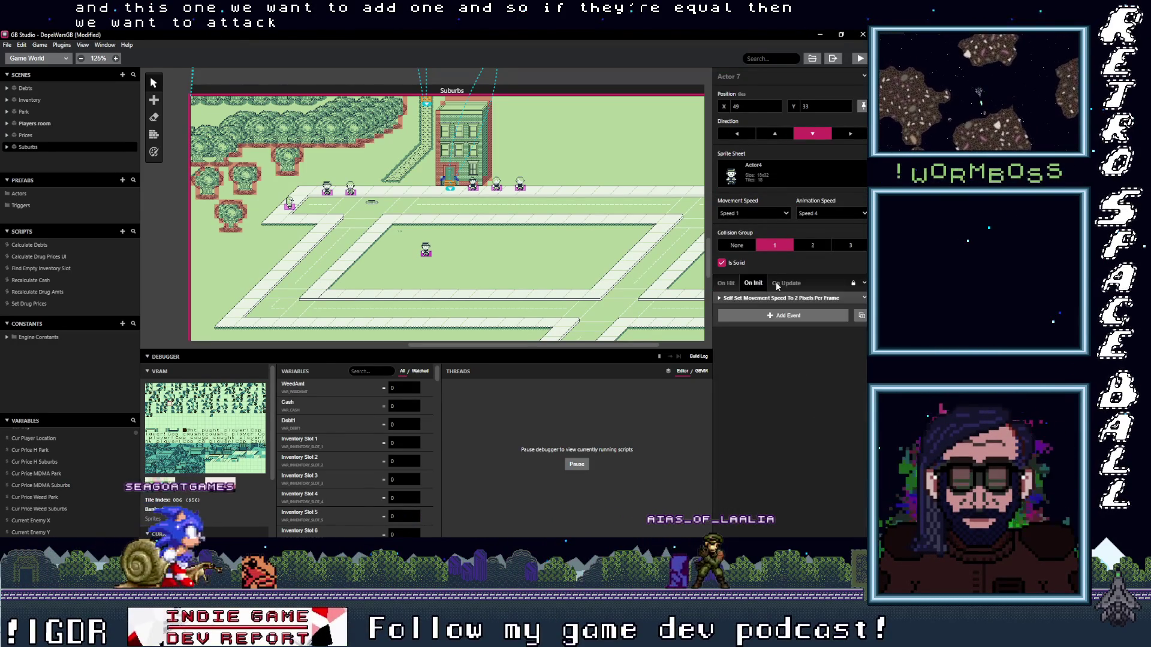
# - Collapse the attack-position check and select the $CurrentPlayerX and $CurrentEnemyX events
pyautogui.scroll(-2, 779, 360)
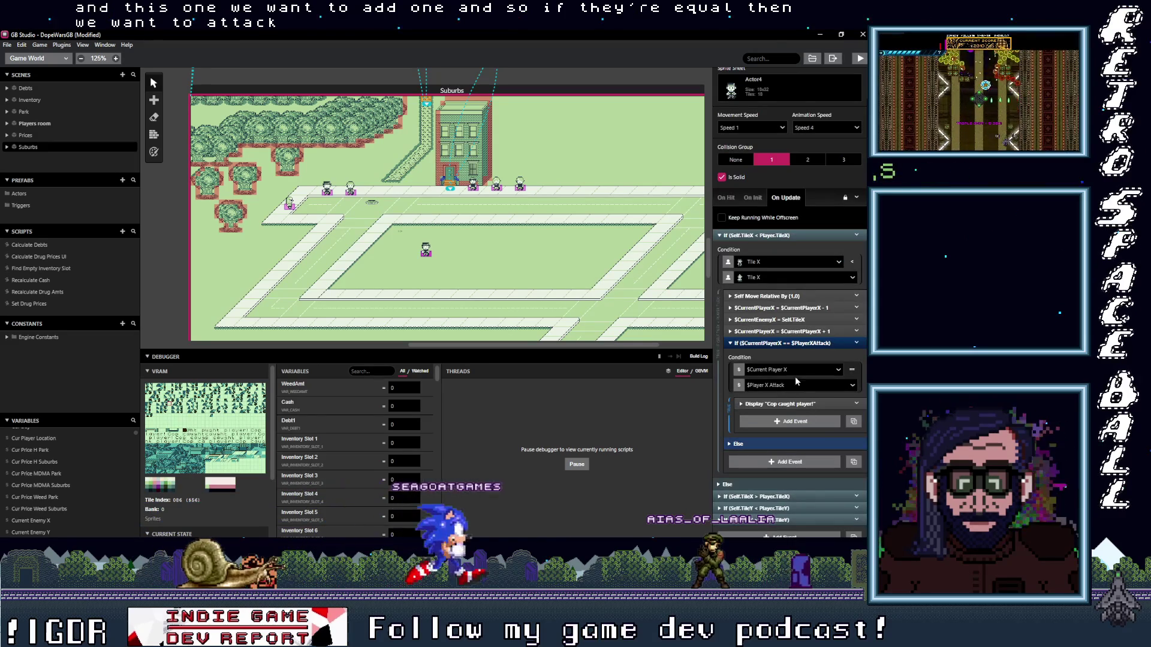
pyautogui.click(797, 342)
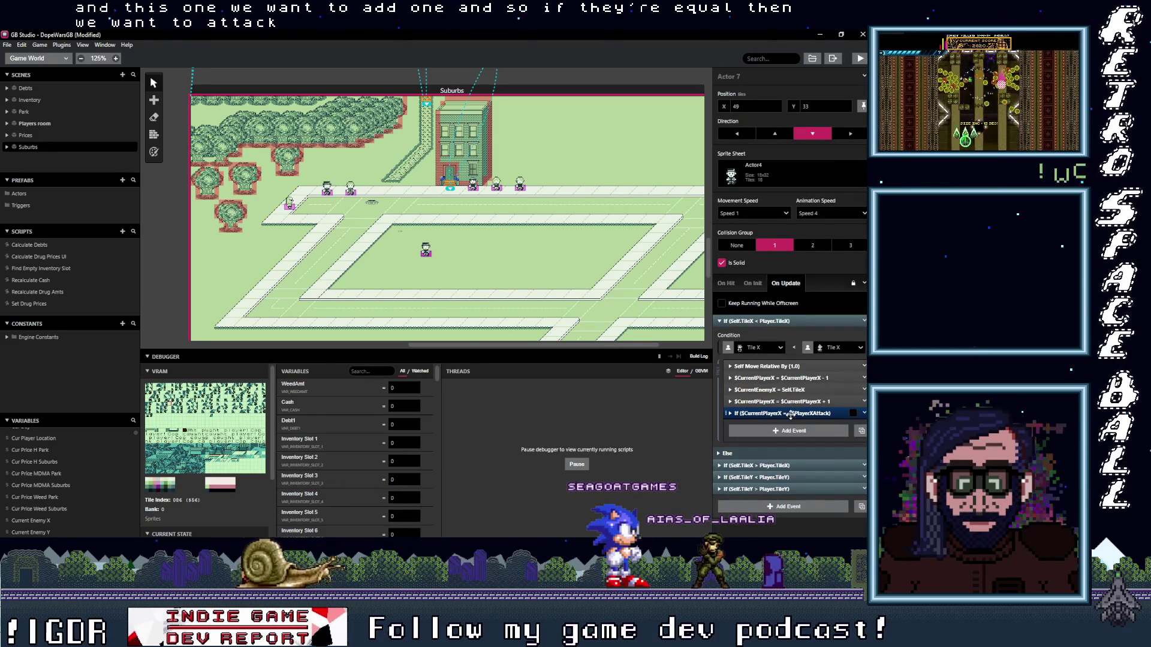
pyautogui.keyDown('shift'); pyautogui.click(791, 379); pyautogui.keyUp('shift')
pyautogui.keyDown('shift'); pyautogui.click(788, 390); pyautogui.keyUp('shift')
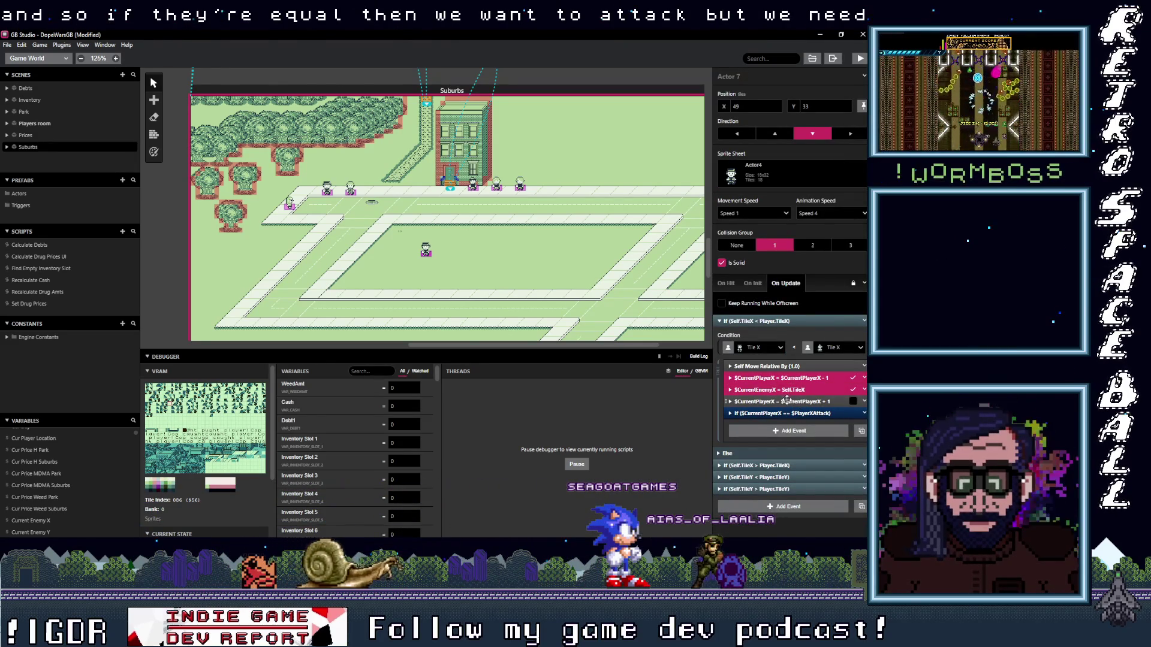
# - With the player-position events and attack check selected, add a new Event Group to the script
pyautogui.keyDown('shift'); pyautogui.click(847, 413); pyautogui.keyUp('shift')
pyautogui.rightClick(782, 388)
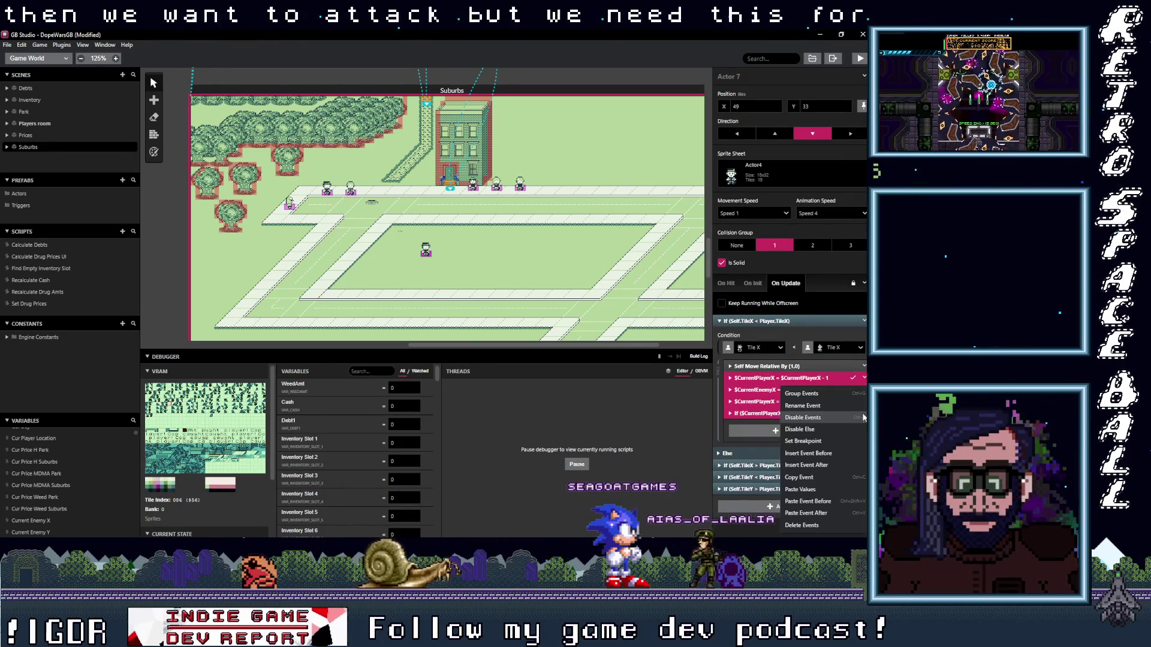
pyautogui.click(757, 431)
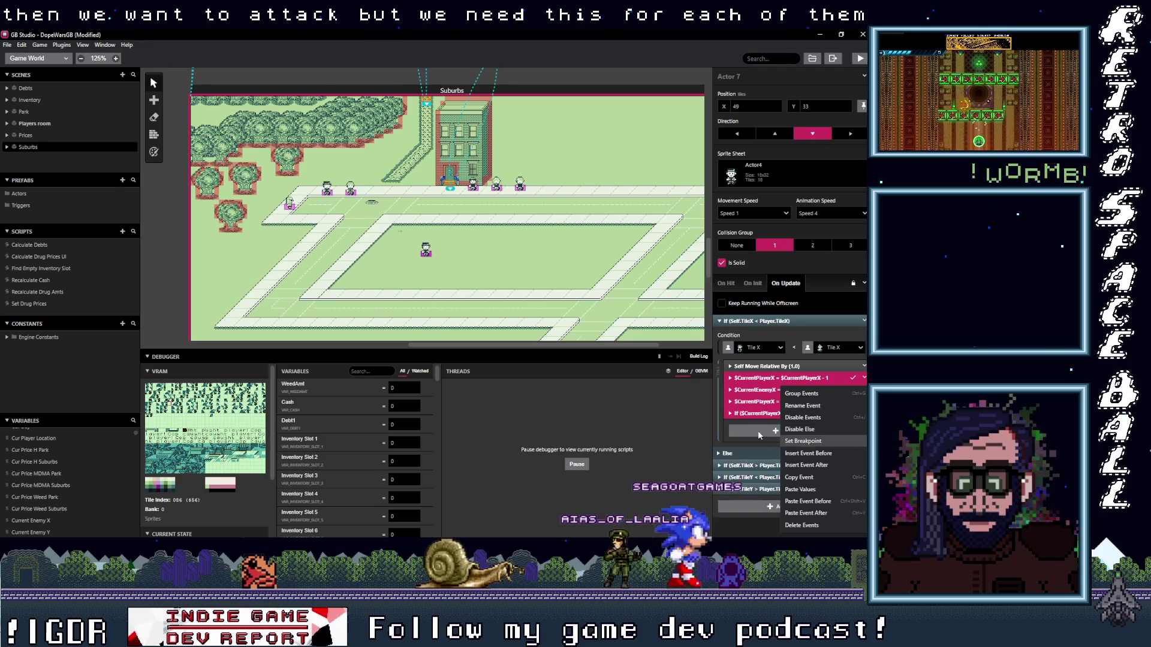
pyautogui.click(757, 431)
pyautogui.press('Escape')
pyautogui.click(775, 432)
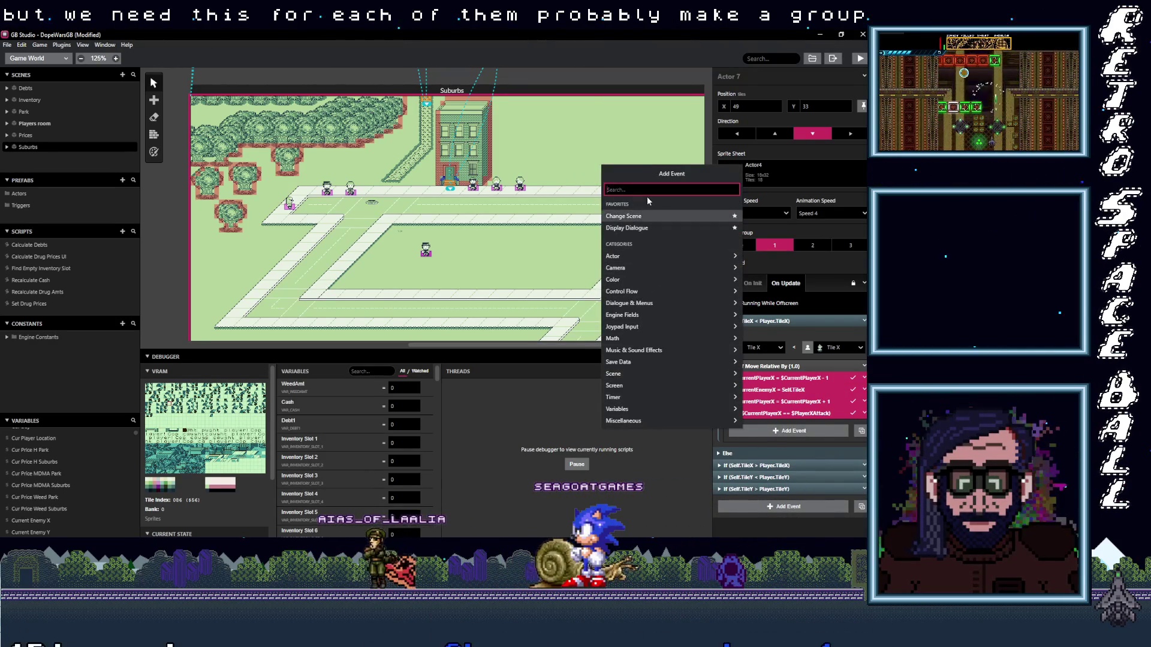
pyautogui.write('group')
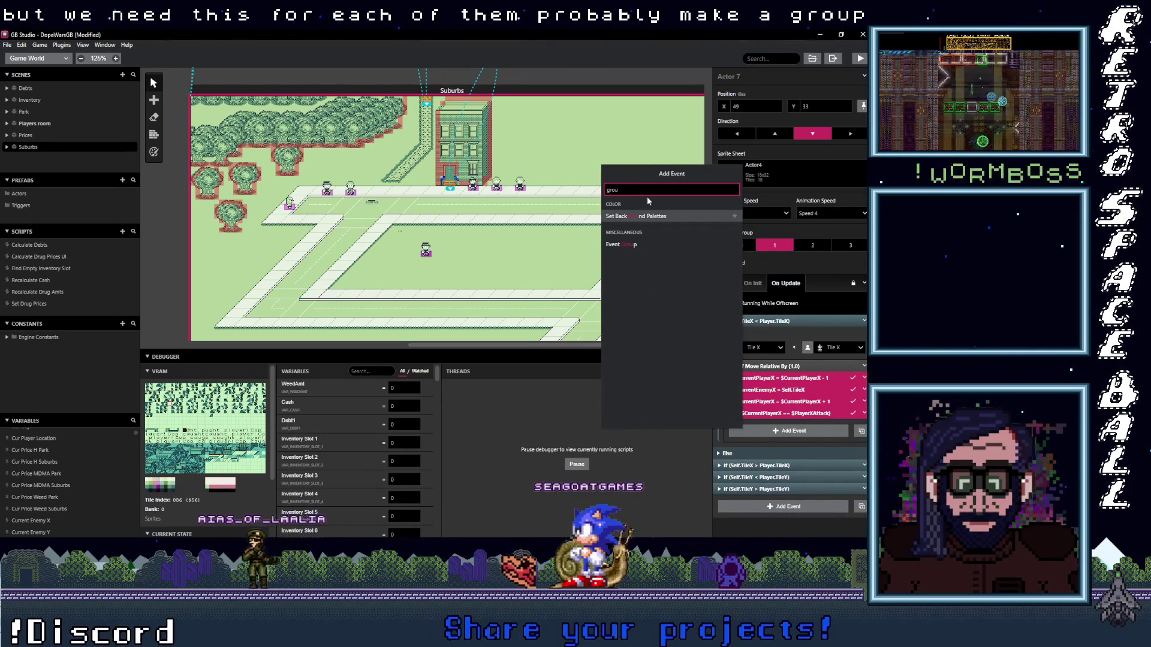
pyautogui.press('Return')
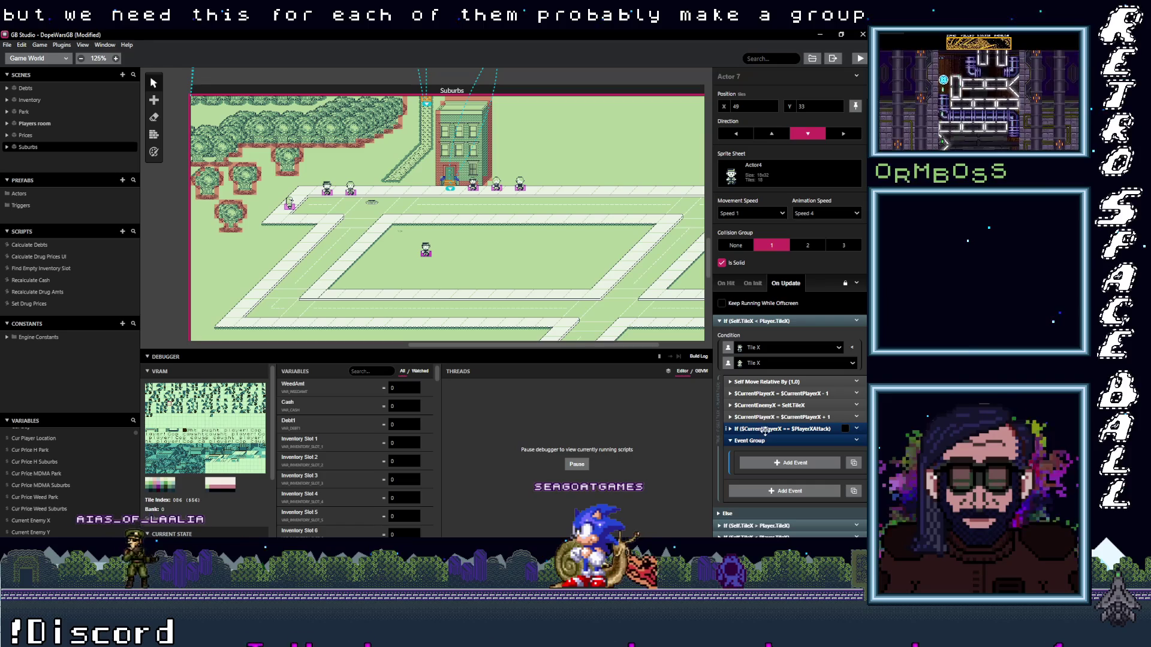
# - Move the selected events into the group, rename it 'Check For Player' and collapse it
pyautogui.keyDown('shift'); pyautogui.click(764, 430); pyautogui.keyUp('shift')
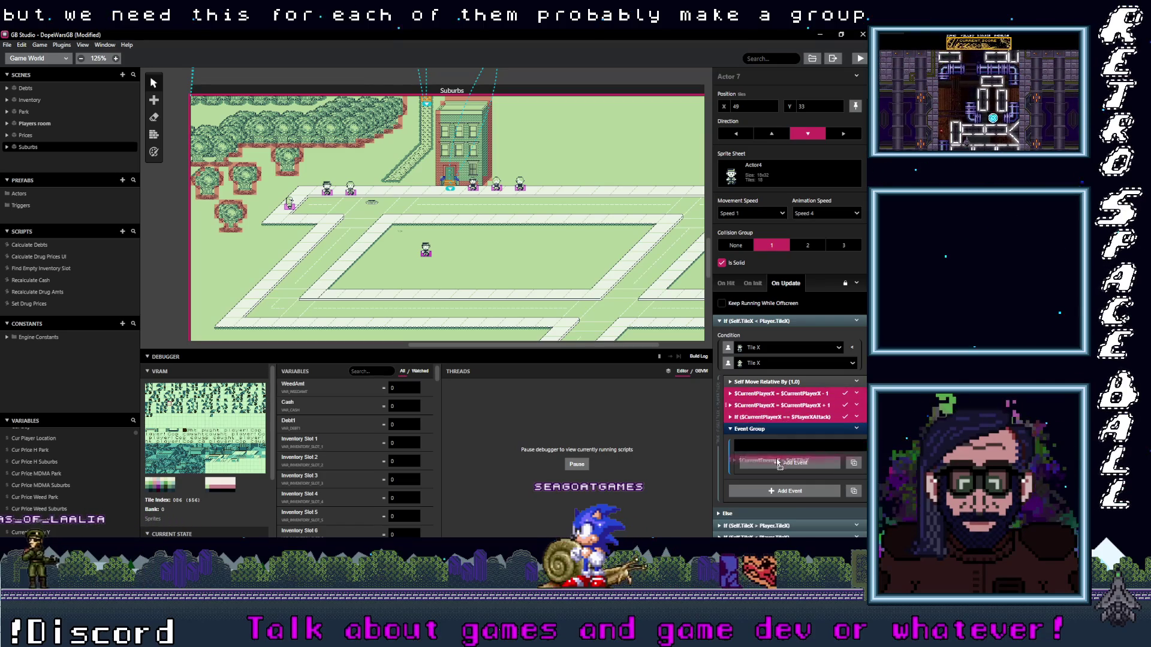
pyautogui.moveTo(778, 462); pyautogui.dragTo(810, 439)
pyautogui.click(857, 394)
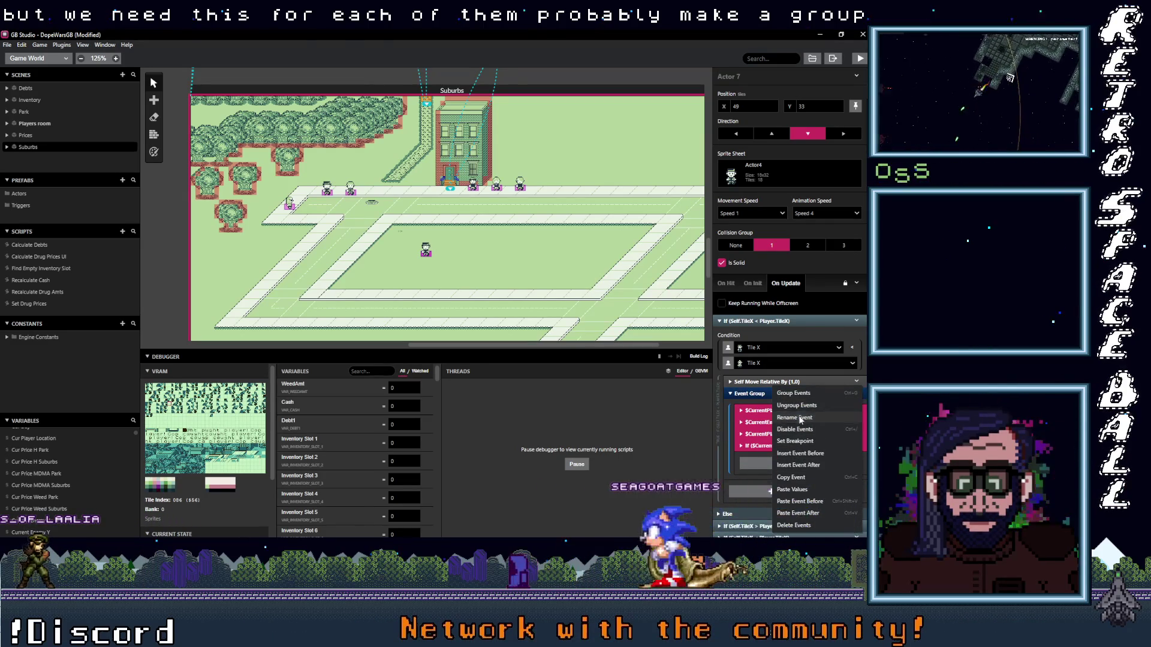
pyautogui.click(801, 420)
pyautogui.write('Check For Player')
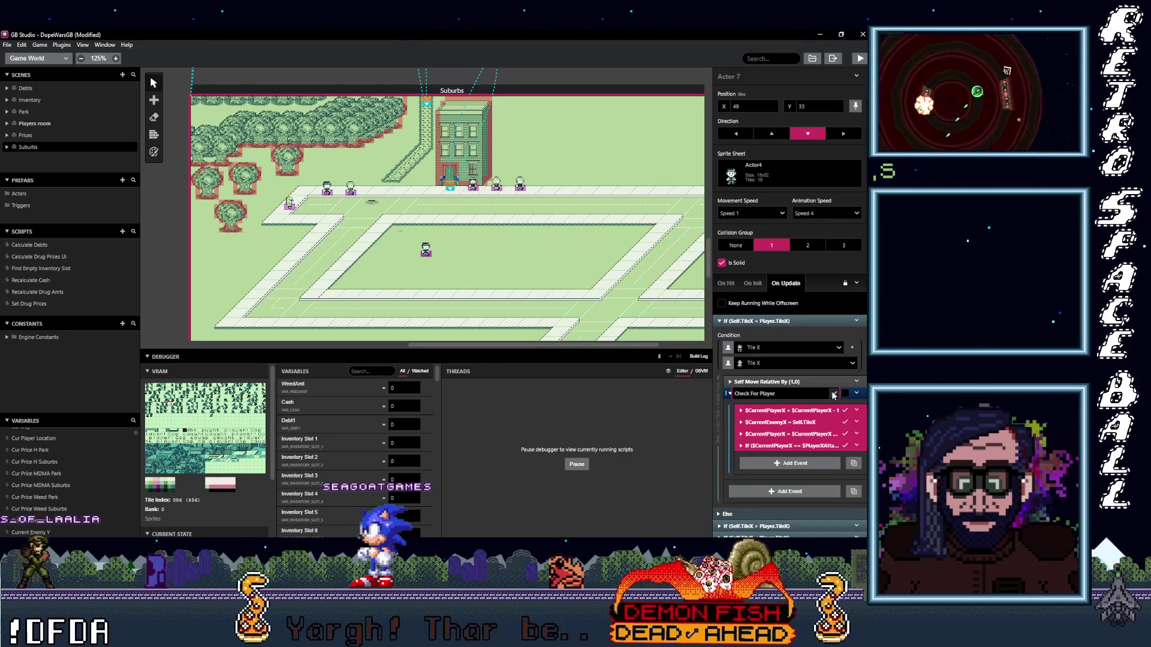
pyautogui.click(784, 394)
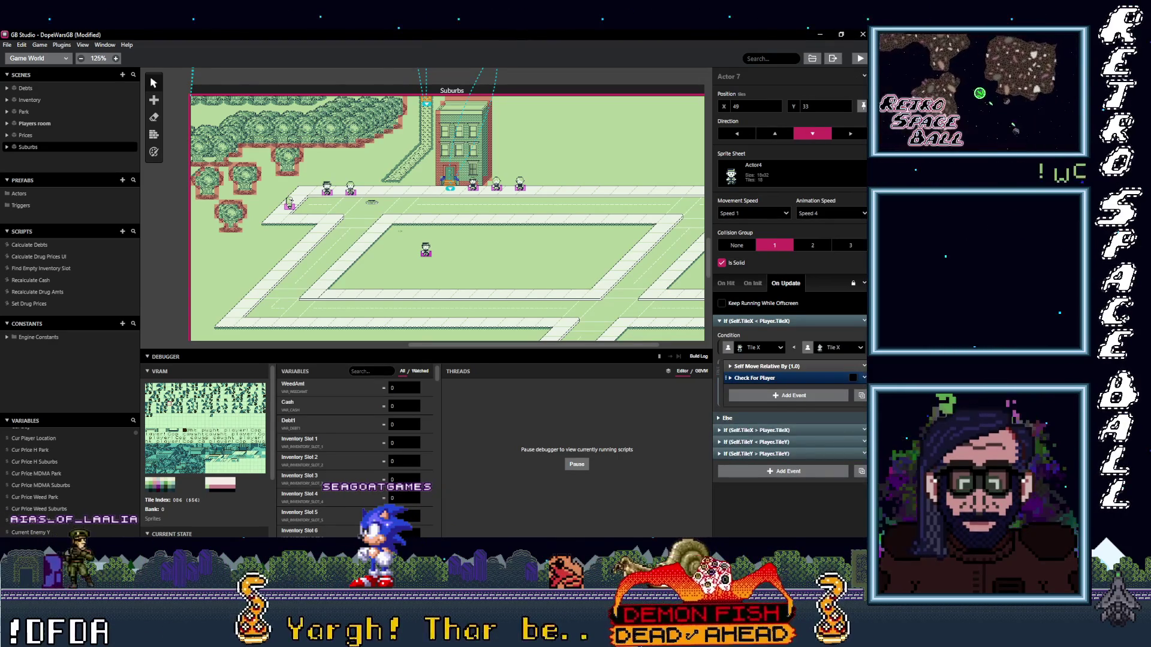
pyautogui.click(780, 429)
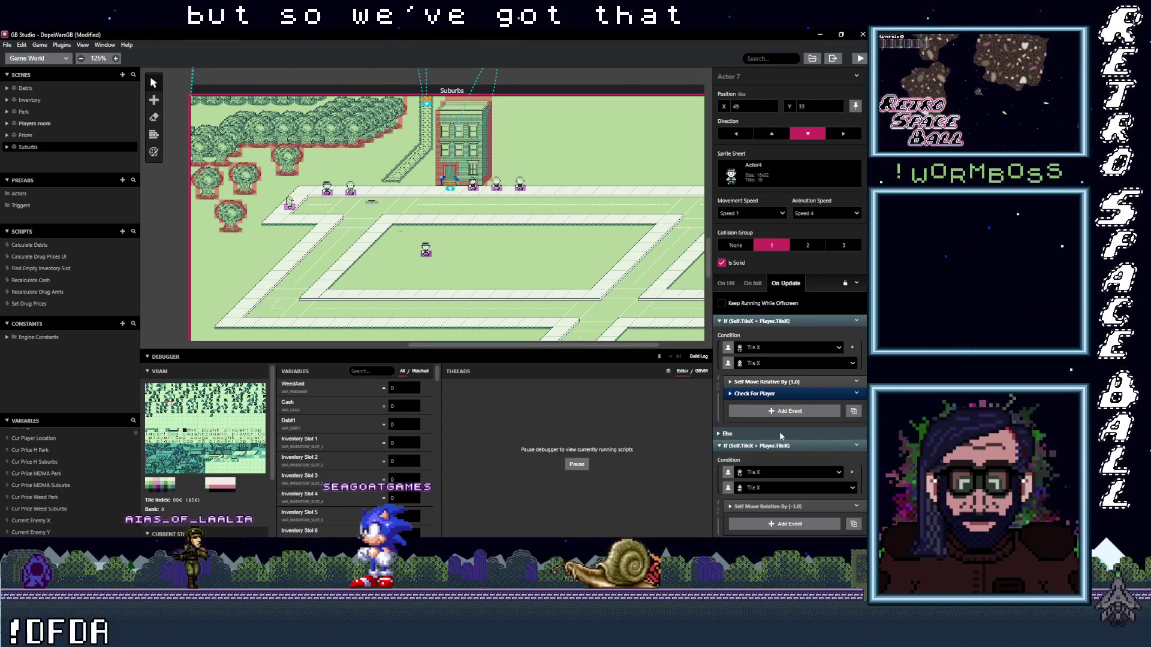
# - Paste a copy of Check For Player after Self Move Relative By (-1,0), making its first $CurrentPlayerX step Add
pyautogui.scroll(-1, 779, 435)
pyautogui.press('alt')
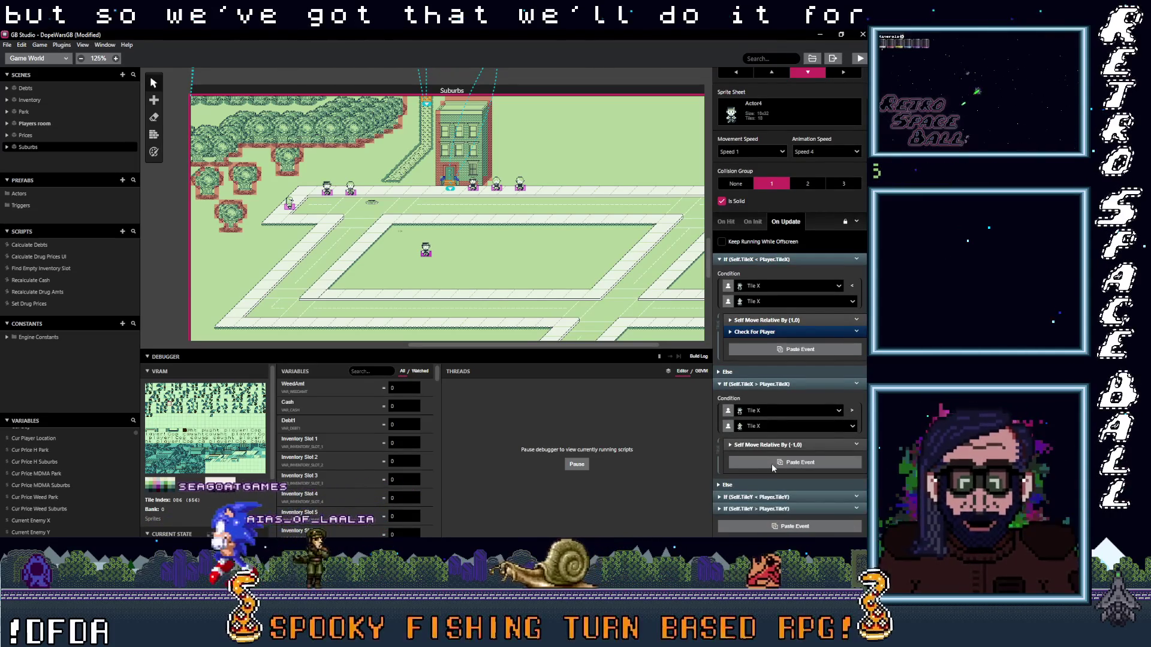
pyautogui.keyDown('alt'); pyautogui.click(774, 465); pyautogui.keyUp('alt')
pyautogui.scroll(-2, 800, 420)
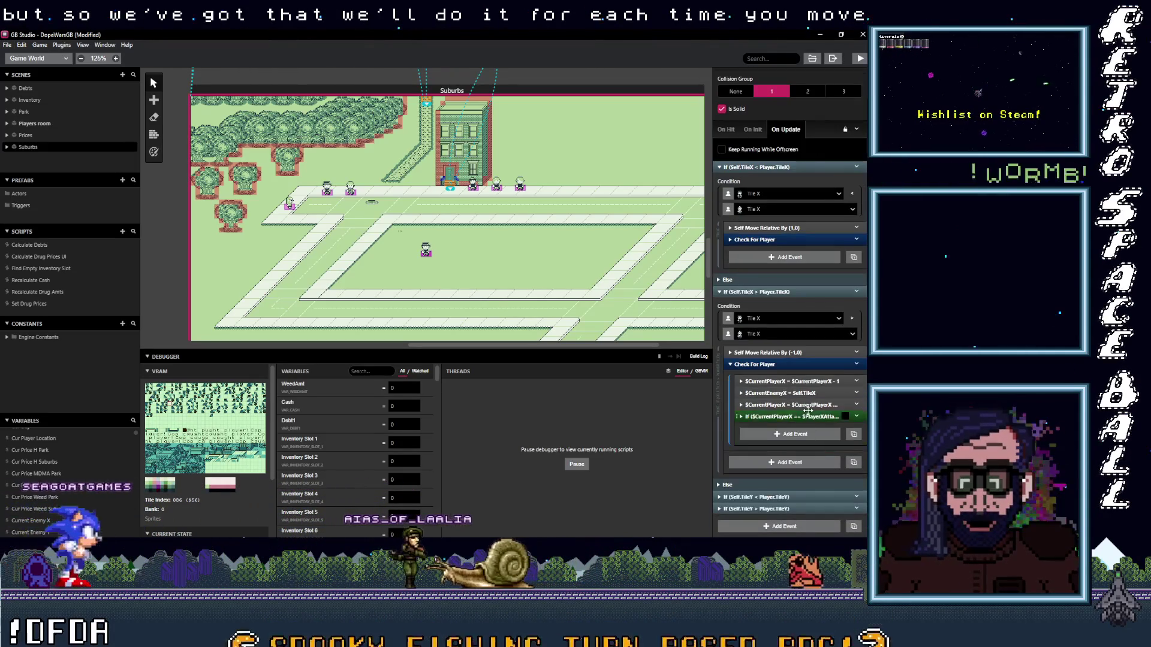
pyautogui.click(809, 381)
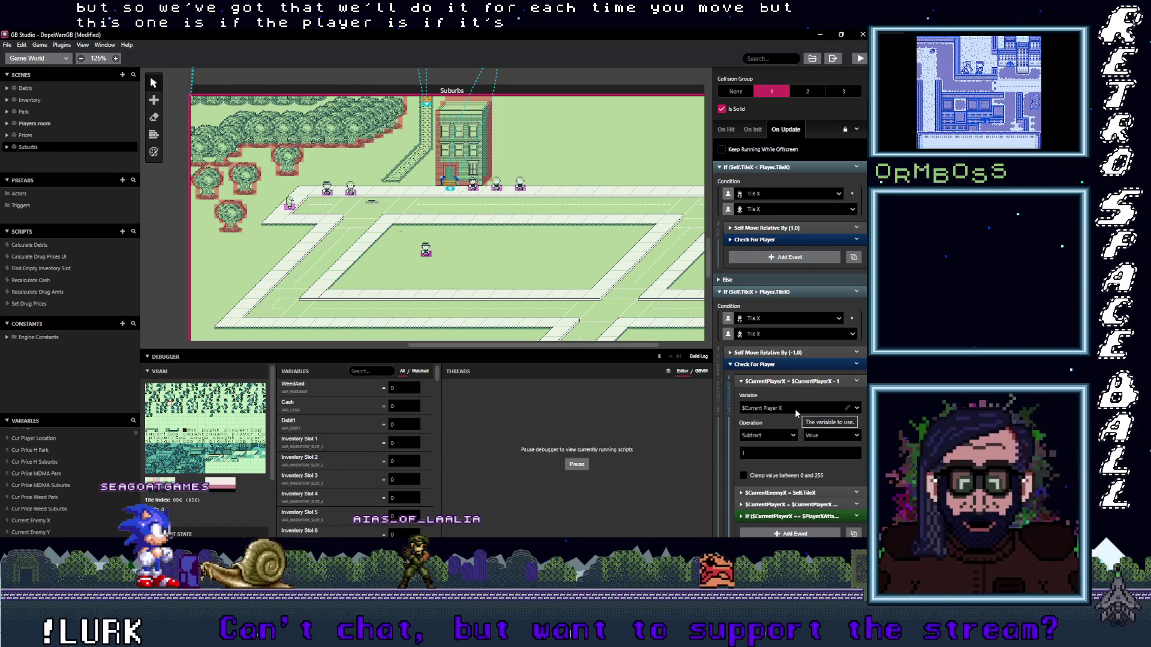
pyautogui.scroll(-1, 795, 408)
pyautogui.click(770, 390)
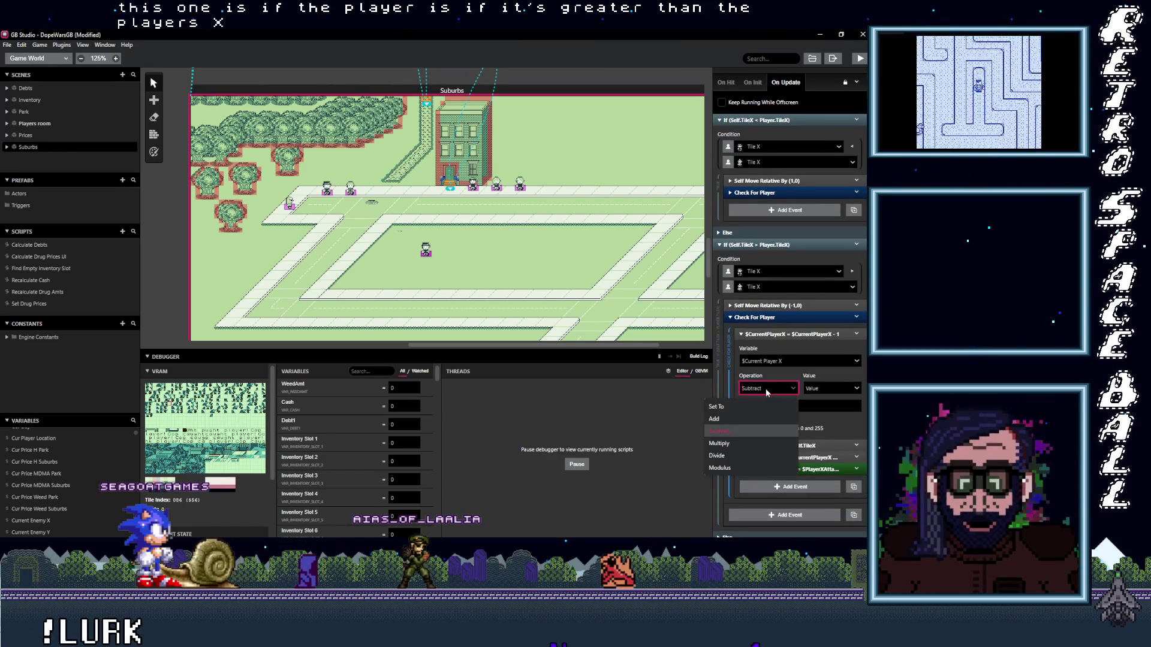
pyautogui.click(732, 419)
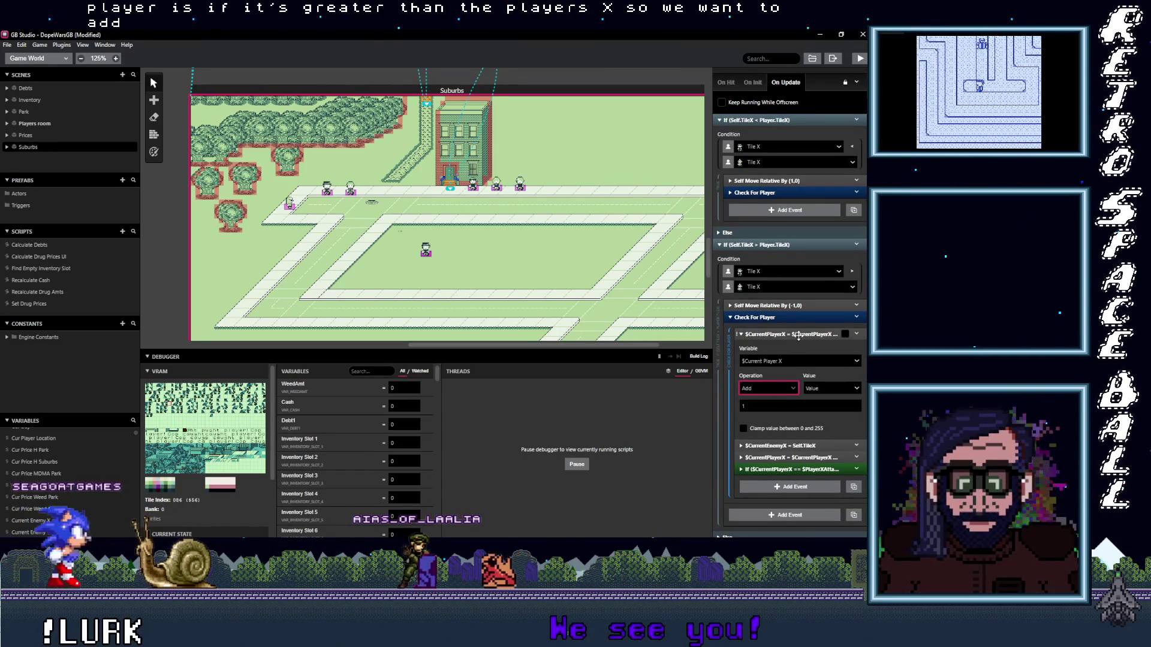
# - Make the copy's second $CurrentPlayerX adjustment Subtract 1, then collapse the group
pyautogui.click(791, 445)
pyautogui.scroll(-2, 795, 418)
pyautogui.click(790, 422)
pyautogui.scroll(-1, 788, 360)
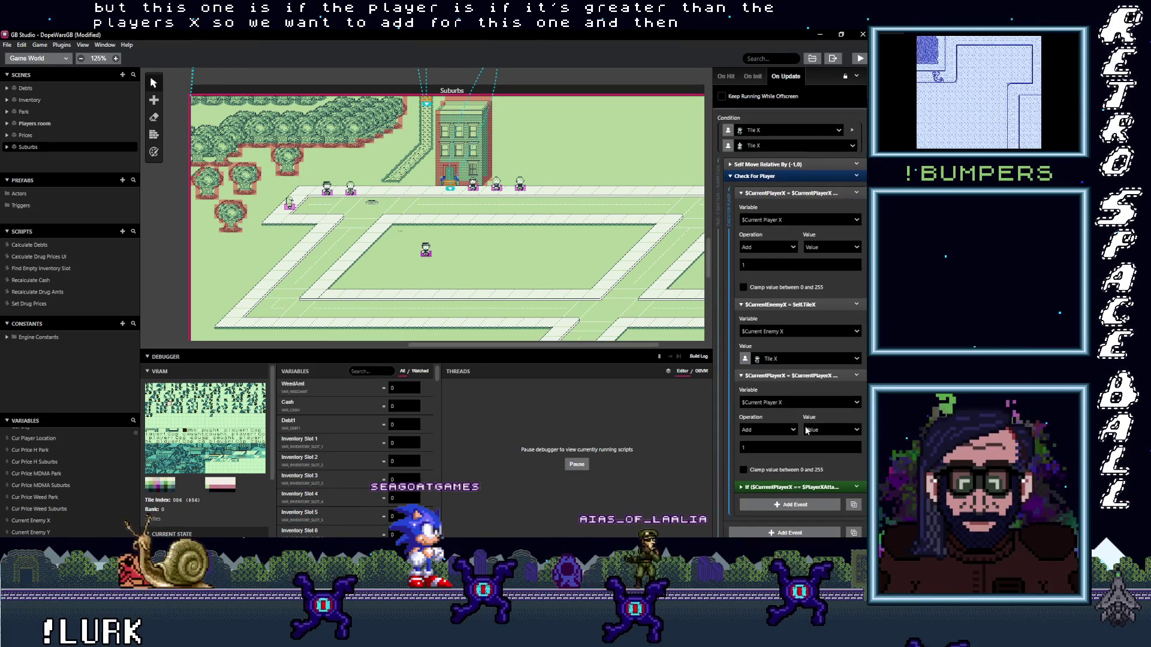
pyautogui.click(786, 305)
pyautogui.click(774, 370)
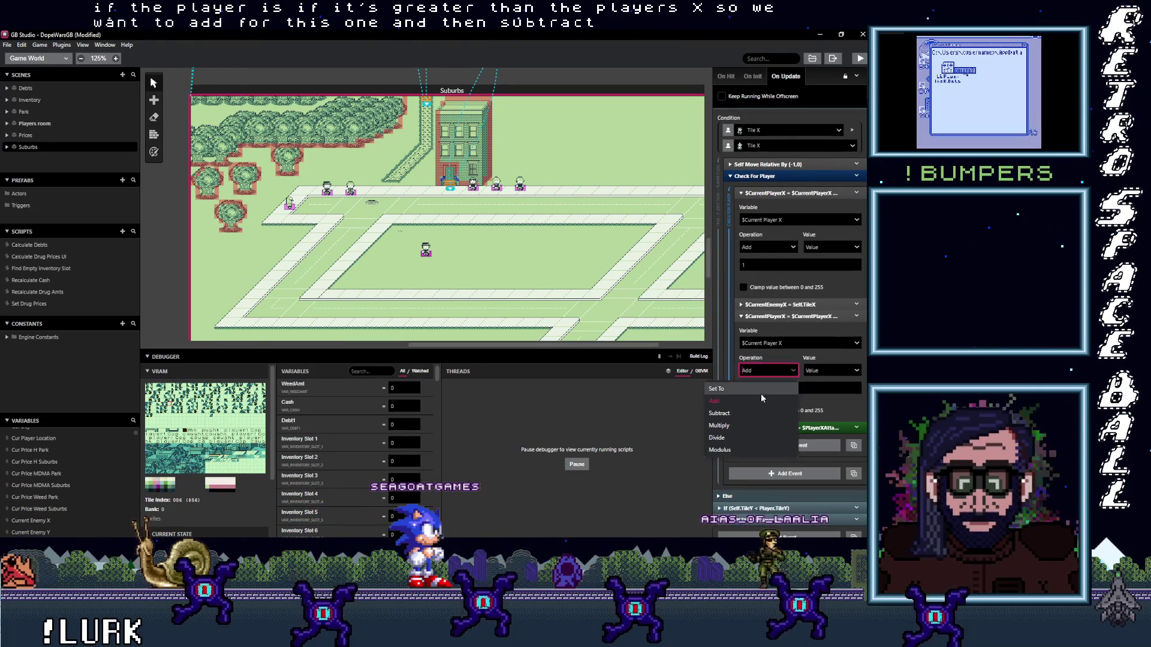
pyautogui.click(753, 409)
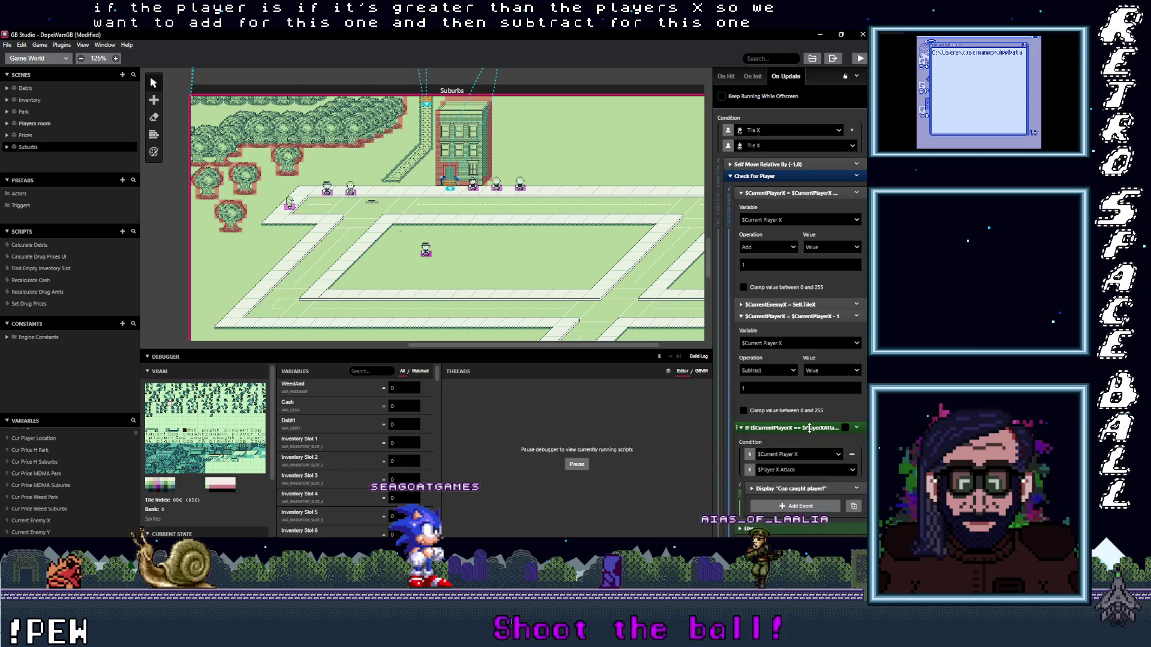
pyautogui.click(795, 316)
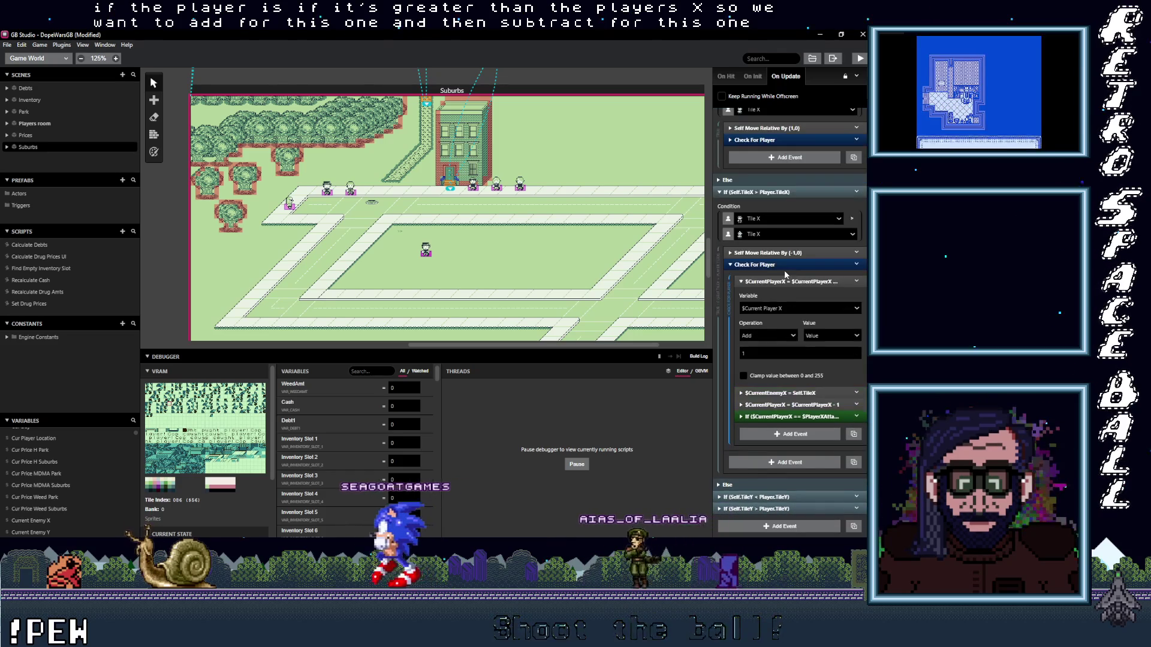
pyautogui.click(754, 176)
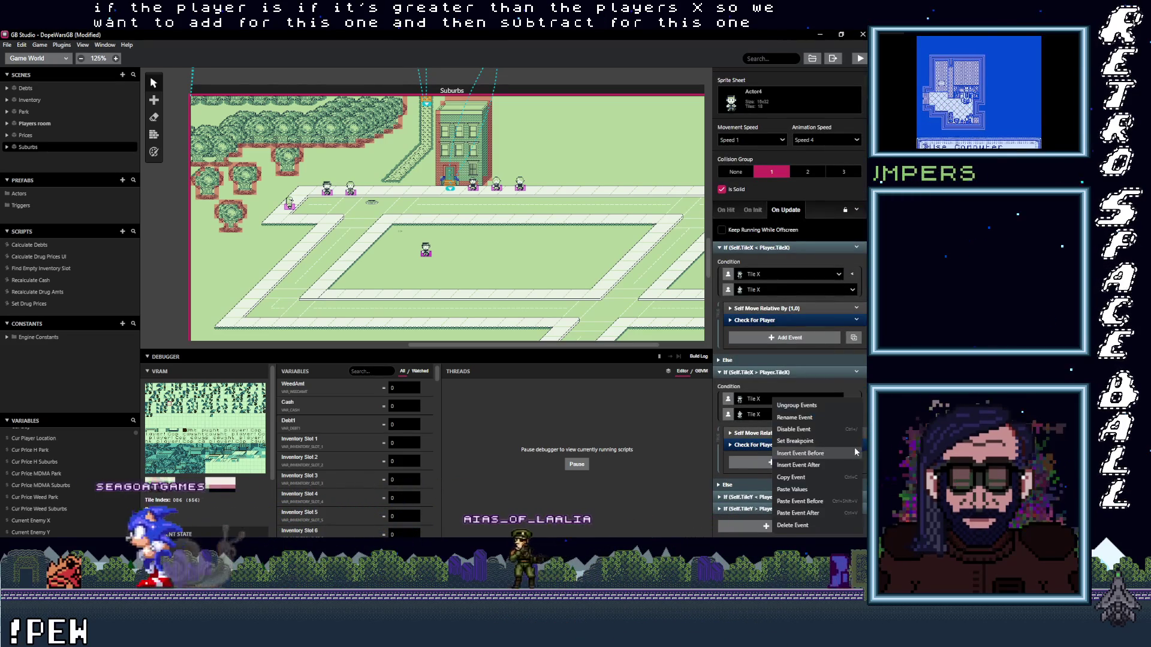
pyautogui.click(778, 497)
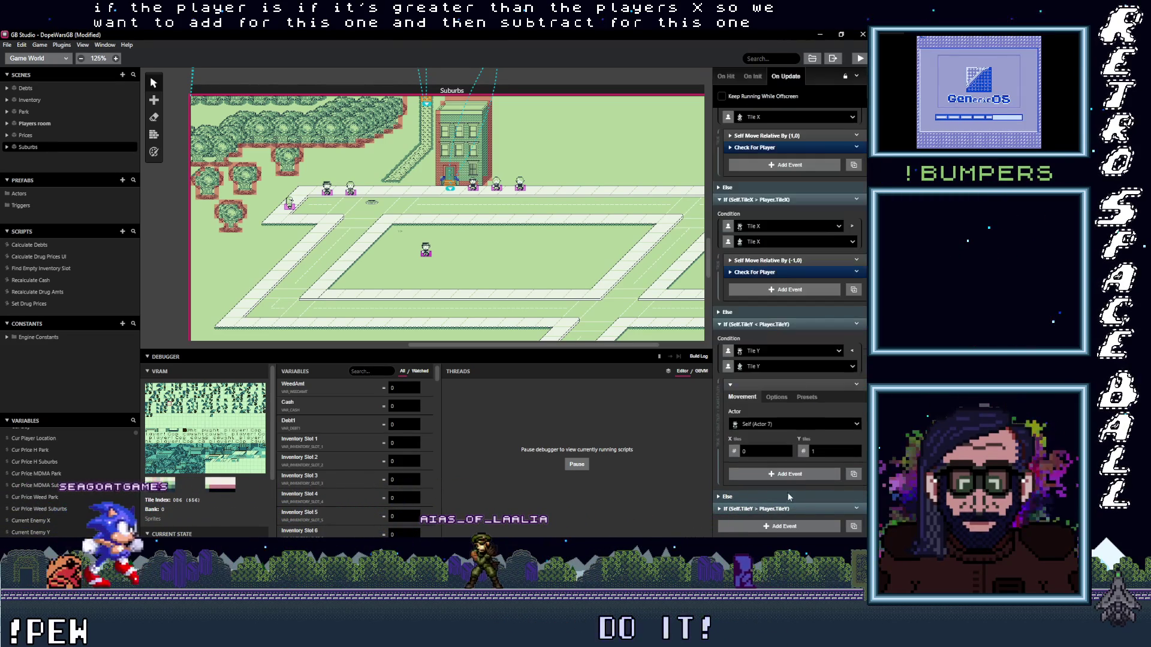
# - Paste Check For Player into the TileY < branch and set its first event to Subtract from $CurrentPlayerY
pyautogui.keyDown('alt'); pyautogui.click(788, 472); pyautogui.keyUp('alt')
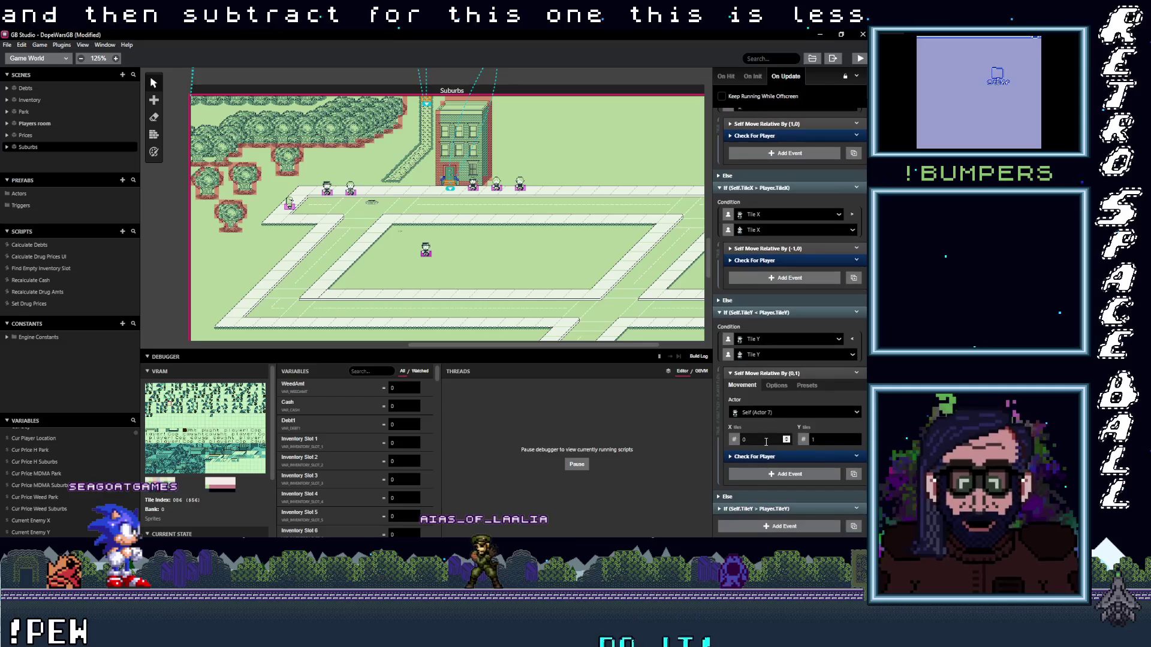
pyautogui.scroll(-3, 779, 456)
pyautogui.click(792, 321)
pyautogui.write('cu')
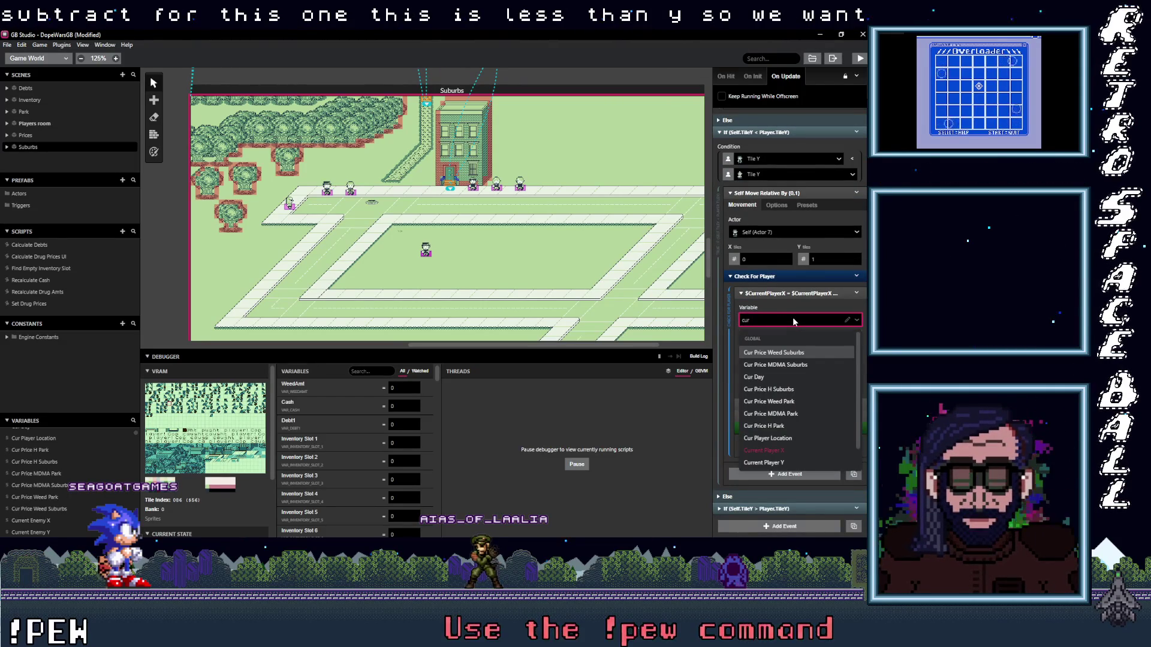
pyautogui.write('rent')
pyautogui.click(804, 365)
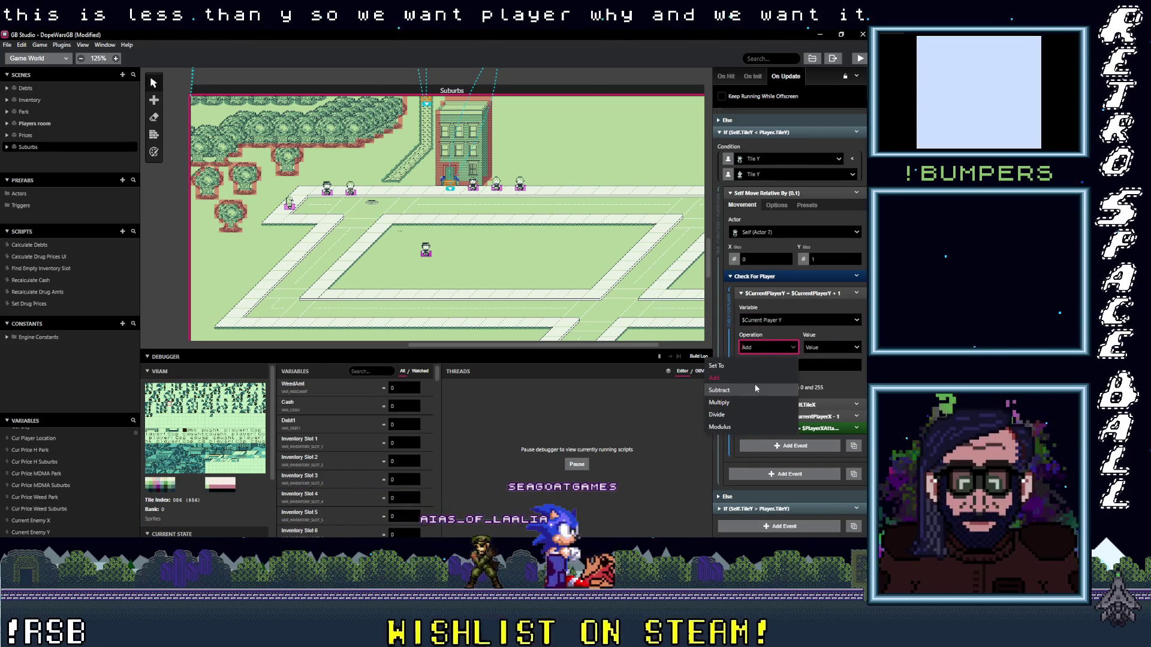
pyautogui.scroll(5, 803, 282)
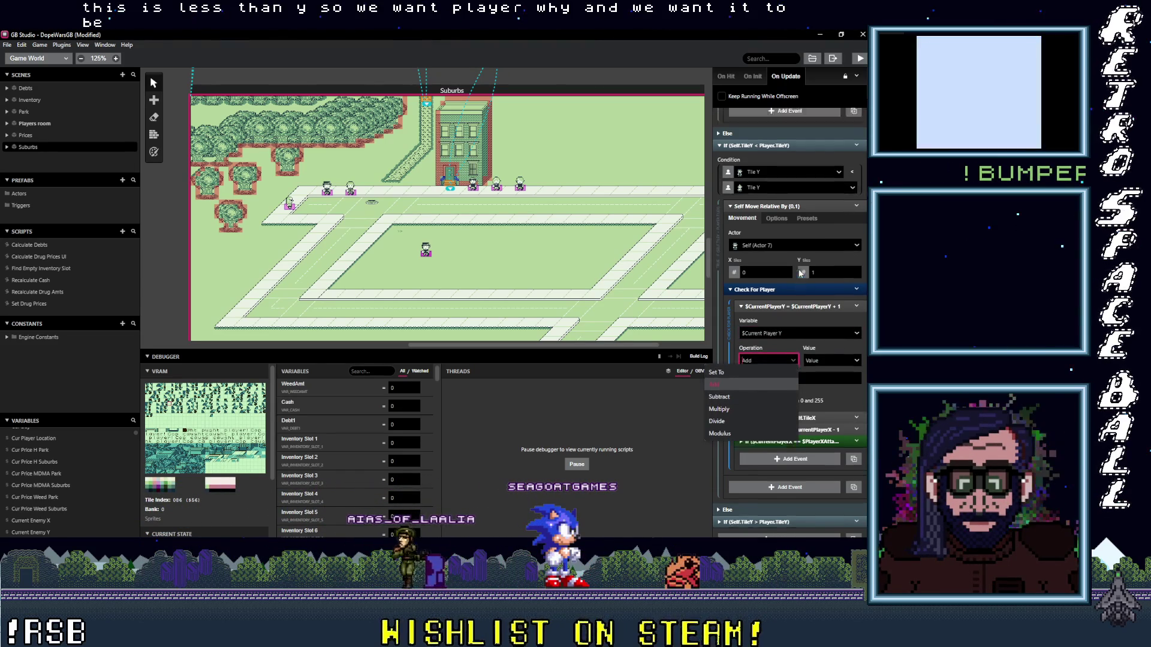
pyautogui.click(794, 286)
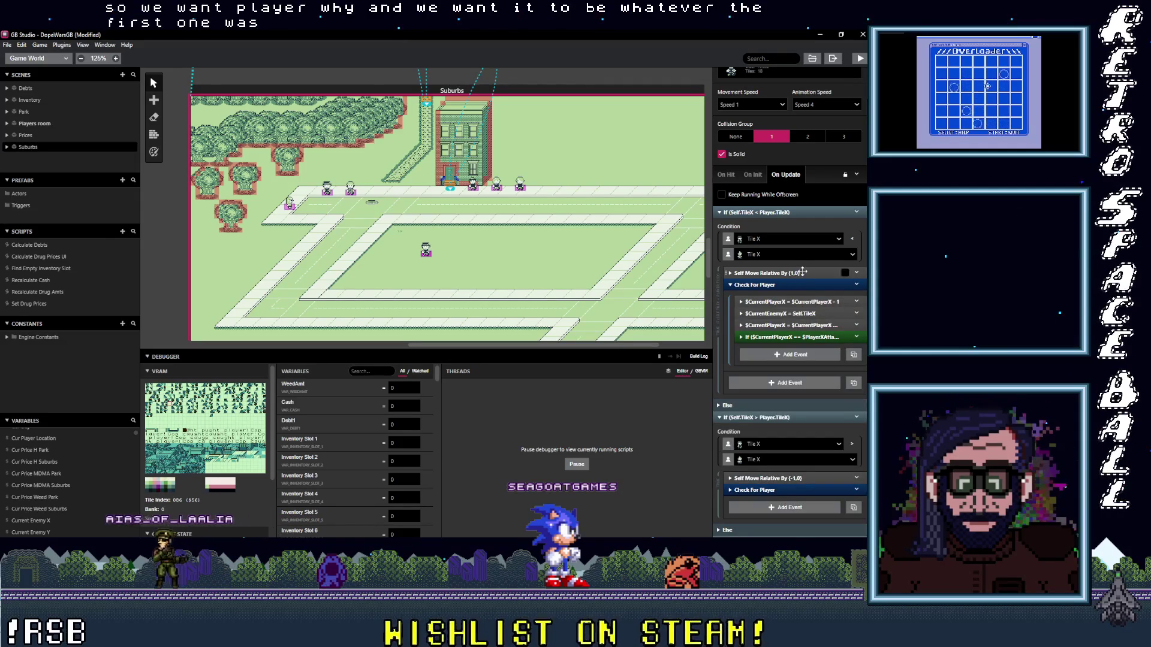
pyautogui.scroll(-6, 802, 289)
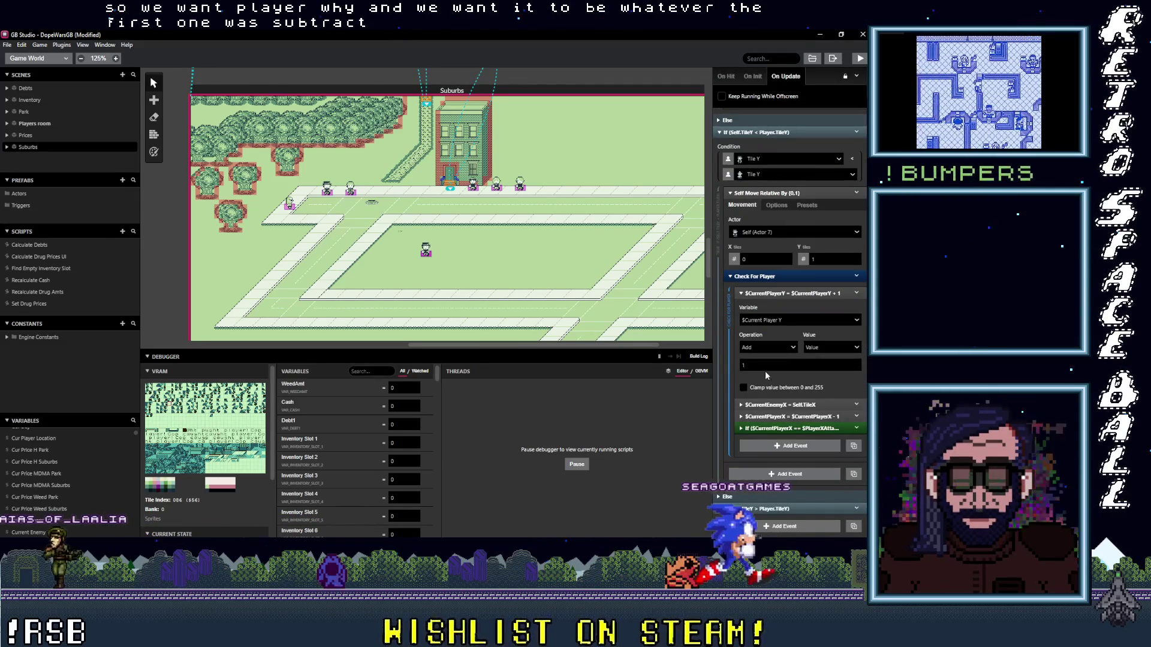
pyautogui.click(788, 349)
pyautogui.click(750, 390)
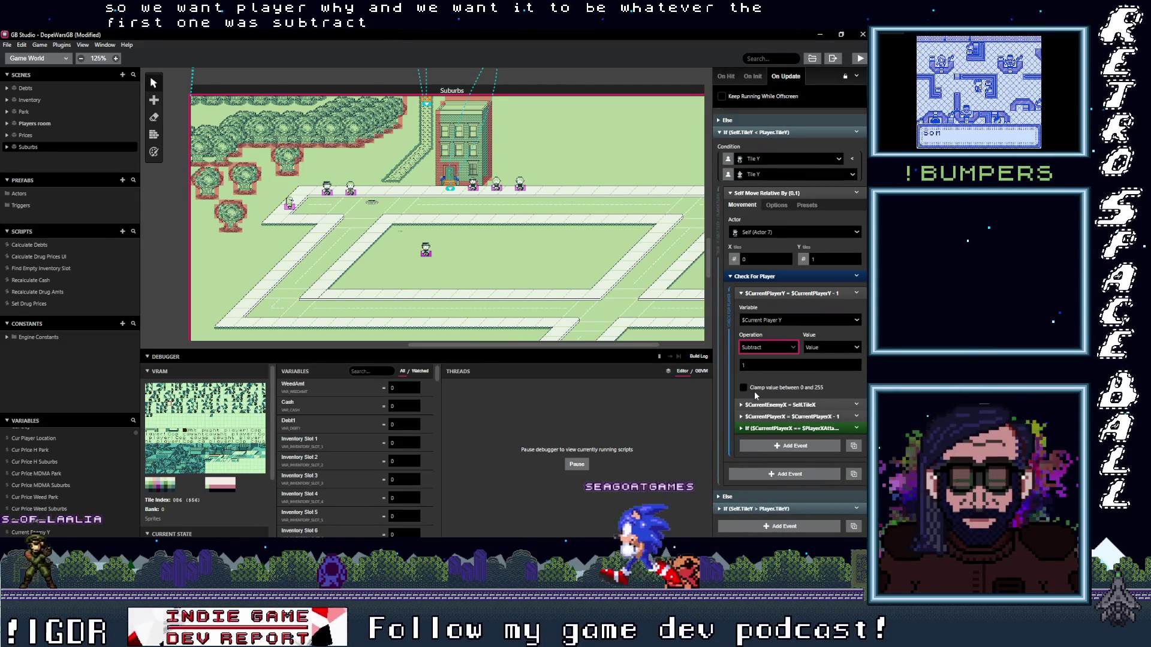
# - Make the second event store the actor's Tile Y in $CurrentEnemyY
pyautogui.click(792, 405)
pyautogui.click(803, 433)
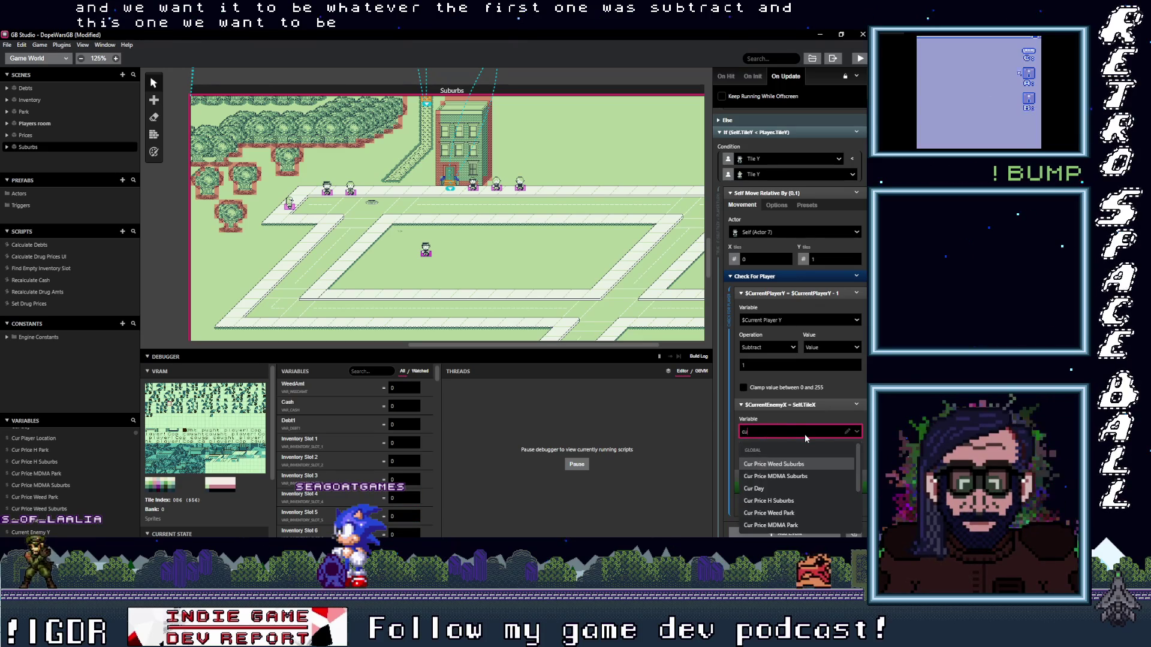
pyautogui.write('cure')
pyautogui.press('BackSpace')
pyautogui.write('rent')
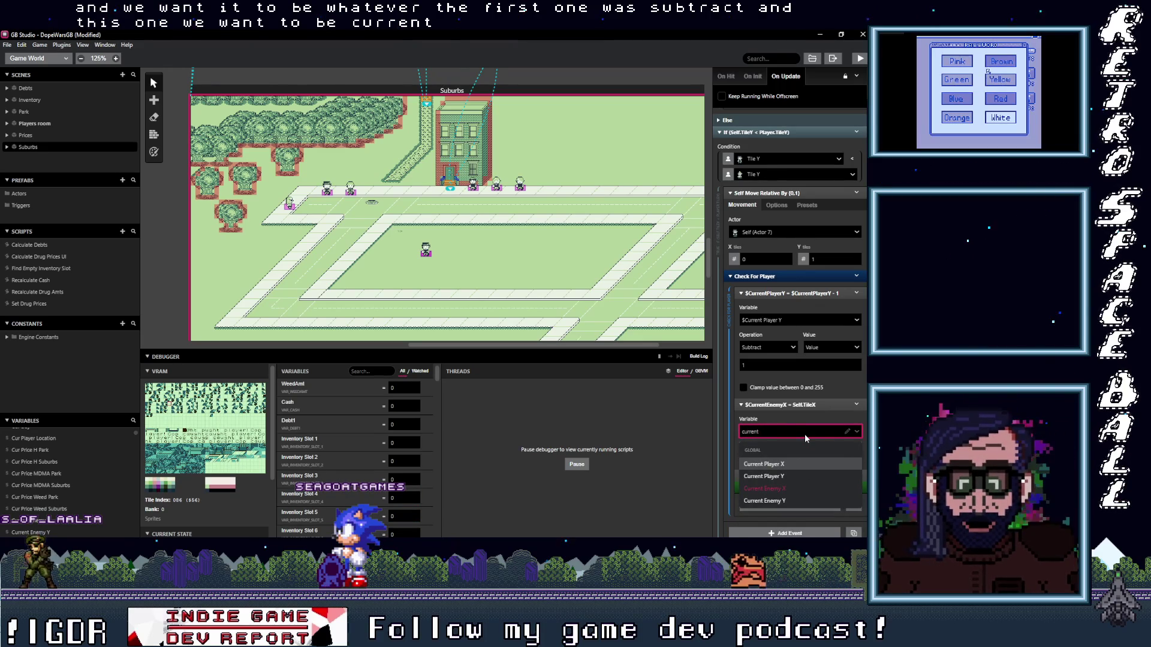
pyautogui.click(779, 501)
pyautogui.click(786, 458)
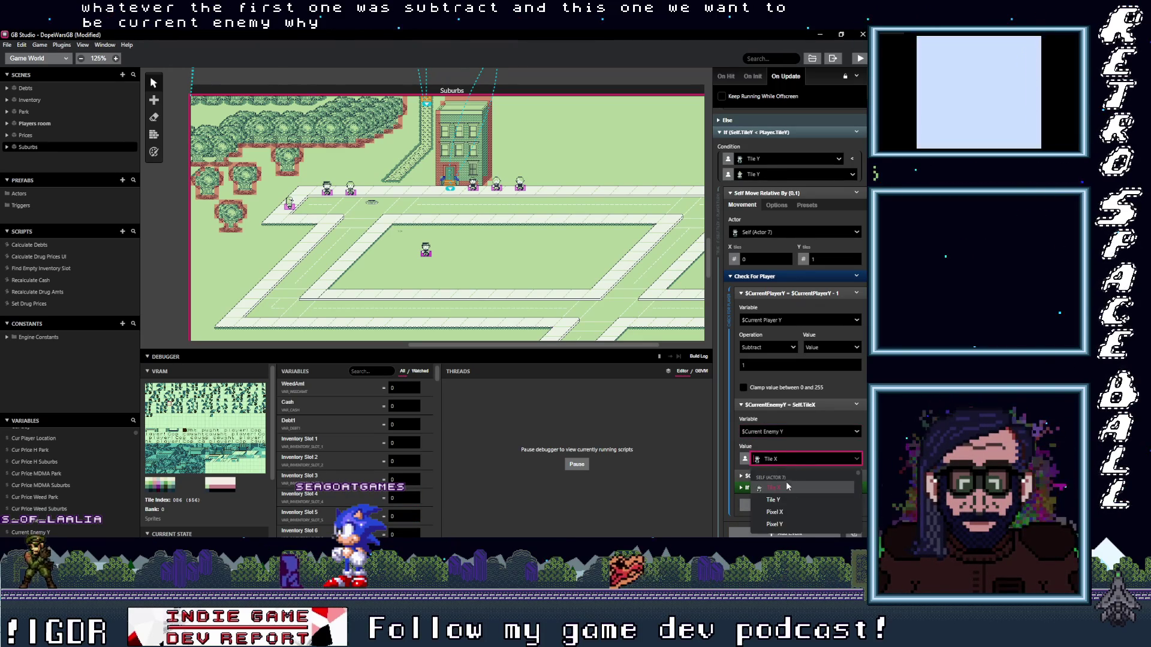
pyautogui.click(789, 501)
# - Set the third event to Add to $CurrentPlayerY
pyautogui.scroll(-2, 783, 415)
pyautogui.click(788, 409)
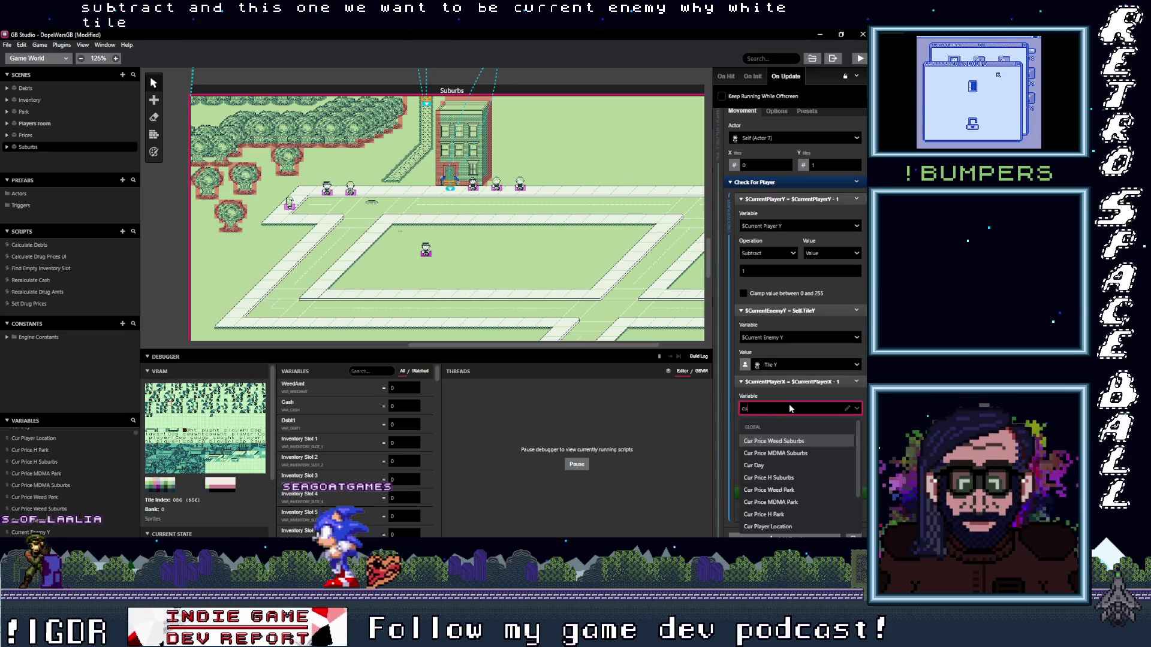
pyautogui.write('current')
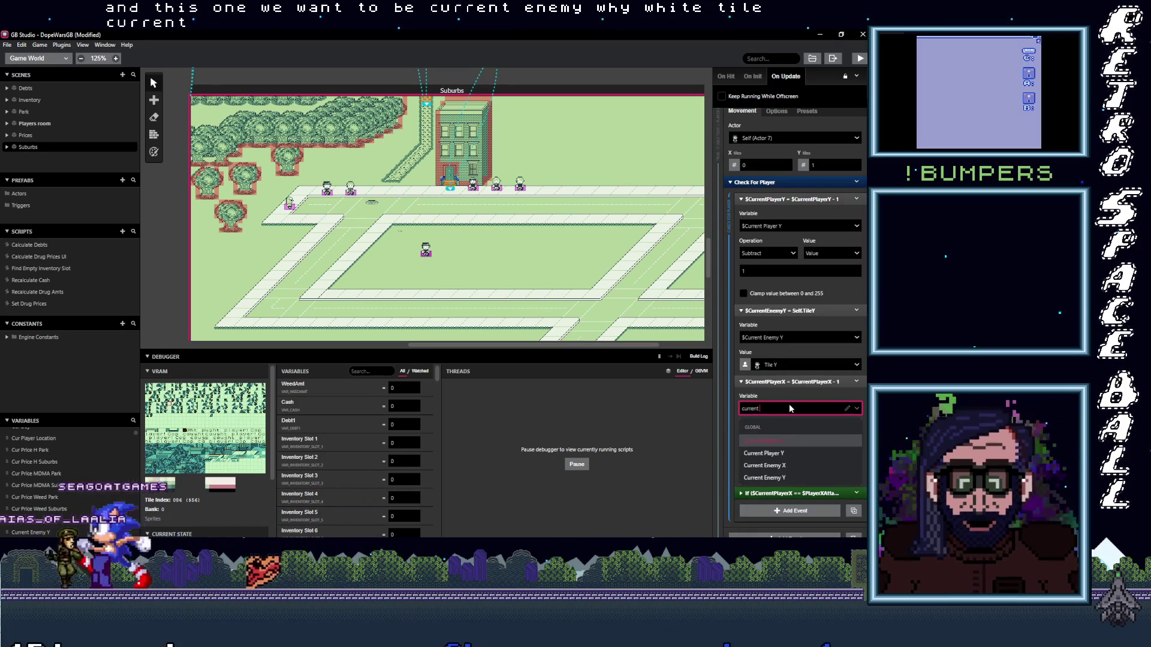
pyautogui.click(806, 453)
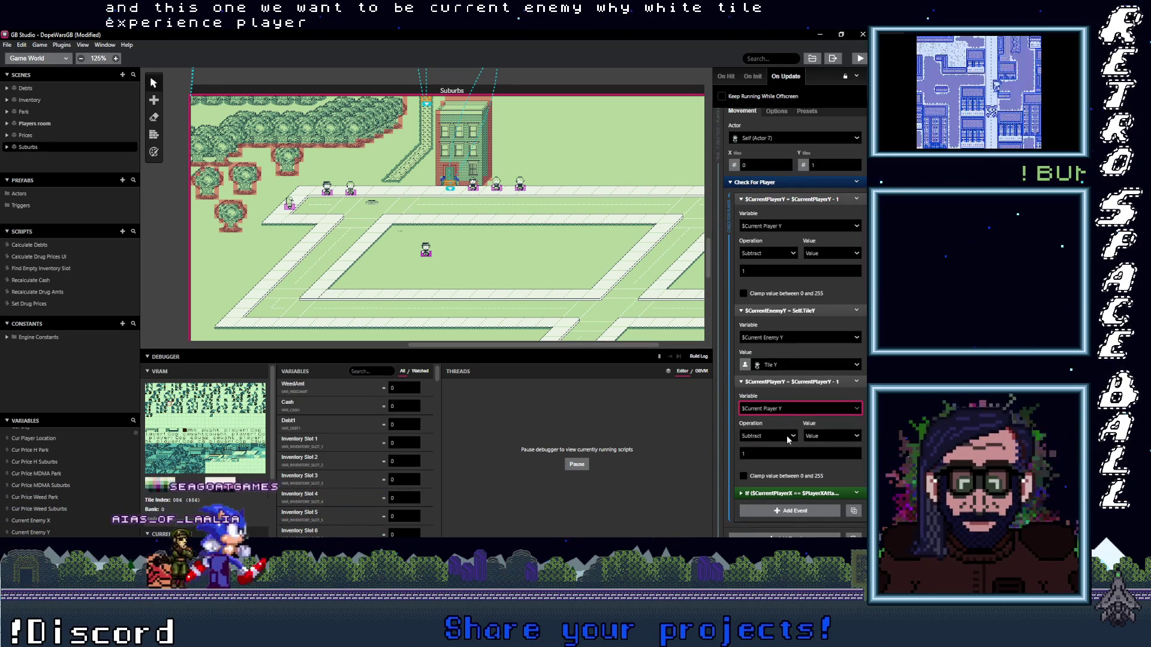
pyautogui.click(768, 436)
pyautogui.click(743, 463)
pyautogui.scroll(-1, 832, 473)
# - Make the If check compare $CurrentPlayerY with $PlayerYAttack, then collapse the group
pyautogui.click(793, 453)
pyautogui.scroll(-1, 804, 437)
pyautogui.click(791, 408)
pyautogui.write('cur')
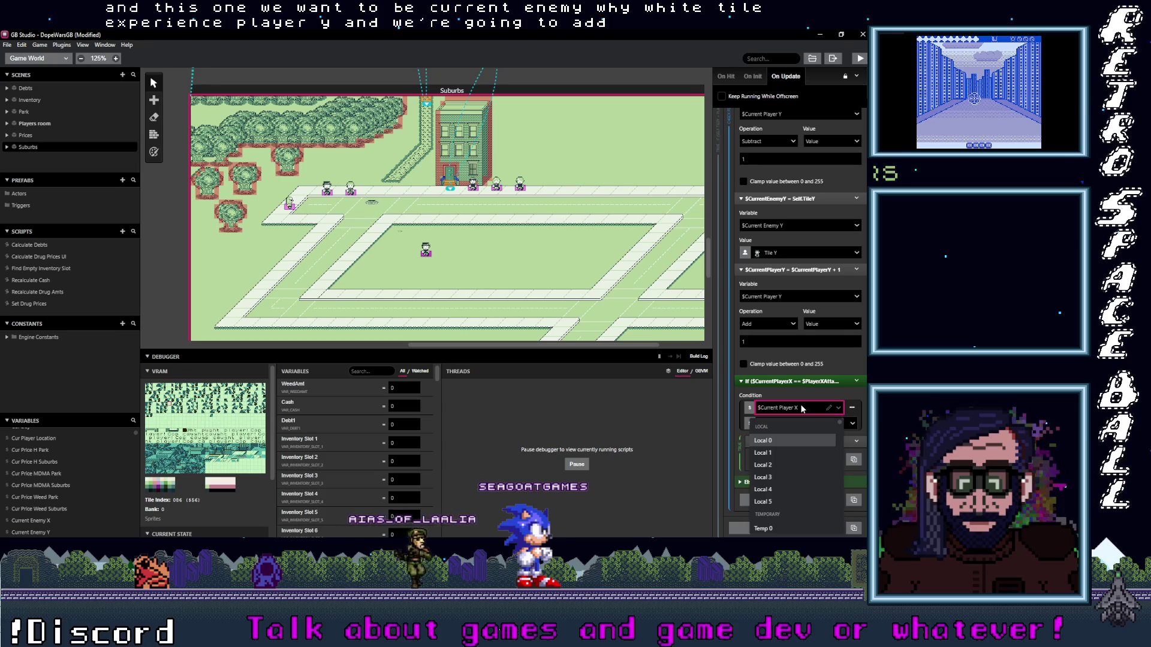
pyautogui.write('rent')
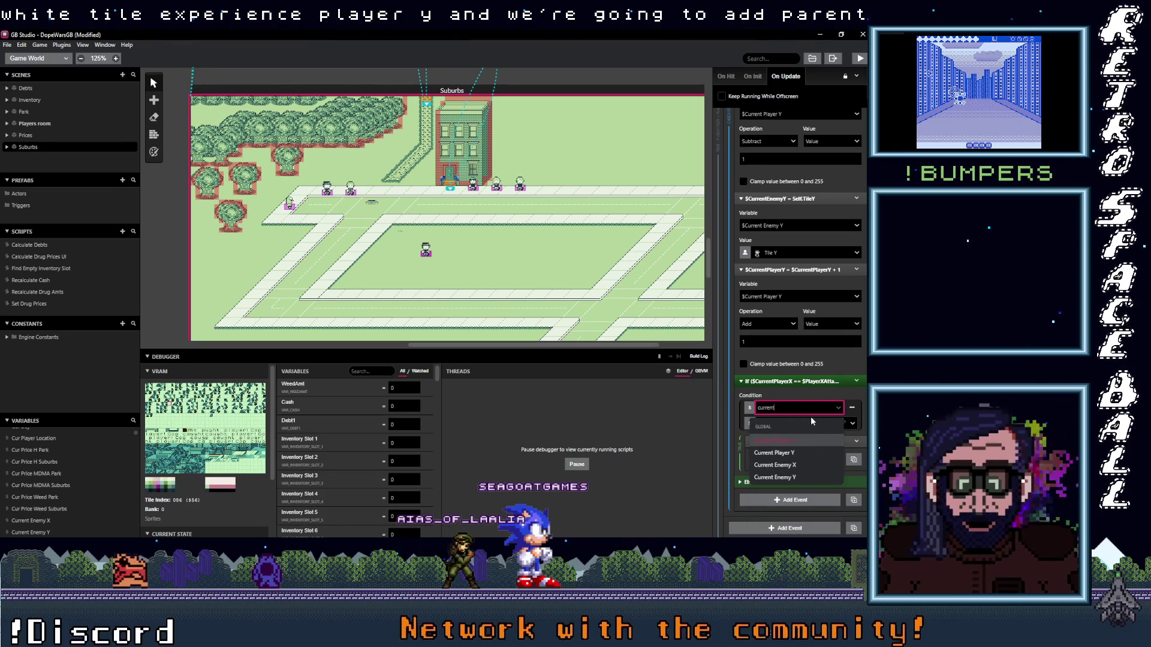
pyautogui.press('Down')
pyautogui.press('Return')
pyautogui.click(802, 424)
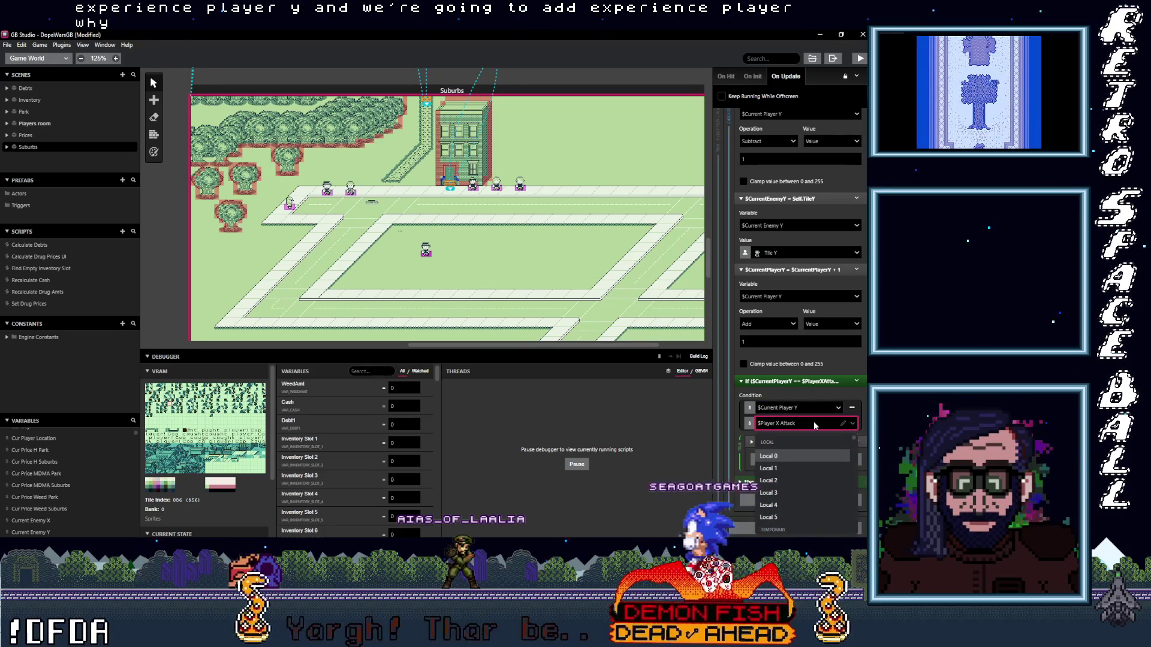
pyautogui.write('play')
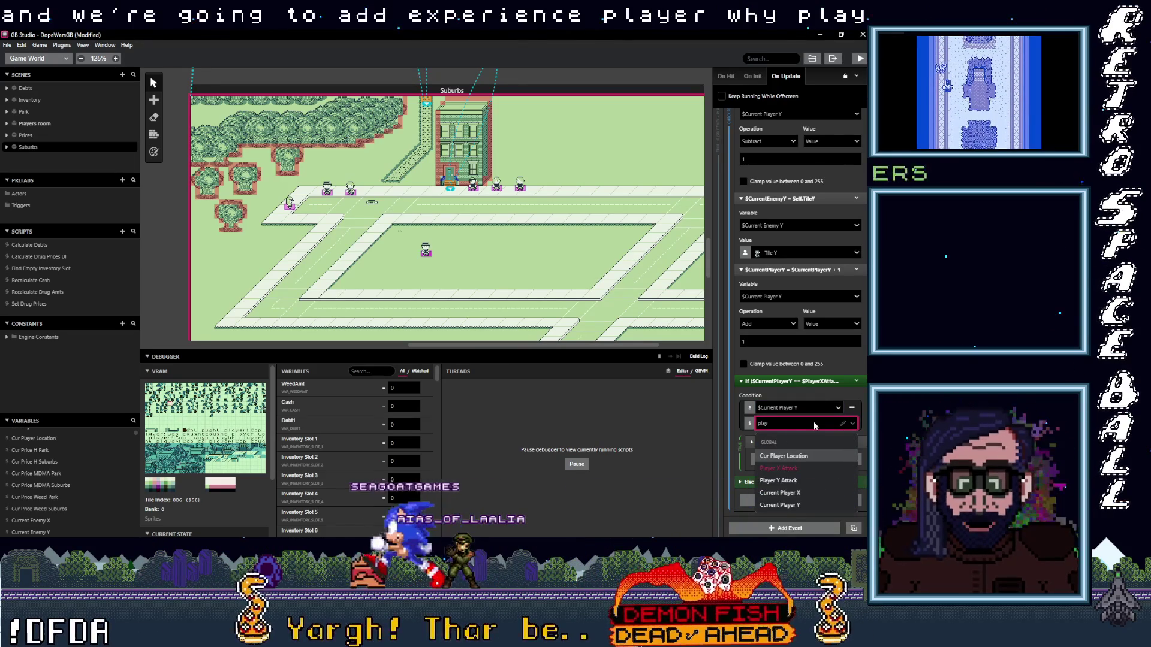
pyautogui.click(815, 479)
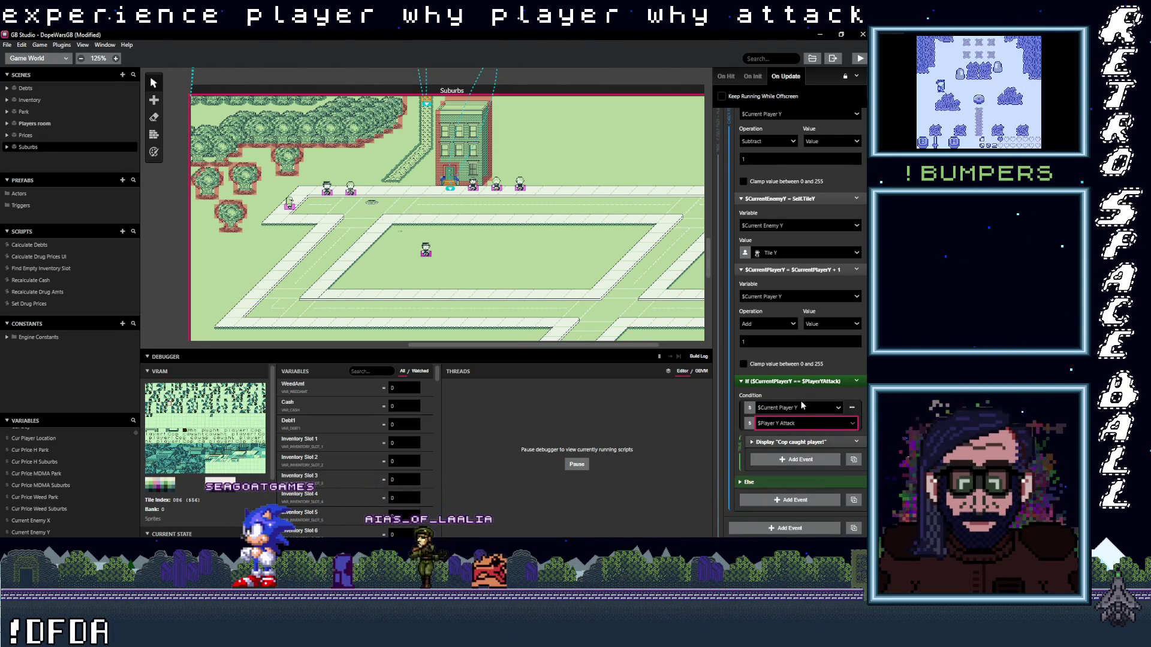
pyautogui.click(803, 379)
pyautogui.scroll(3, 793, 213)
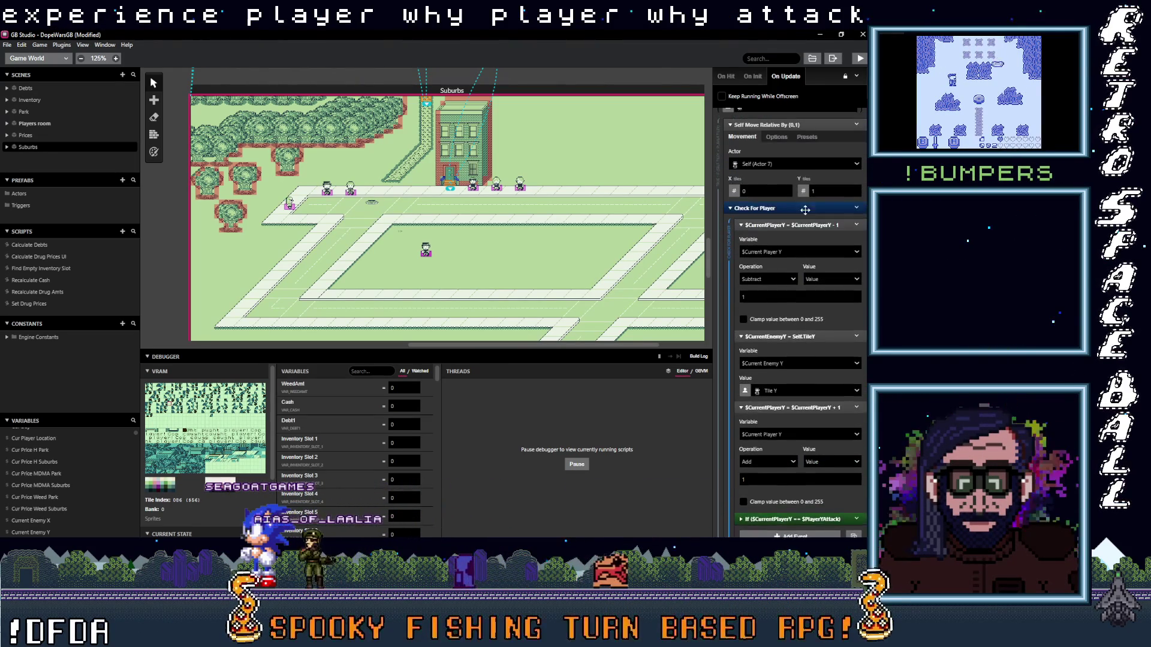
pyautogui.click(796, 207)
pyautogui.scroll(4, 797, 208)
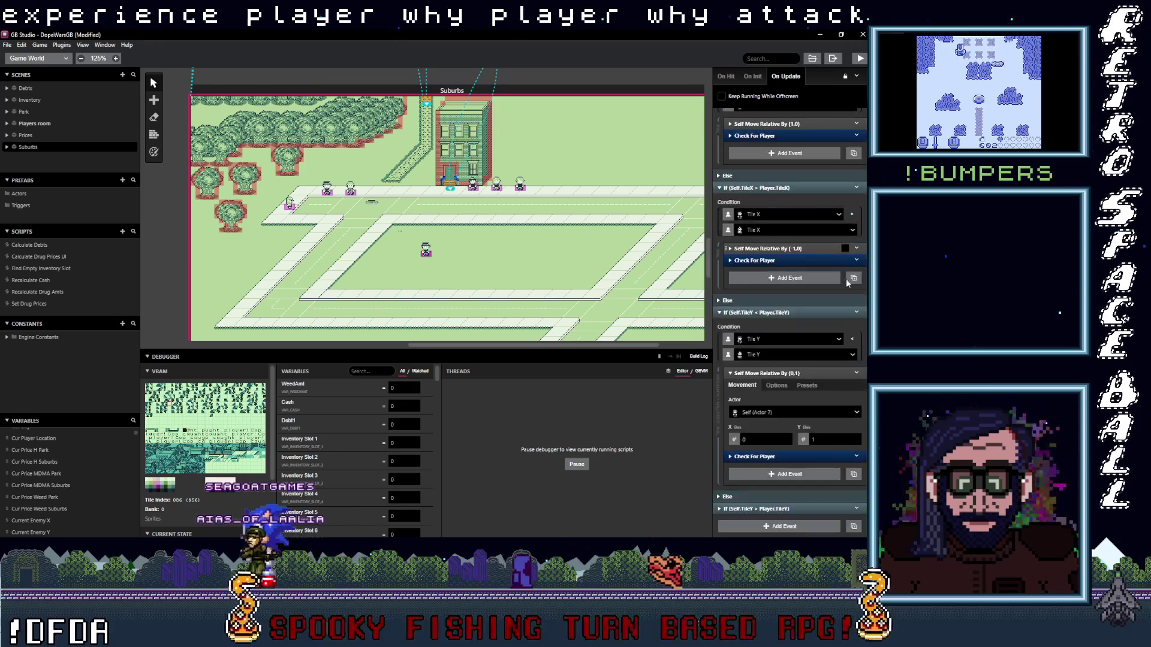
# - Copy the Y-axis Check For Player group and paste it under Self Move Relative By (0,-1)
pyautogui.click(856, 456)
pyautogui.click(786, 477)
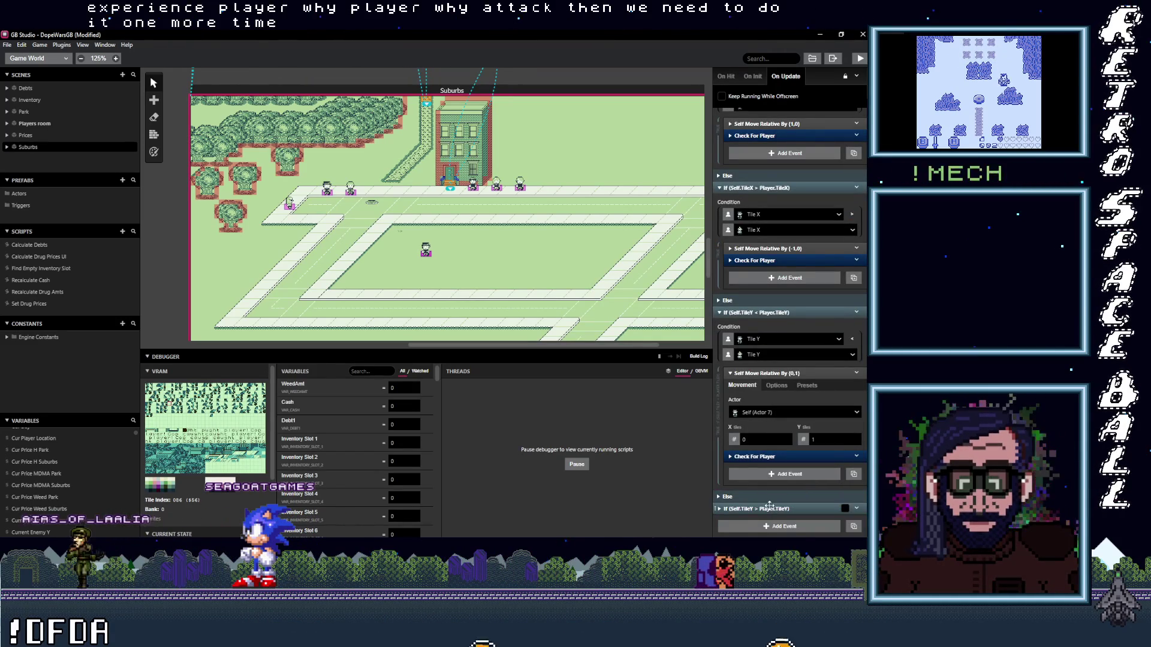
pyautogui.scroll(-2, 784, 470)
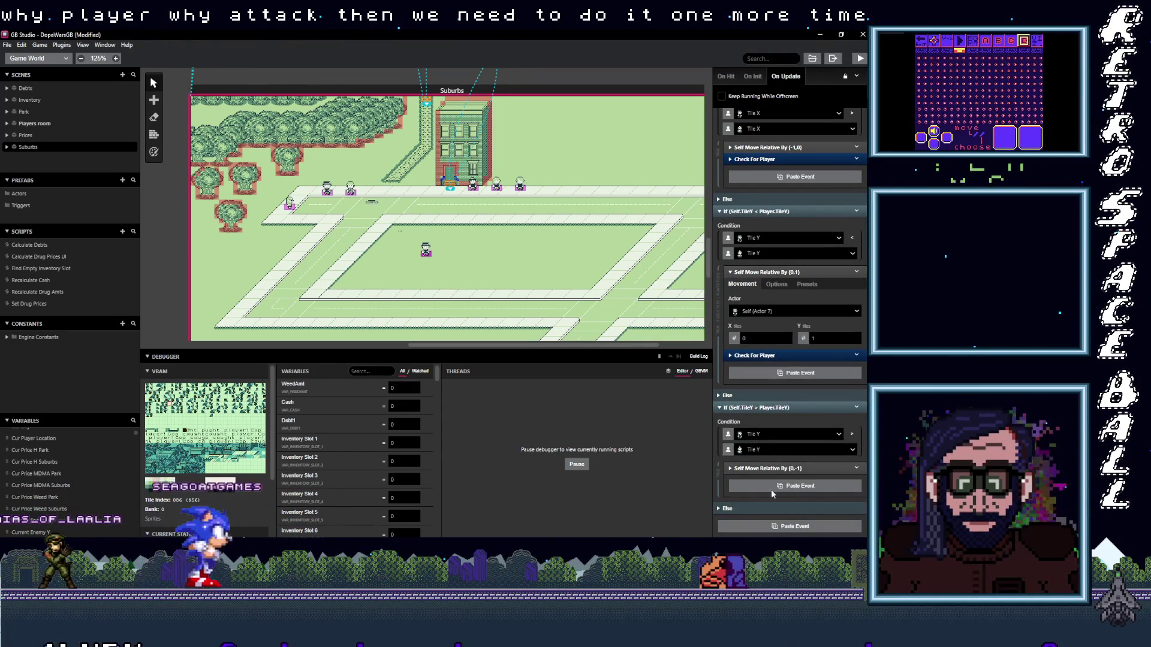
pyautogui.keyDown('alt'); pyautogui.click(771, 486); pyautogui.keyUp('alt')
pyautogui.scroll(-4, 797, 474)
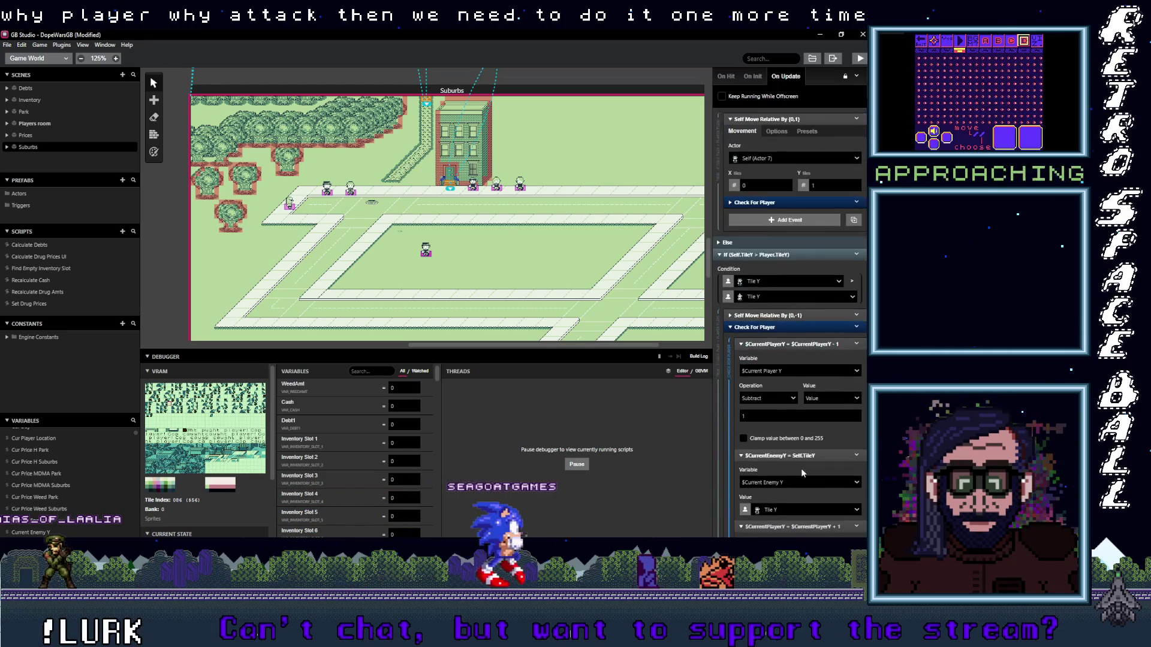
pyautogui.scroll(-1, 783, 316)
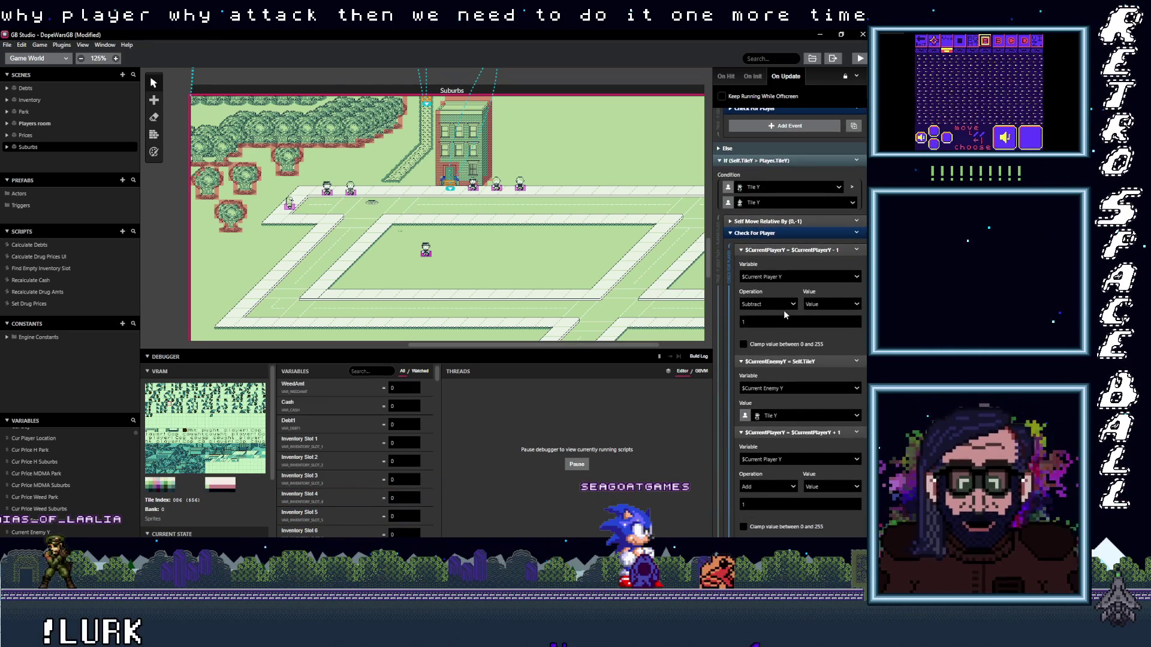
# - Set the pasted group's operations to Add then Subtract and build and run the game with Ctrl+B
pyautogui.click(746, 333)
pyautogui.scroll(-2, 775, 390)
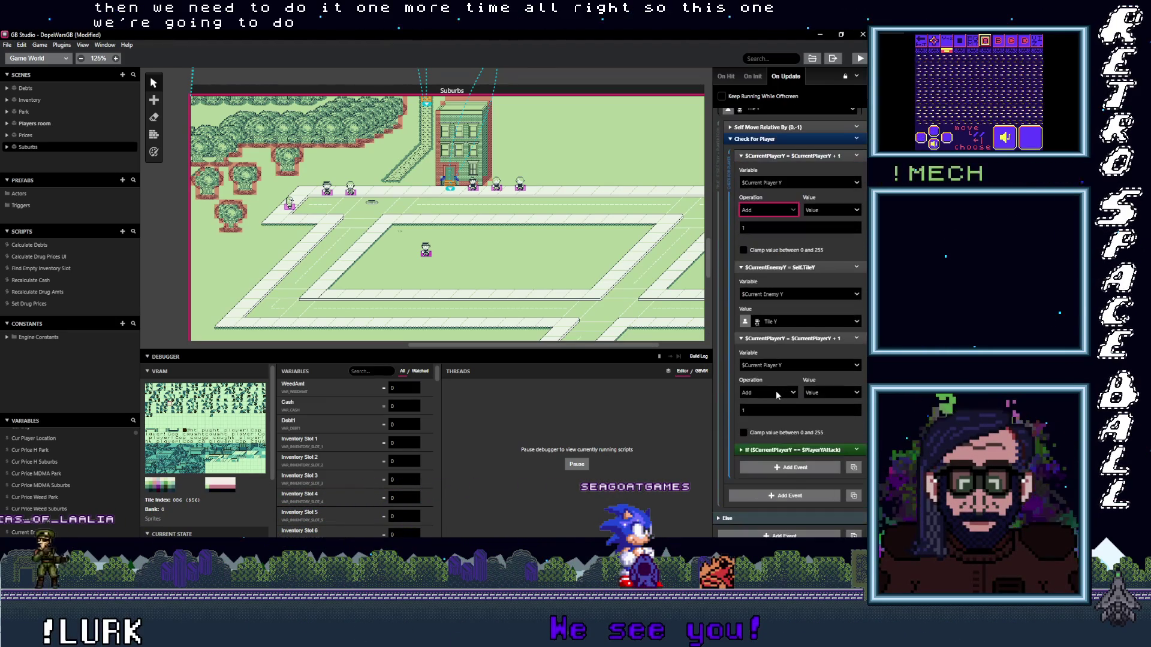
pyautogui.click(719, 436)
pyautogui.scroll(-1, 816, 401)
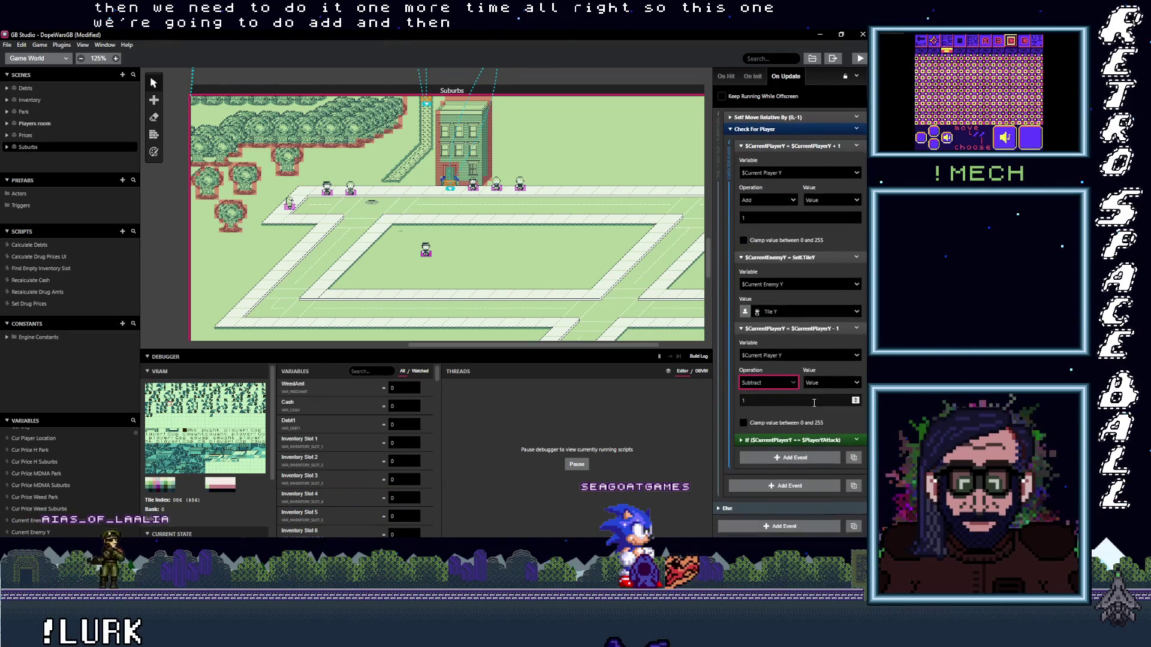
pyautogui.click(803, 441)
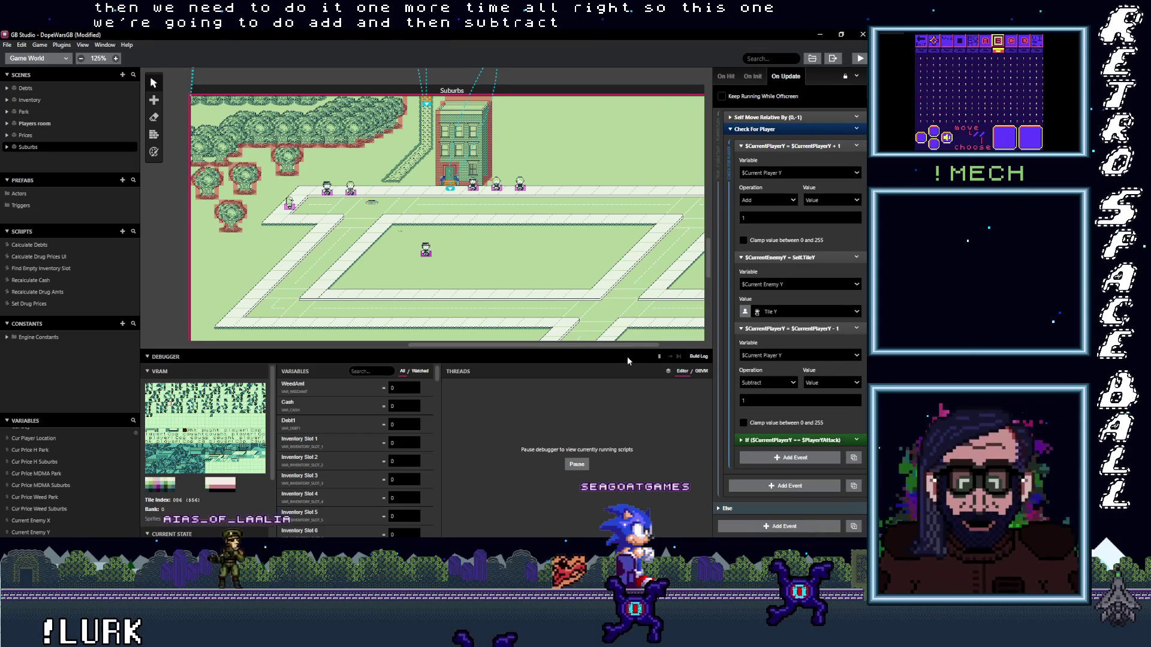
pyautogui.hotkey('ctrl', 'b')
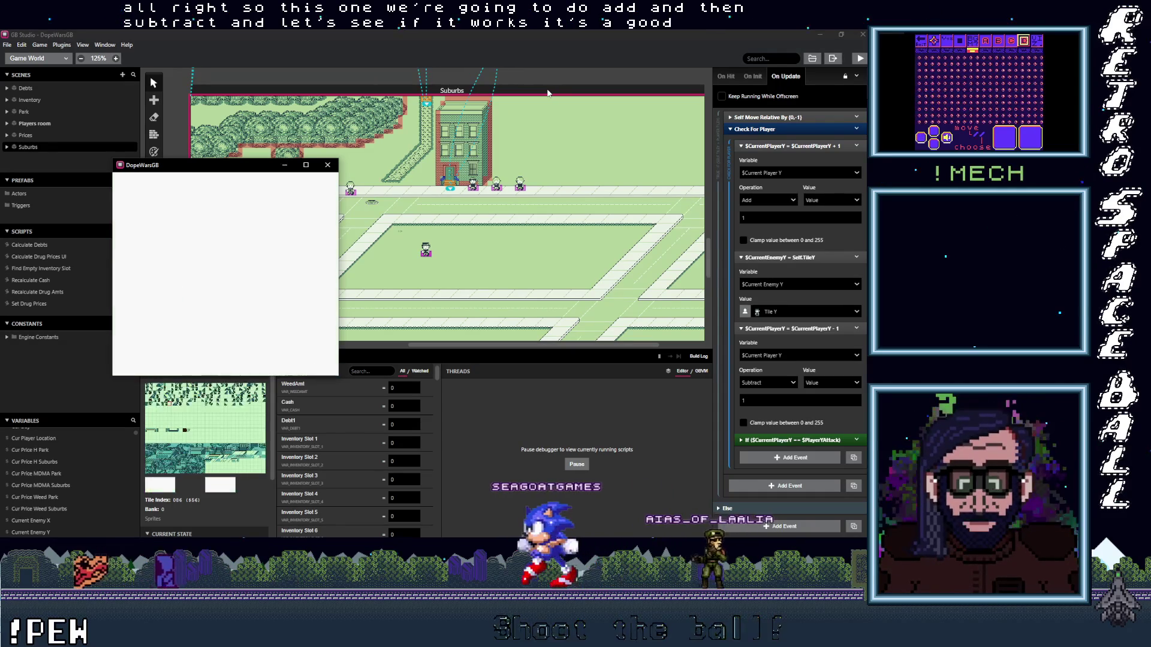
pyautogui.click(306, 166)
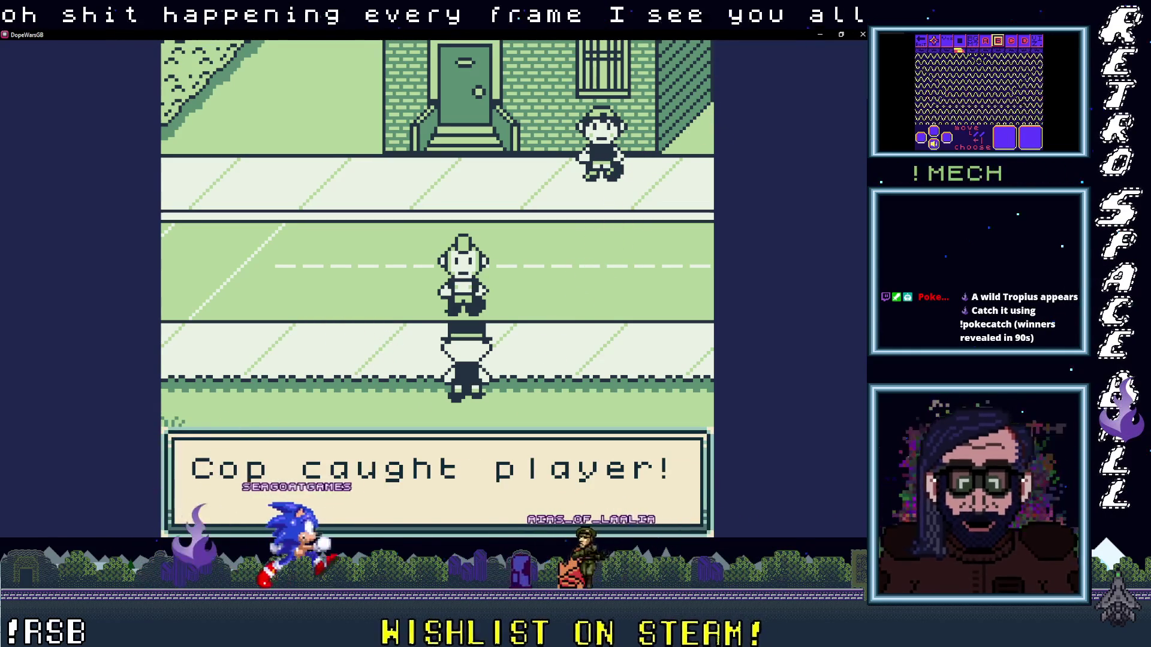
pyautogui.hotkey('alt', 'F4')
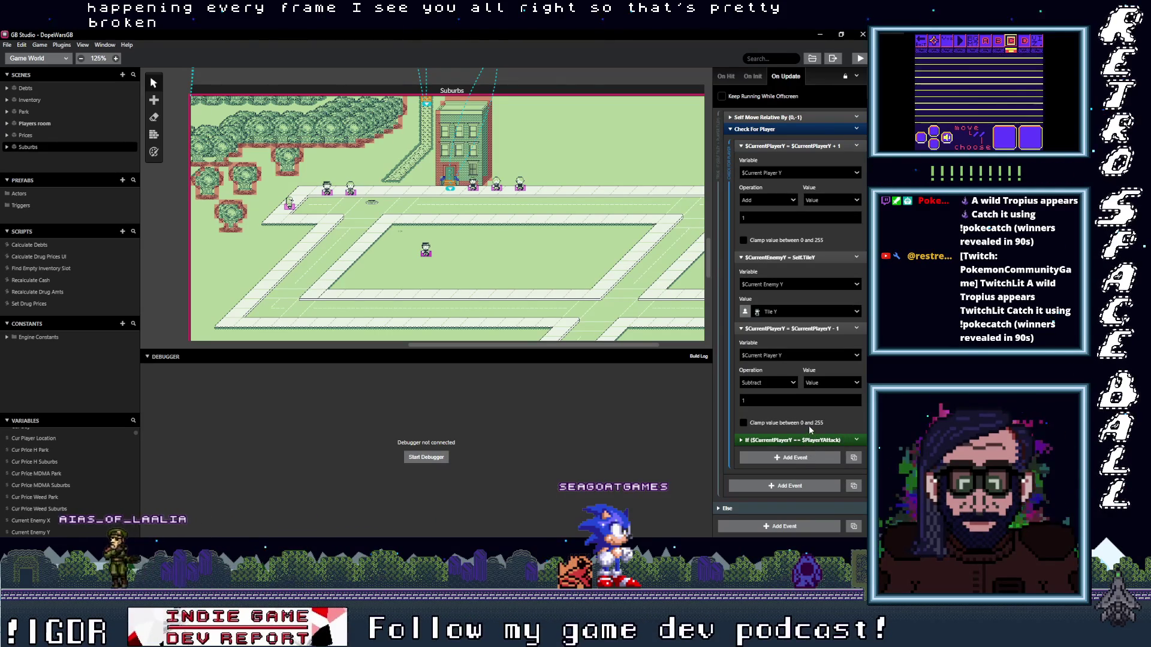
pyautogui.scroll(6, 808, 425)
# - Expand the first Check For Player group's $CurrentPlayerX + 1 event and open its Variable dropdown
pyautogui.scroll(4, 809, 428)
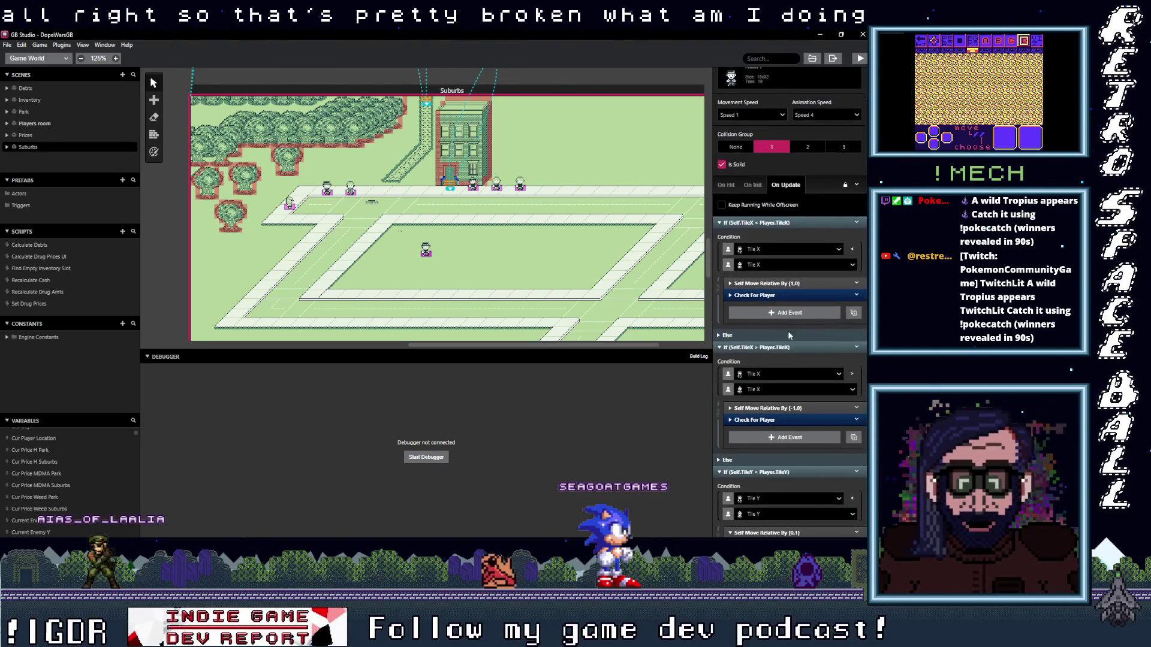
pyautogui.click(789, 294)
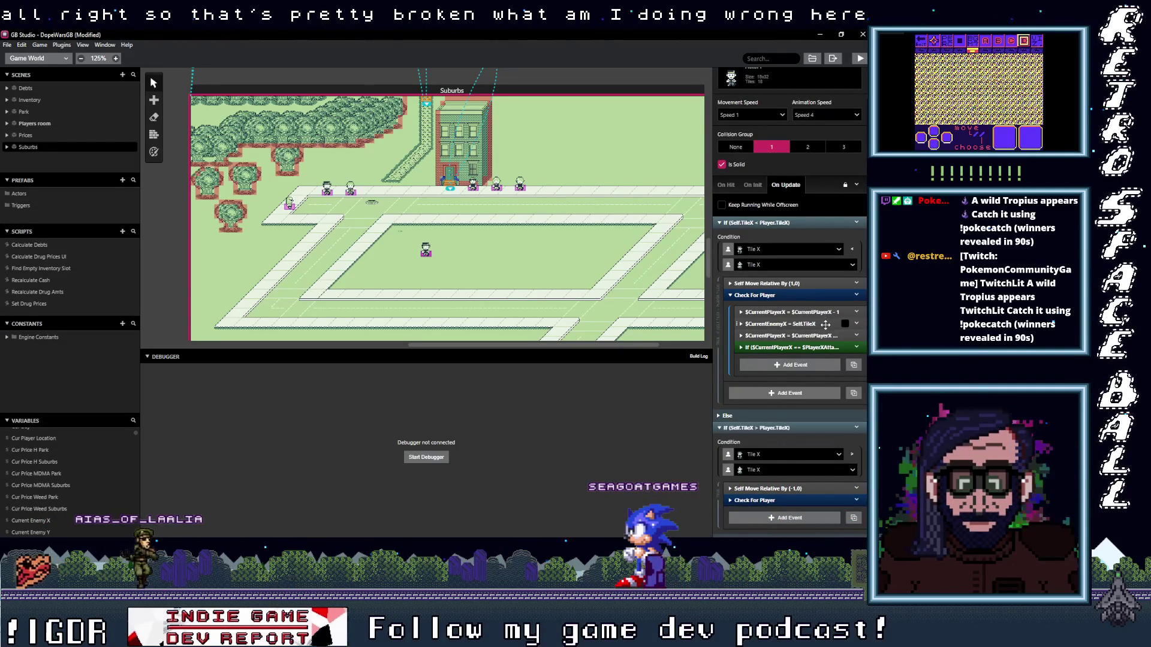
pyautogui.click(819, 323)
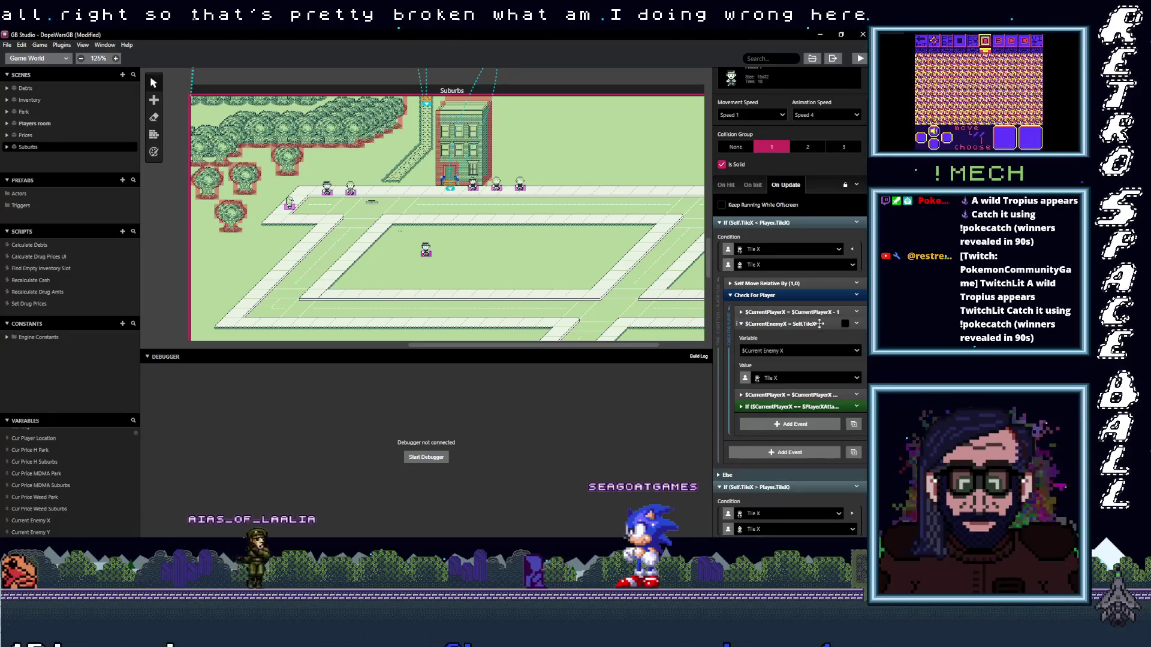
pyautogui.click(819, 324)
pyautogui.click(819, 335)
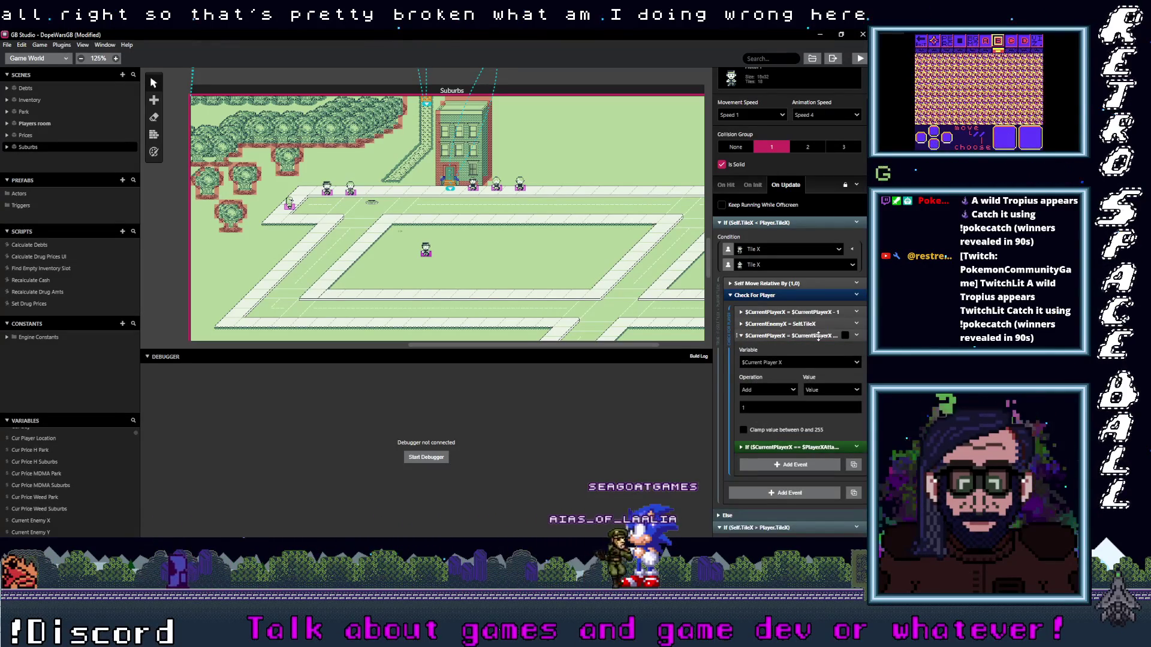
pyautogui.click(819, 336)
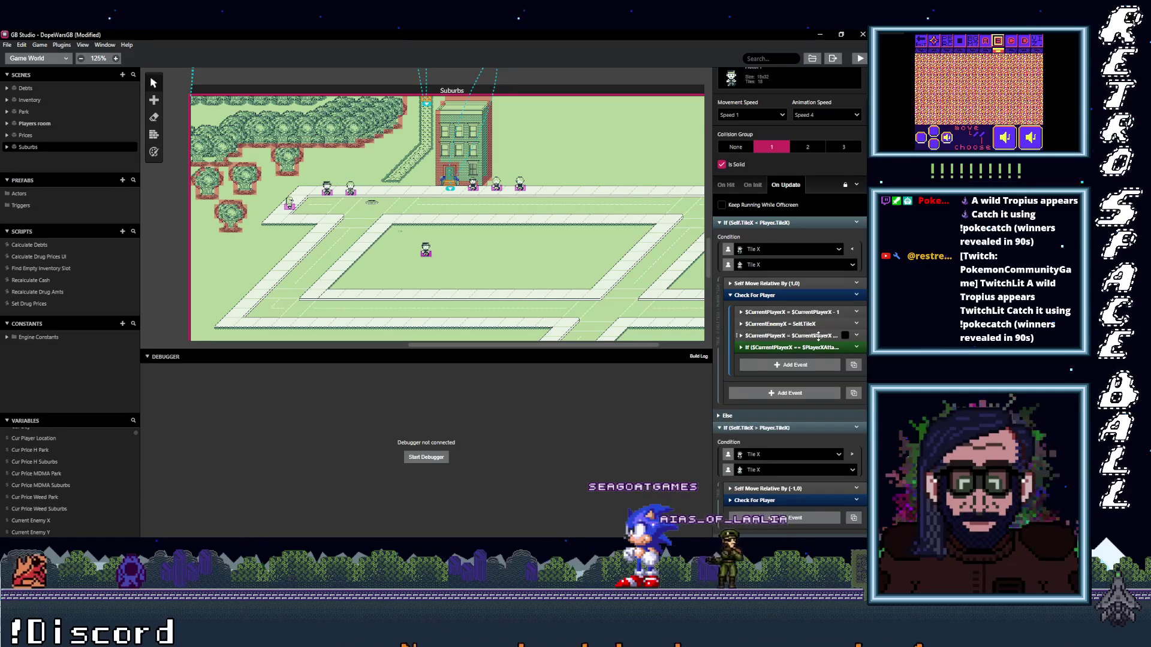
pyautogui.click(817, 336)
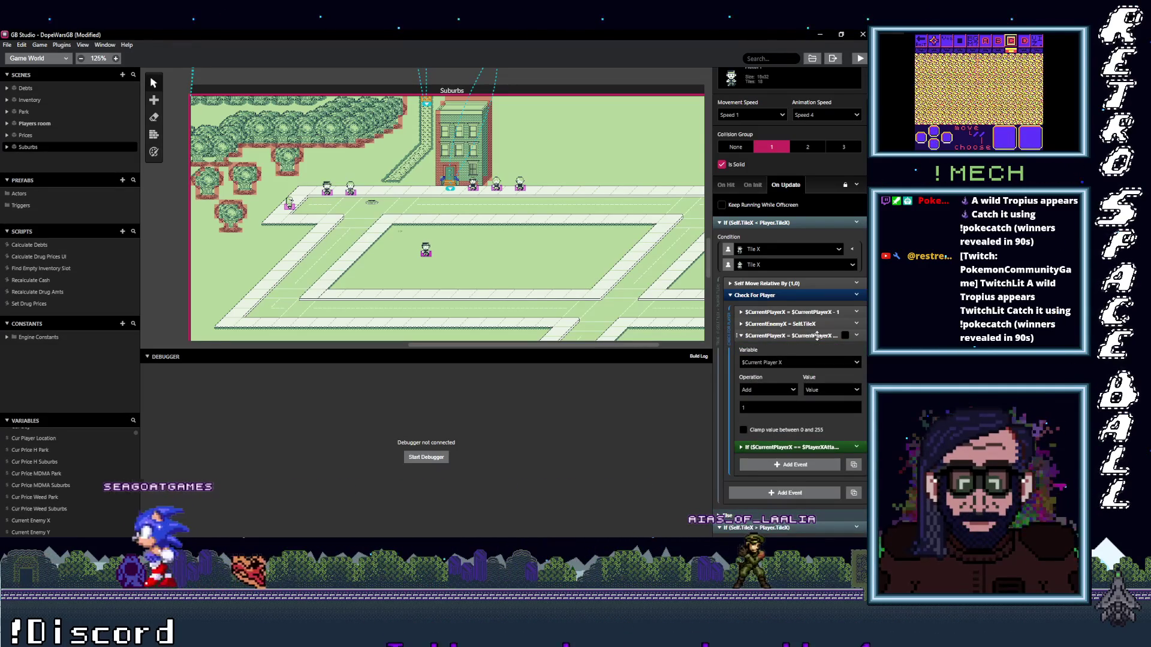
pyautogui.click(775, 365)
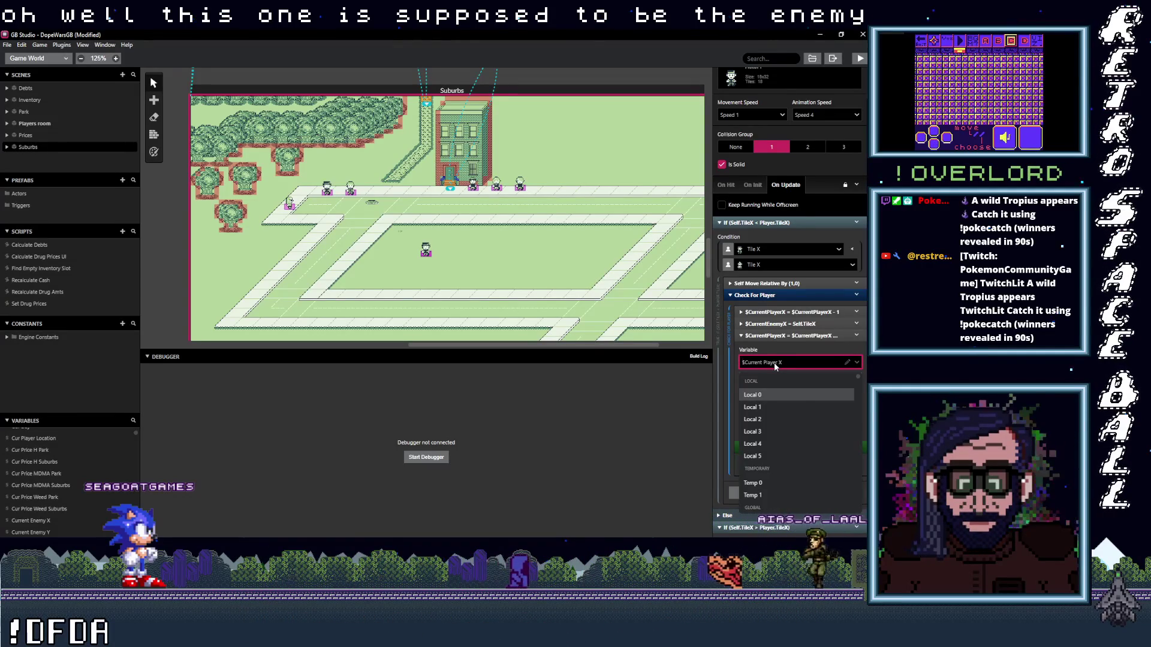
# - Switch the +1 event's variable to $Current Enemy X
pyautogui.write('cur')
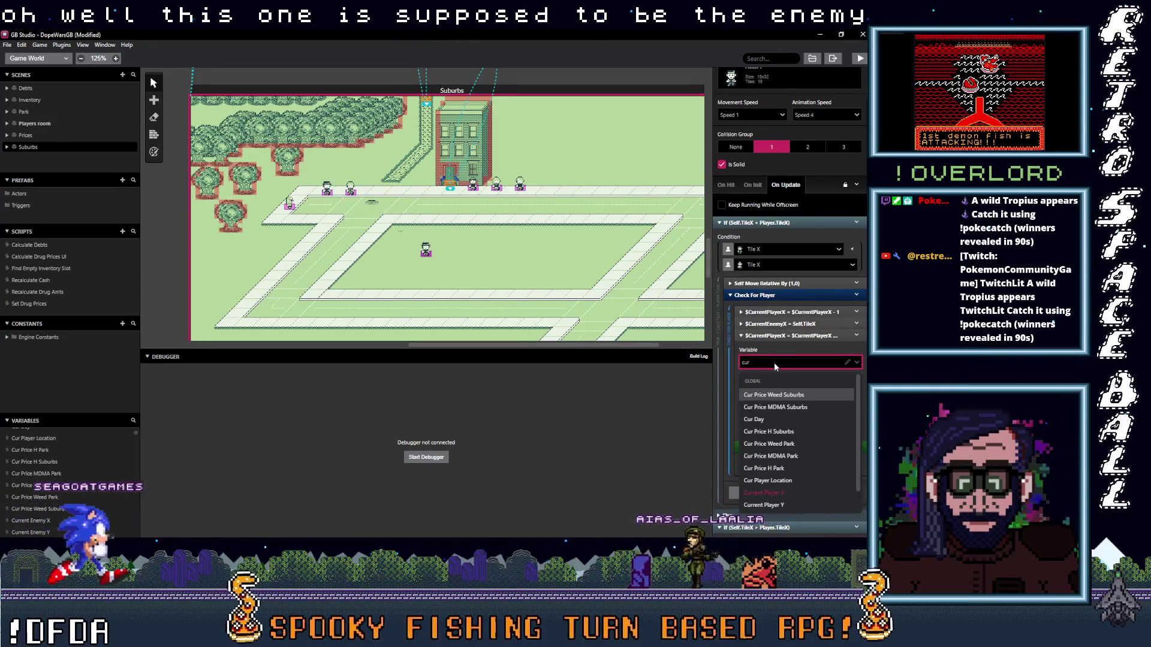
pyautogui.write('r ent')
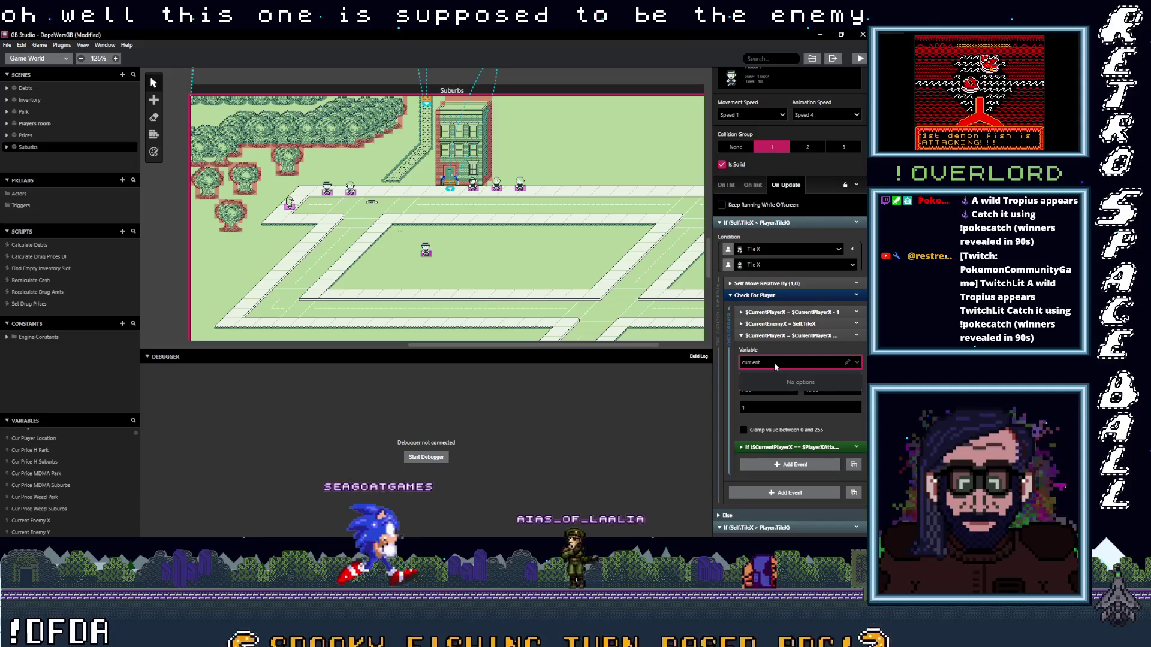
pyautogui.press('BackSpace')
pyautogui.press('BackSpace')
pyautogui.press('BackSpace')
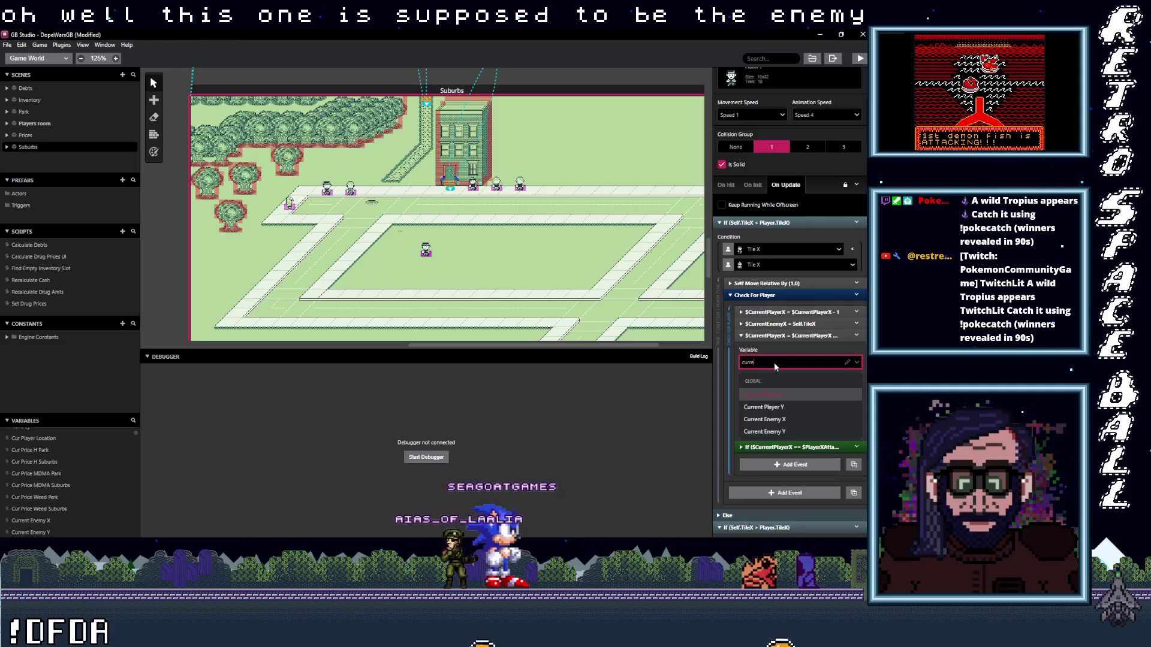
pyautogui.write('nt')
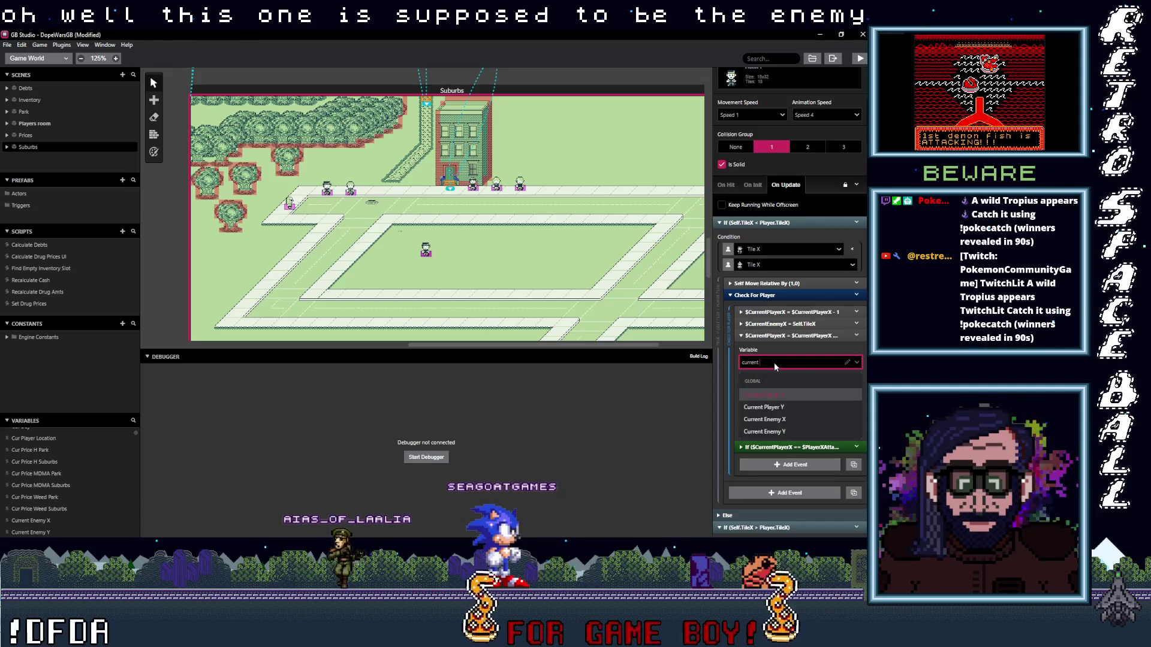
pyautogui.click(799, 418)
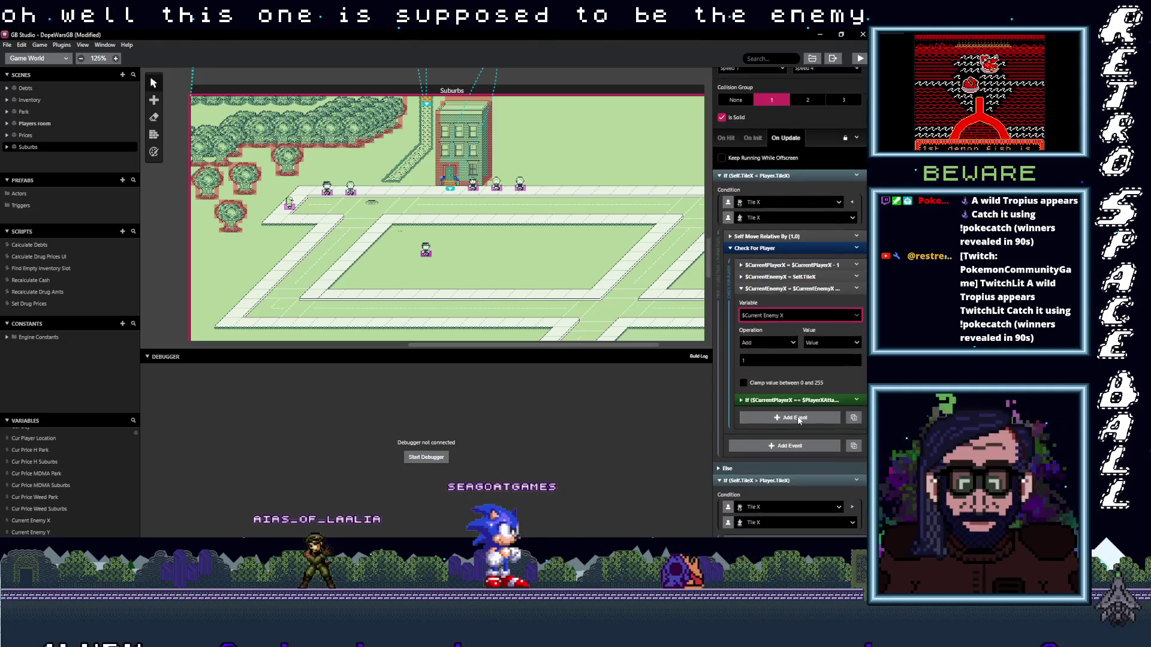
pyautogui.scroll(-1, 799, 419)
pyautogui.click(796, 352)
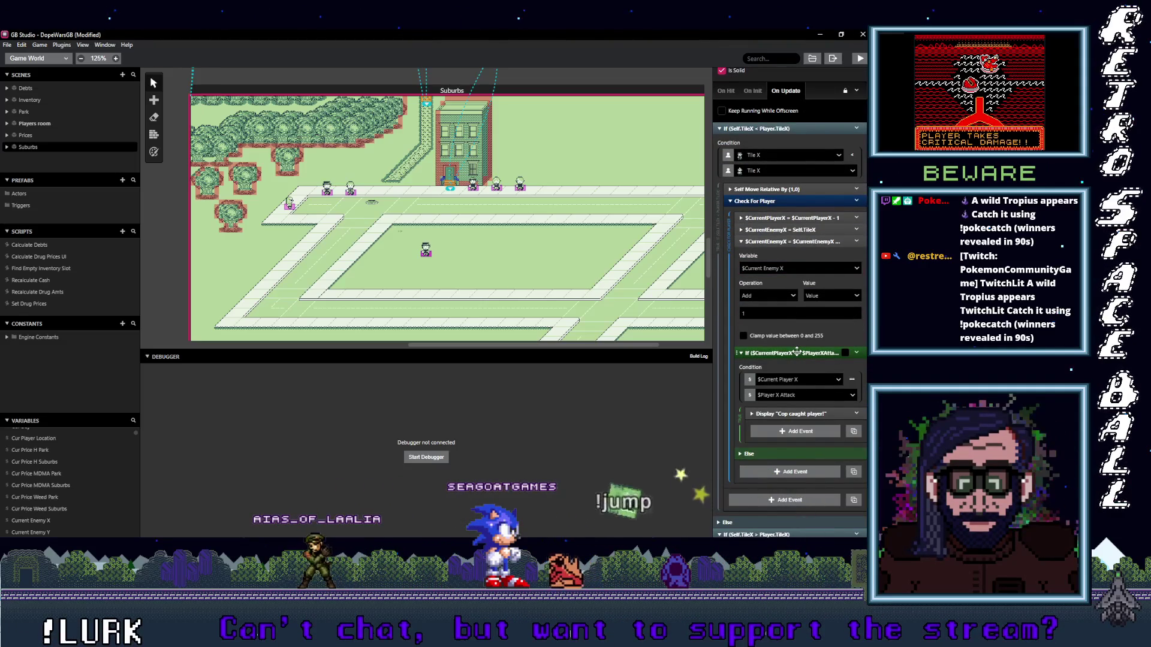
pyautogui.click(796, 351)
# - Switch the -1 event in the Self.TileX < Player.TileX branch to $Current Enemy X
pyautogui.scroll(-3, 785, 360)
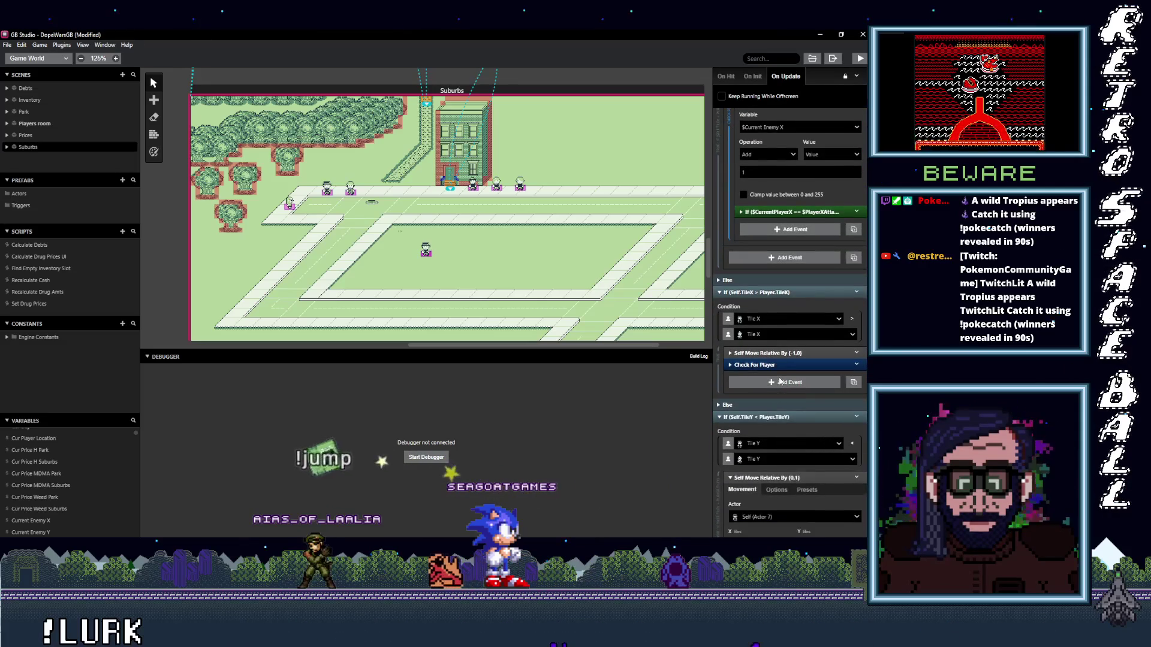
pyautogui.scroll(-2, 792, 401)
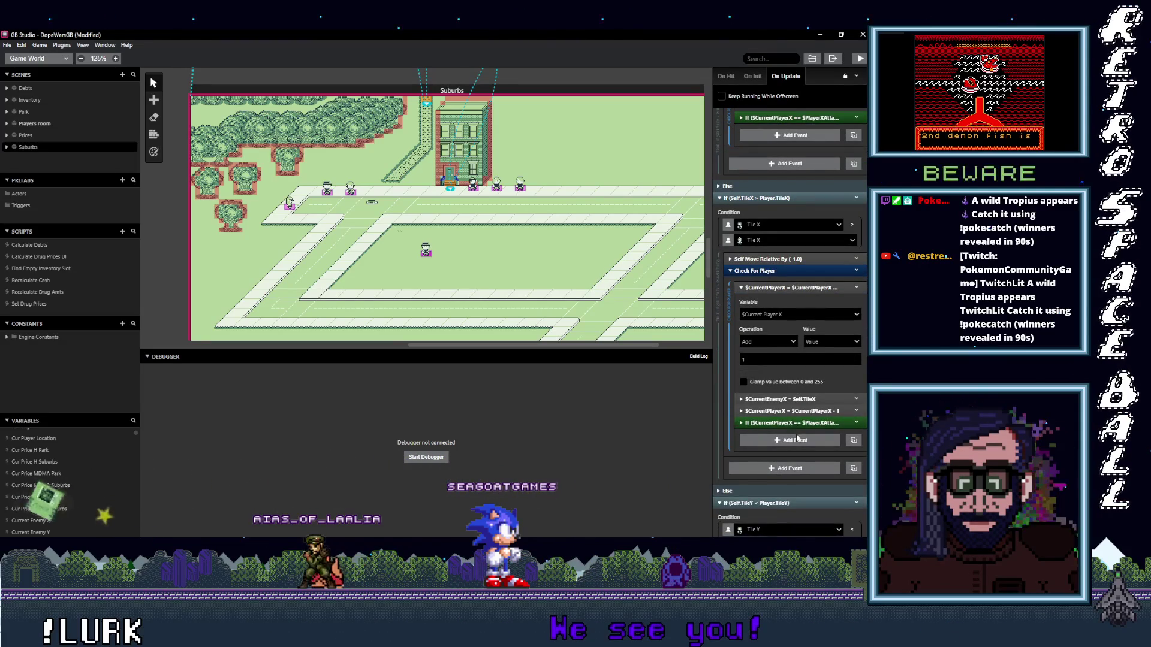
pyautogui.click(788, 411)
pyautogui.click(779, 437)
pyautogui.write('Curr')
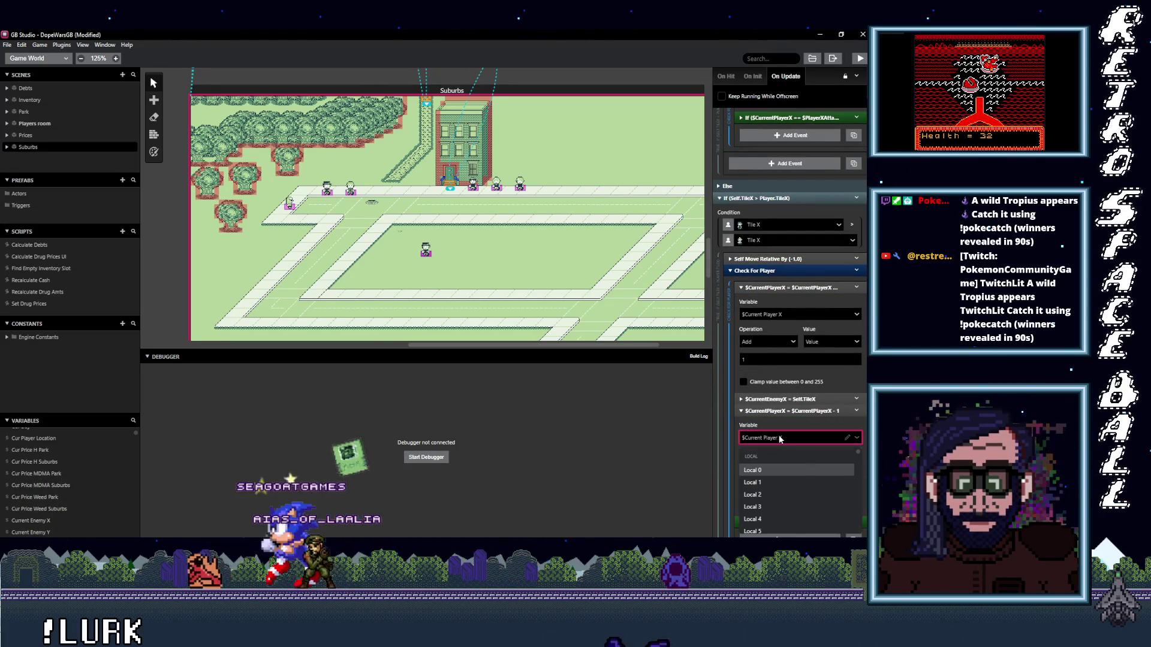
pyautogui.write('ent')
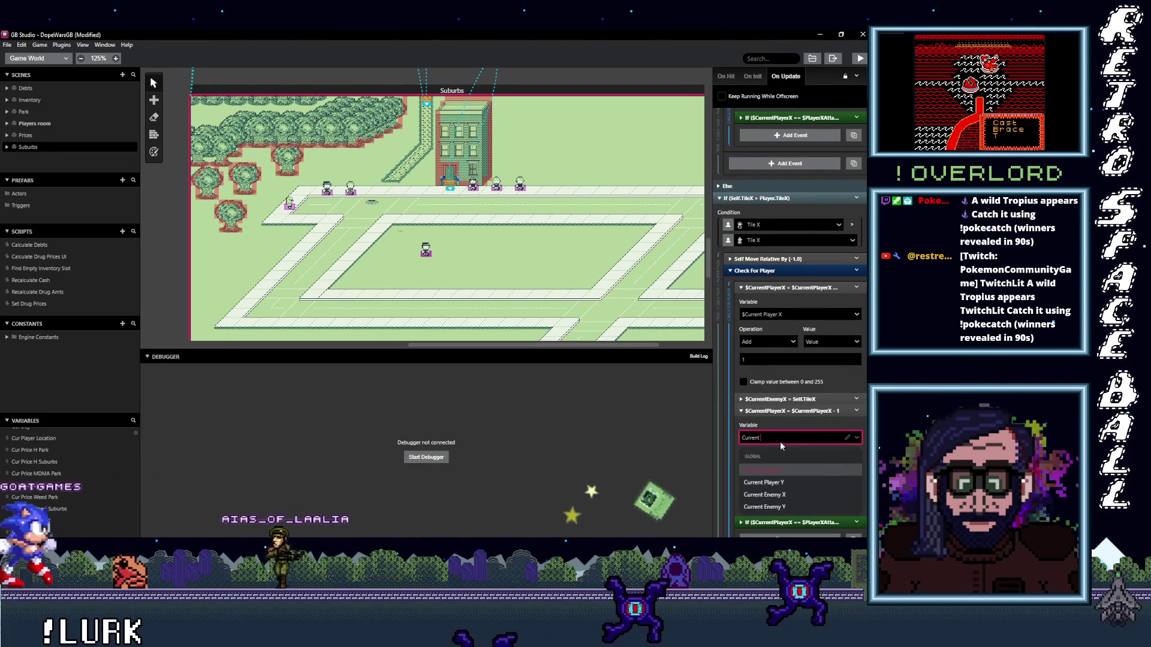
pyautogui.click(787, 495)
pyautogui.scroll(-10, 781, 461)
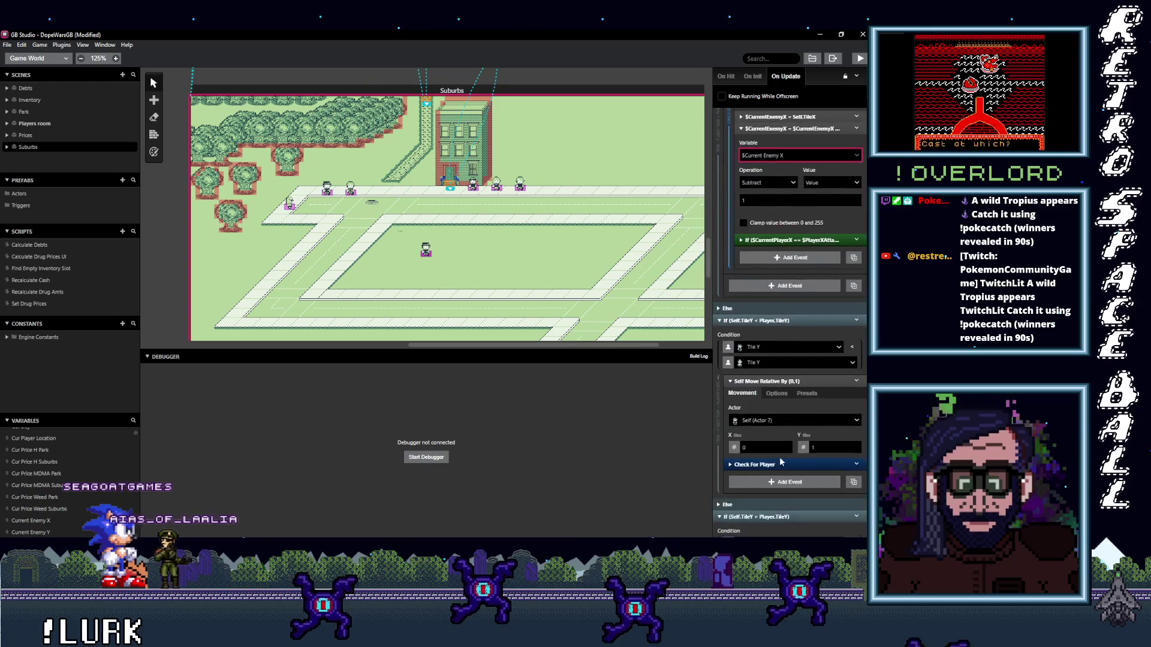
pyautogui.click(767, 369)
pyautogui.scroll(-3, 795, 436)
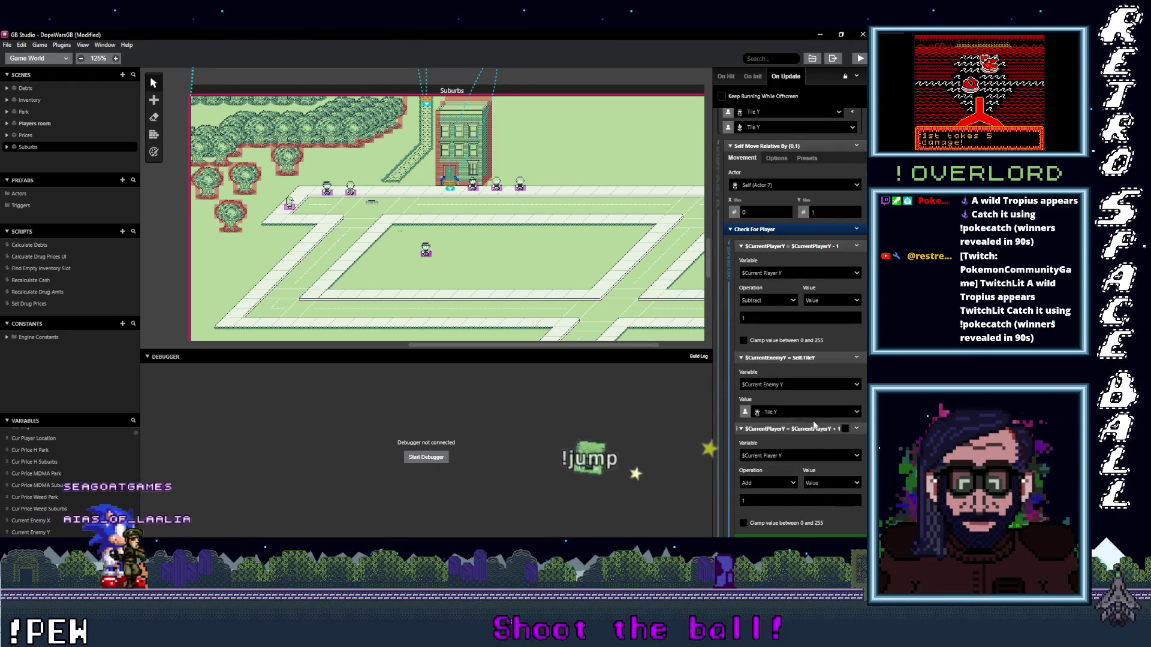
# - Set the Y branch's add-1 event variable to $Current Enemy Y
pyautogui.scroll(-1, 797, 444)
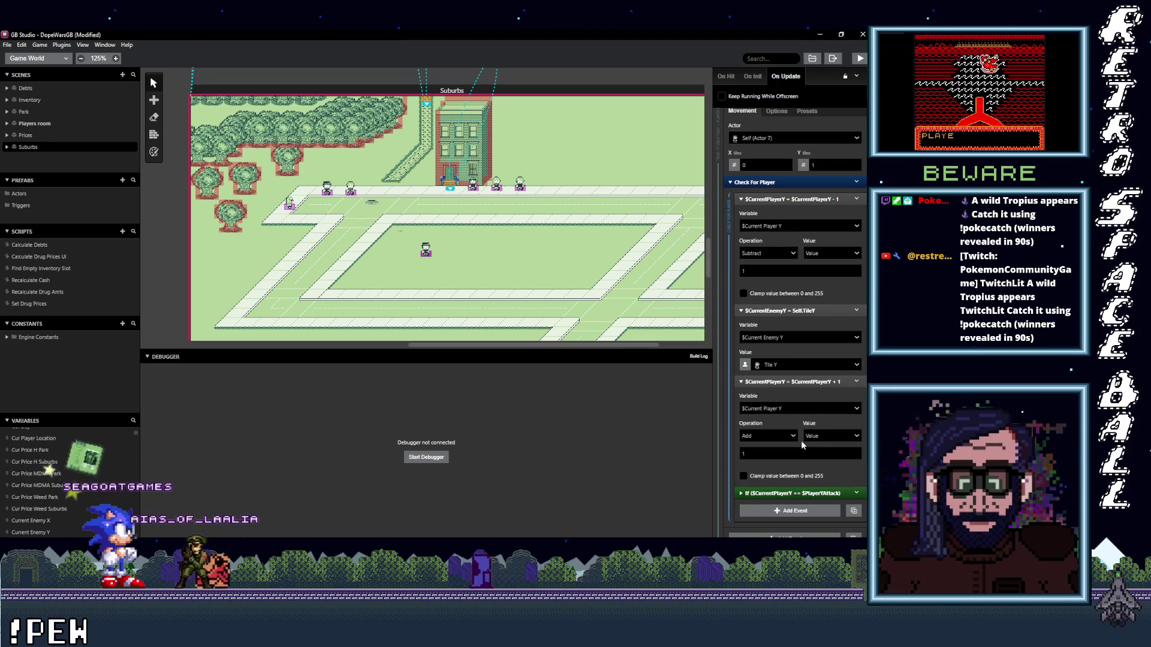
pyautogui.click(792, 410)
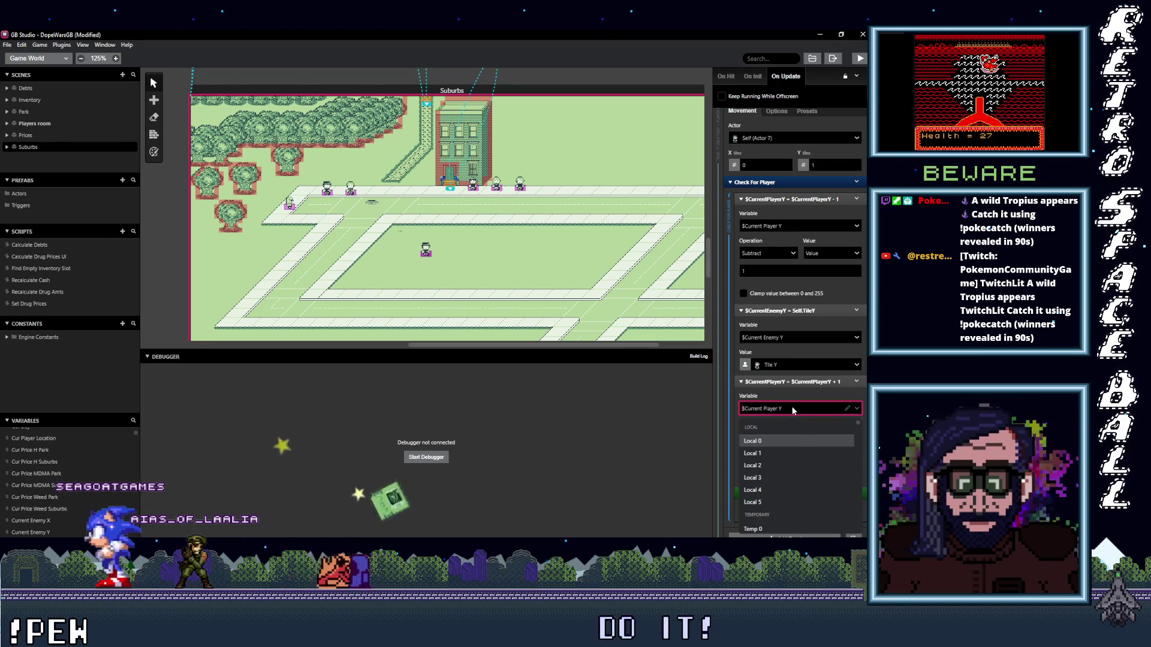
pyautogui.write('current en')
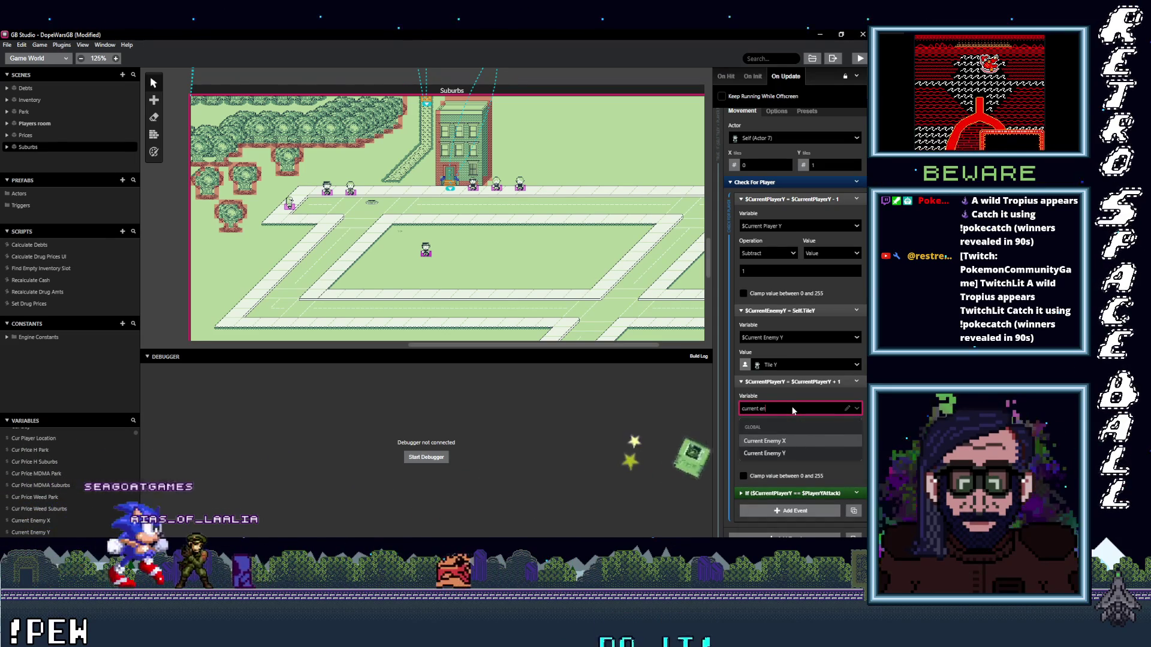
pyautogui.click(777, 453)
# - Set the subtract-1 event variable to $Current Enemy Y and build and run the game
pyautogui.scroll(-5, 779, 451)
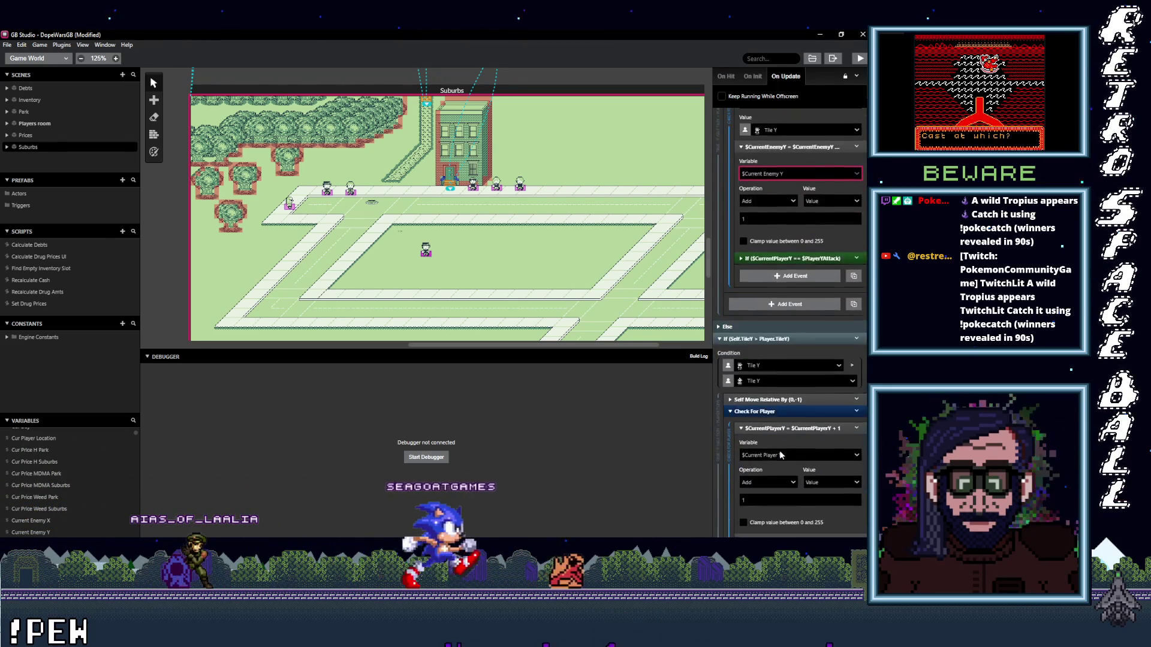
pyautogui.scroll(-3, 779, 451)
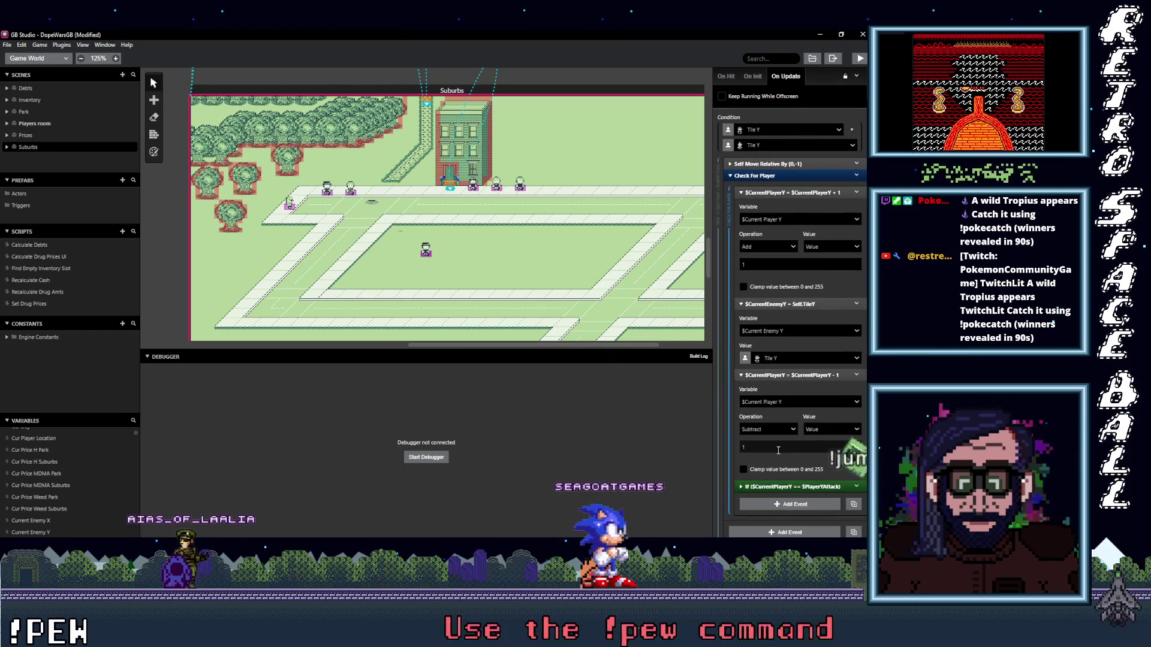
pyautogui.click(783, 400)
pyautogui.write('cu')
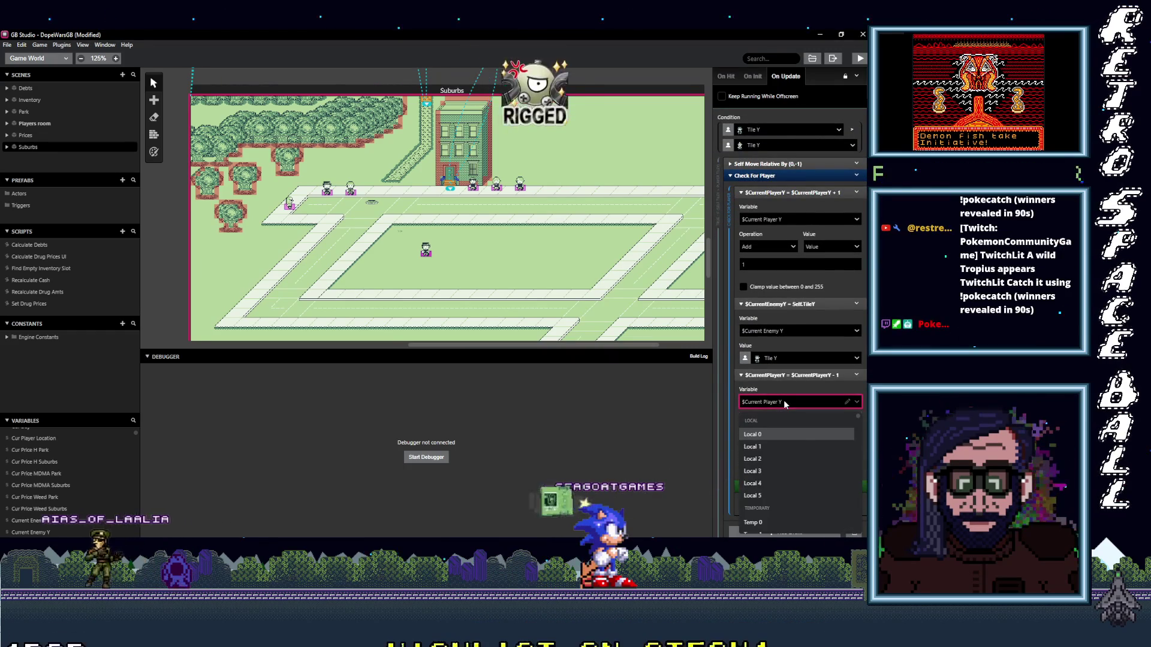
pyautogui.write('r r e')
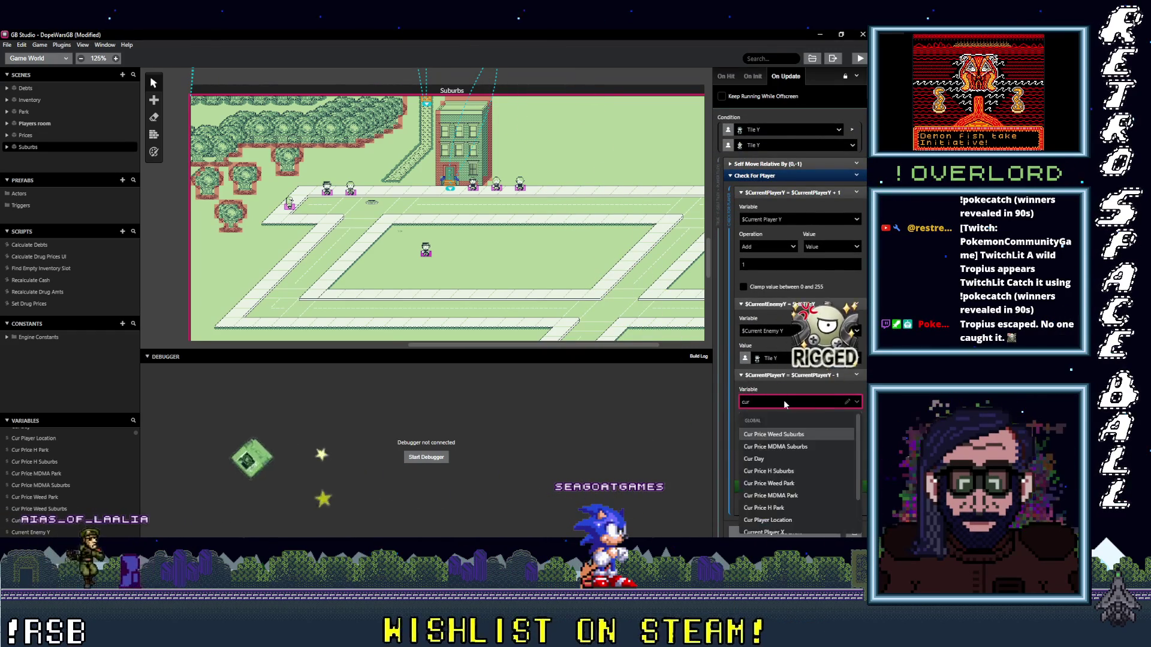
pyautogui.press('BackSpace')
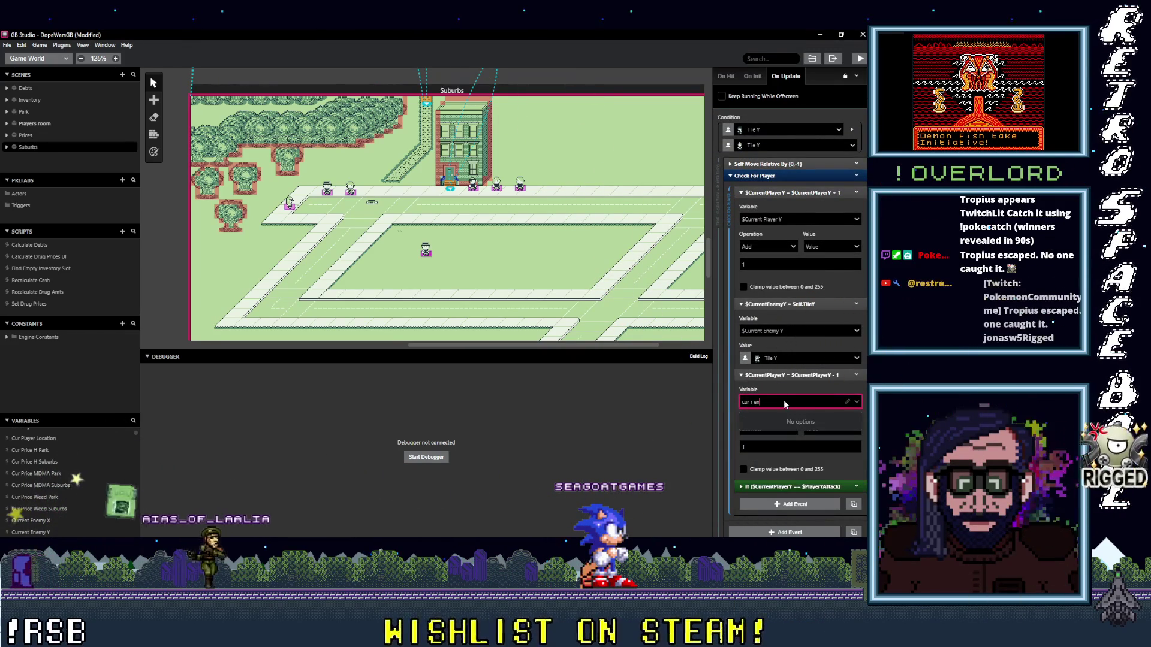
pyautogui.press('BackSpace')
pyautogui.press('BackSpace')
pyautogui.write('r')
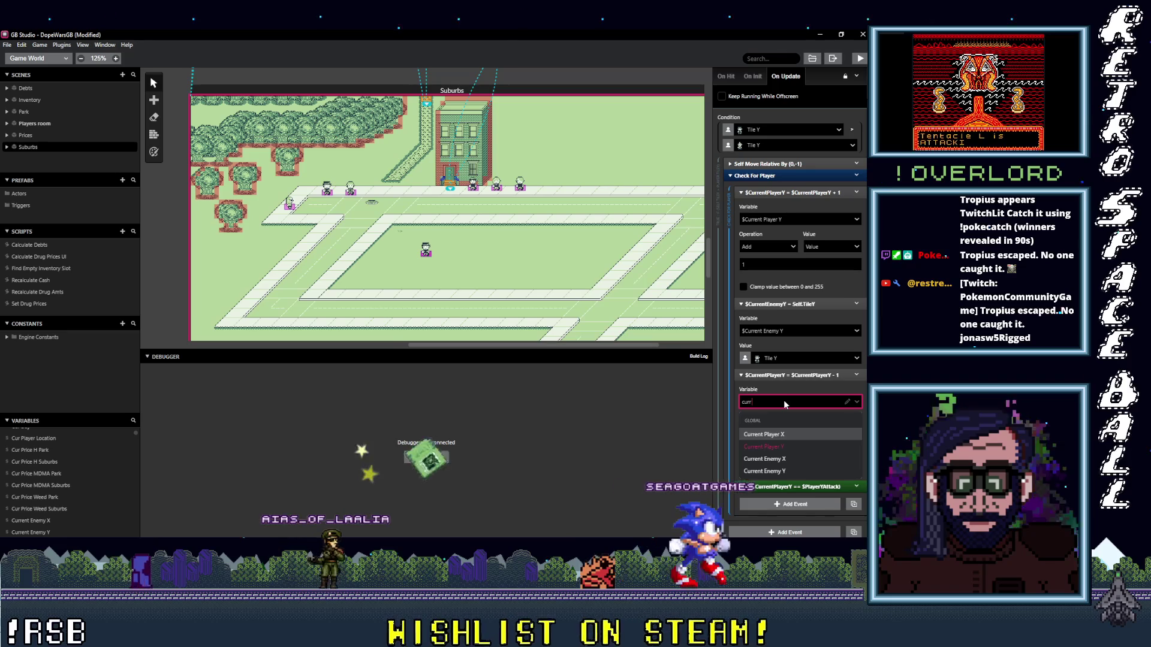
pyautogui.click(791, 472)
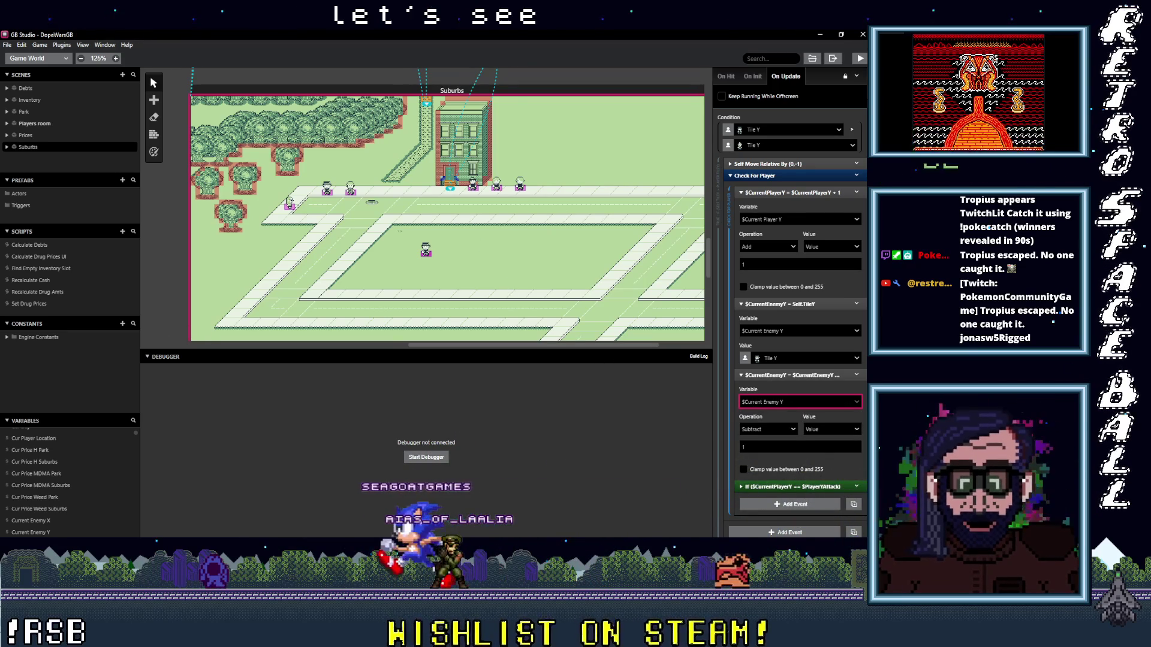
pyautogui.hotkey('ctrl', 'b')
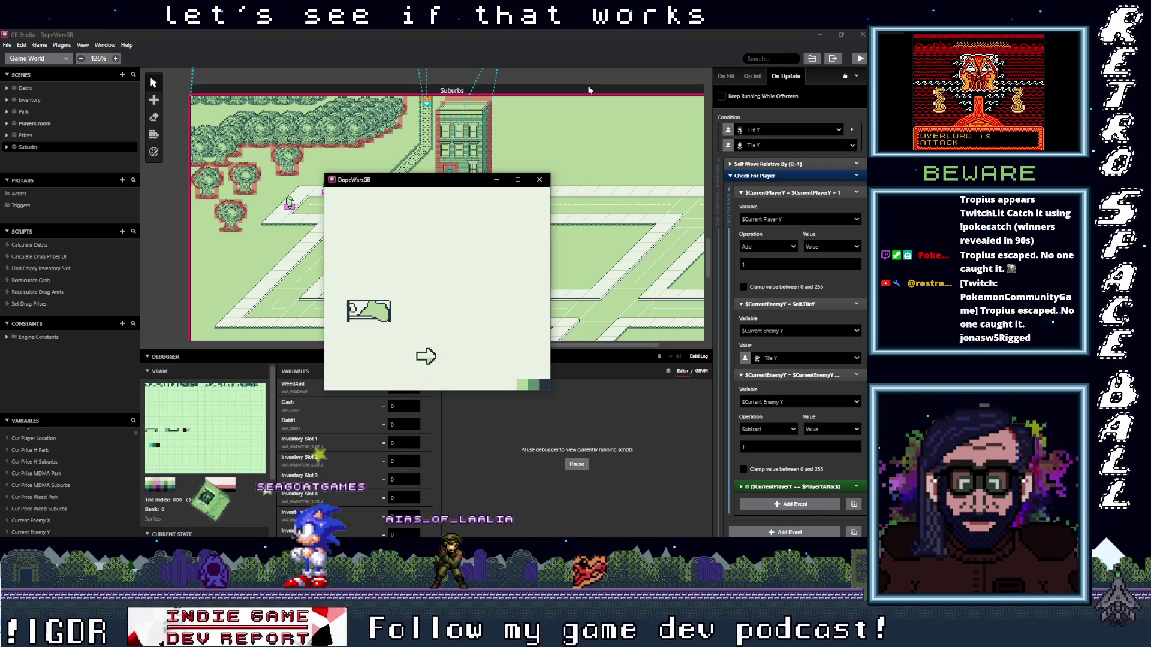
# - Start the game, walk the player into the cop and dismiss the catch message
pyautogui.press('Return')
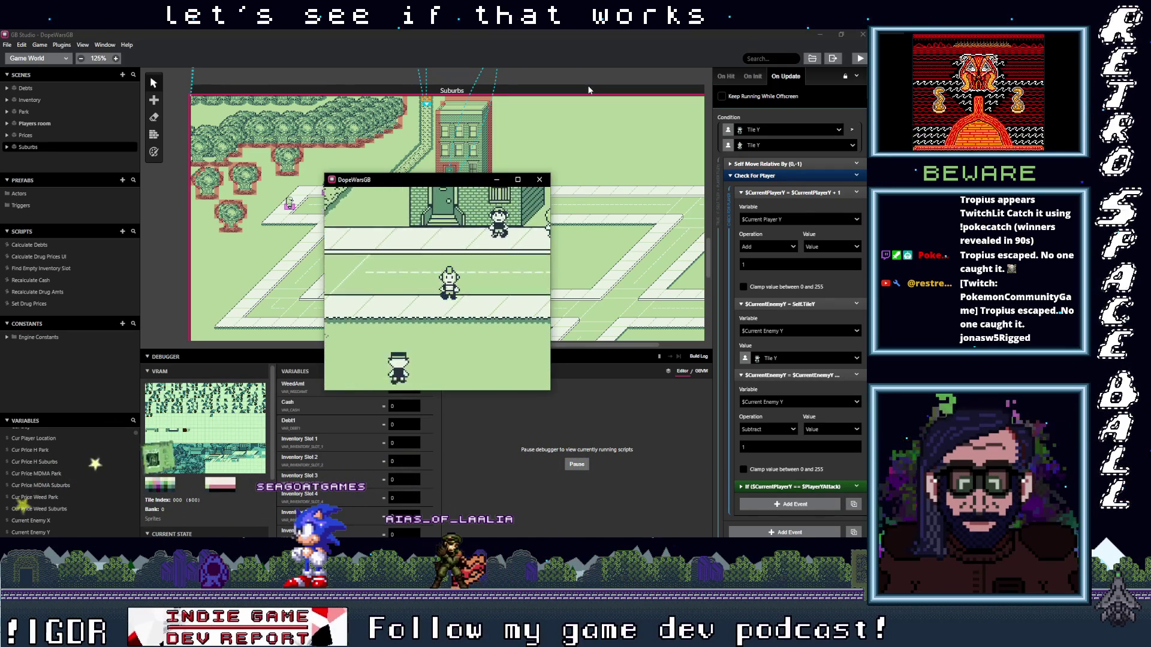
pyautogui.press('Up')
pyautogui.press('Right')
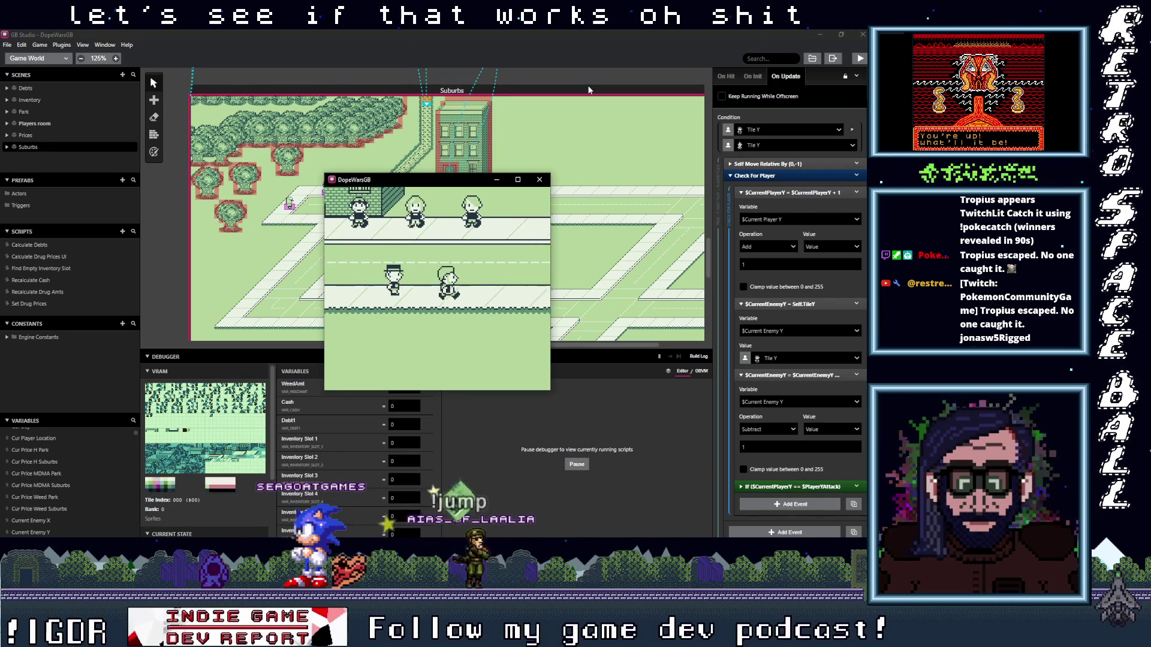
pyautogui.press('Down')
pyautogui.press('Return')
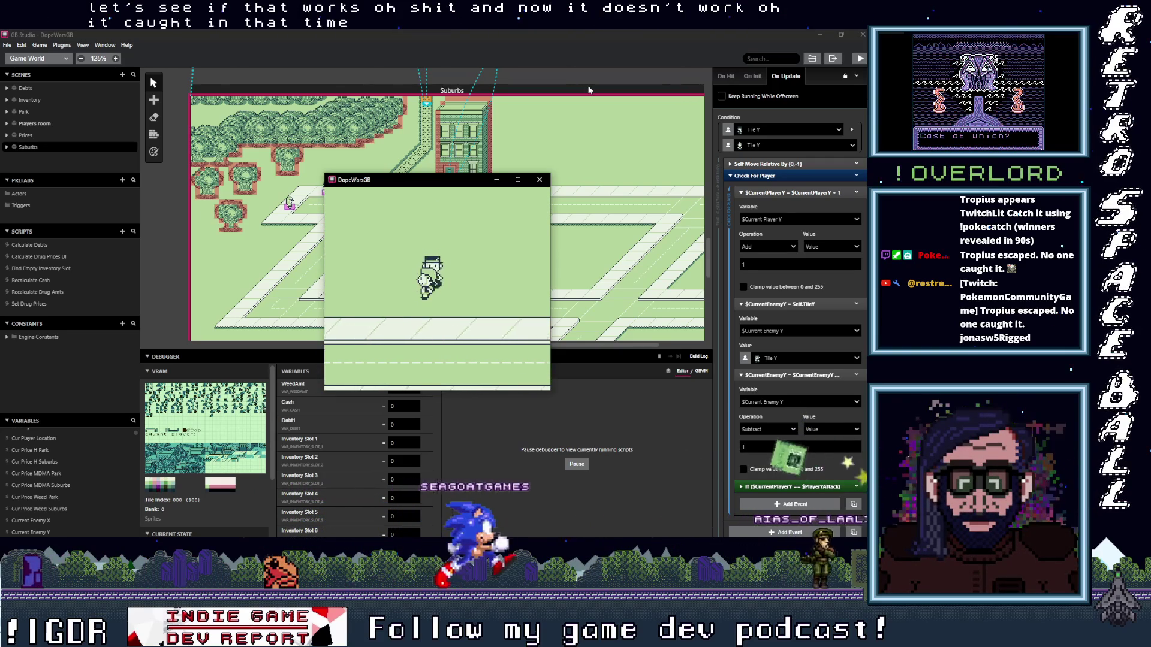
# - Walk the player across the road and down the street until the 'Cop caught player!' message appears and dismiss it
pyautogui.press('Right')
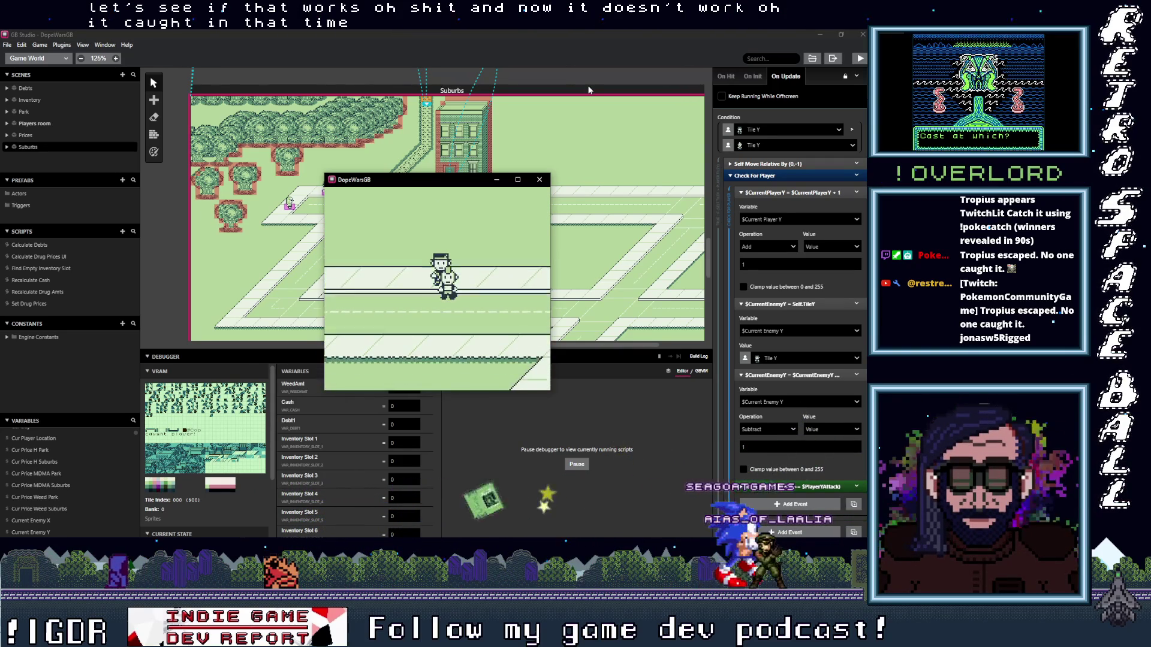
pyautogui.press('Down')
pyautogui.press('Right')
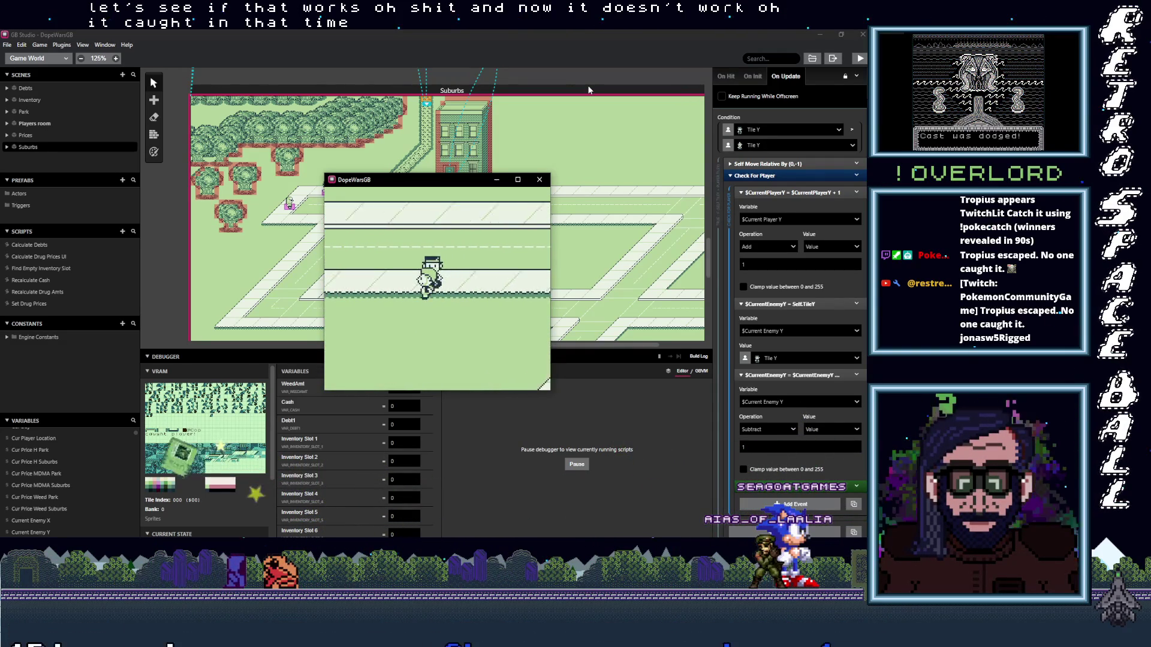
pyautogui.press('Down')
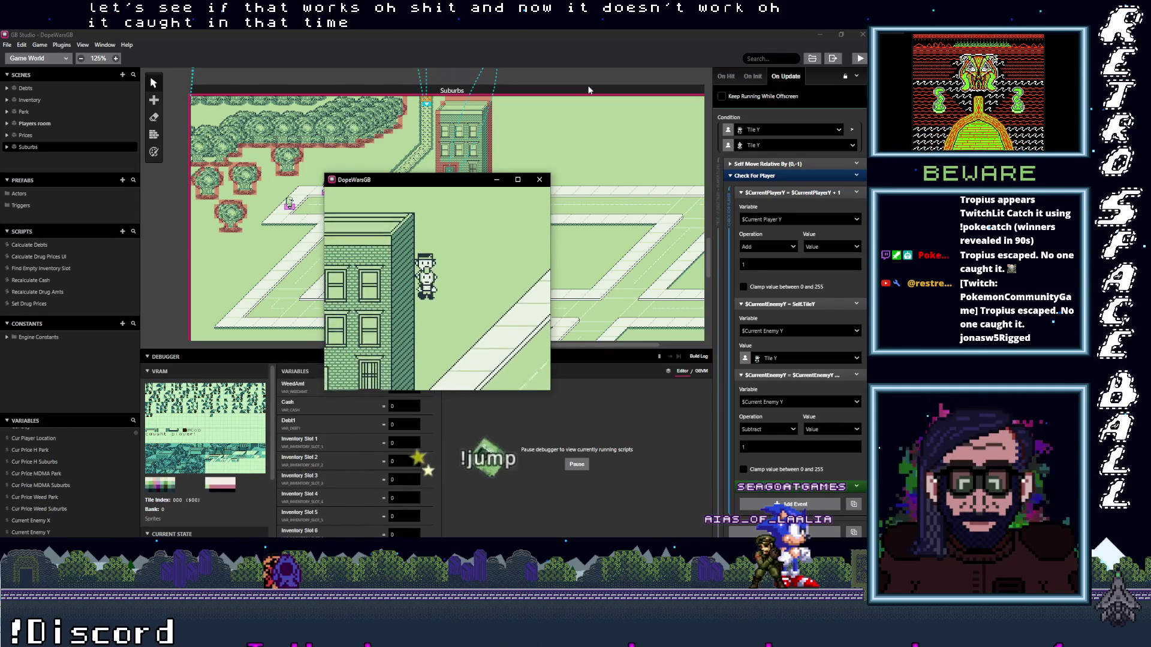
pyautogui.press('Down')
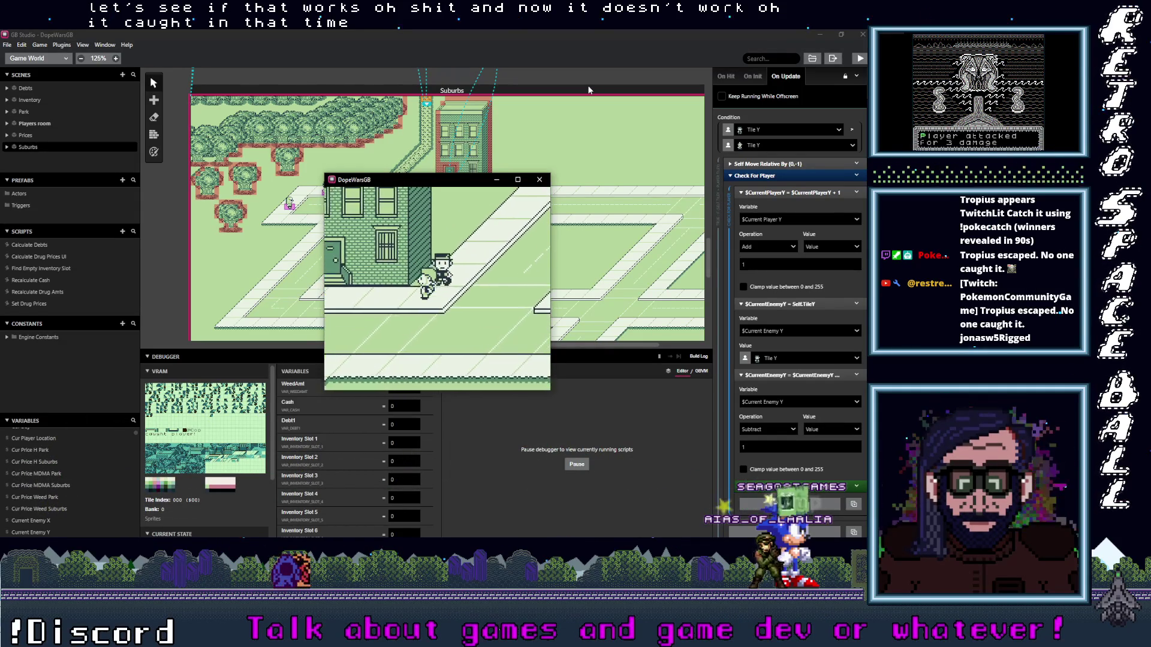
pyautogui.press('Left')
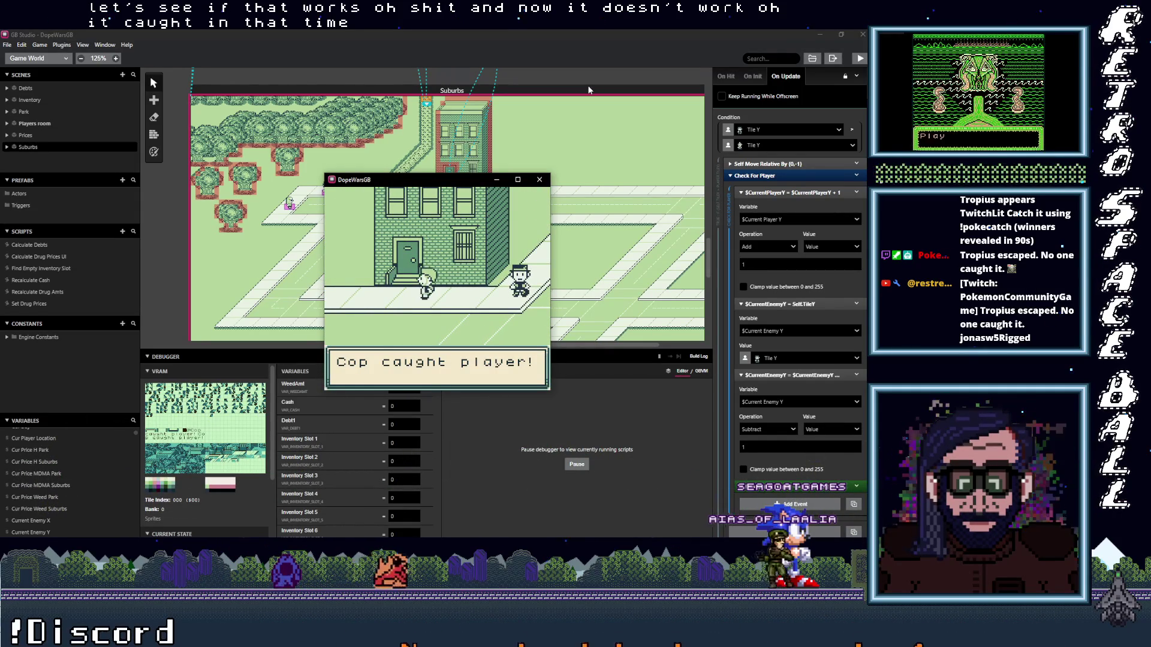
pyautogui.press('z')
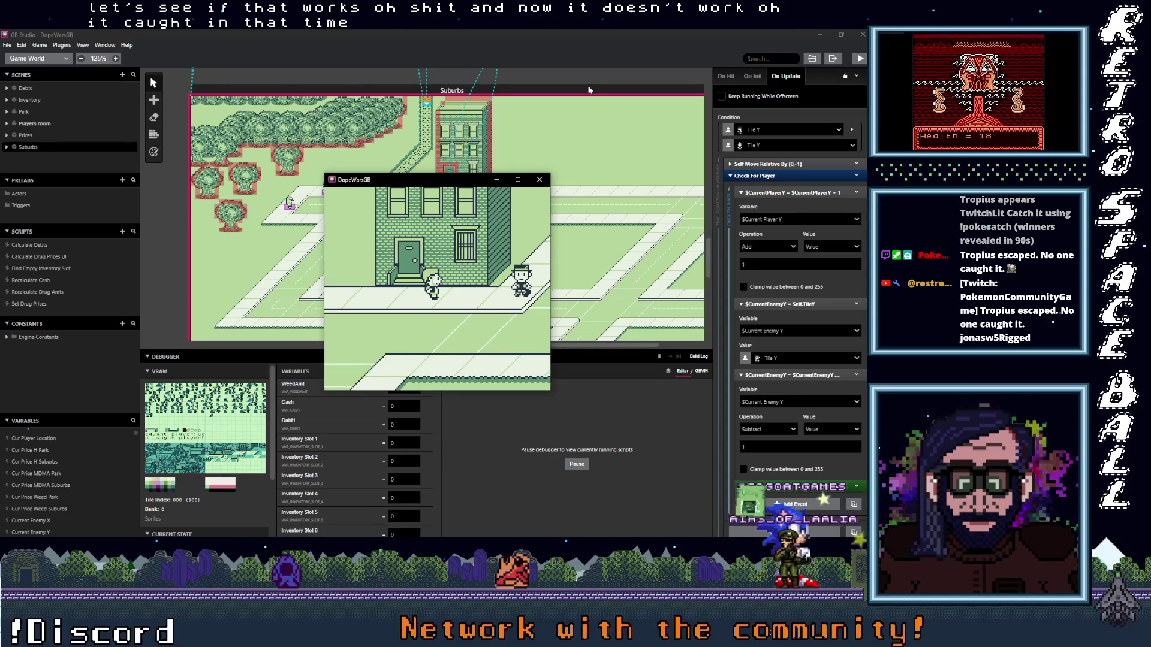
# - Keep walking the player around while the cop closes in
pyautogui.press('Up')
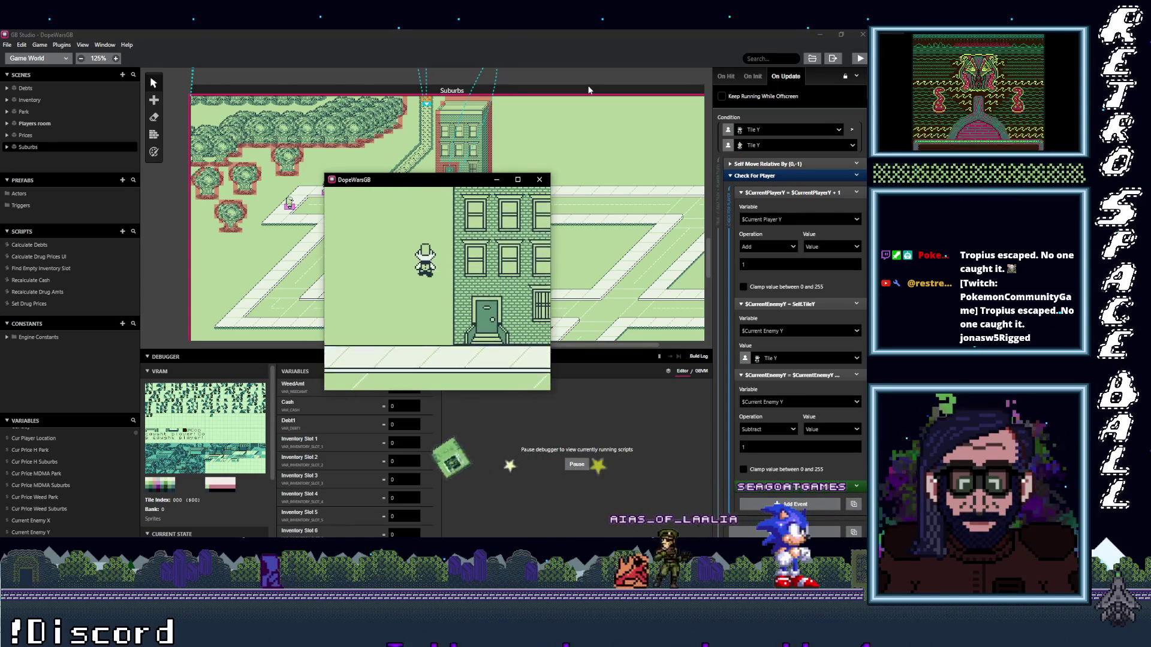
pyautogui.press('Up')
pyautogui.press('Right')
pyautogui.press('Left')
pyautogui.press('Down')
pyautogui.press('Left')
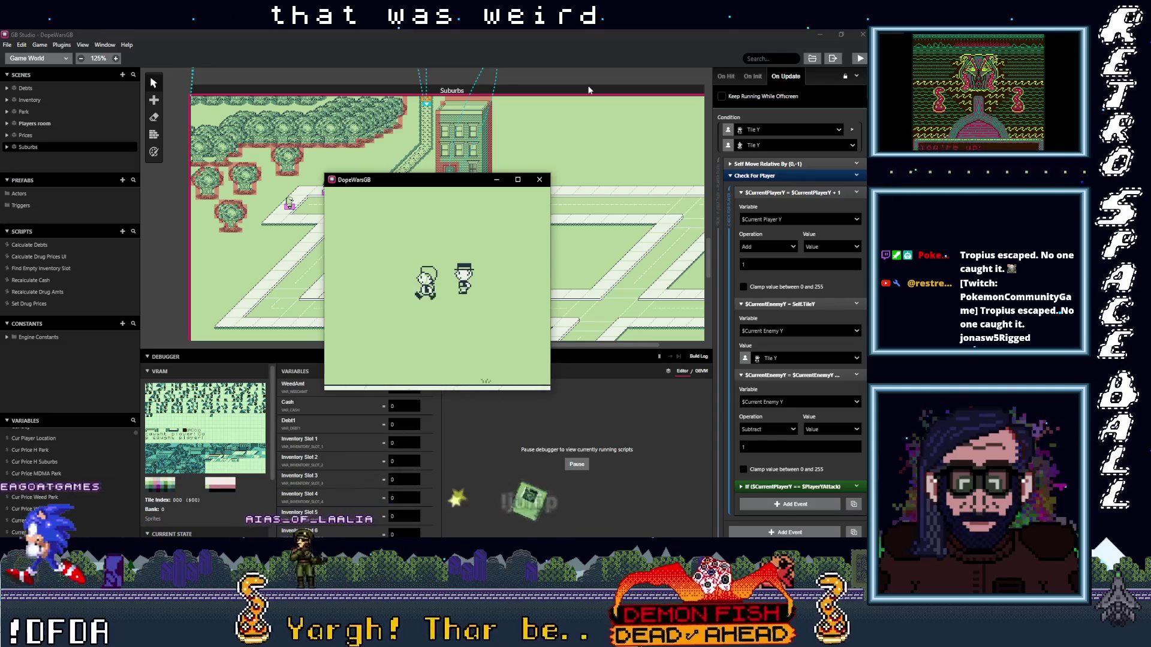
pyautogui.press('Left')
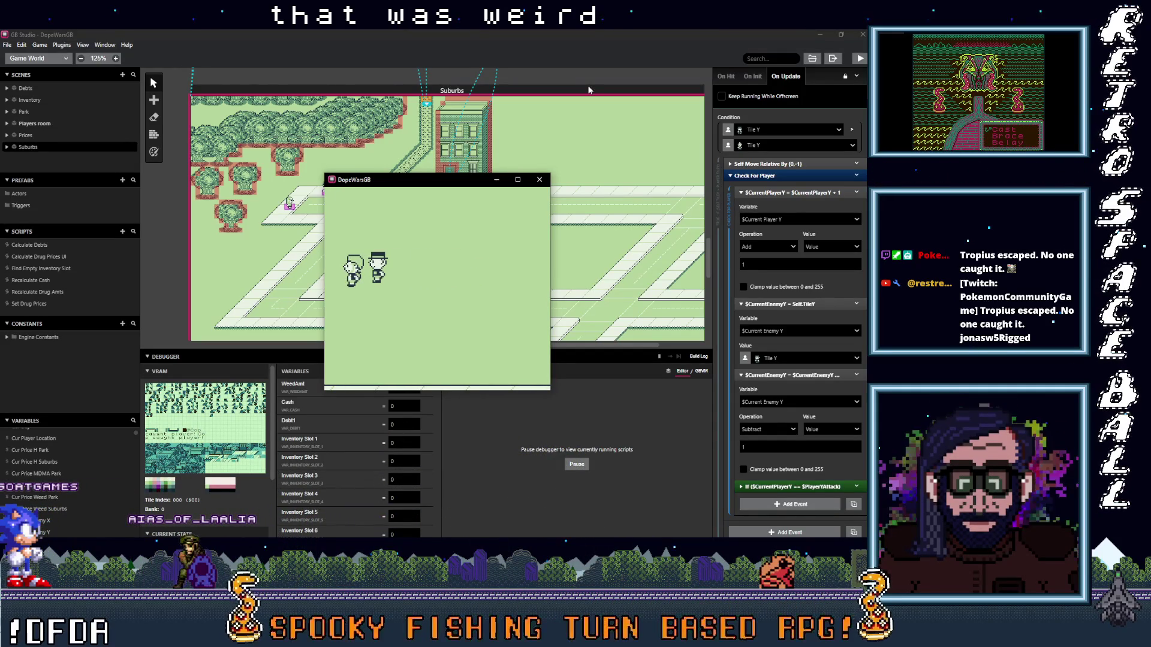
# - Move the game window aside and filter the debugger variables by 'curr'
pyautogui.moveTo(411, 181)
pyautogui.mouseDown()
pyautogui.moveTo(639, 109)
pyautogui.moveTo(571, 97)
pyautogui.mouseUp()
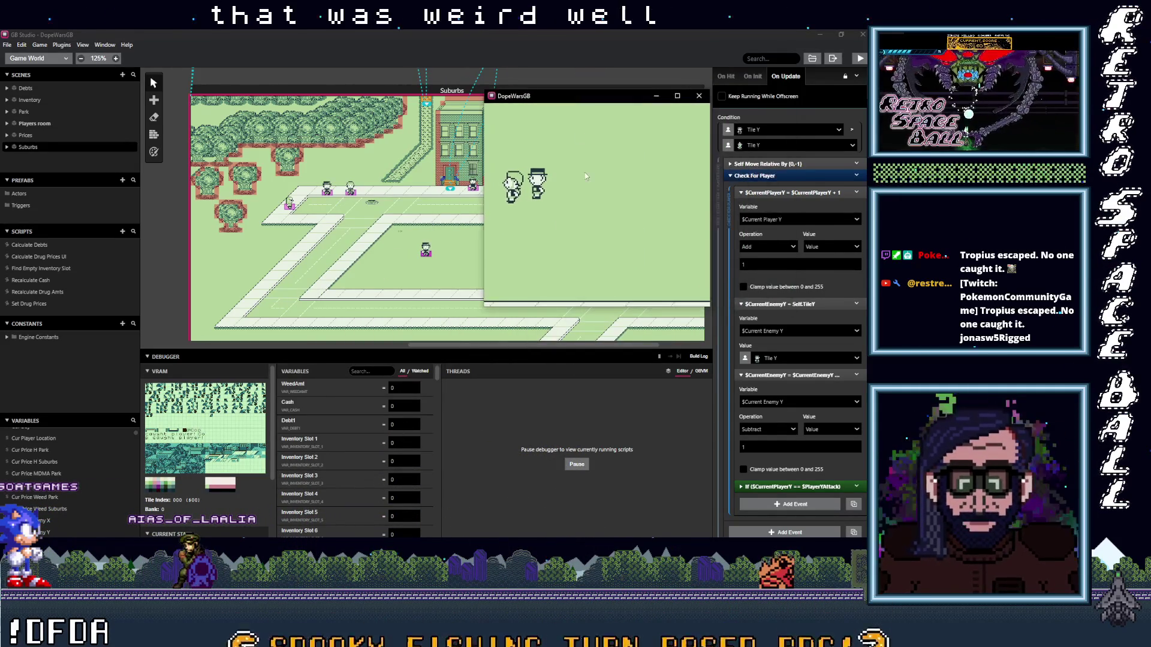
pyautogui.click(384, 372)
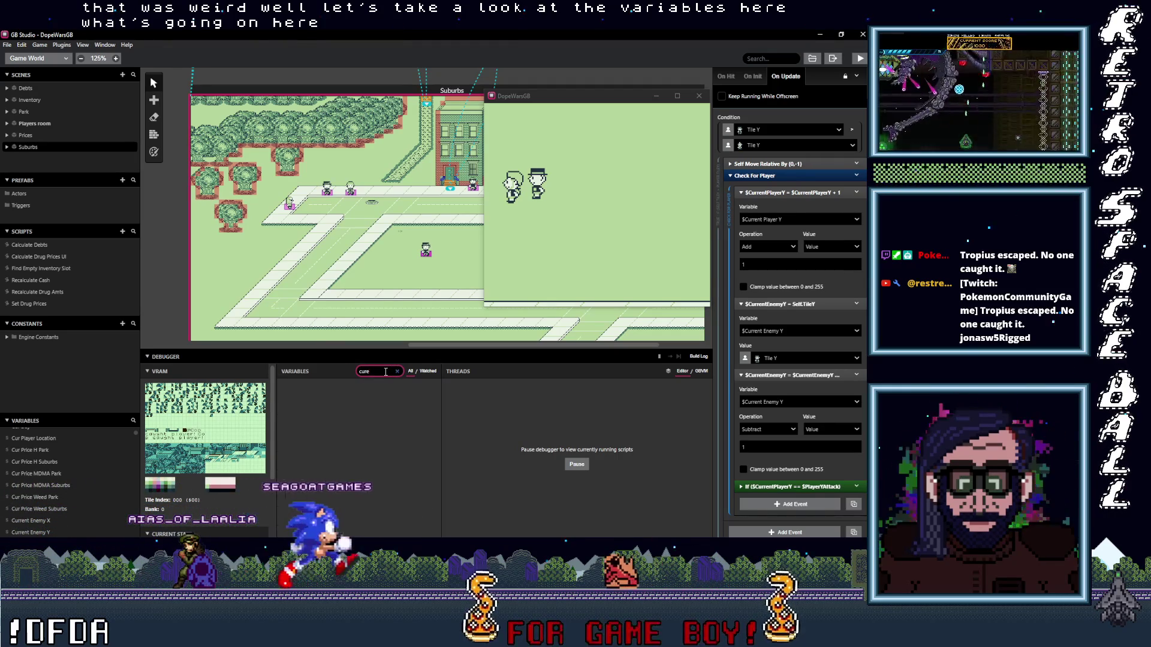
pyautogui.write('curr')
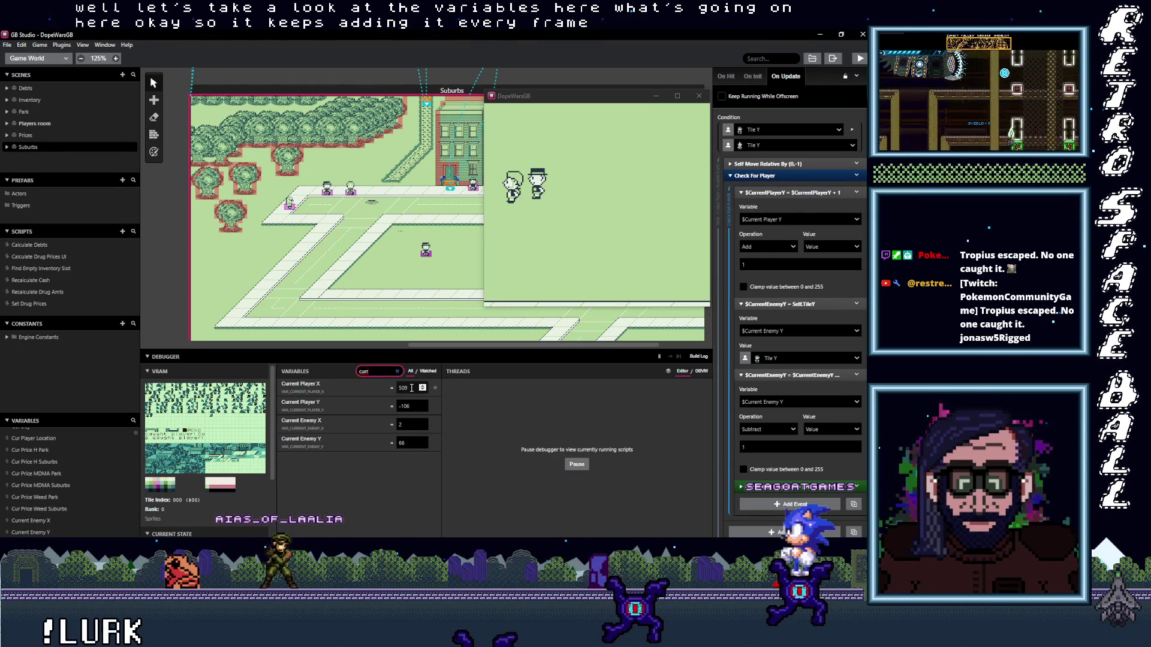
# - Scroll the On Update script and collapse the $CurrentPlayerY = $CurrentPlayerY + 1 event
pyautogui.scroll(3, 785, 383)
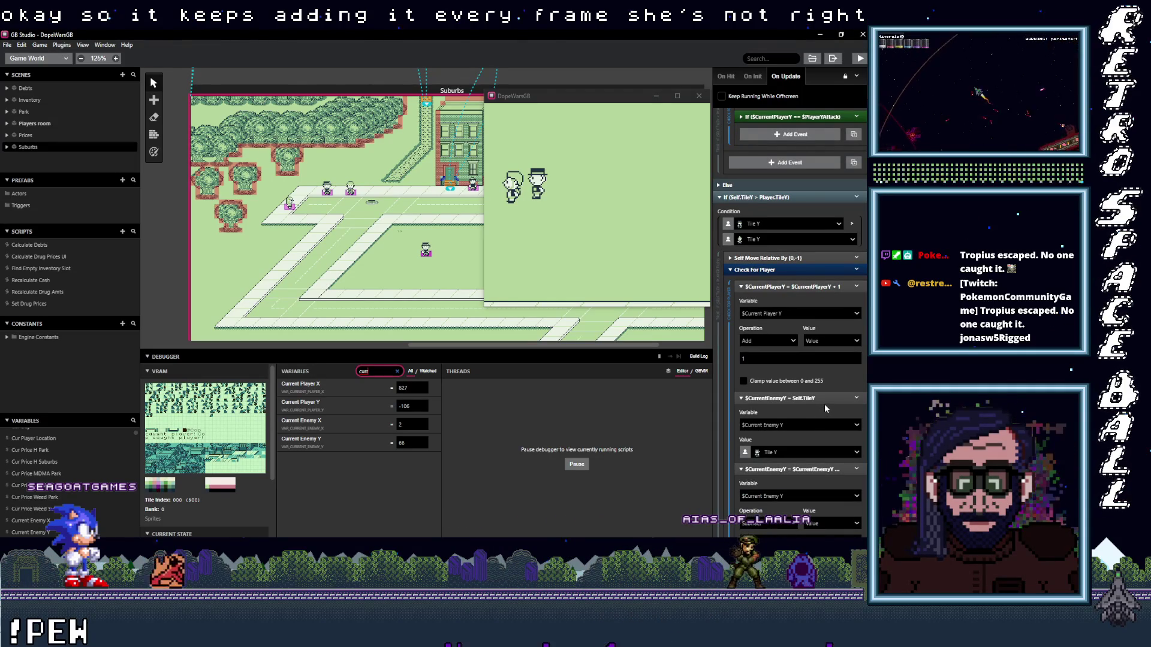
pyautogui.scroll(1, 825, 404)
pyautogui.scroll(-4, 824, 404)
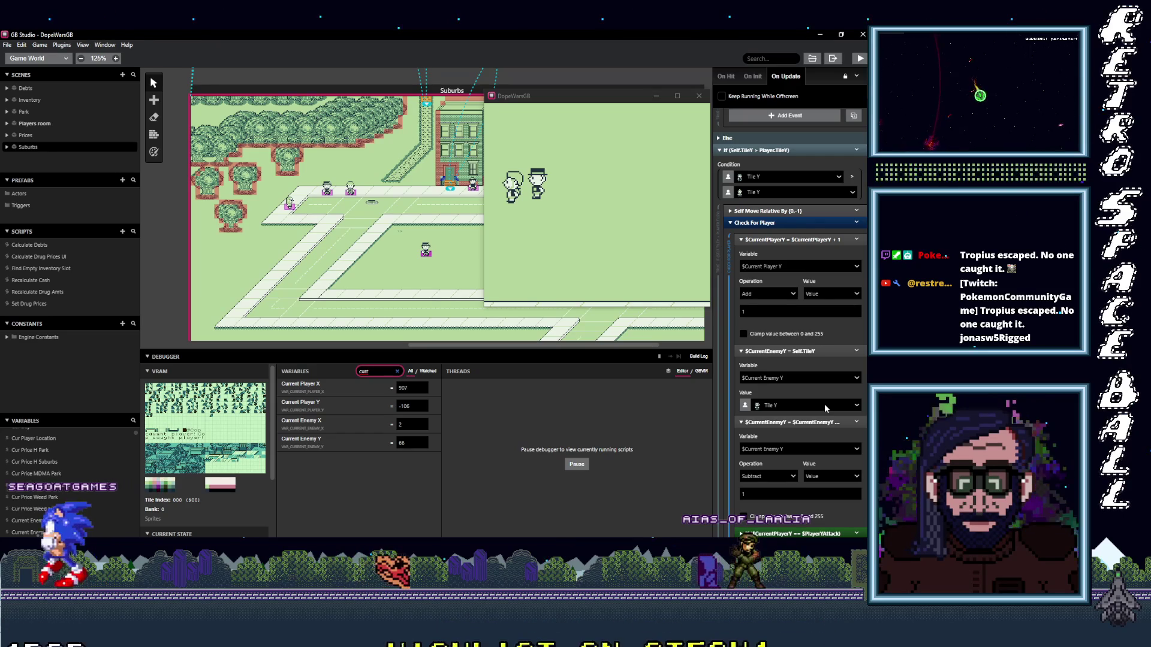
pyautogui.scroll(5, 825, 404)
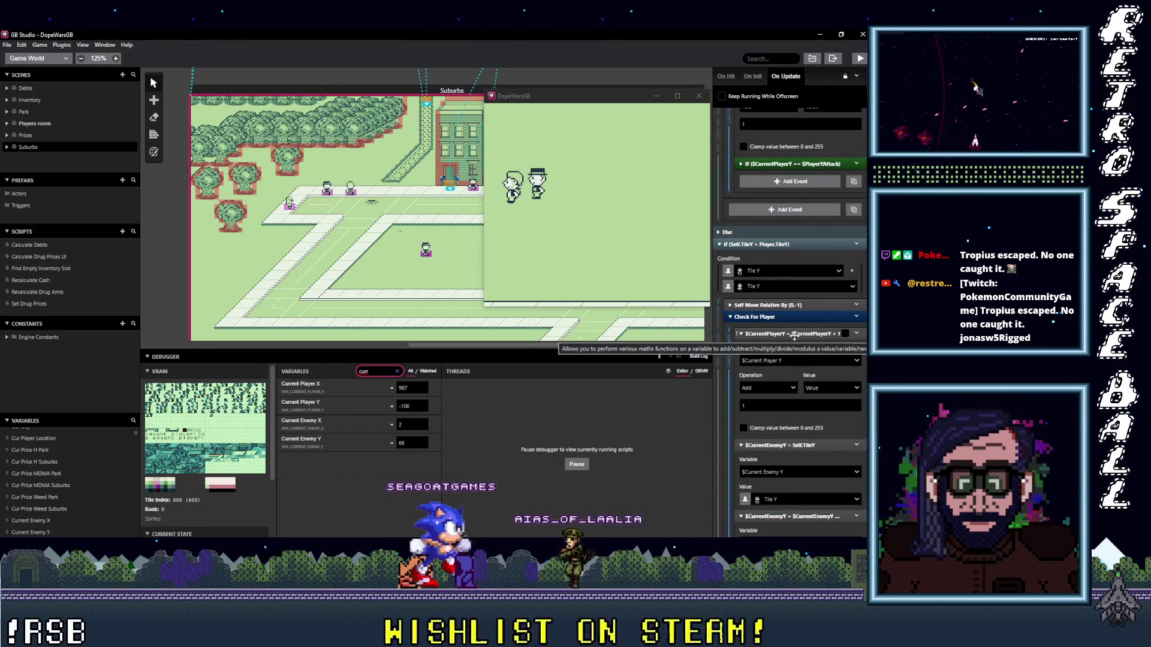
pyautogui.click(793, 333)
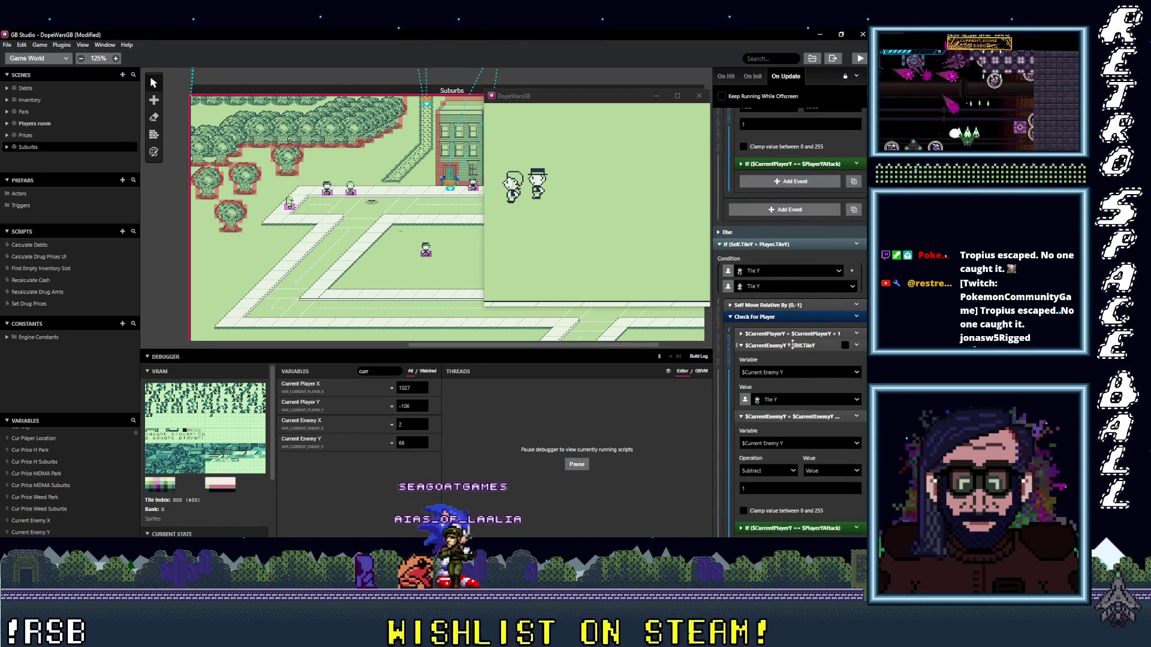
# - Collapse the two $CurrentEnemyY events and stop the running playtest
pyautogui.click(792, 345)
pyautogui.click(793, 357)
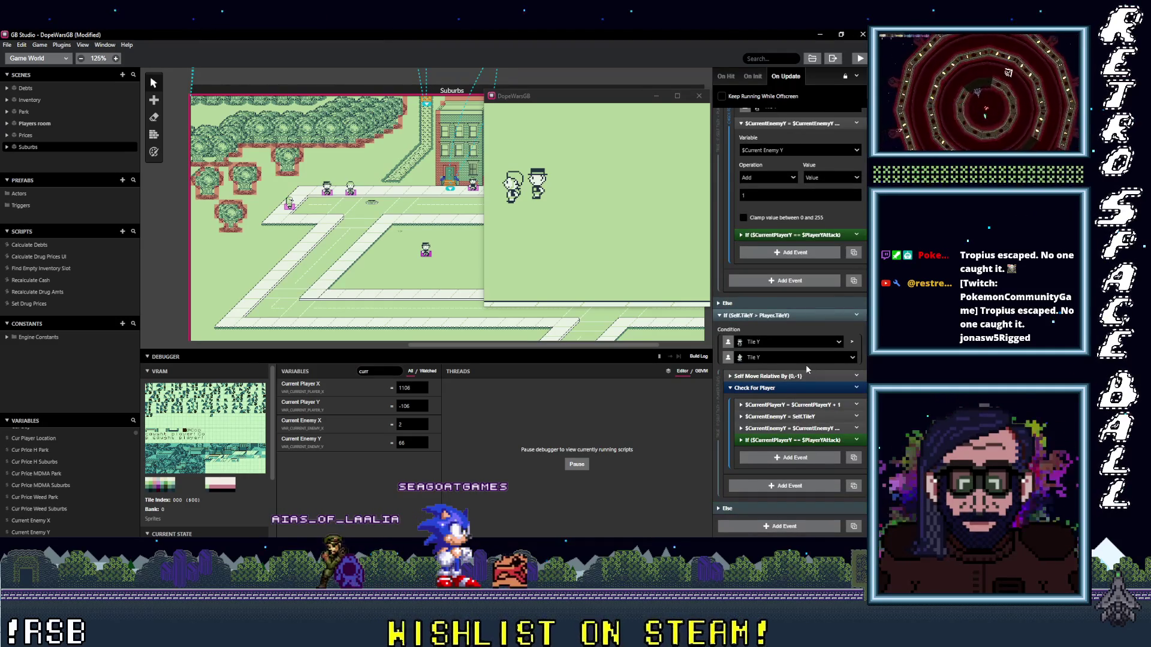
pyautogui.scroll(5, 790, 401)
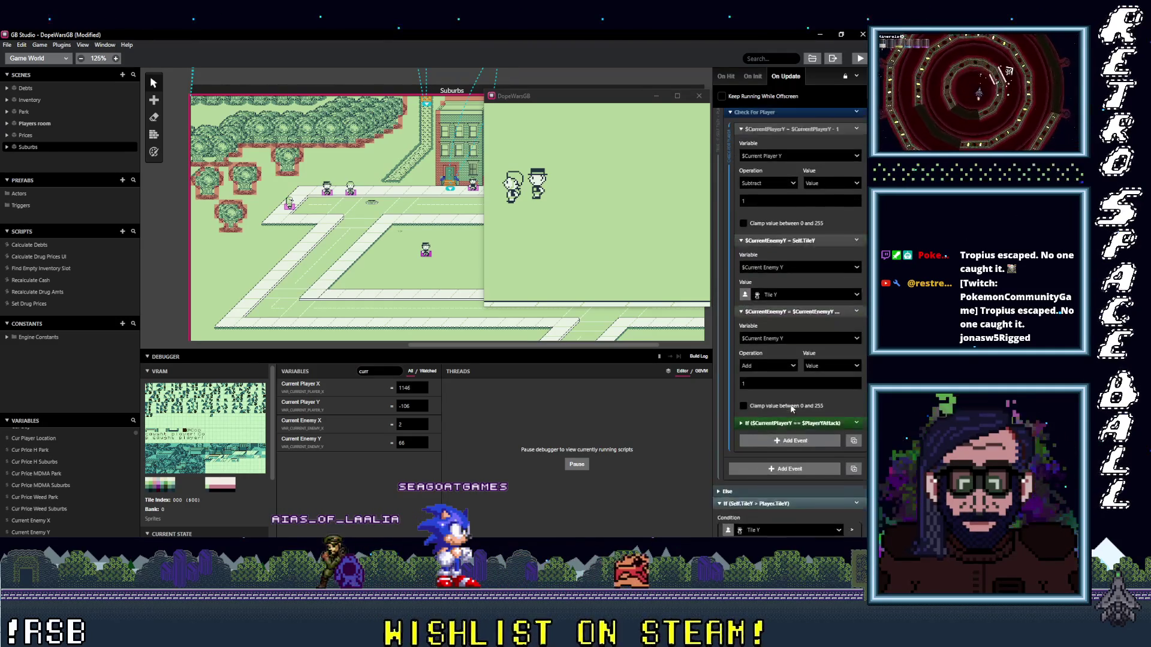
pyautogui.scroll(10, 791, 420)
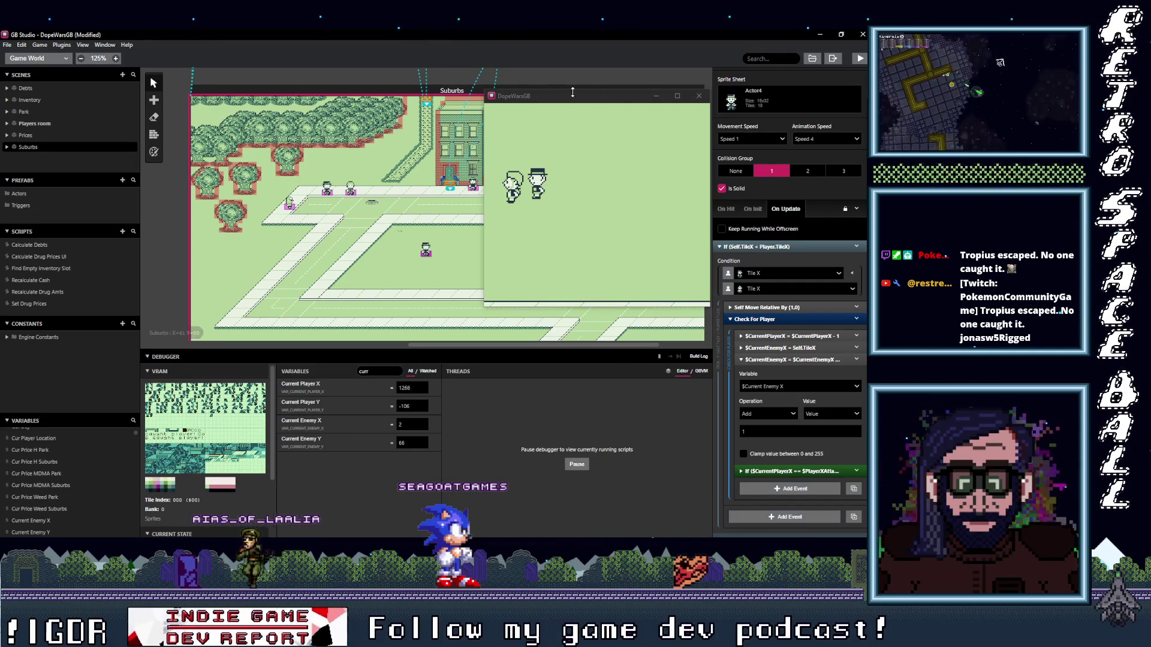
pyautogui.click(698, 96)
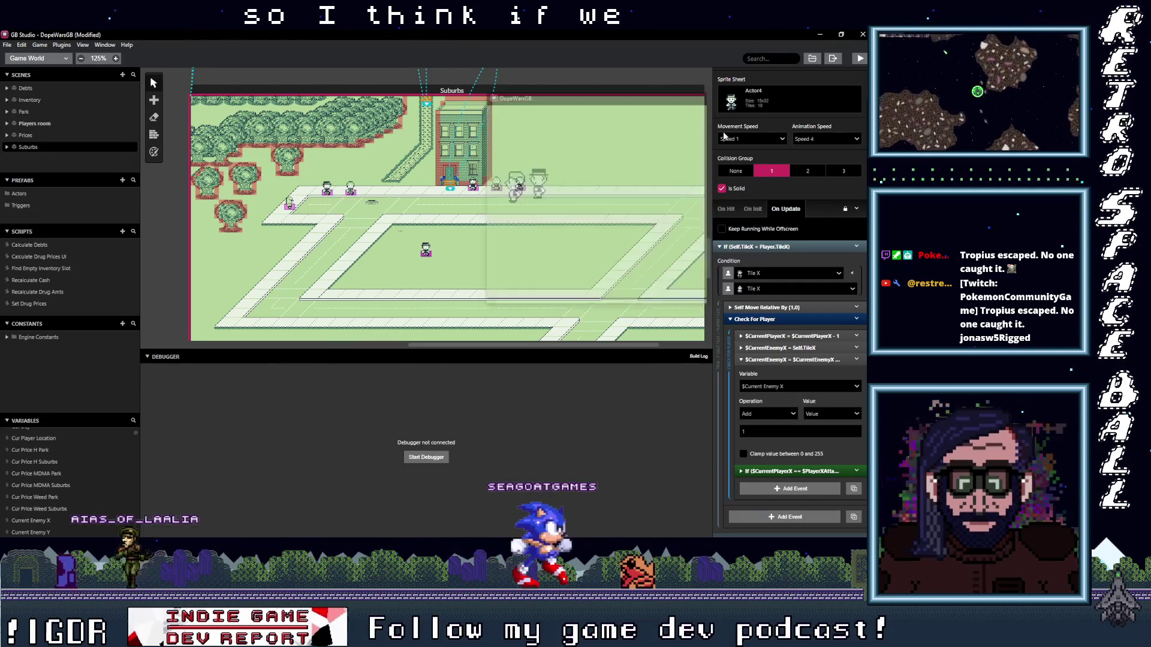
# - Collapse the If (Self.TileX < Player.TileX) and If (Self.TileY < Player.TileY) blocks
pyautogui.click(770, 309)
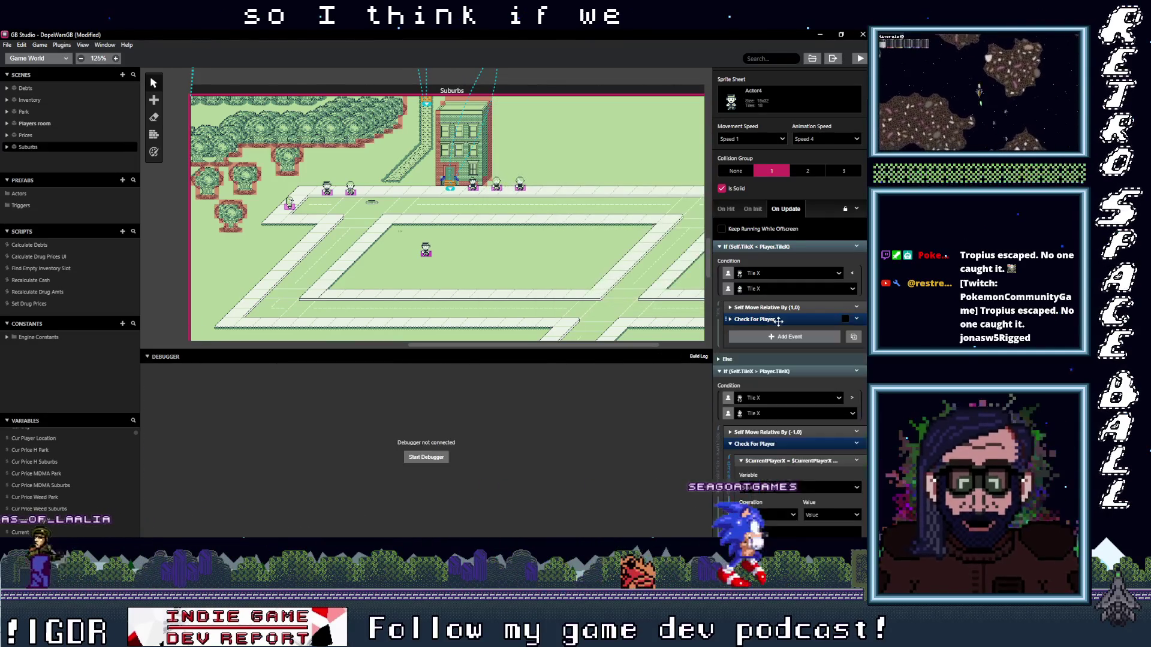
pyautogui.click(776, 247)
pyautogui.click(770, 270)
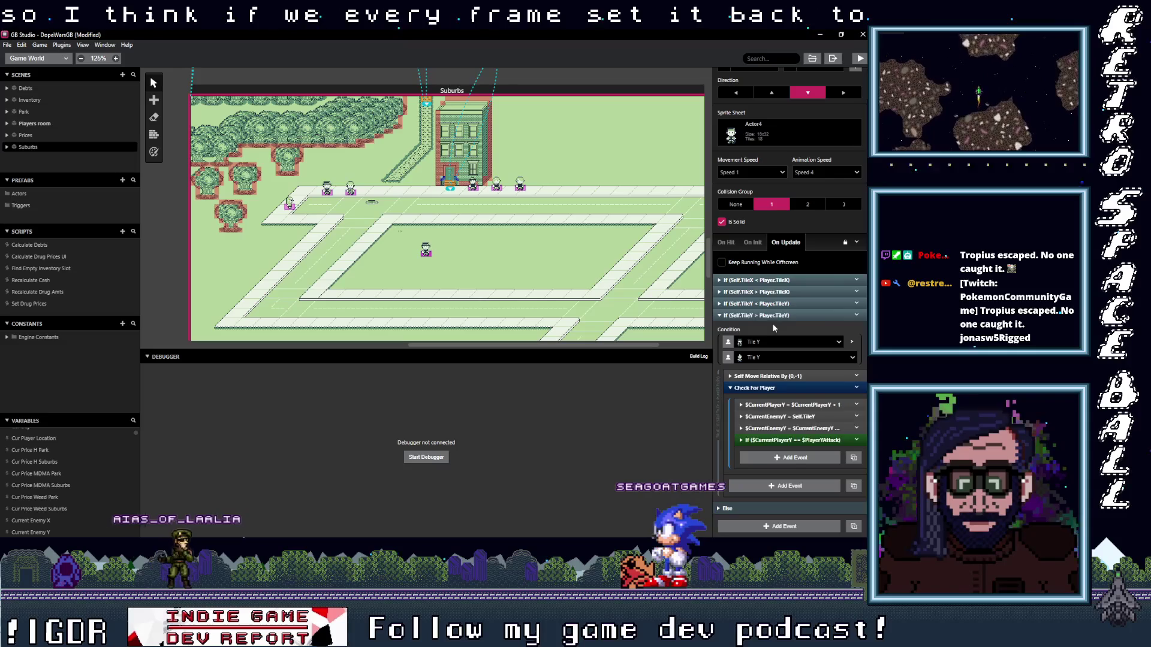
# - Add a variable compare event, then delete the unwanted If ($Local0 == 0) block
pyautogui.click(787, 375)
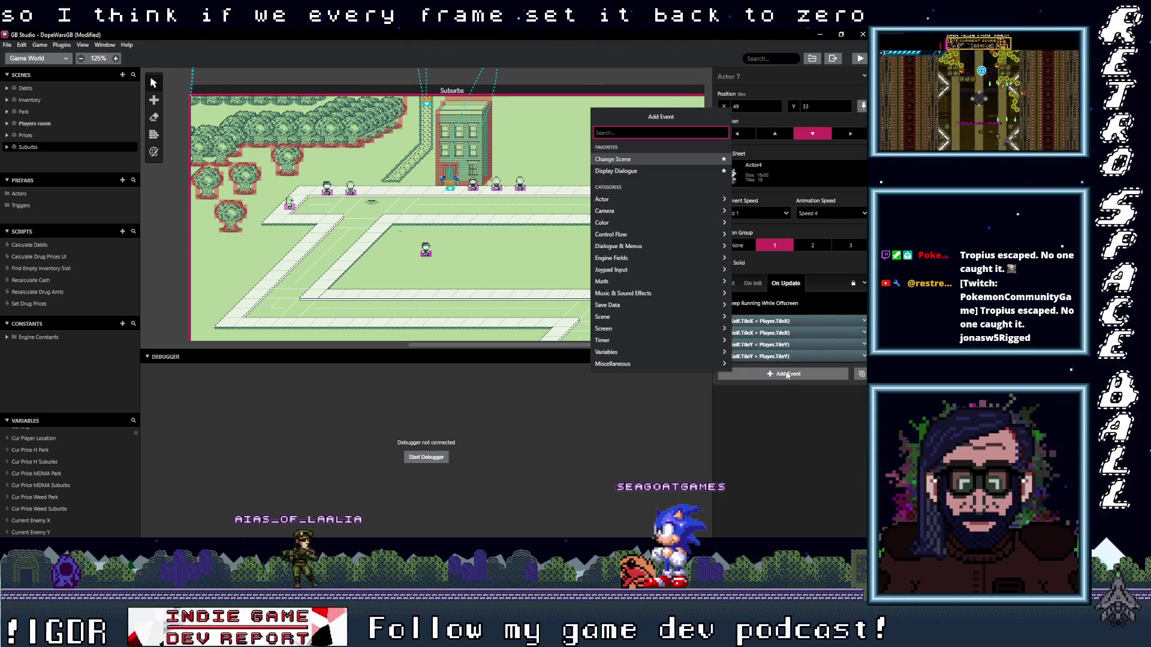
pyautogui.write('var val')
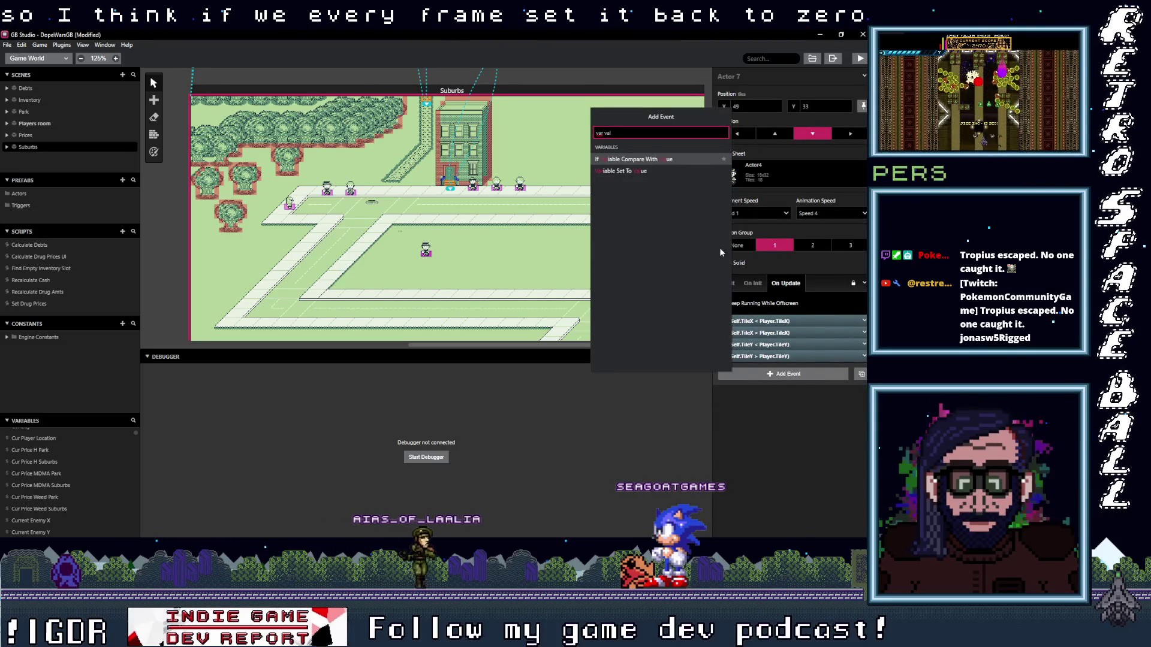
pyautogui.click(663, 161)
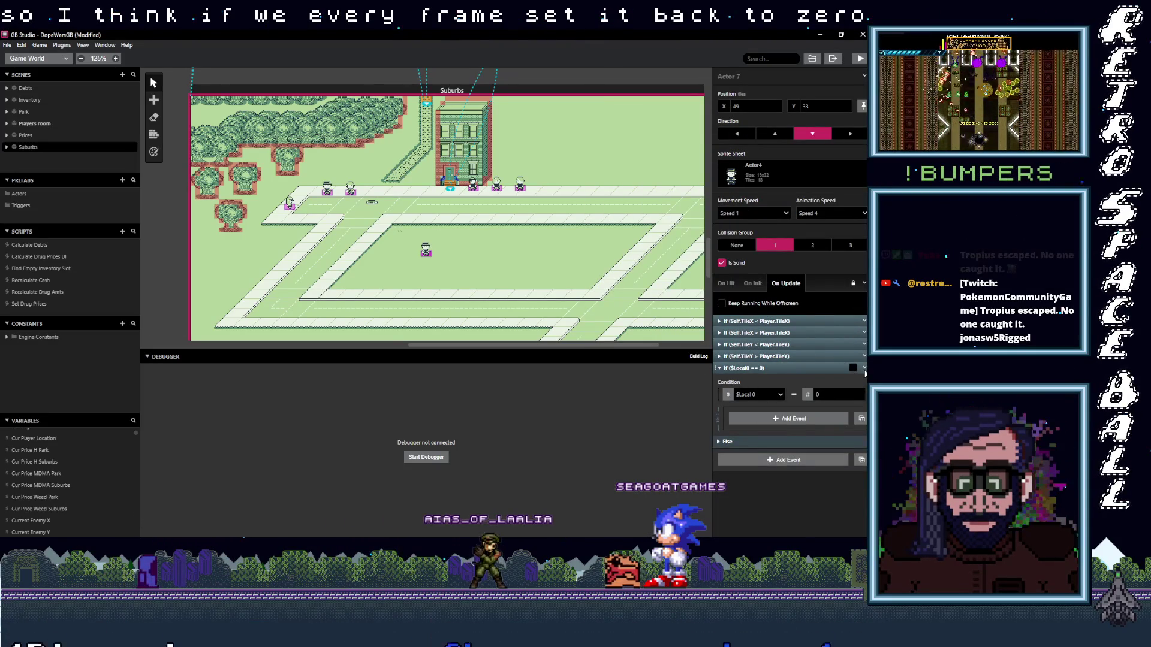
pyautogui.click(863, 368)
pyautogui.click(797, 464)
# - Add a Variable Set To Value event that sets $CurrentPlayerX to 0
pyautogui.click(769, 373)
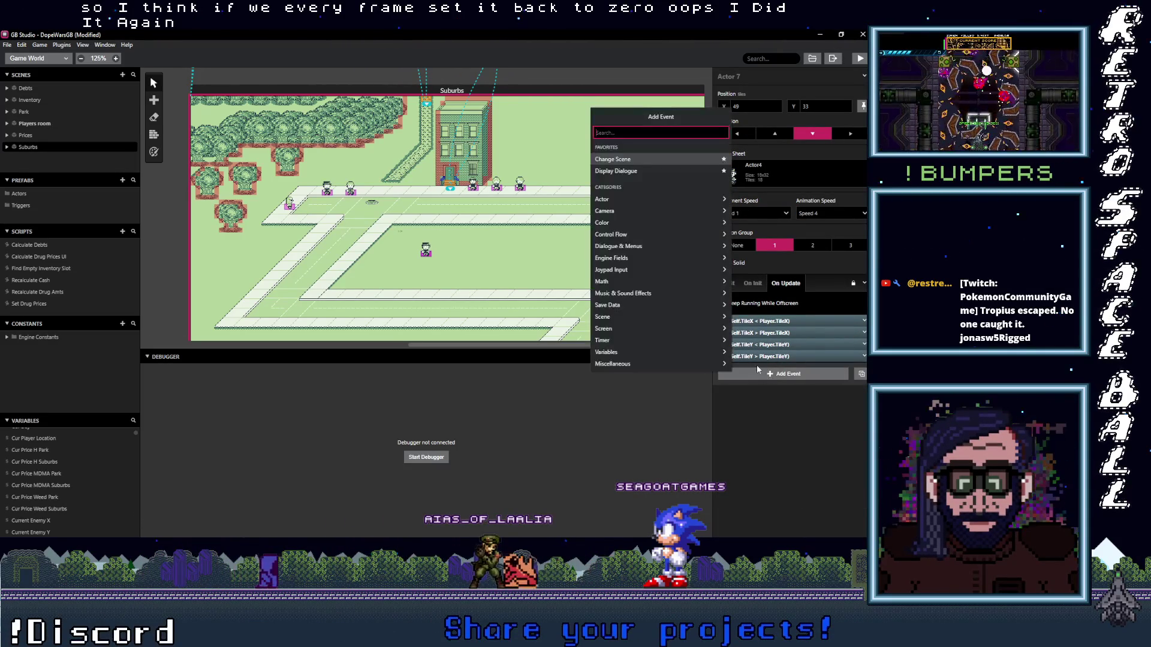
pyautogui.write('var')
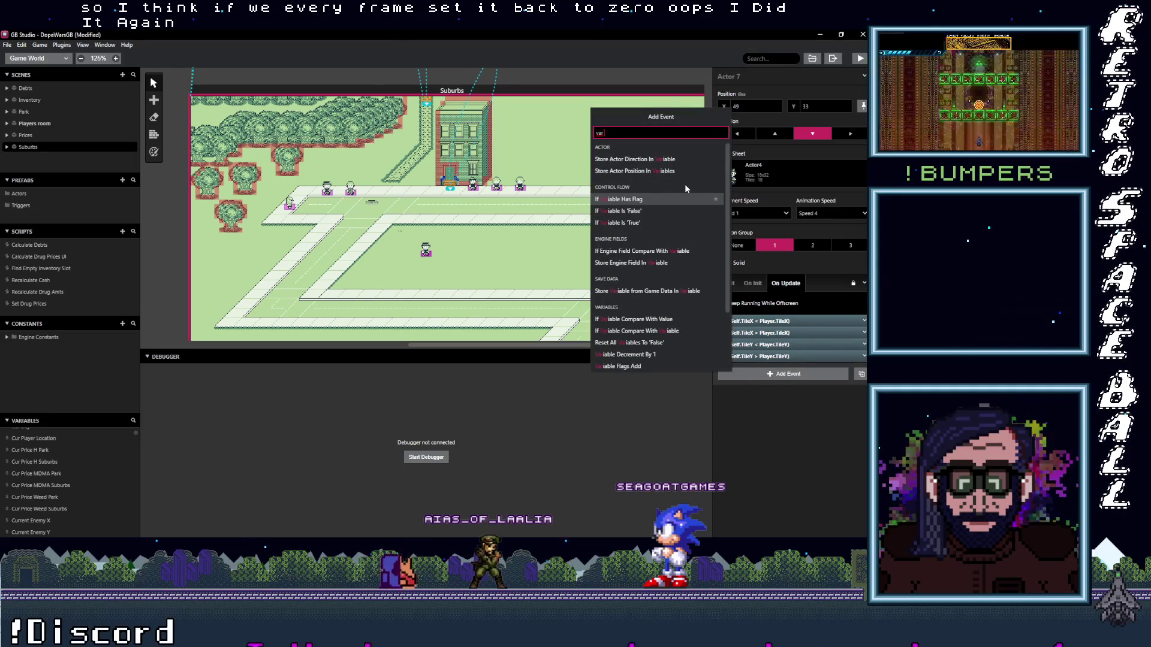
pyautogui.write(' val')
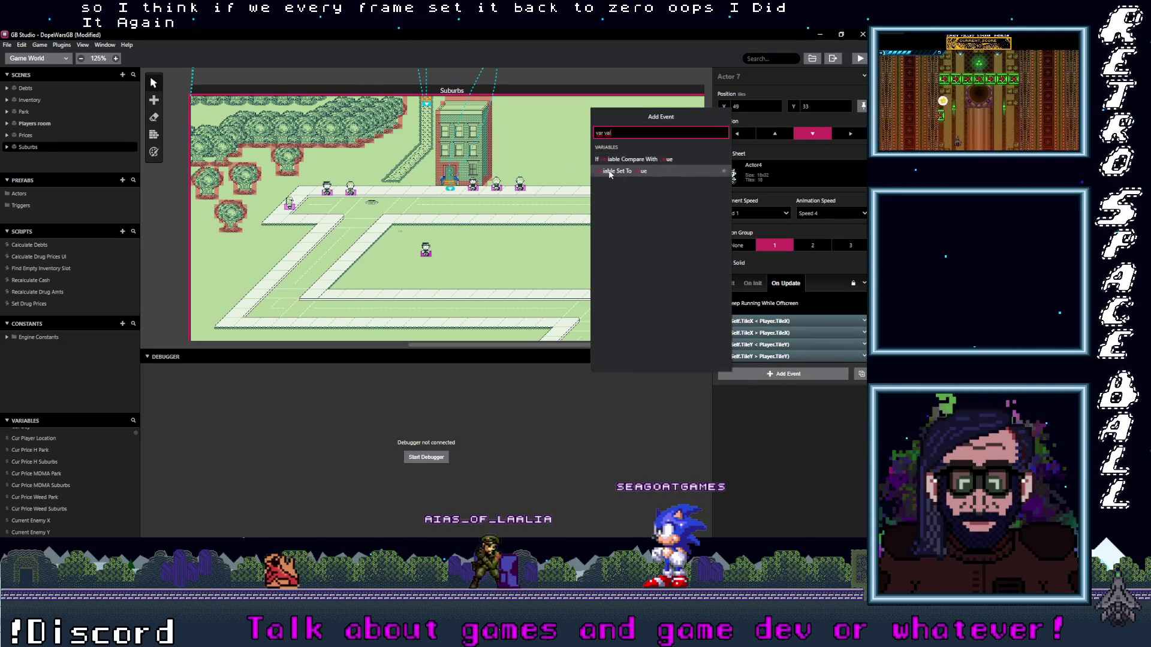
pyautogui.click(683, 172)
pyautogui.click(774, 396)
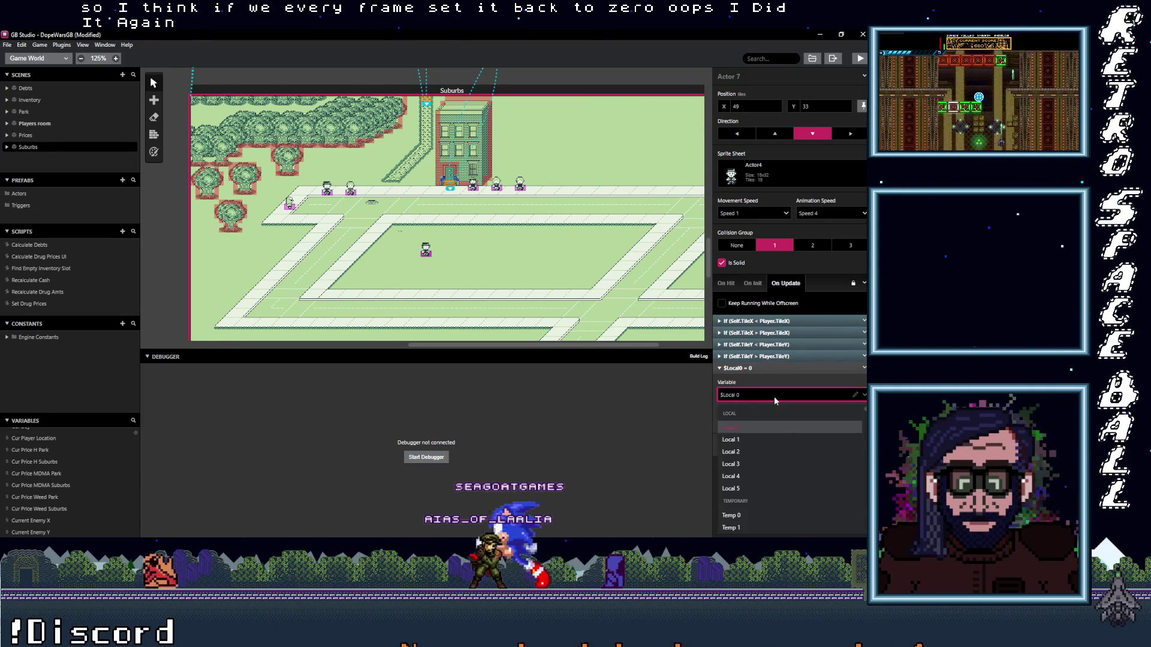
pyautogui.write('curre')
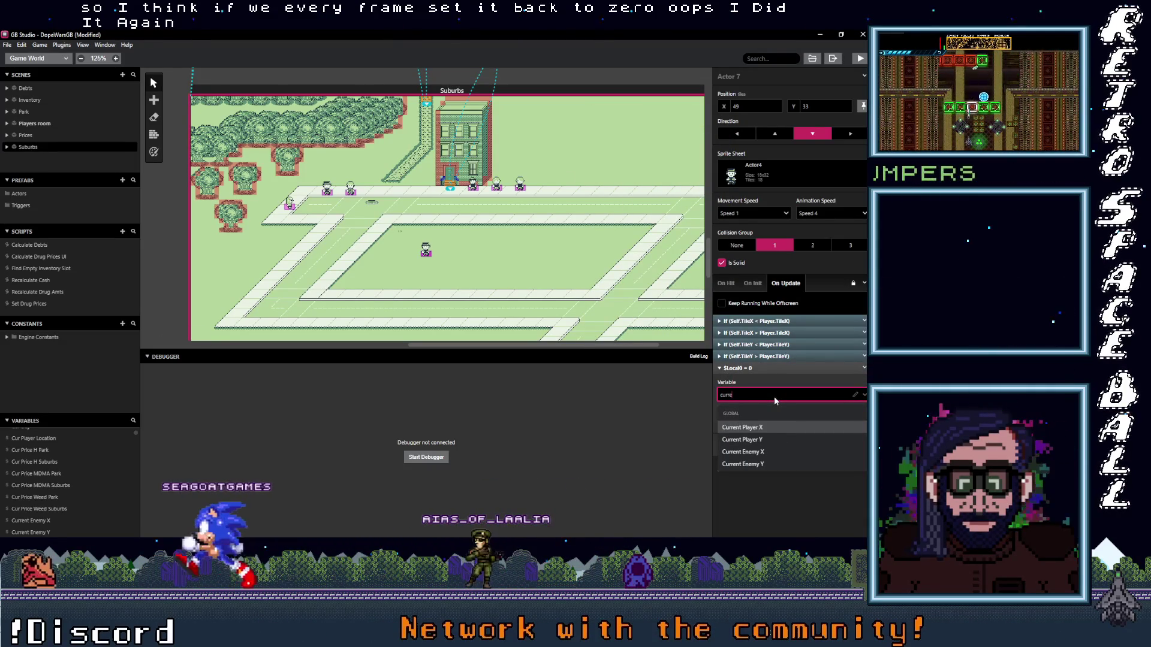
pyautogui.click(776, 427)
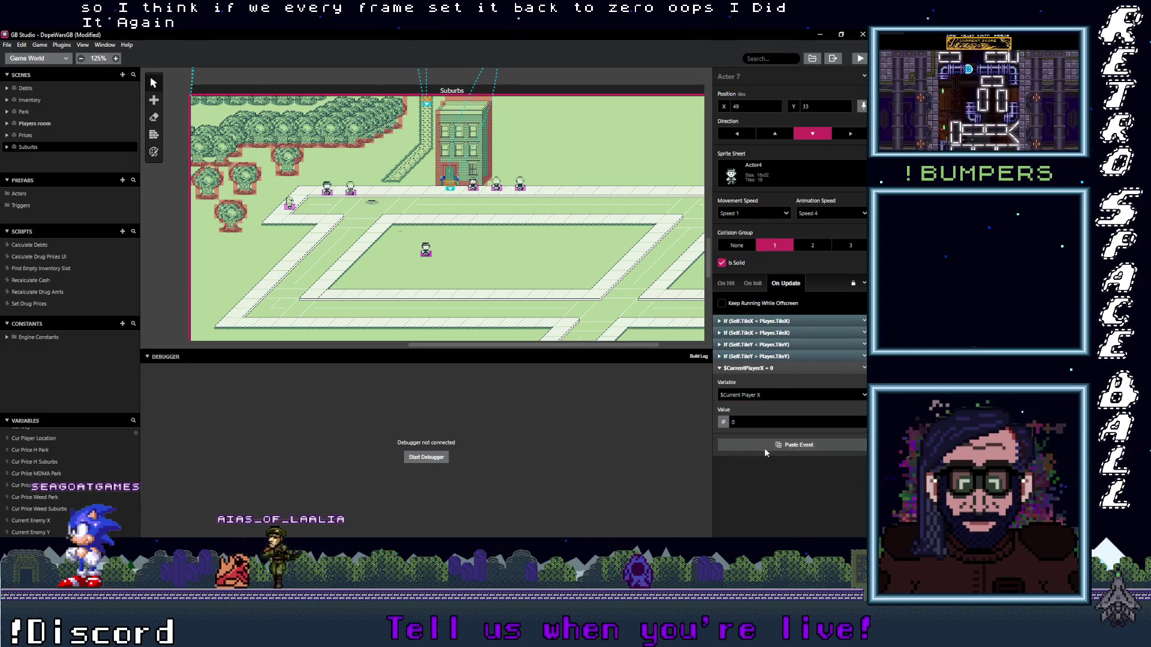
# - Paste a copy of the reset event and switch its variable to Current Player Y
pyautogui.keyDown('alt'); pyautogui.click(764, 447); pyautogui.keyUp('alt')
pyautogui.click(791, 466)
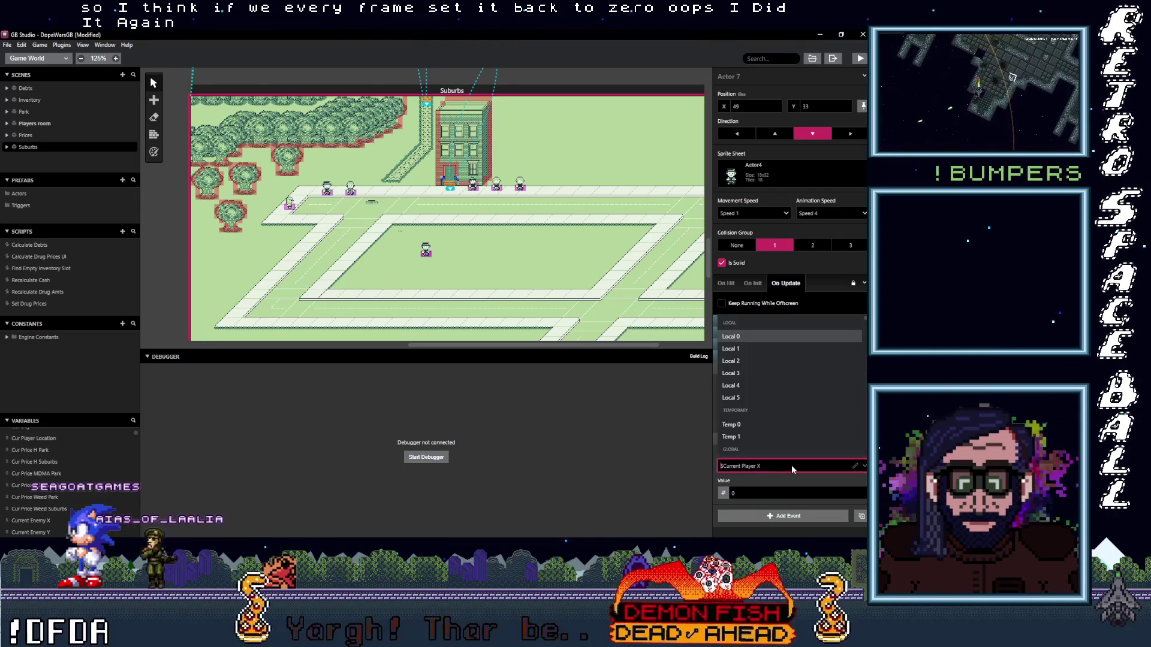
pyautogui.write('current Player Y')
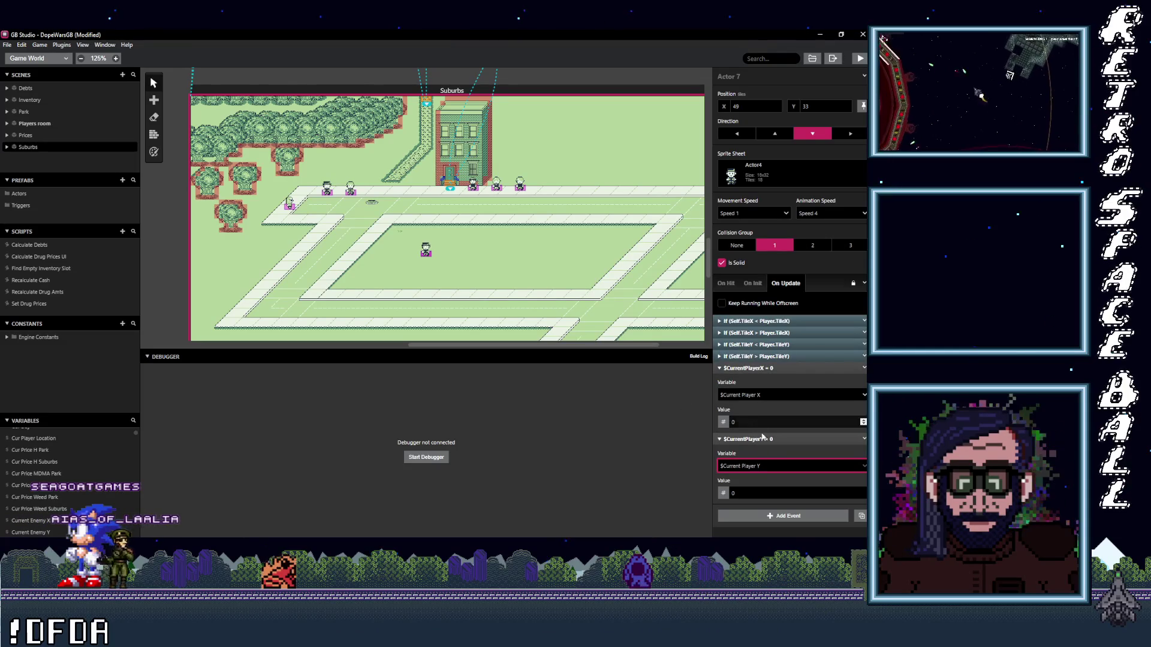
pyautogui.click(759, 423)
# - Drag both player reset events together to the top of On Update
pyautogui.click(768, 370)
pyautogui.keyDown('shift'); pyautogui.click(767, 379); pyautogui.keyUp('shift')
pyautogui.moveTo(768, 380); pyautogui.dragTo(768, 323)
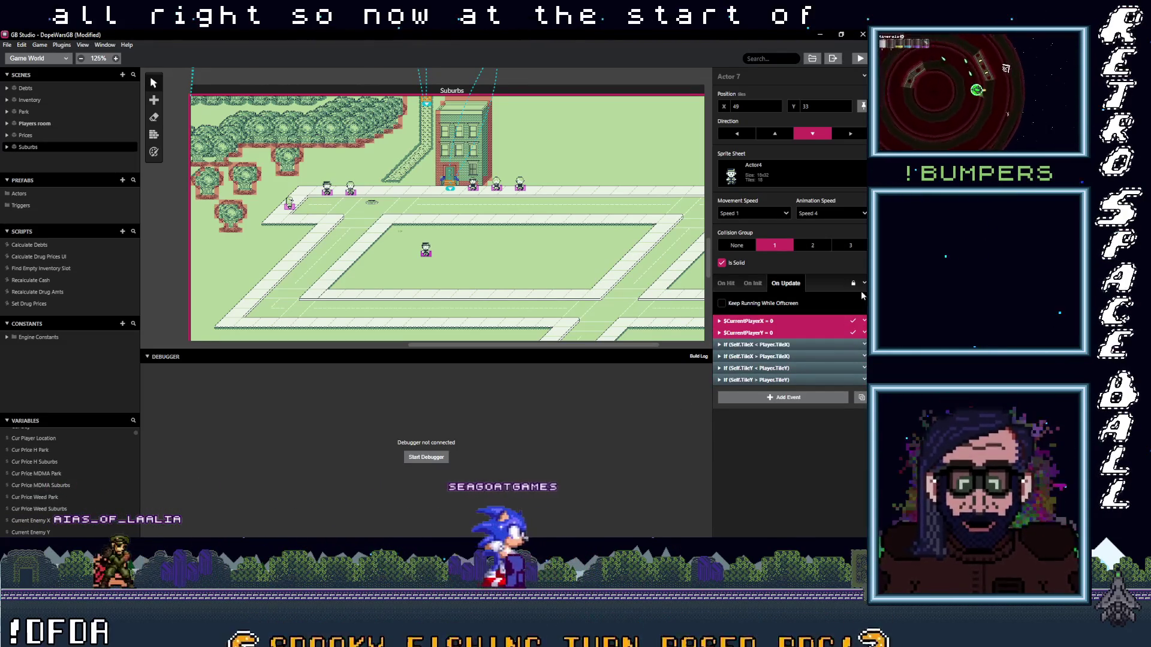
pyautogui.click(853, 324)
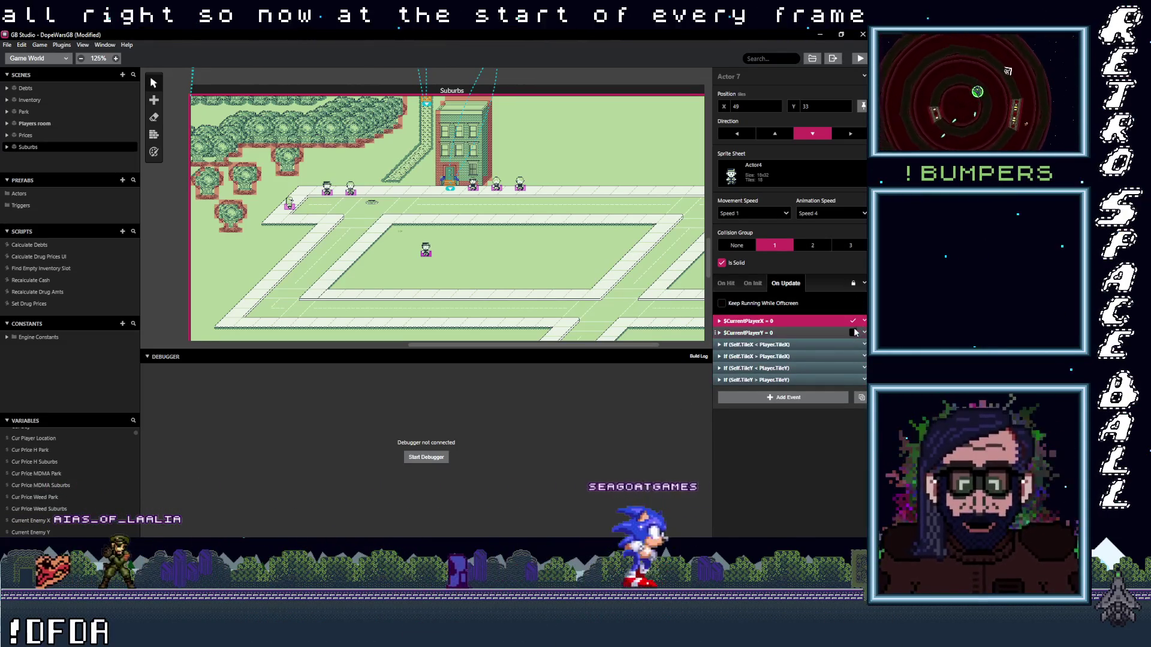
# - Deselect the events and save the project with Ctrl+S
pyautogui.click(825, 456)
pyautogui.hotkey('ctrl', 's')
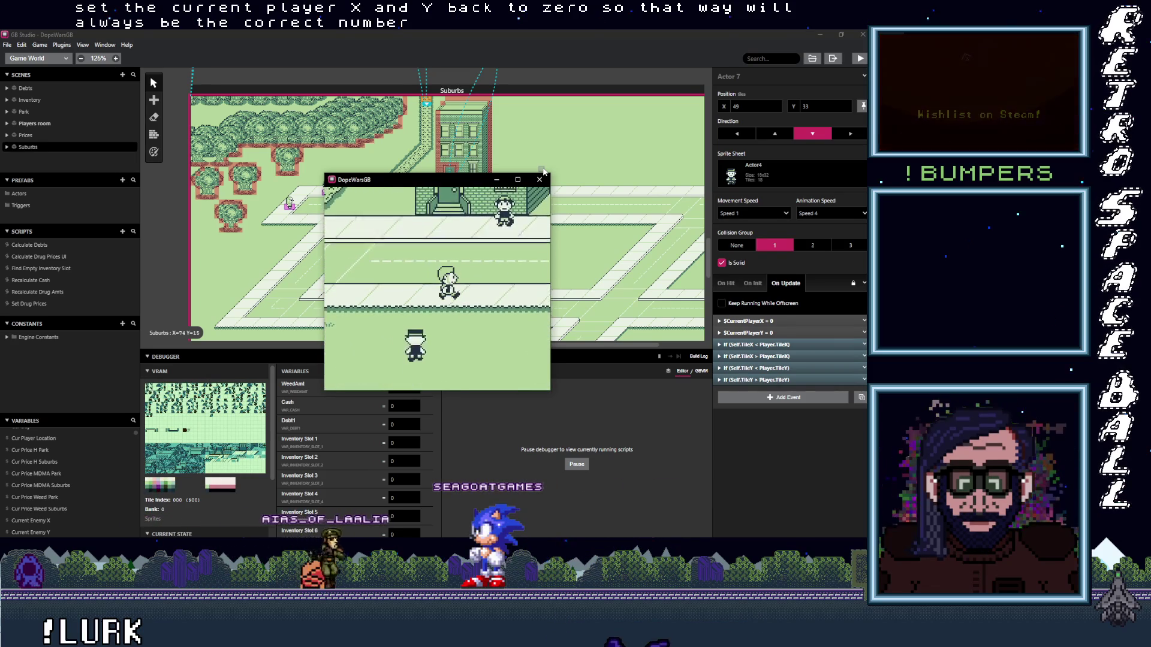
# - Move the game window aside and filter the debugger variables by 'curr'
pyautogui.press('Right')
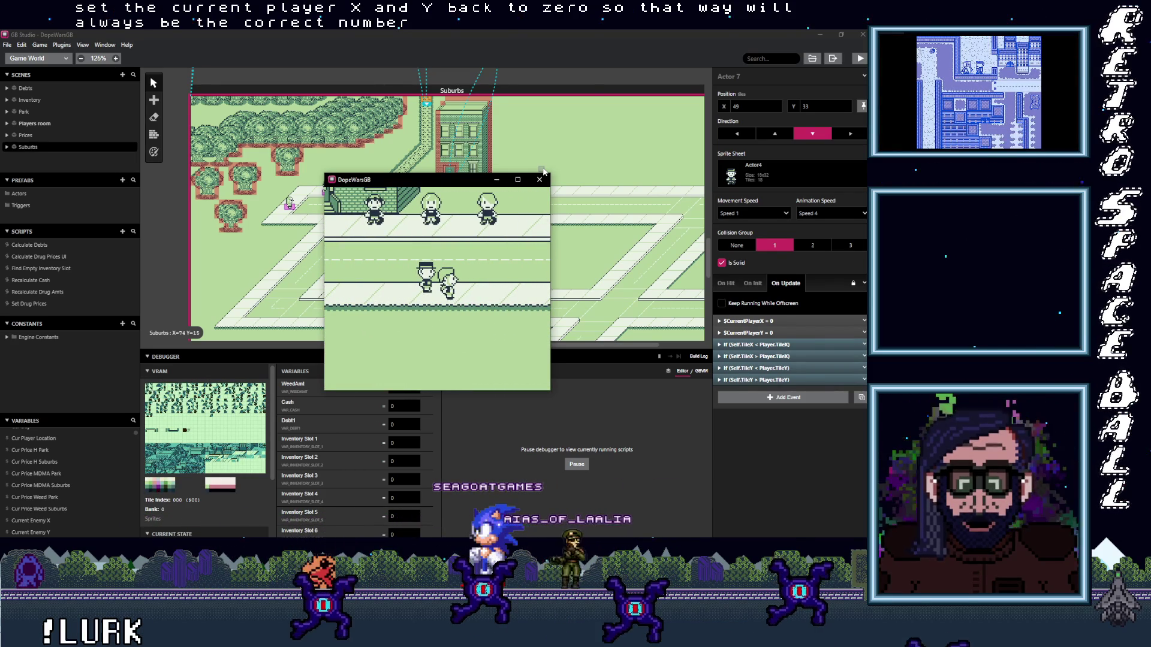
pyautogui.moveTo(453, 178); pyautogui.dragTo(572, 144)
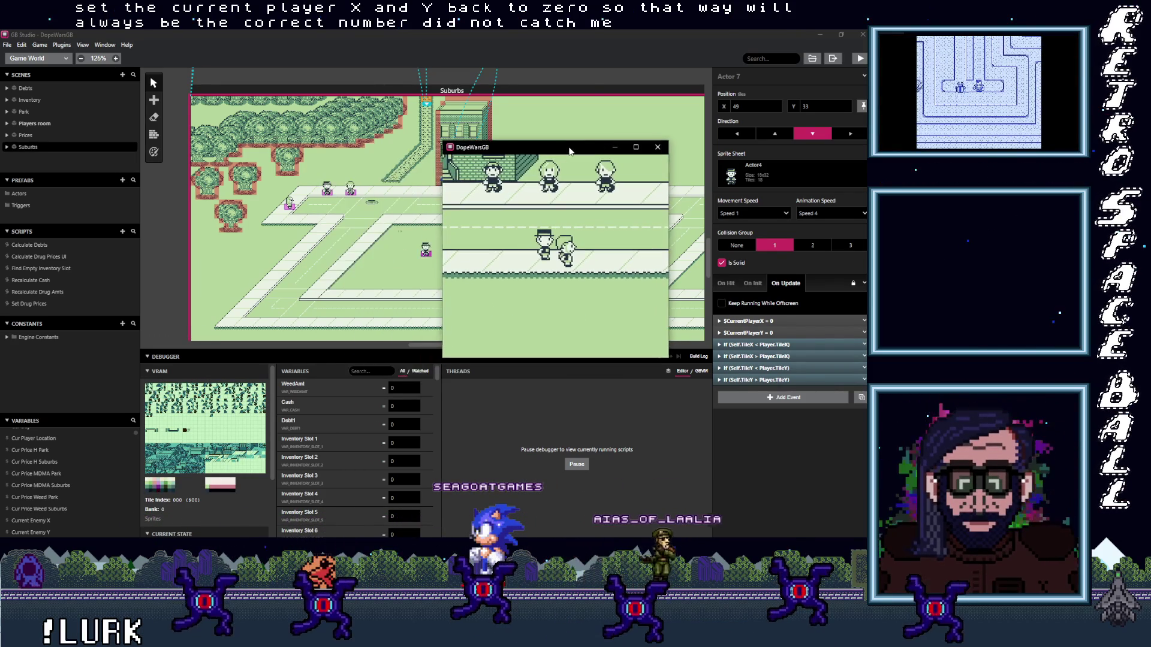
pyautogui.click(379, 370)
pyautogui.write('cur')
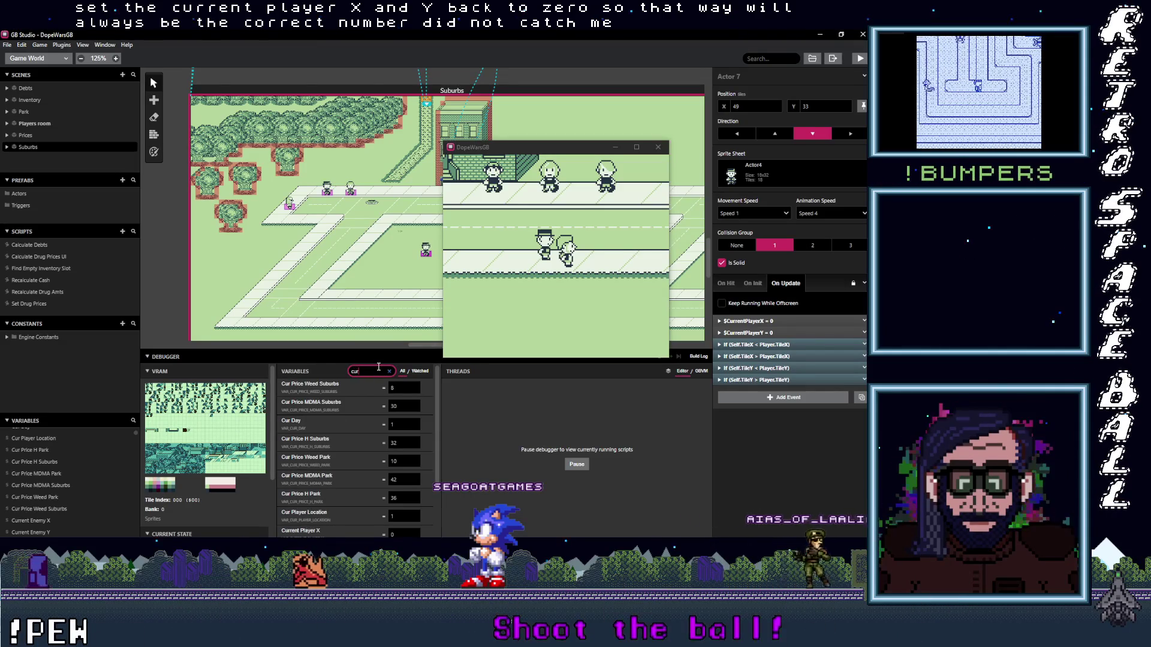
pyautogui.write('r')
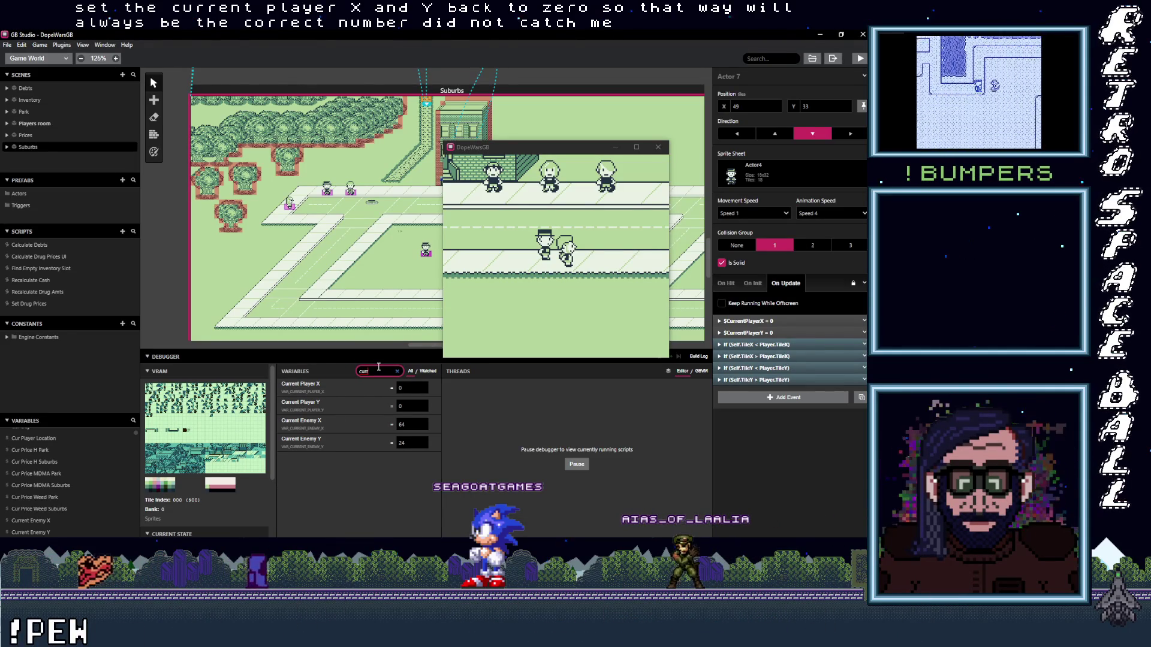
# - Walk the player around, dismissing 'Cop caught player!', while watching the Current X/Y values
pyautogui.click(603, 286)
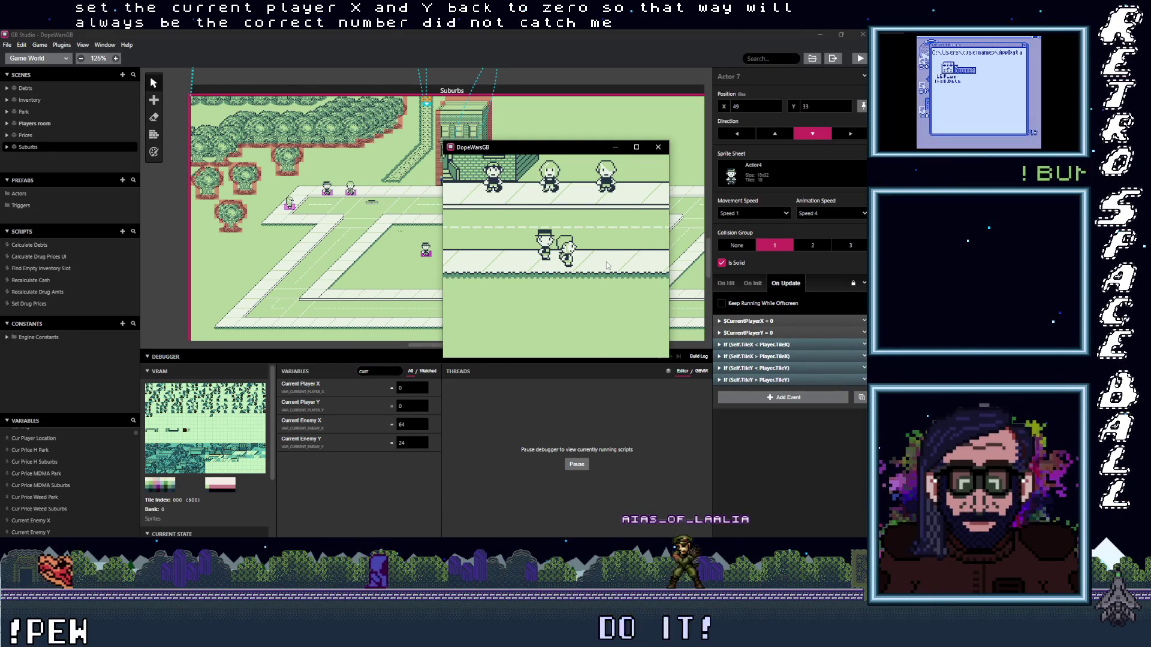
pyautogui.press('Down')
pyautogui.press('Down')
pyautogui.press('Down')
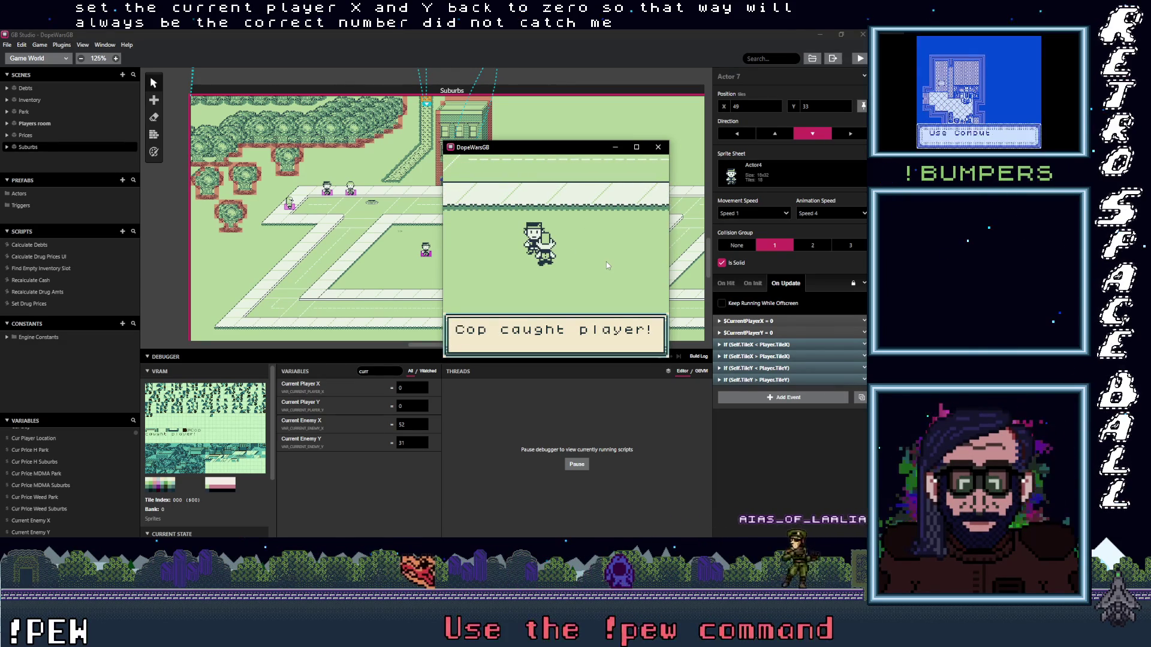
pyautogui.press('z')
pyautogui.press('z')
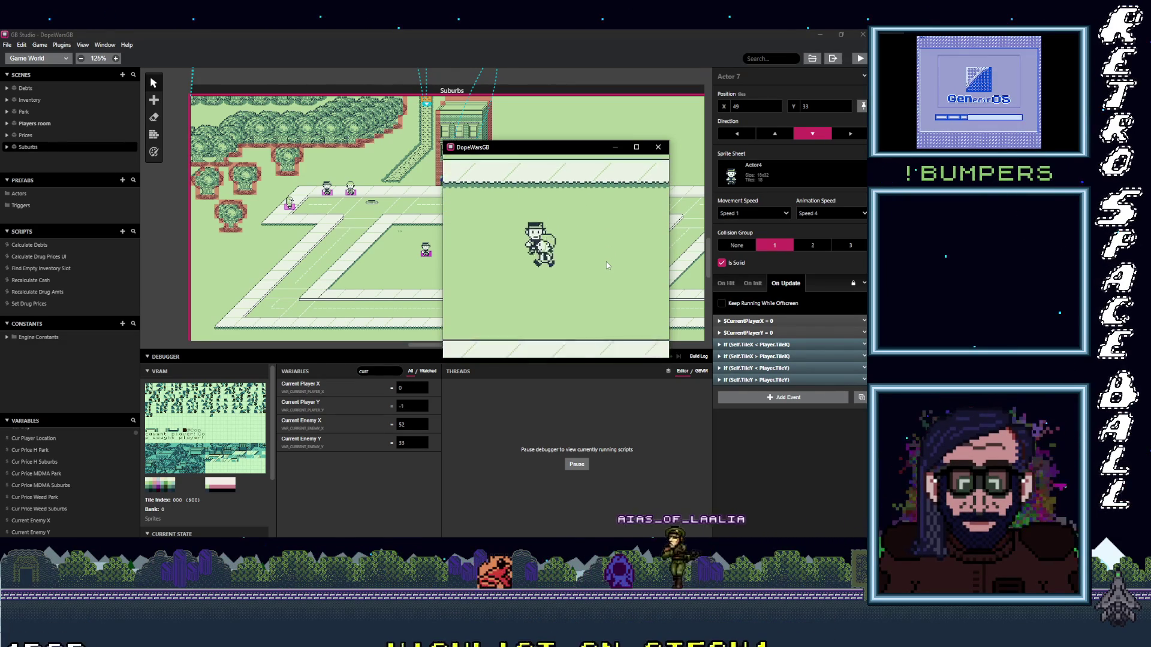
pyautogui.press('Down')
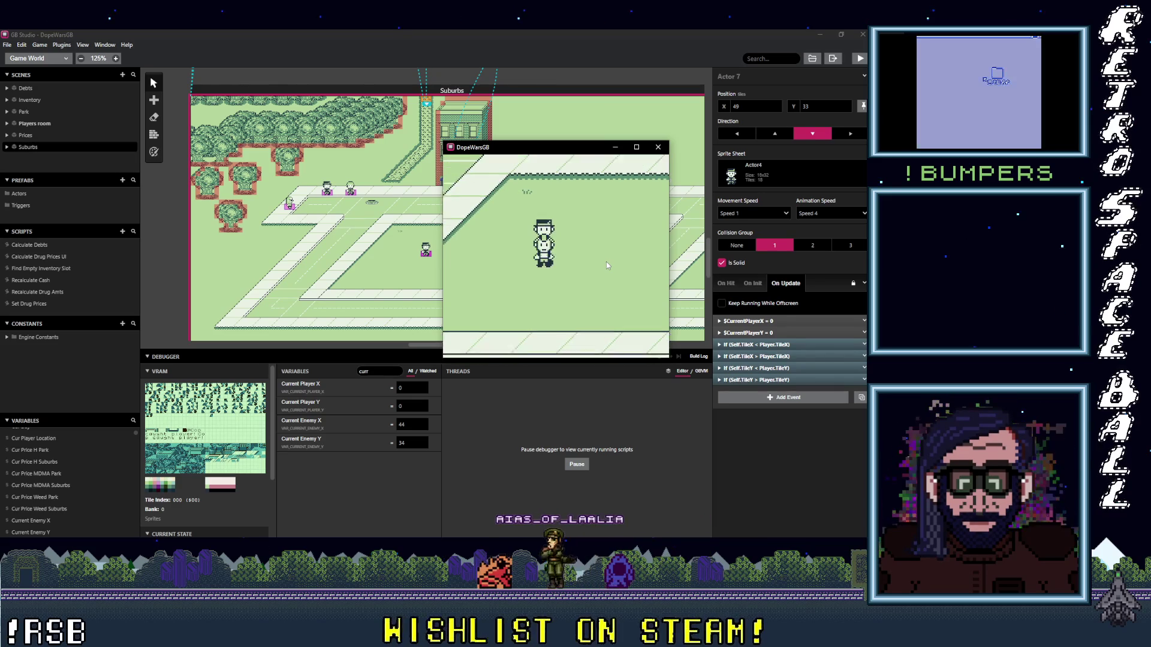
pyautogui.press('Right')
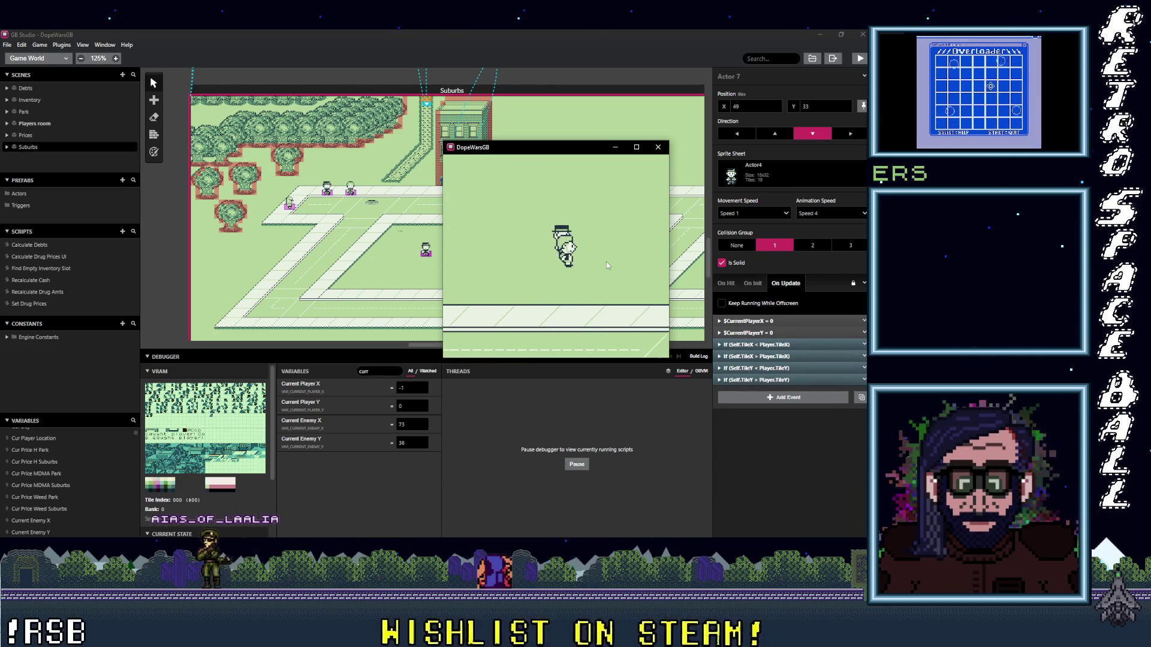
pyautogui.press('Down')
pyautogui.press('Down')
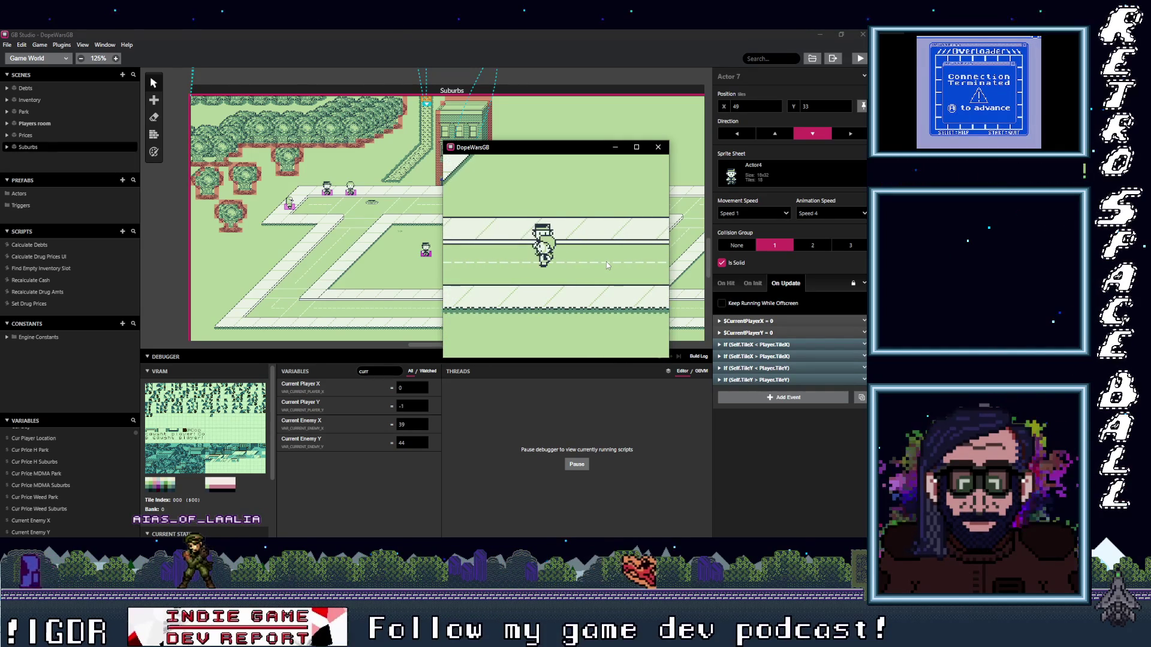
pyautogui.press('Up')
pyautogui.press('Left')
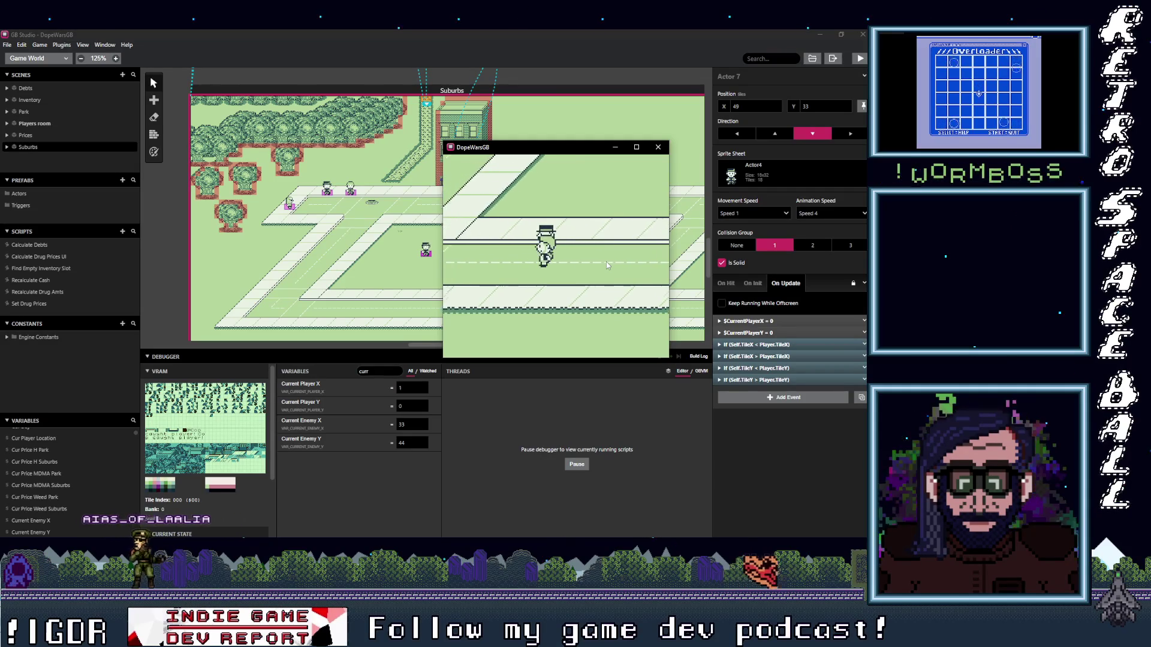
# - Close the playtest and add an empty Event Group beside the selected reset events
pyautogui.click(658, 146)
pyautogui.click(768, 333)
pyautogui.keyDown('shift'); pyautogui.click(854, 321); pyautogui.keyUp('shift')
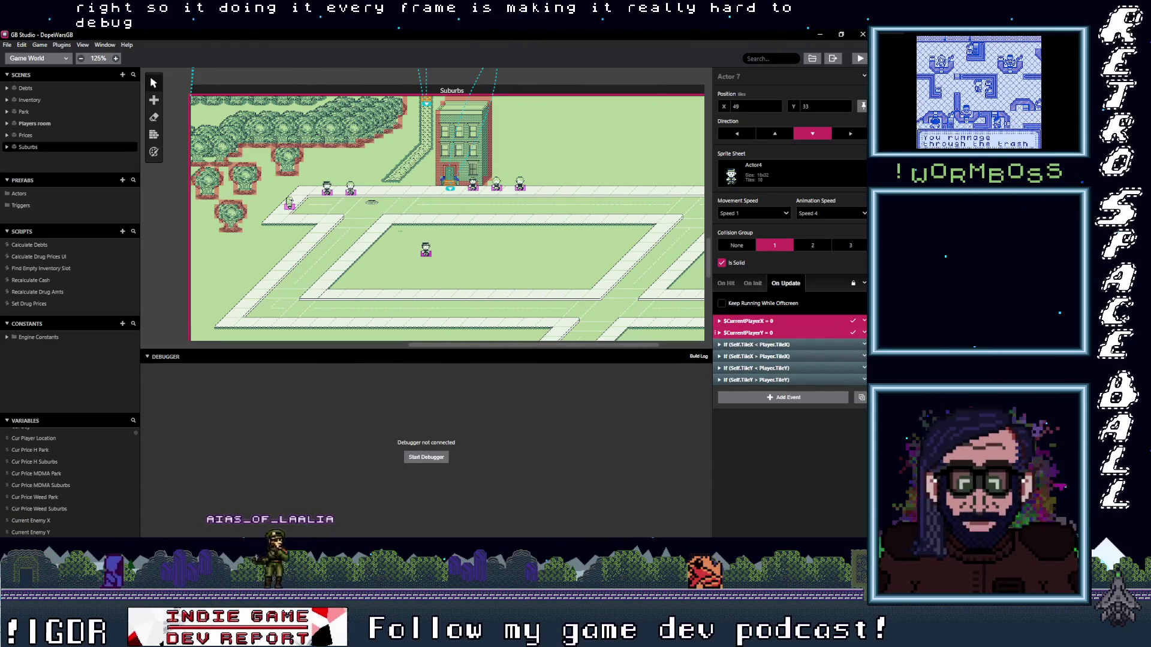
pyautogui.rightClick(780, 340)
pyautogui.click(748, 416)
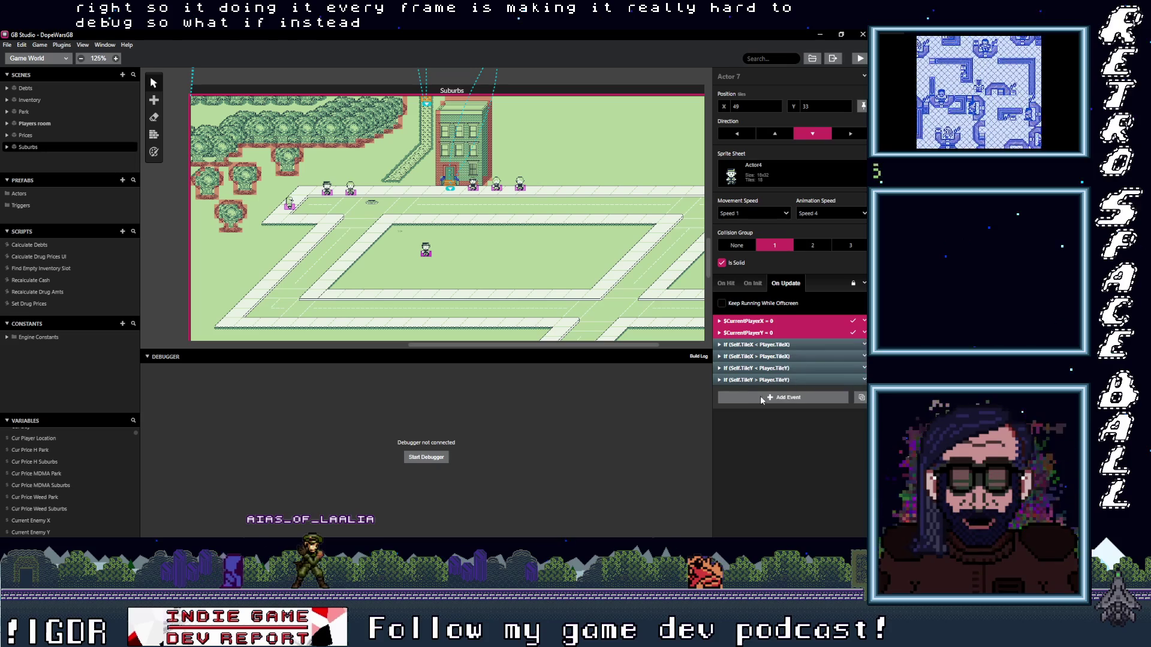
pyautogui.click(780, 397)
pyautogui.write('oup')
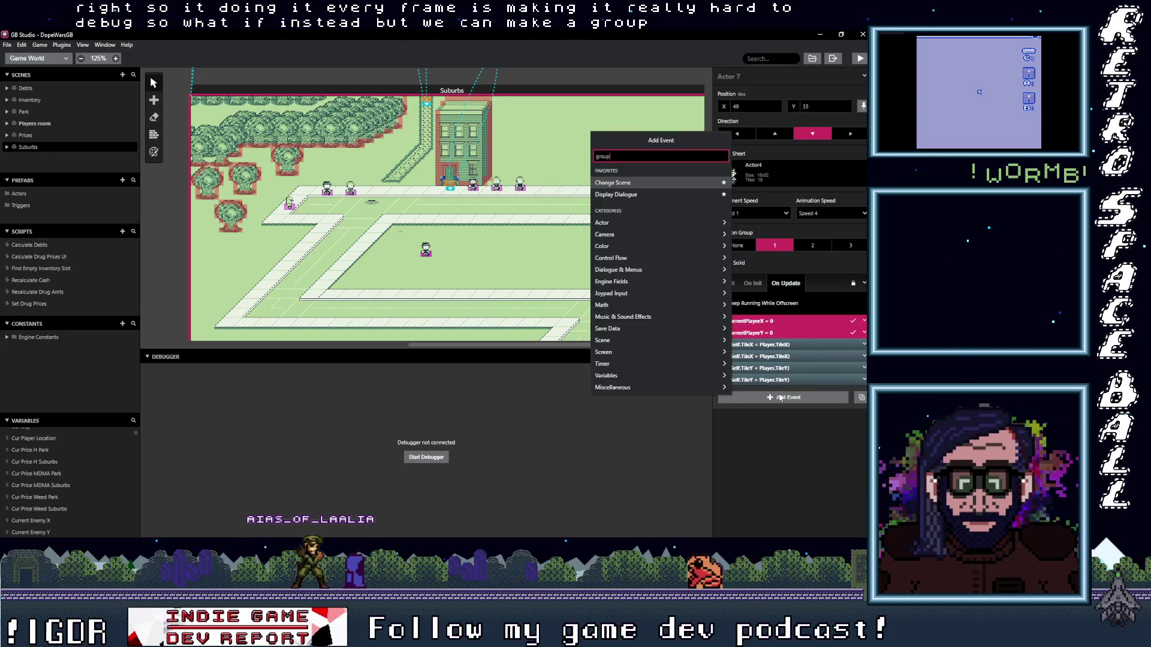
pyautogui.click(623, 182)
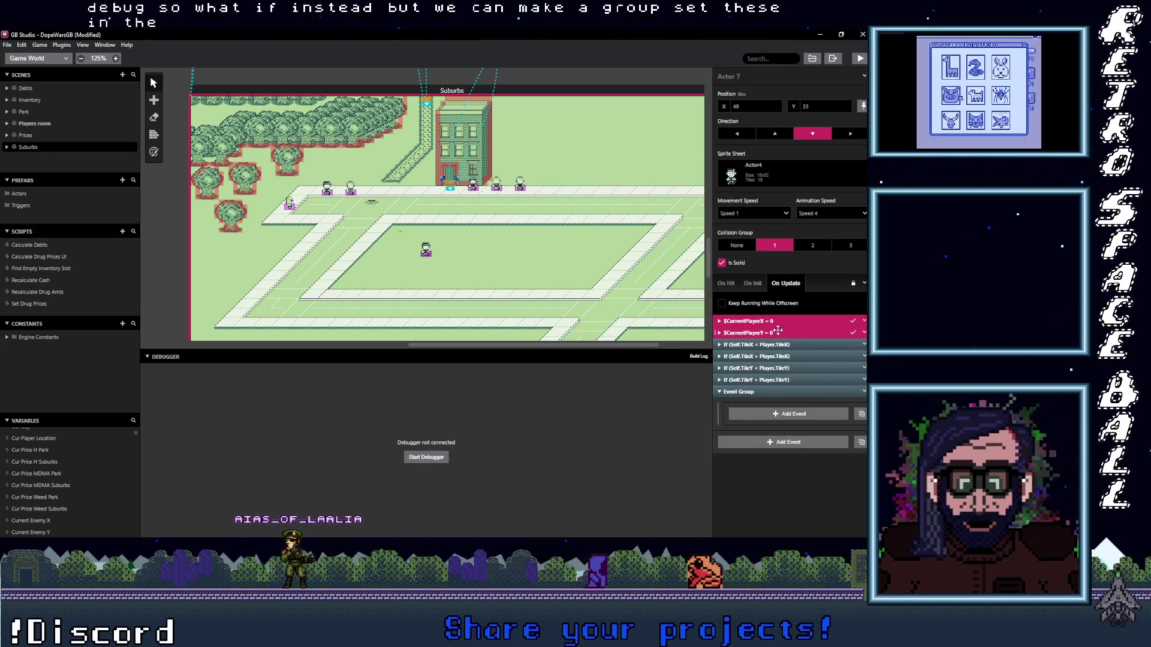
# - Move both reset events into the group and name it 'Reset Player Values'
pyautogui.moveTo(763, 332); pyautogui.dragTo(786, 410)
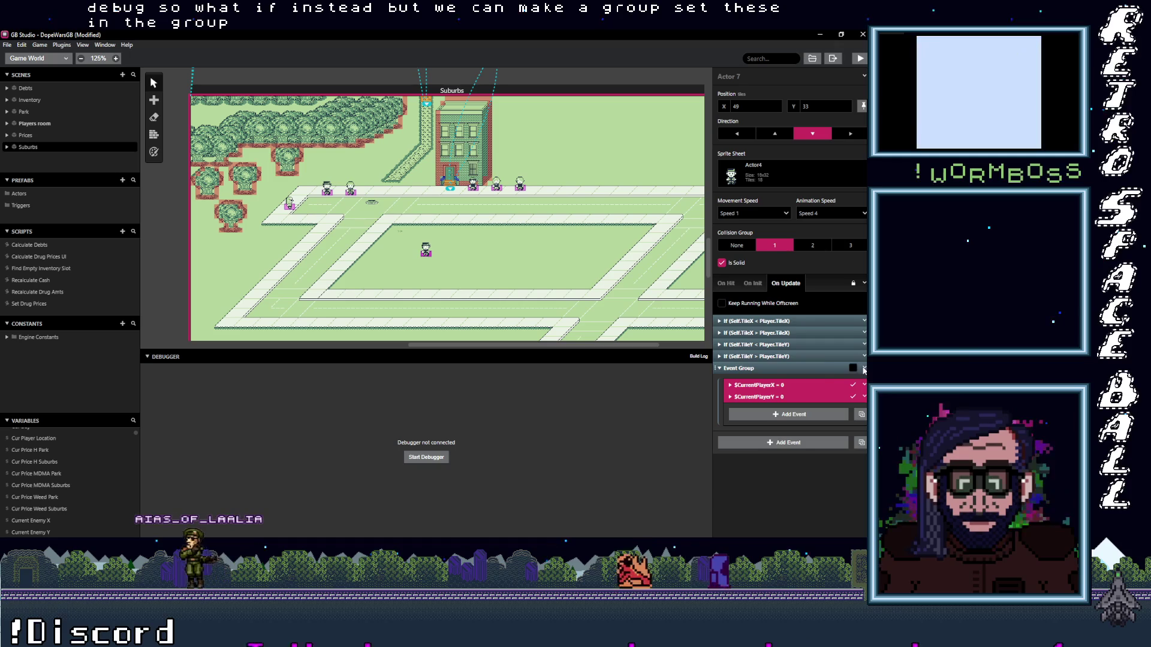
pyautogui.rightClick(780, 377)
pyautogui.click(825, 409)
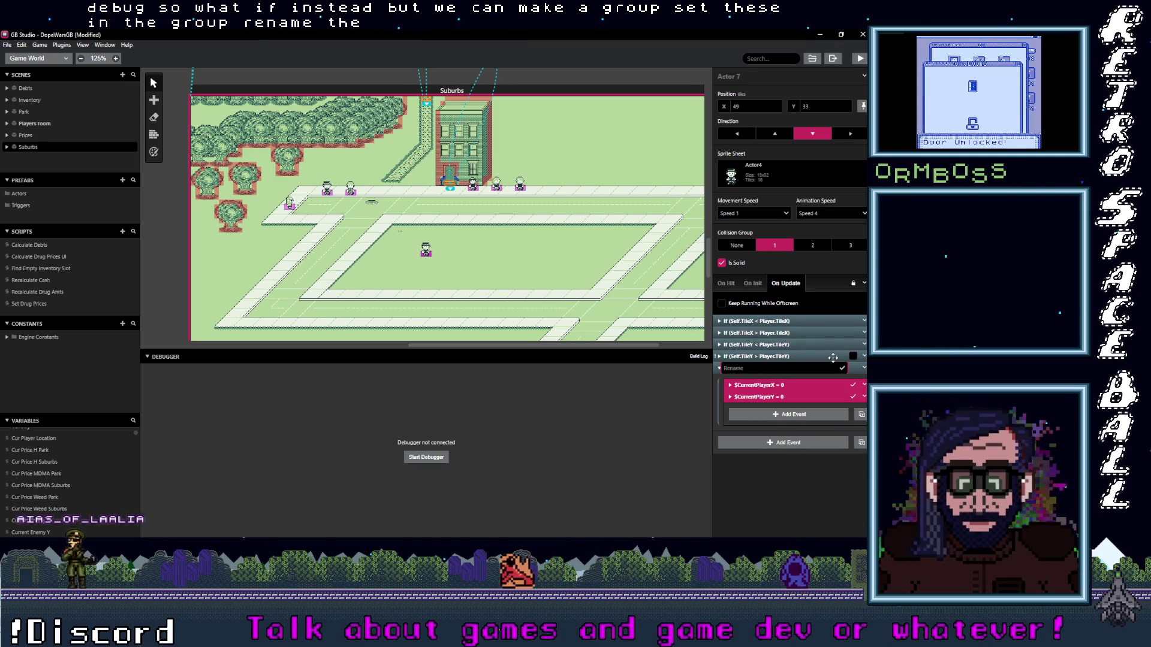
pyautogui.write('set')
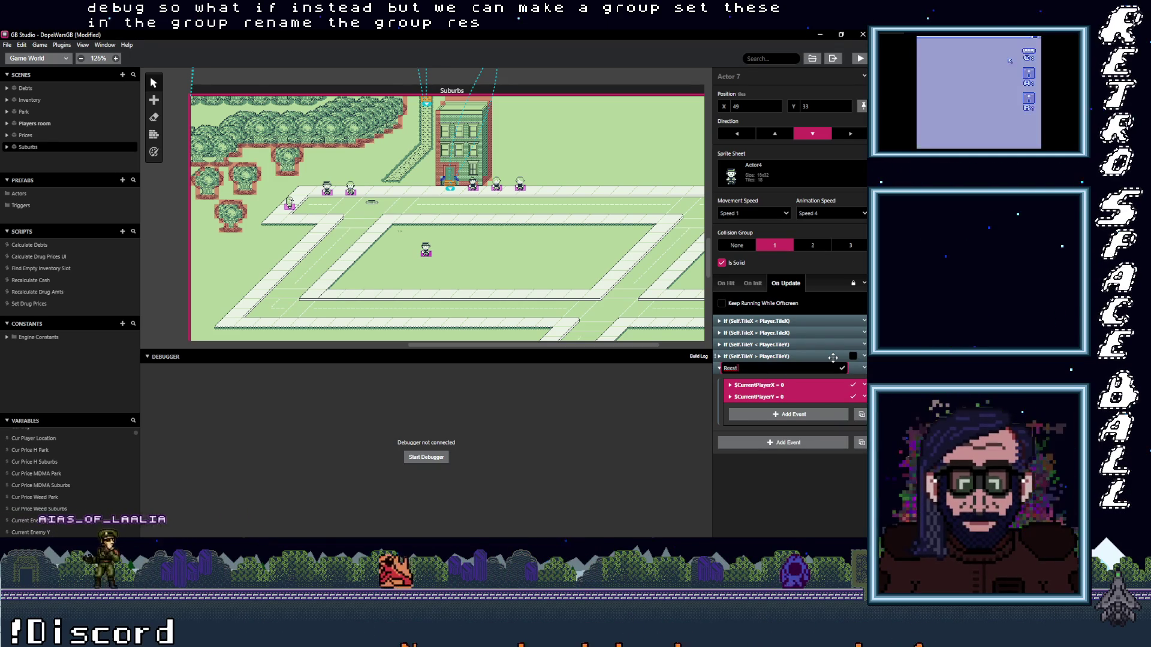
pyautogui.write('se')
pyautogui.write(' Player Values')
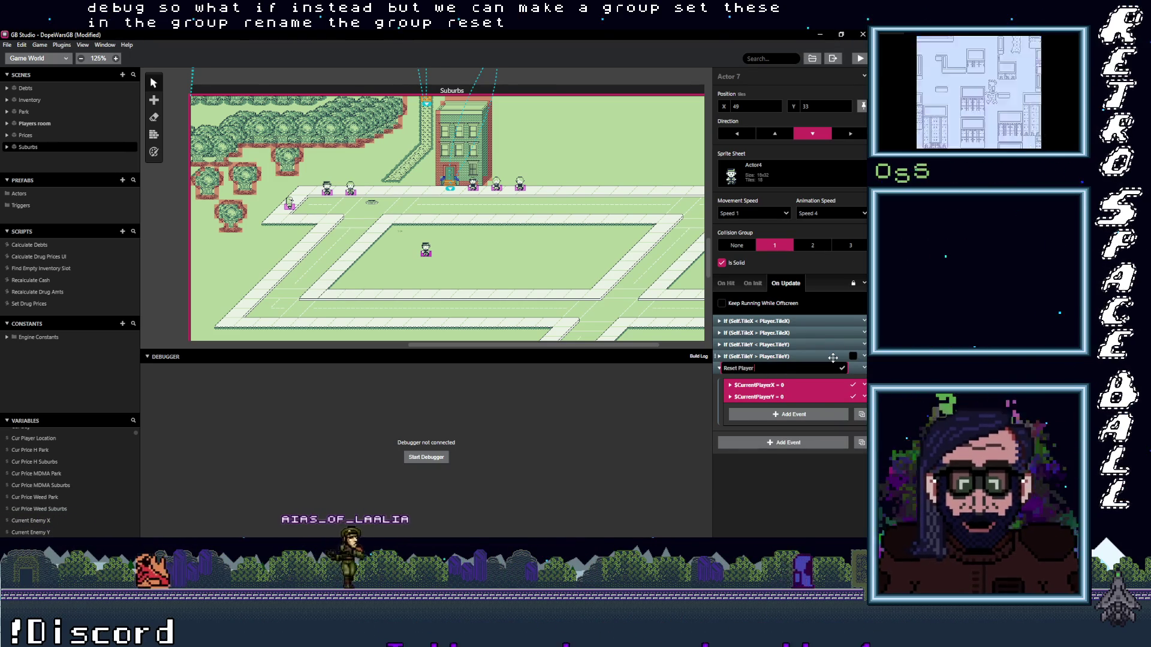
pyautogui.press('Return')
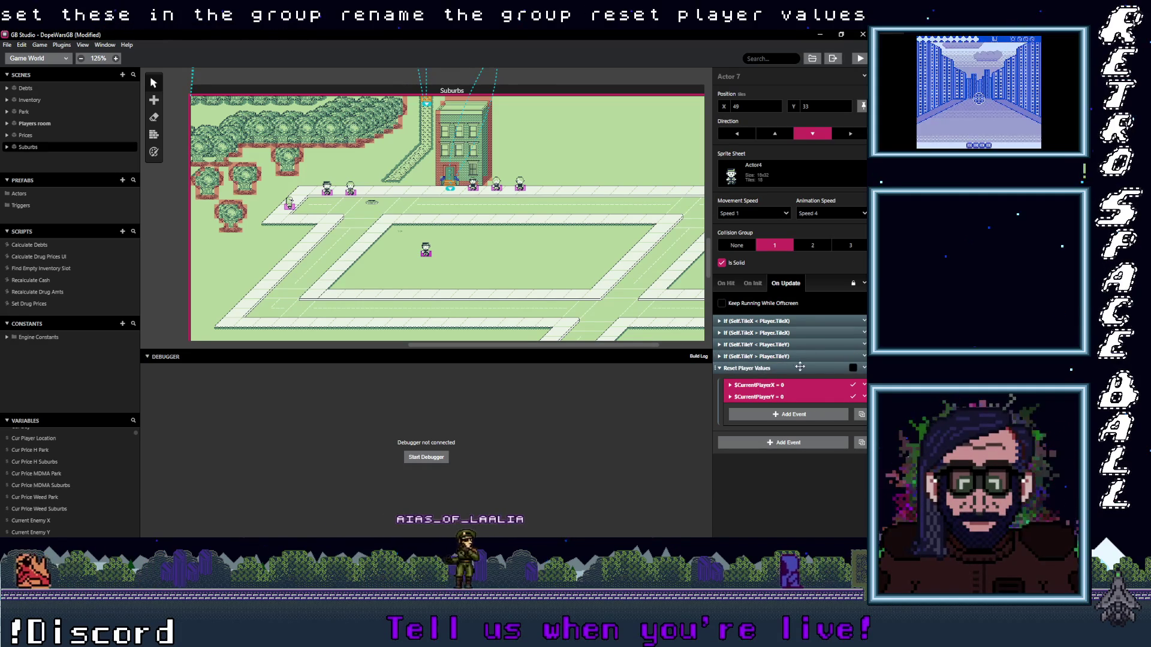
pyautogui.click(800, 366)
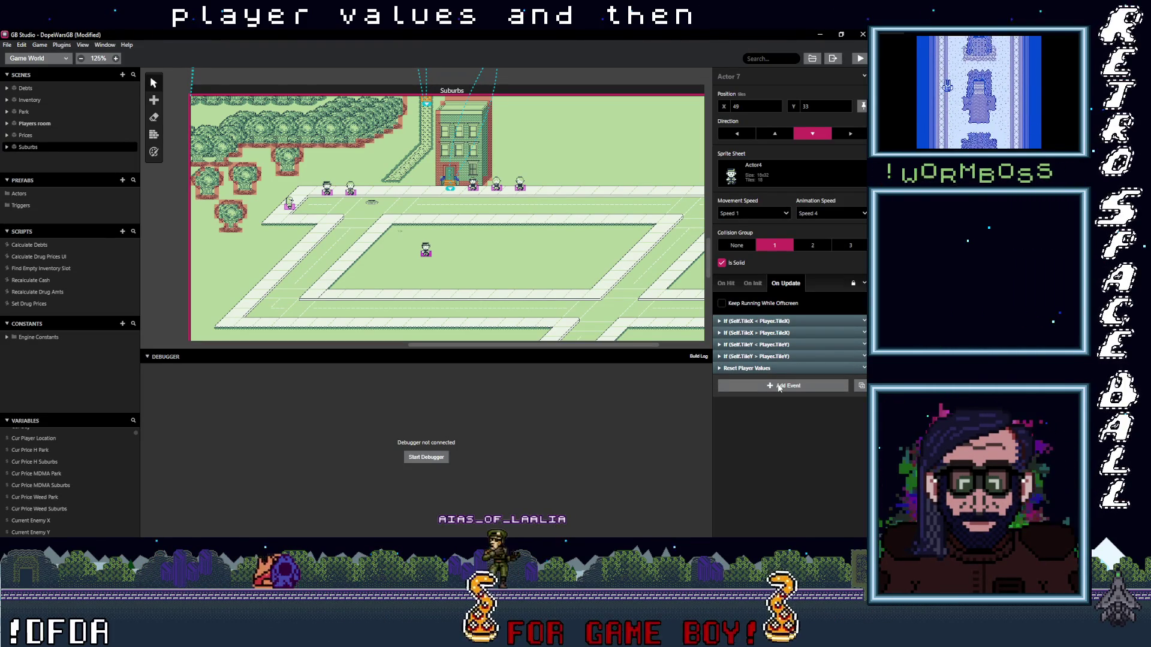
# - Collapse Reset Player Values and expand If (Self.TileY > Player.TileY) to review its Self Move Relative By
pyautogui.click(778, 368)
pyautogui.click(778, 368)
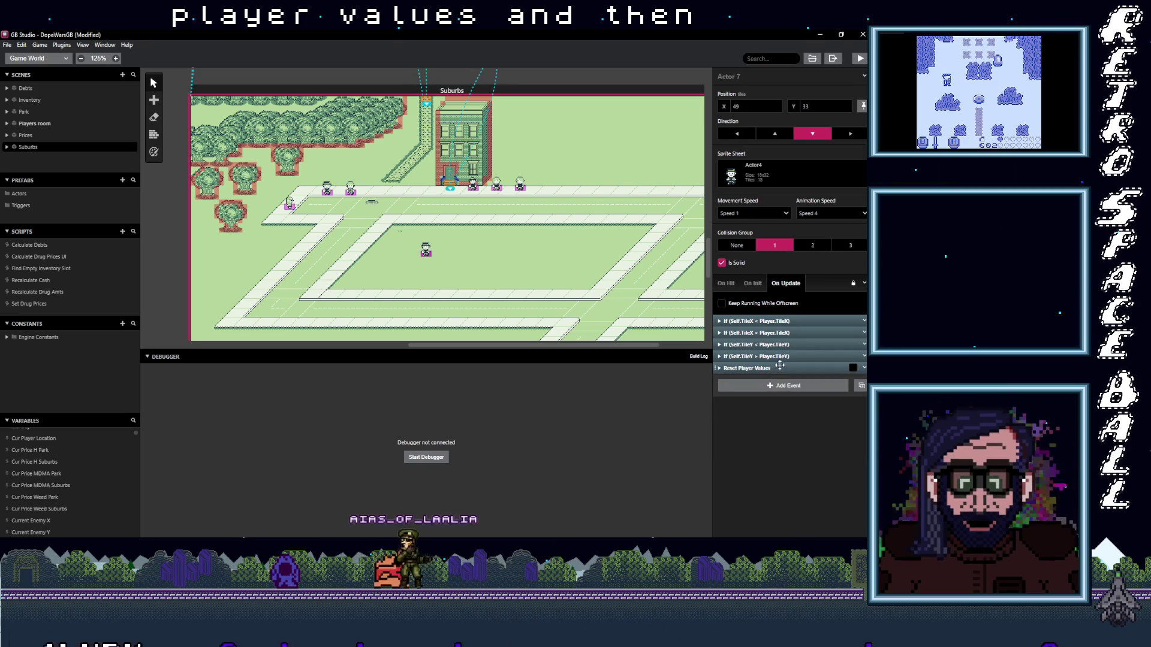
pyautogui.click(778, 356)
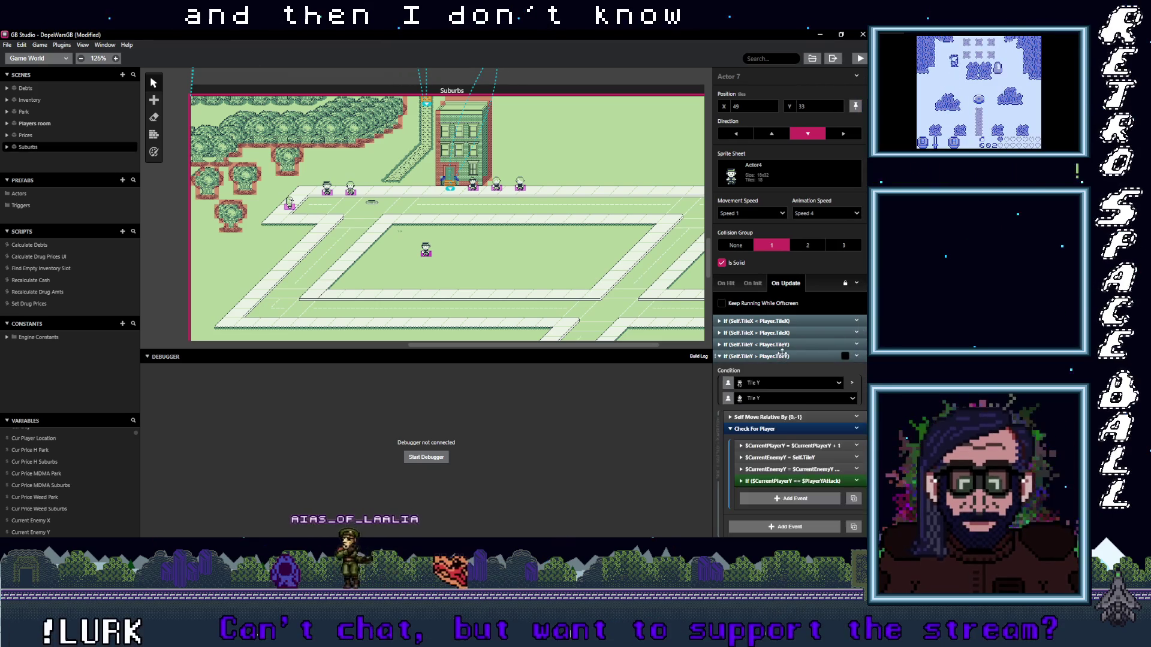
pyautogui.click(774, 415)
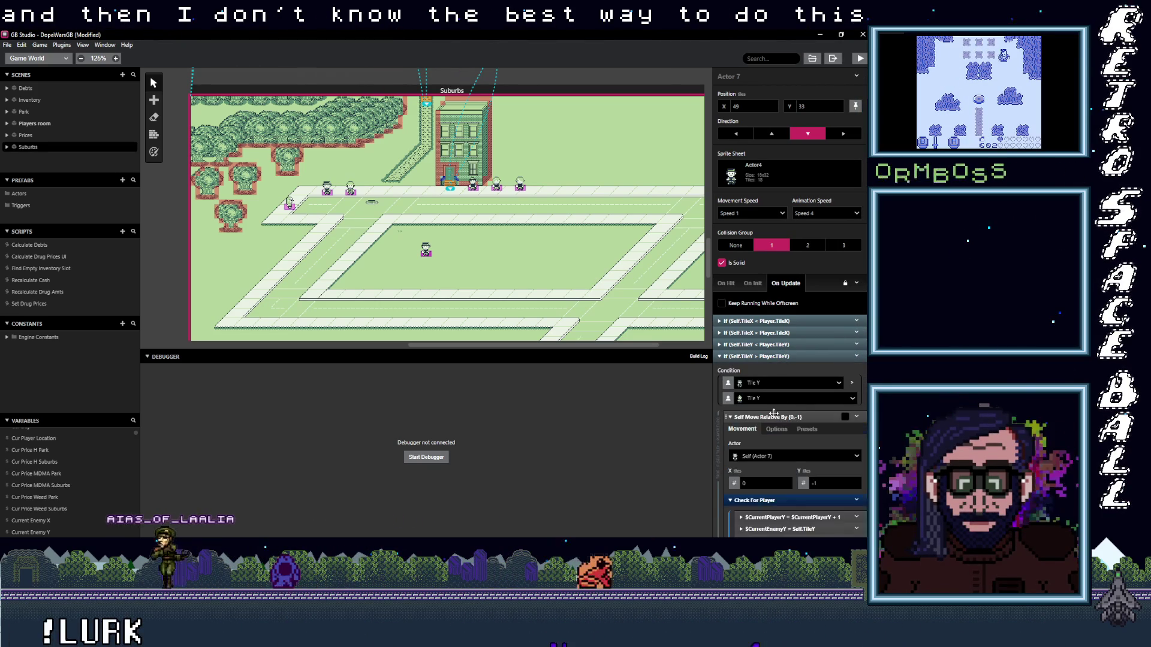
pyautogui.click(774, 414)
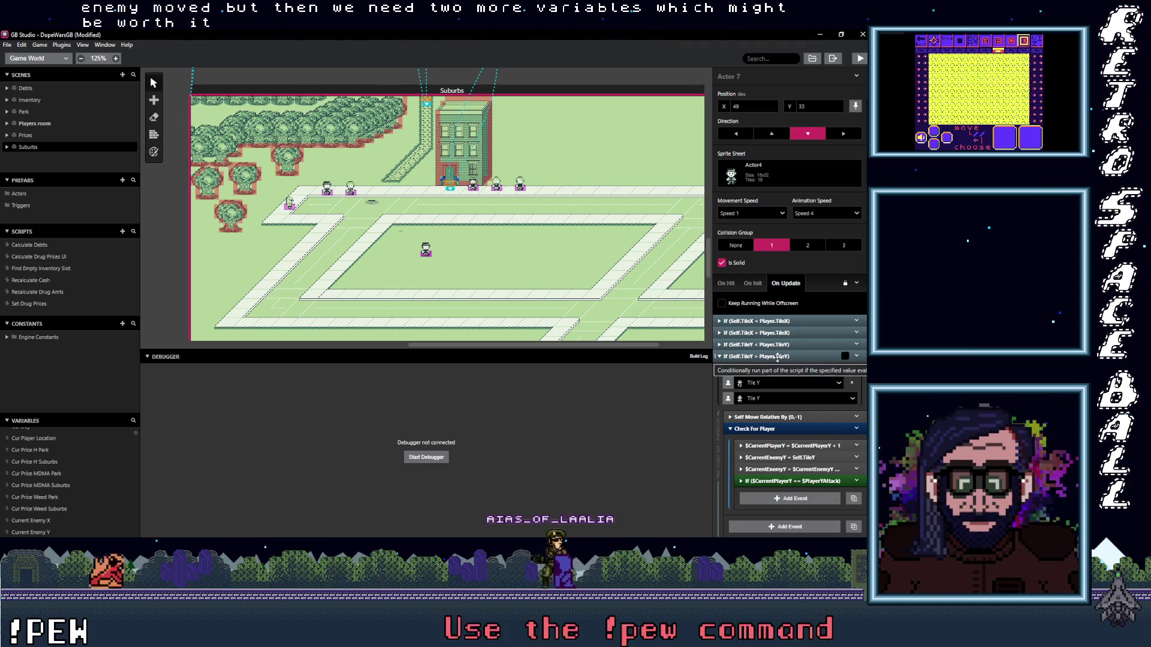
pyautogui.scroll(-3, 82, 462)
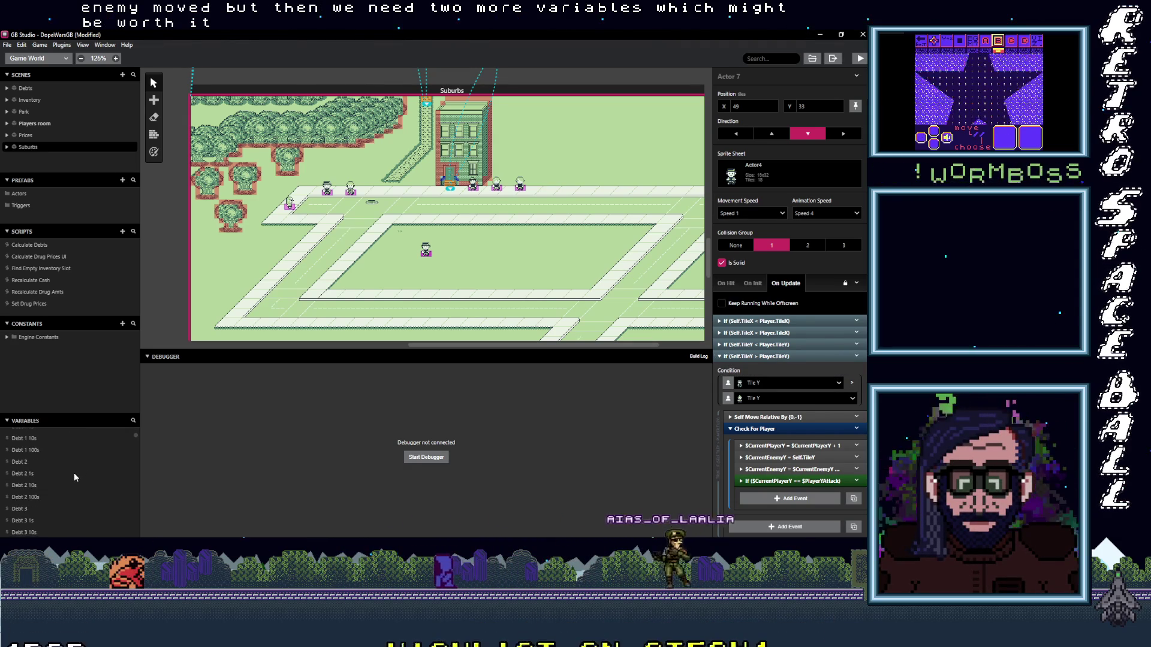
# - Rename Variable 75 to 'Enemy Last X'
pyautogui.scroll(-5, 72, 473)
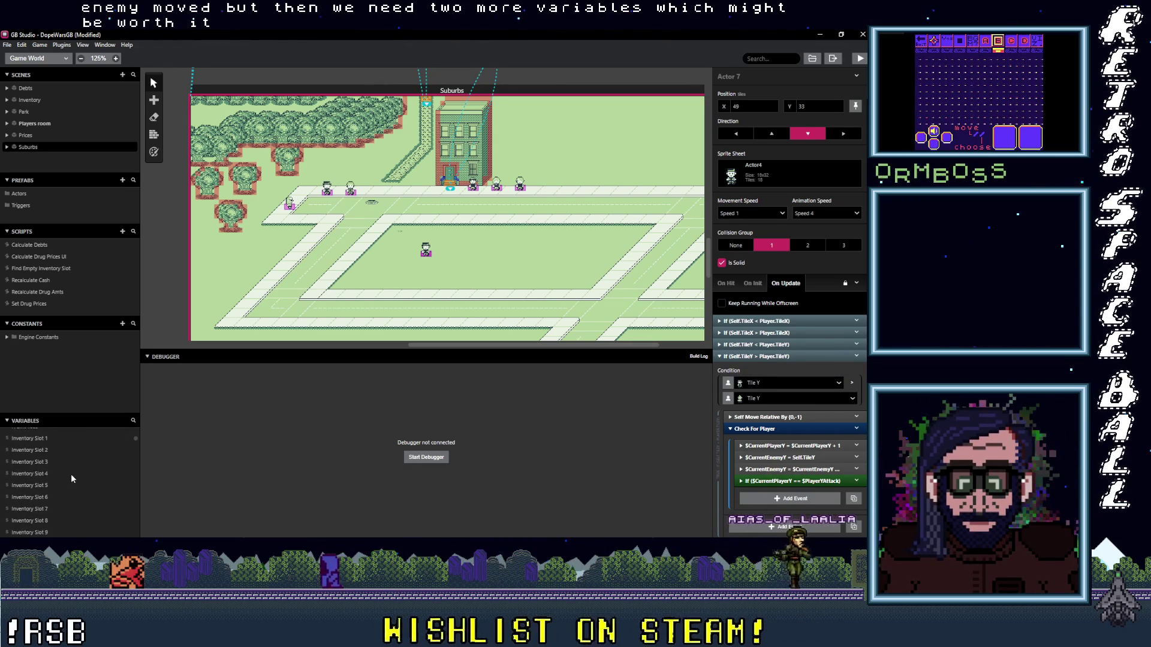
pyautogui.scroll(-5, 70, 473)
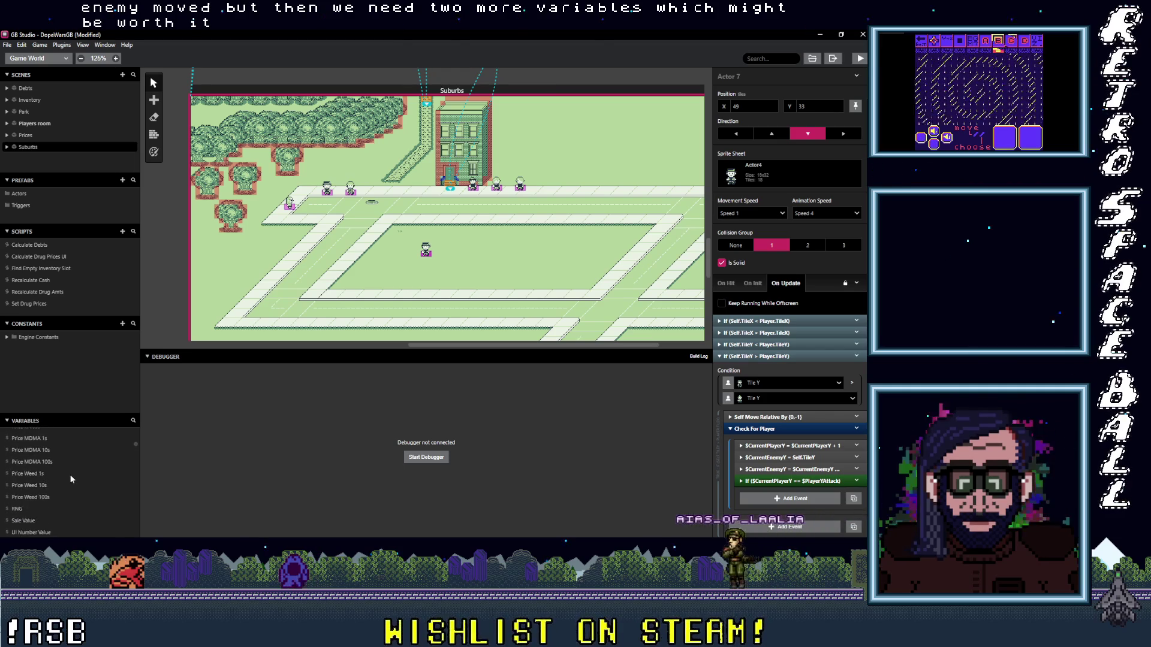
pyautogui.scroll(-2, 69, 474)
pyautogui.click(30, 451)
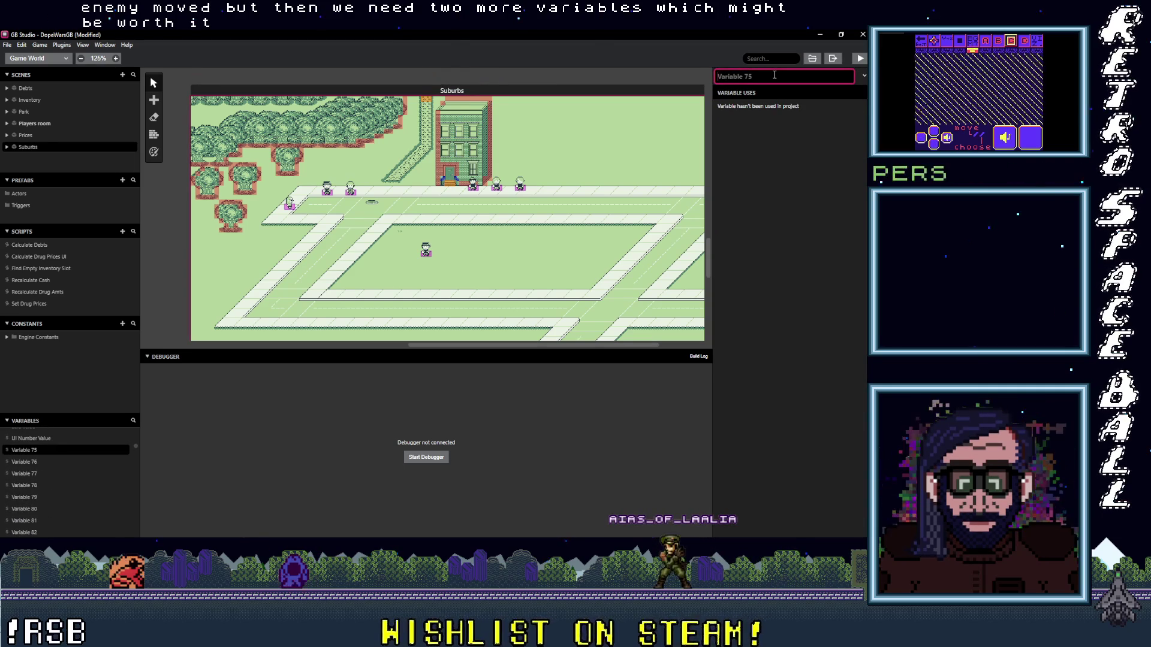
pyautogui.write('Enemy')
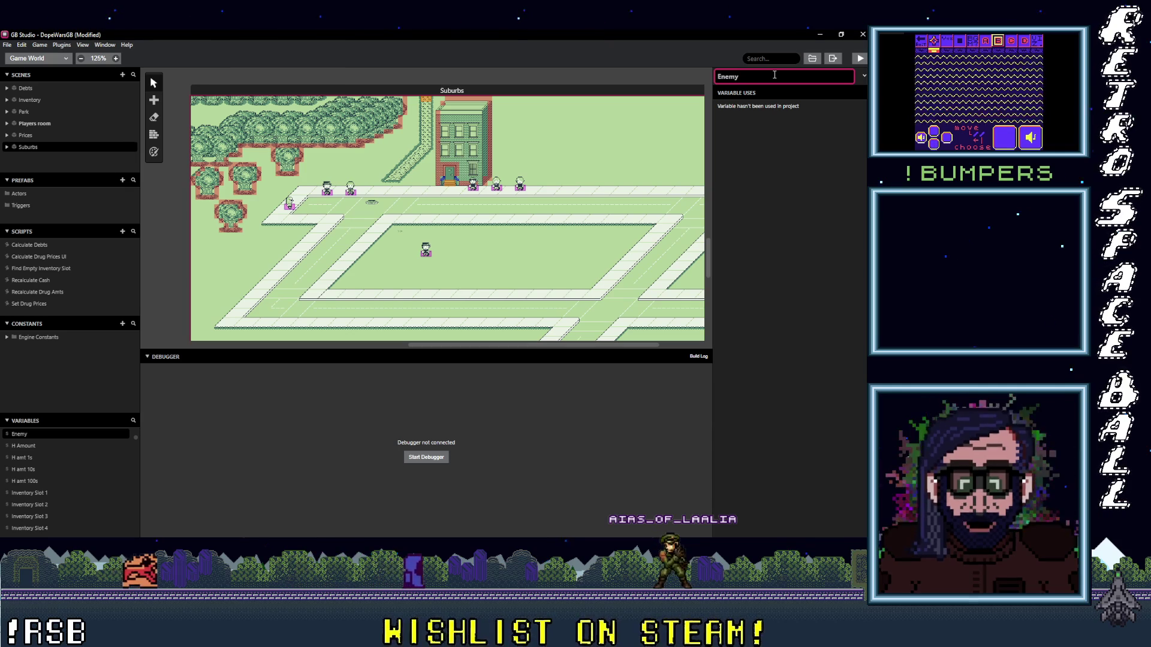
pyautogui.write(' Last X')
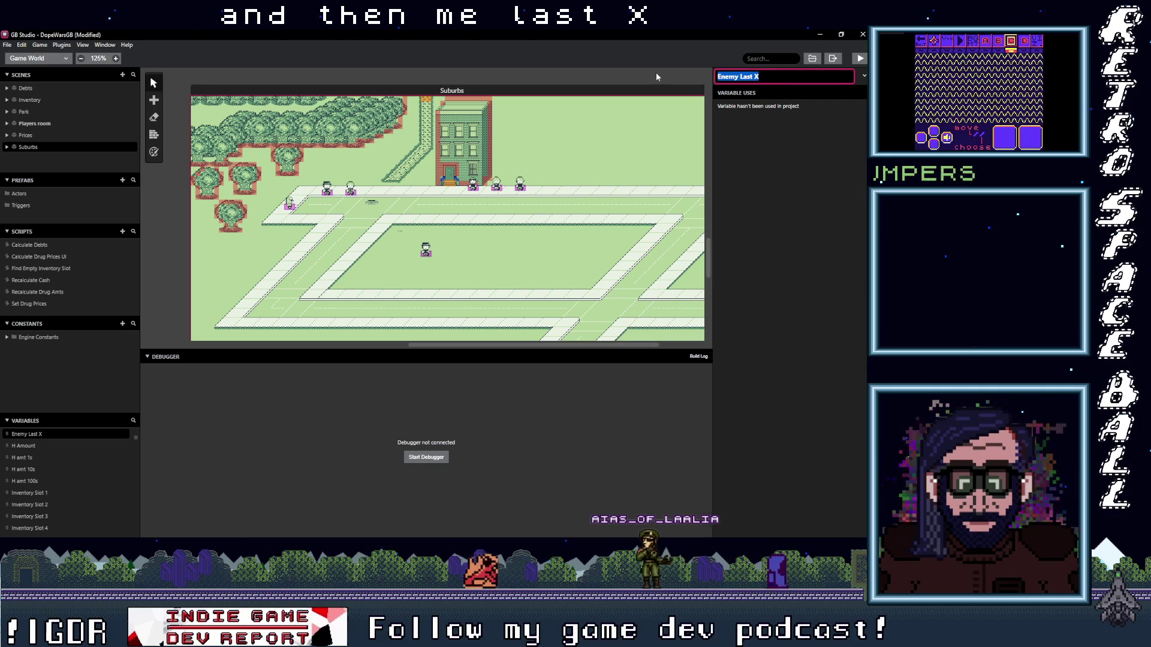
# - Rename Variable 76 to 'Enemy Last Y' and return to Actor 7's script
pyautogui.scroll(-10, 84, 498)
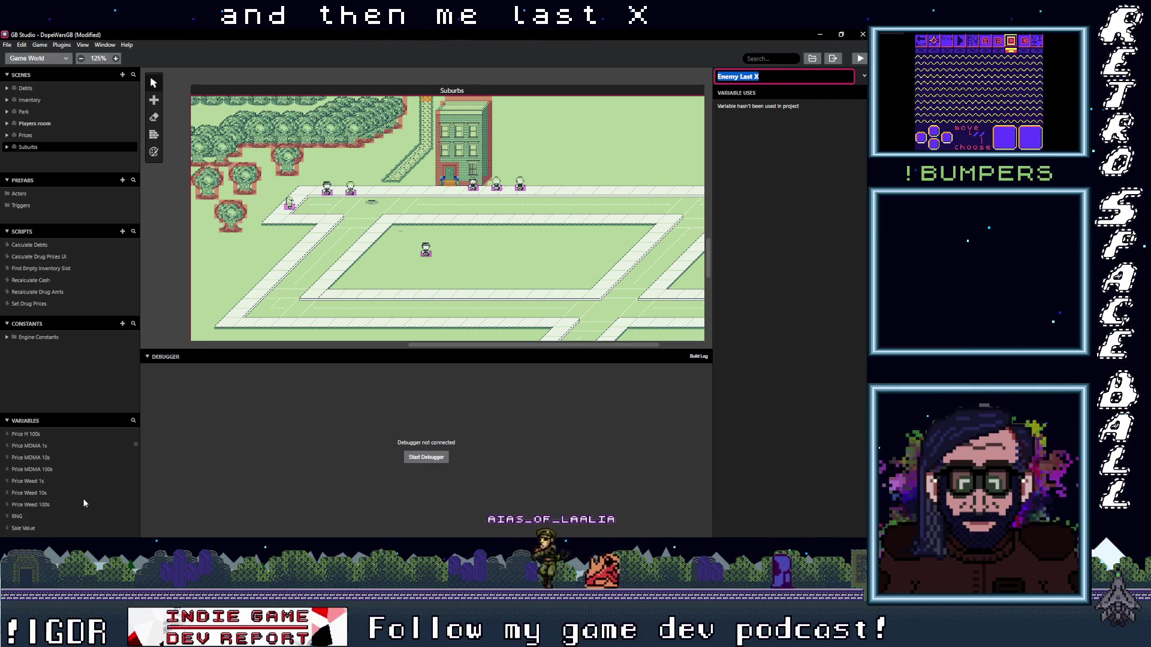
pyautogui.scroll(3, 66, 498)
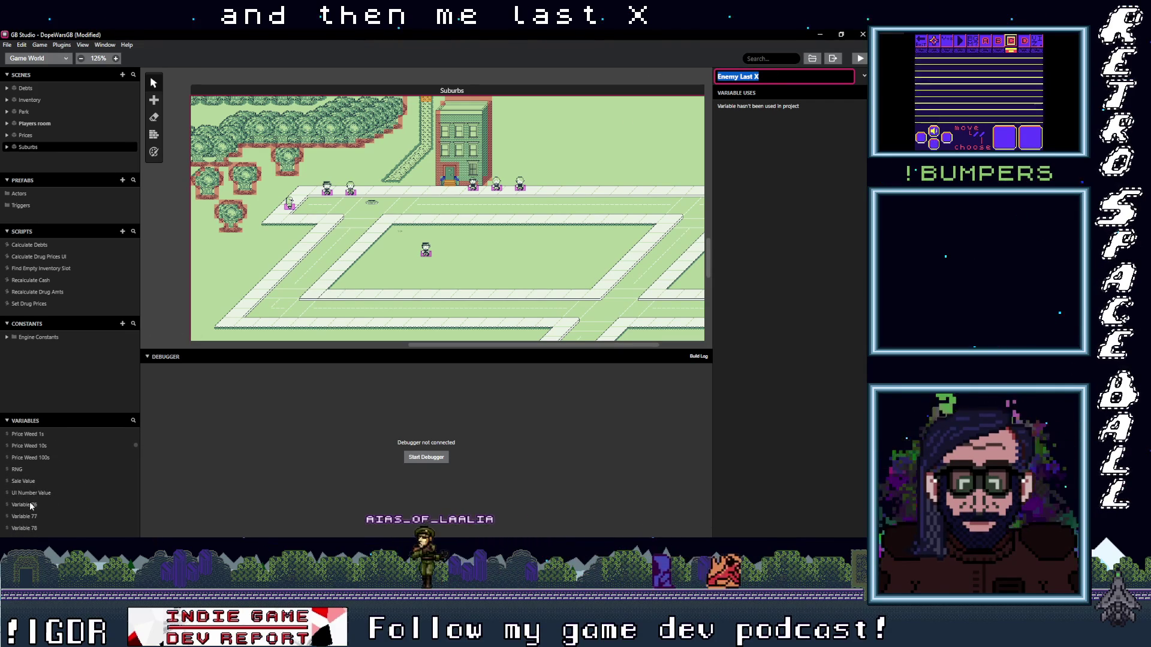
pyautogui.click(30, 505)
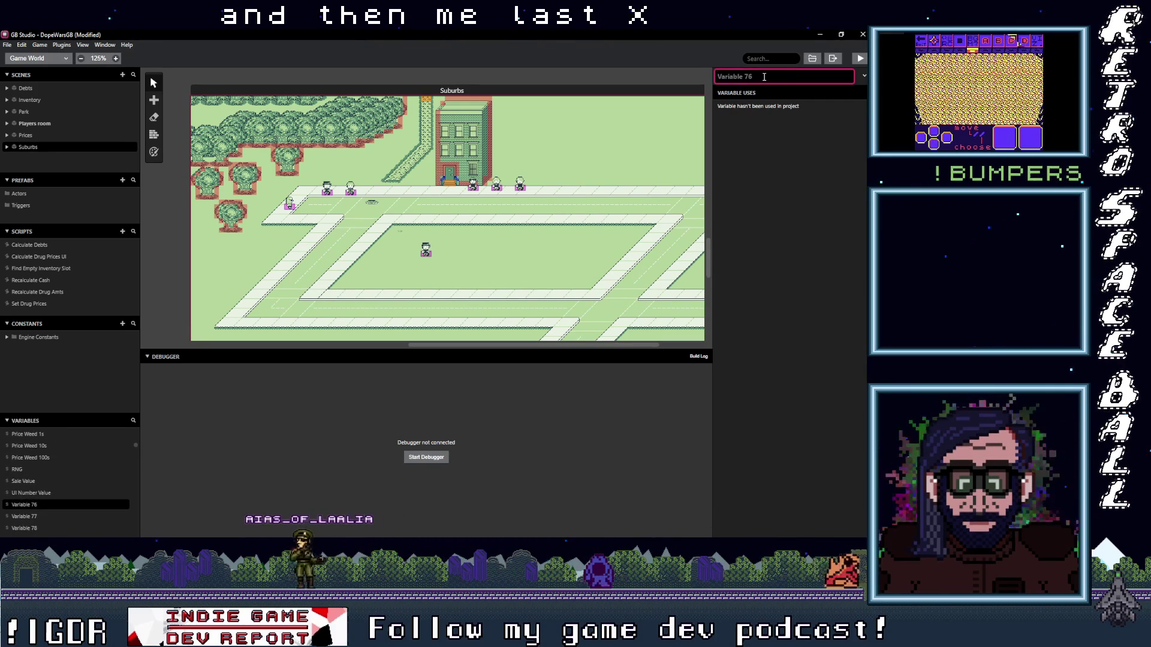
pyautogui.write('Enemy Last X Y')
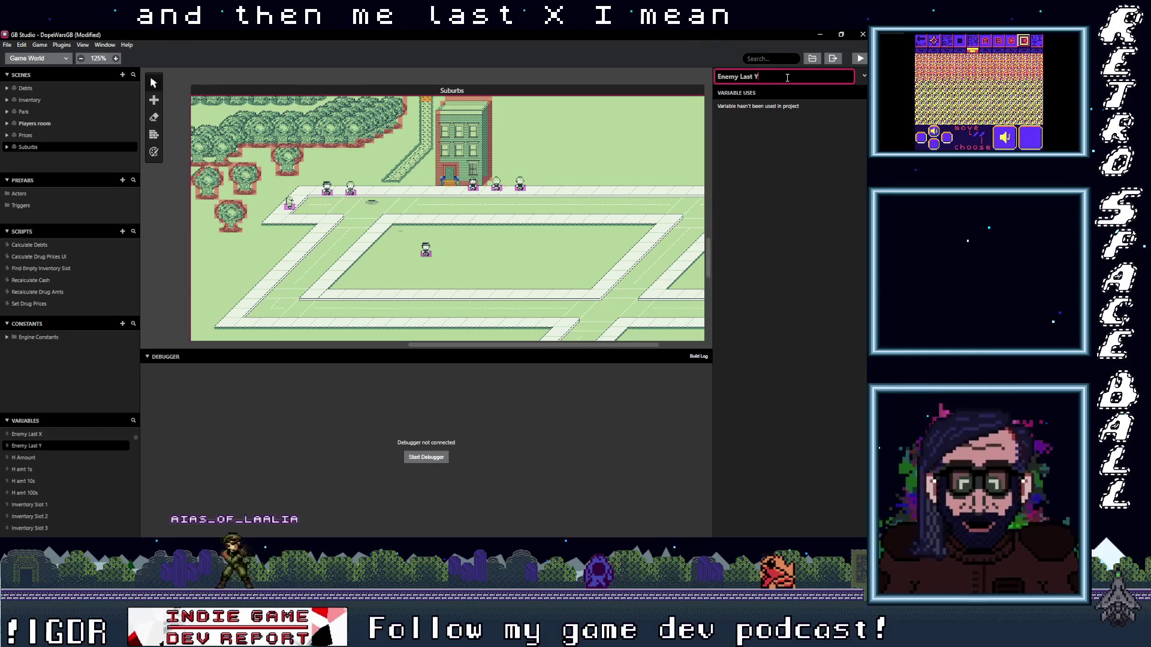
pyautogui.click(772, 120)
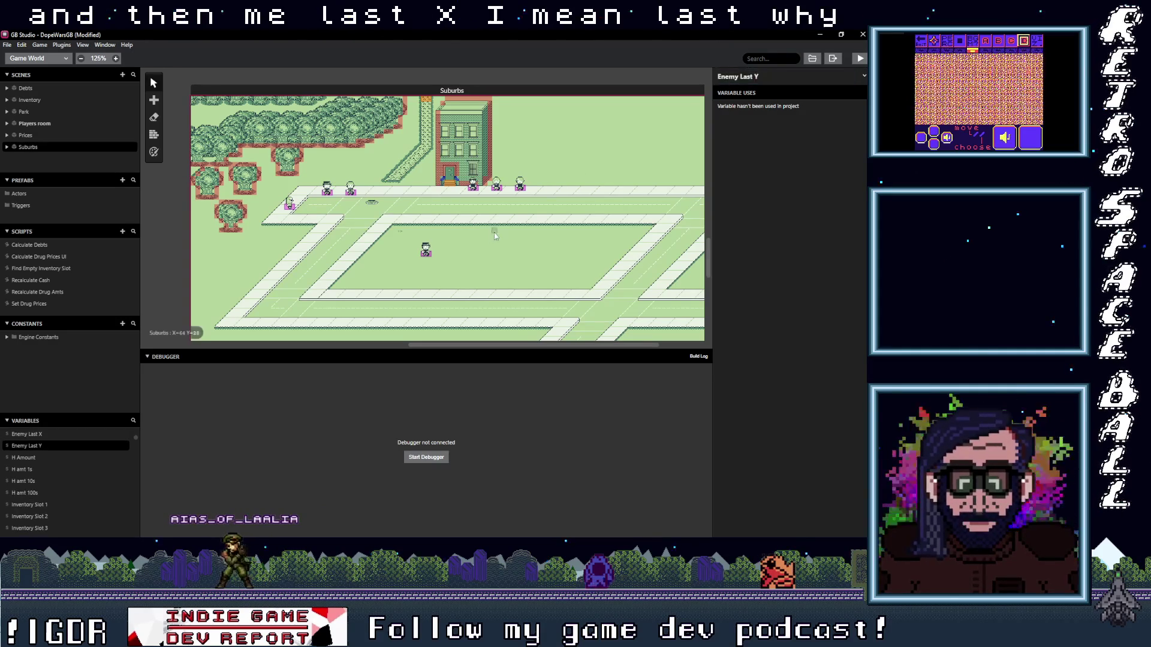
pyautogui.click(426, 252)
pyautogui.click(794, 354)
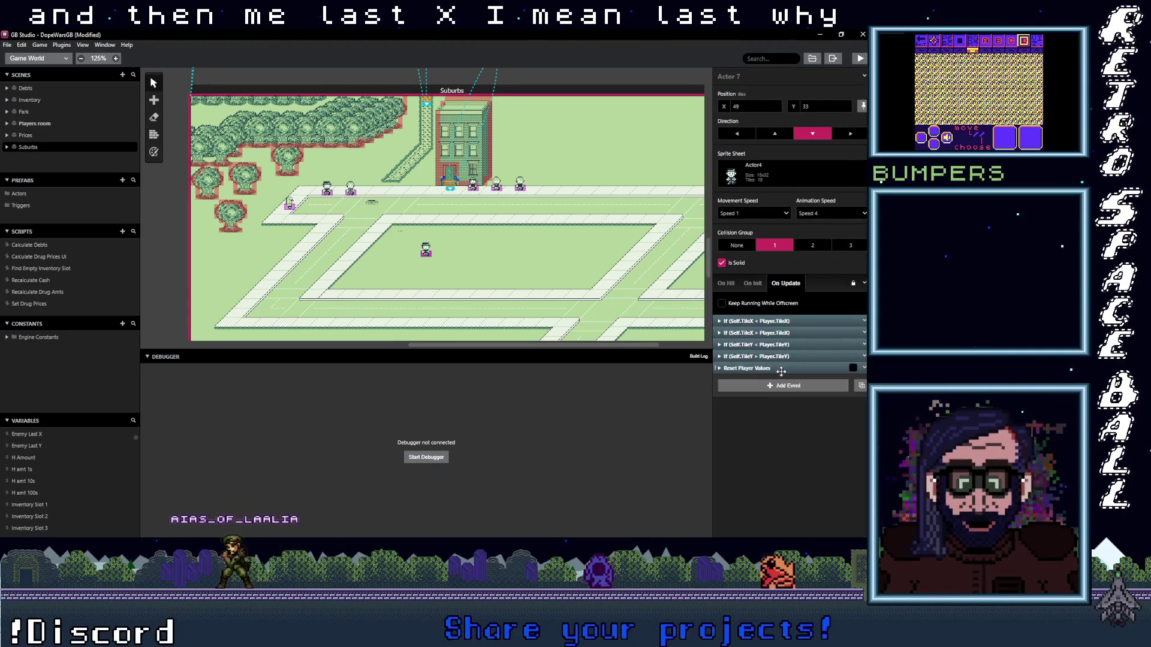
# - Append a Variable Compare With Value event, left as If ($Local0 == 0), and collapse it
pyautogui.click(787, 389)
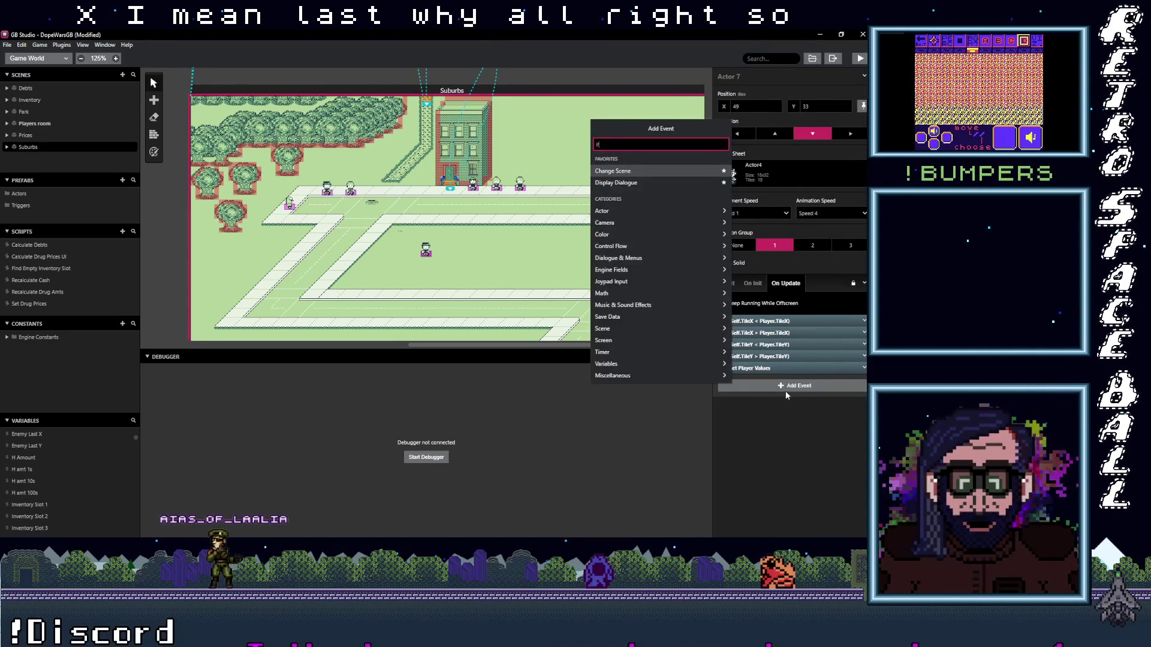
pyautogui.write('if var val')
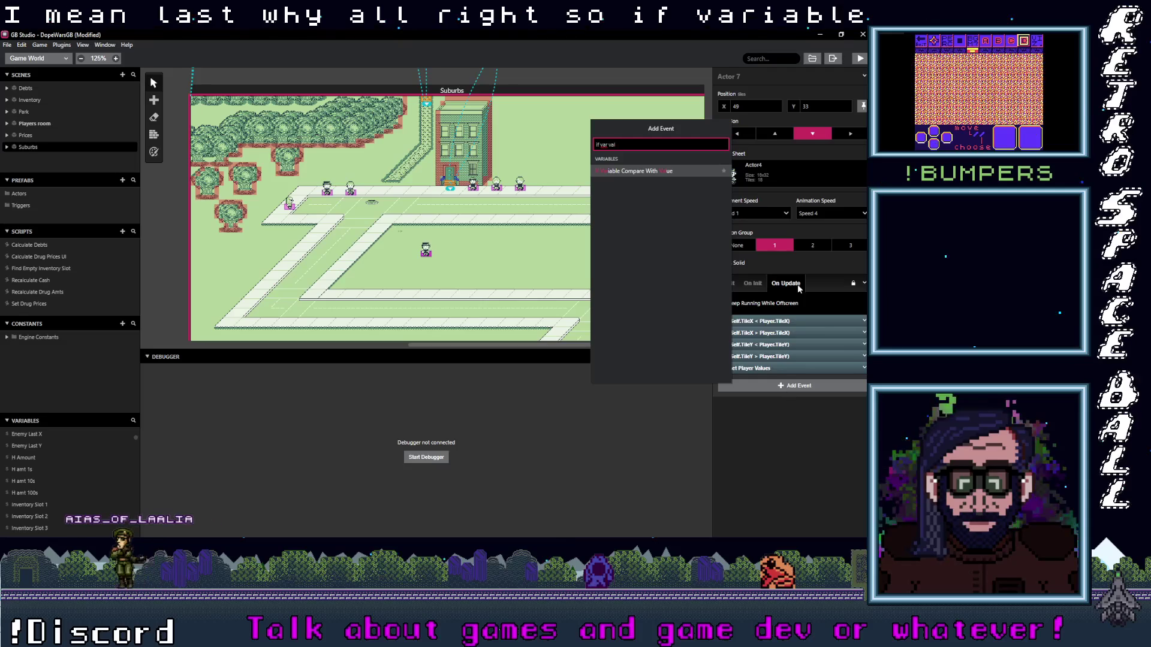
pyautogui.click(660, 171)
pyautogui.click(742, 409)
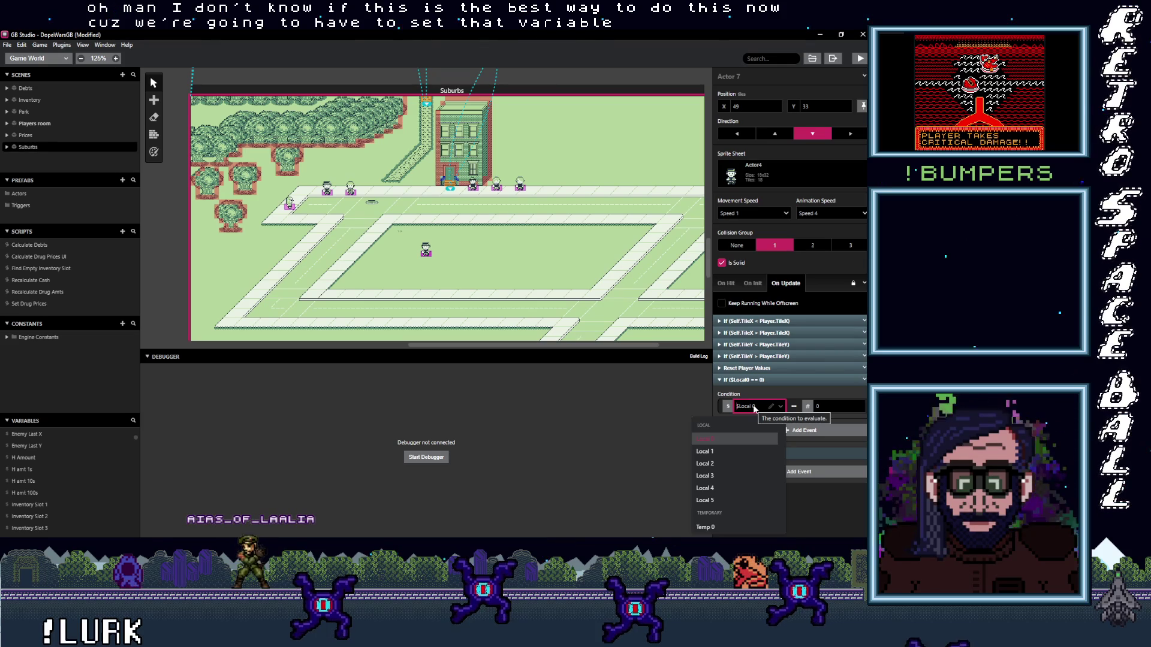
pyautogui.press('Escape')
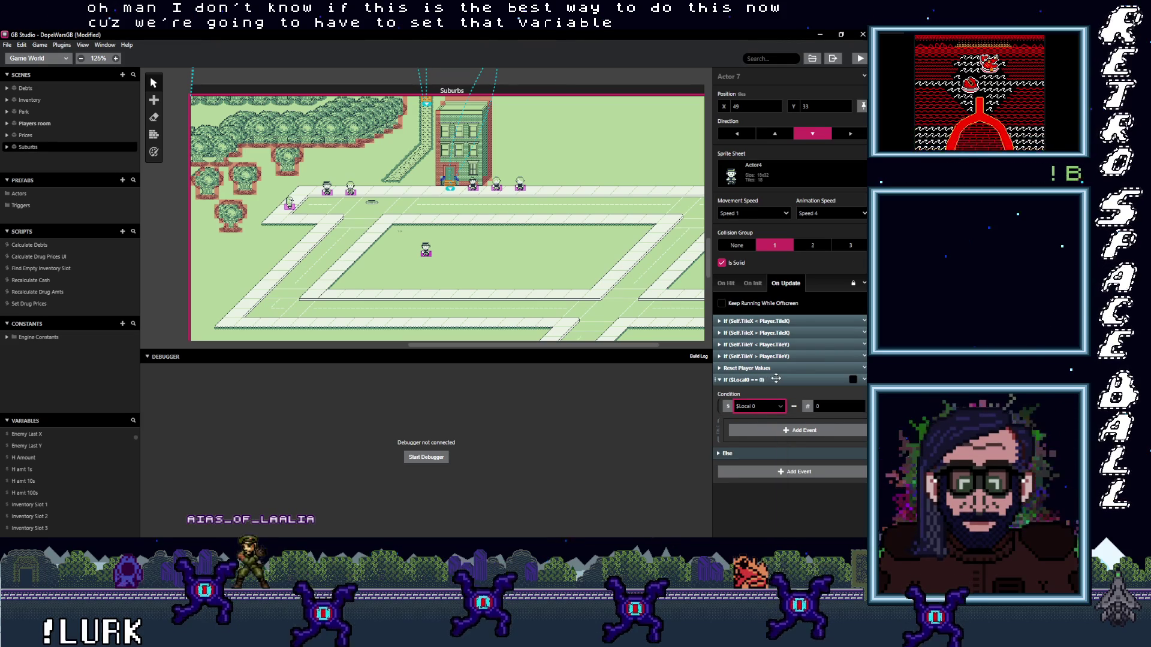
pyautogui.click(775, 379)
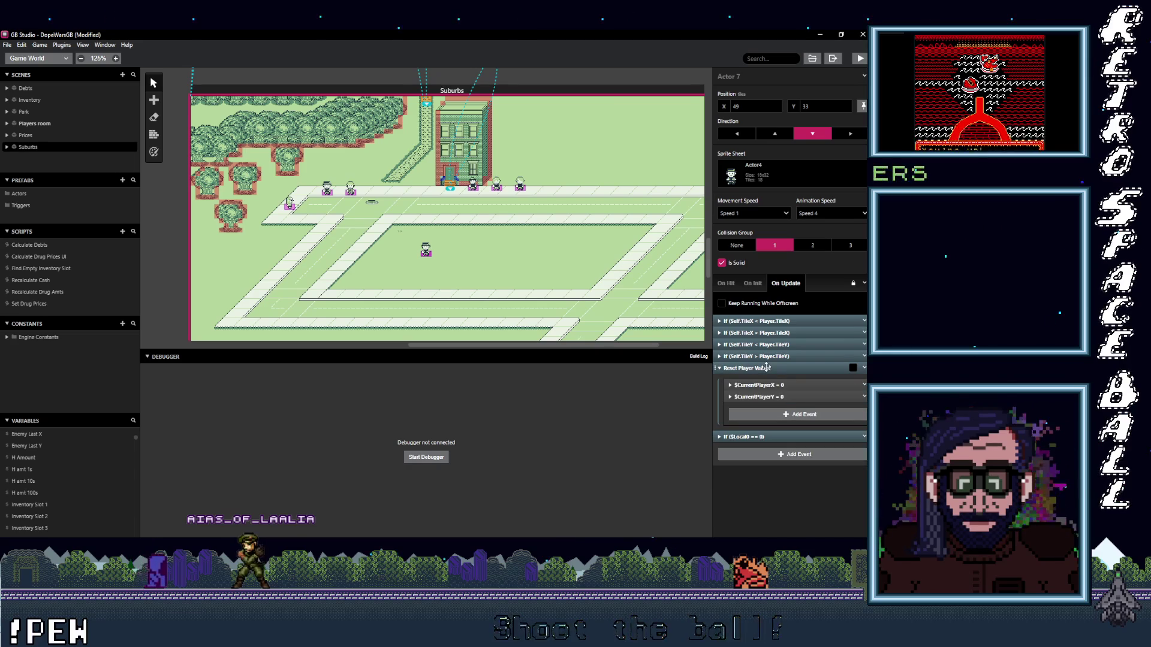
# - Expand the Self.TileY > Player.TileY check and review its Self Move Relative By (0,-1) settings
pyautogui.click(767, 367)
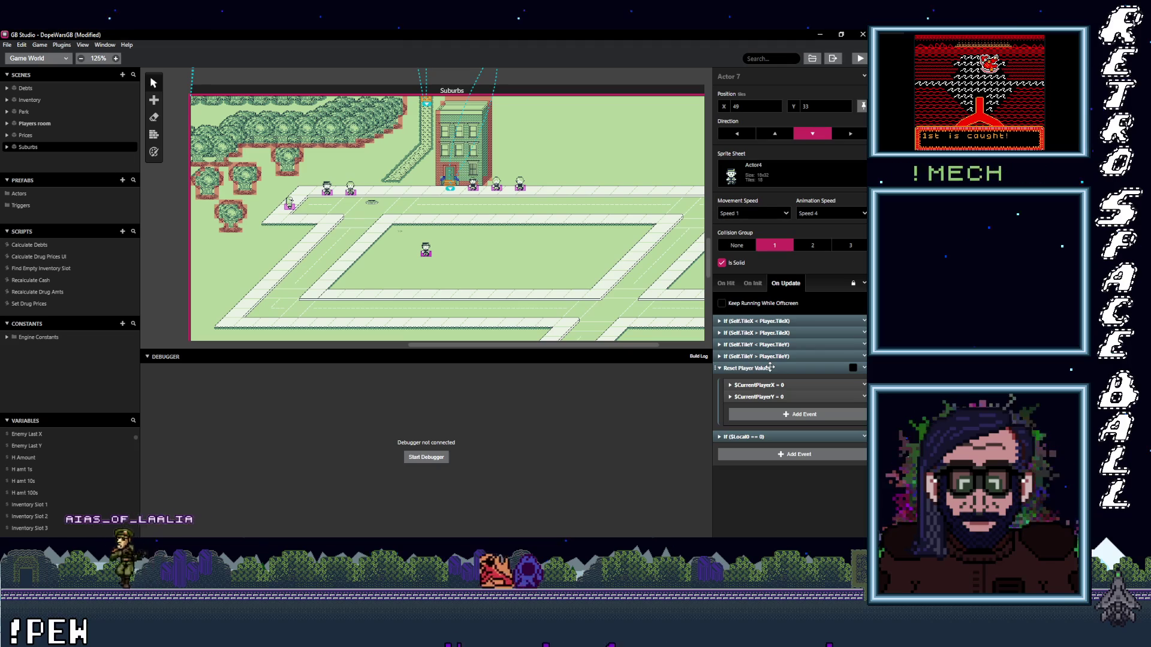
pyautogui.click(769, 357)
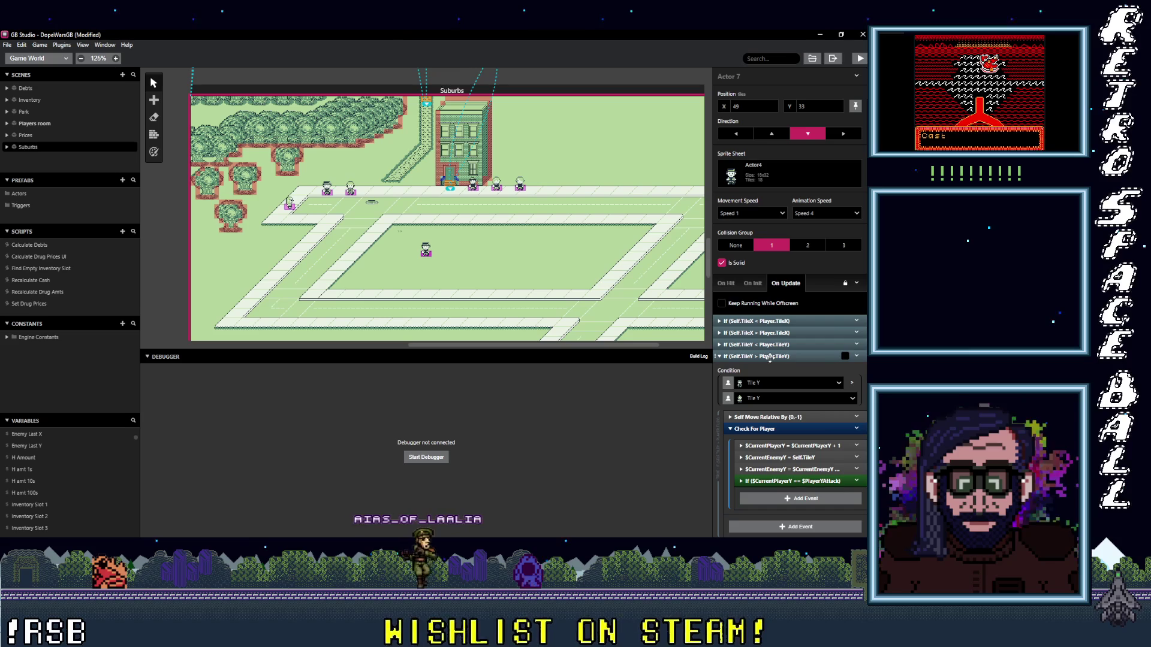
pyautogui.click(767, 417)
pyautogui.scroll(-3, 773, 407)
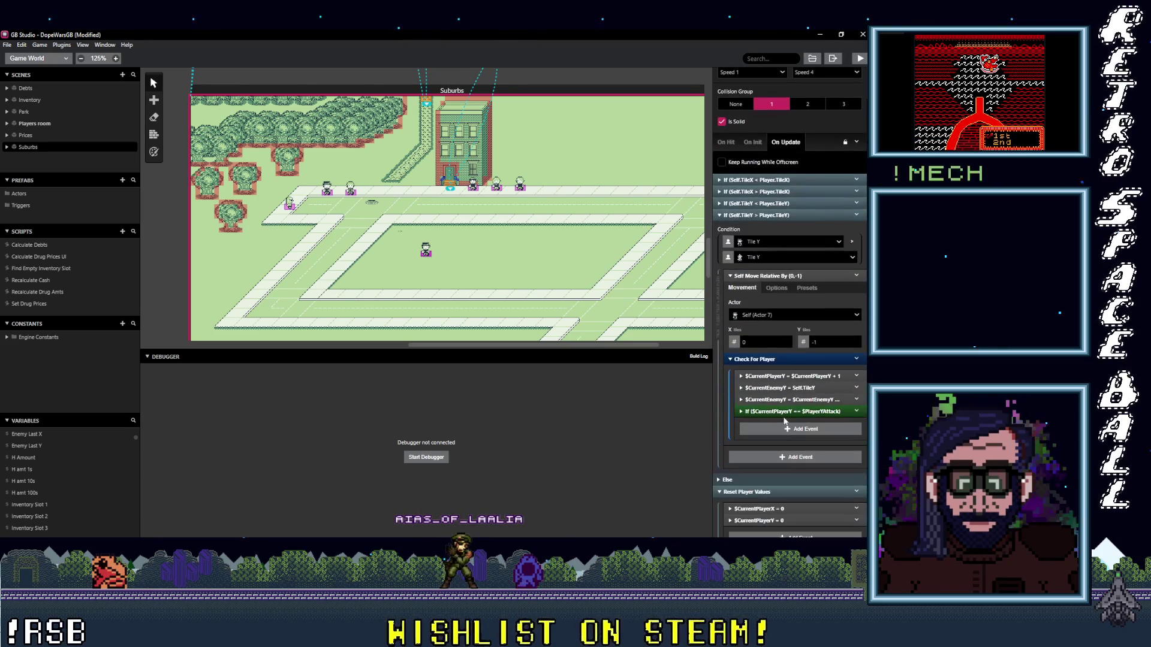
pyautogui.click(776, 288)
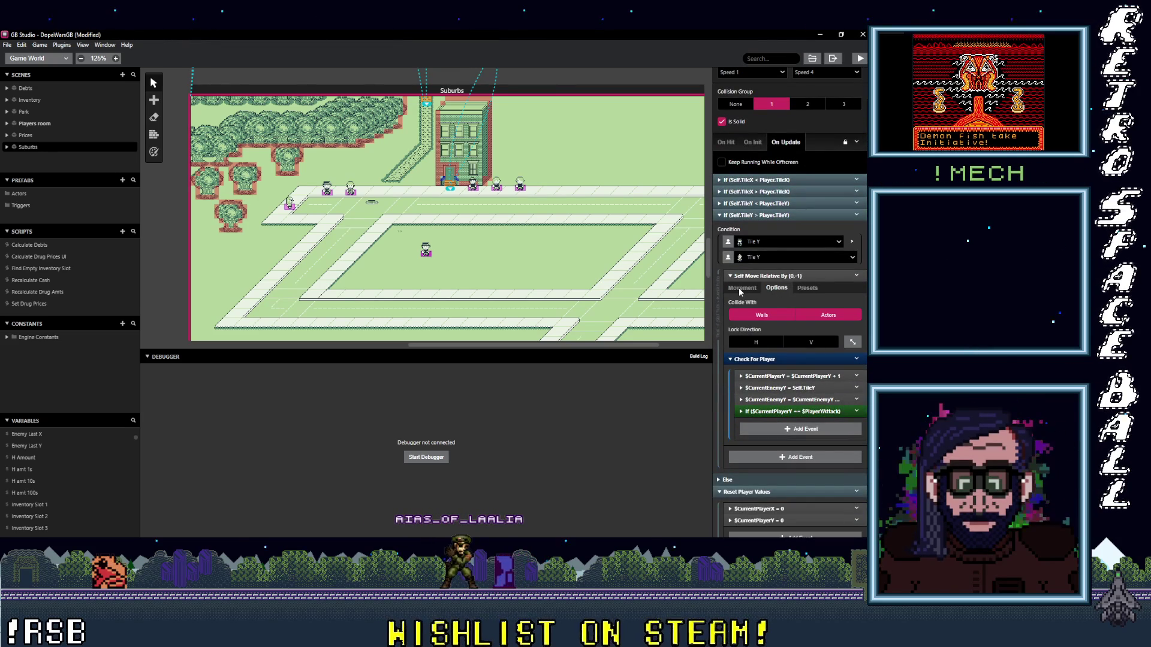
pyautogui.click(741, 289)
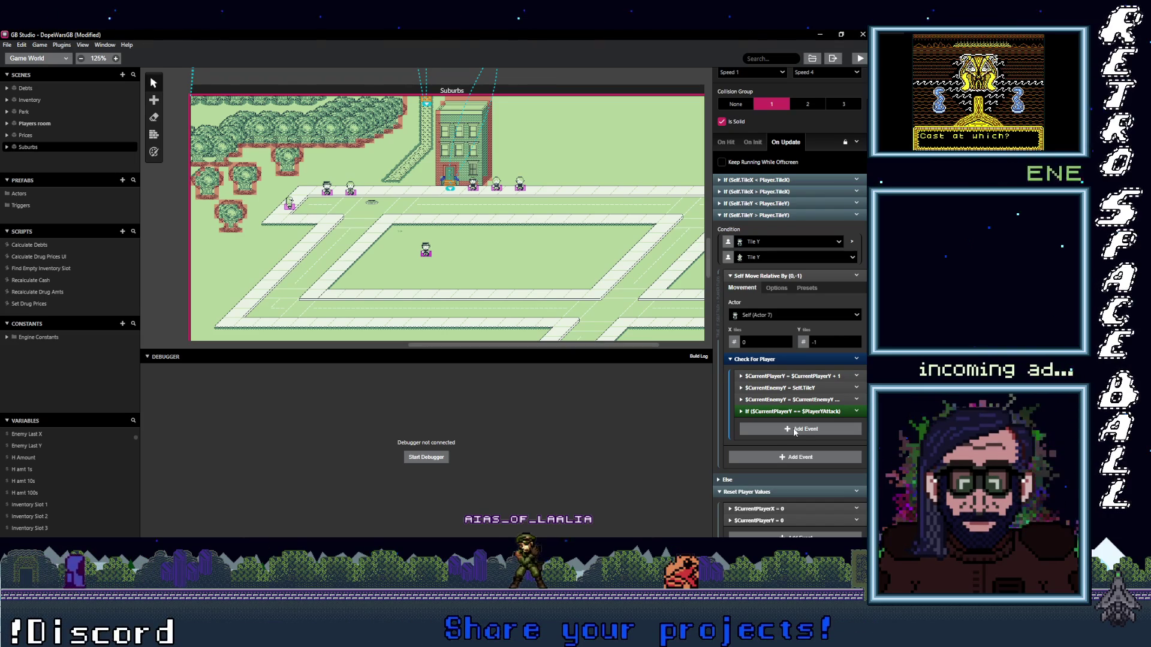
pyautogui.scroll(-2, 793, 426)
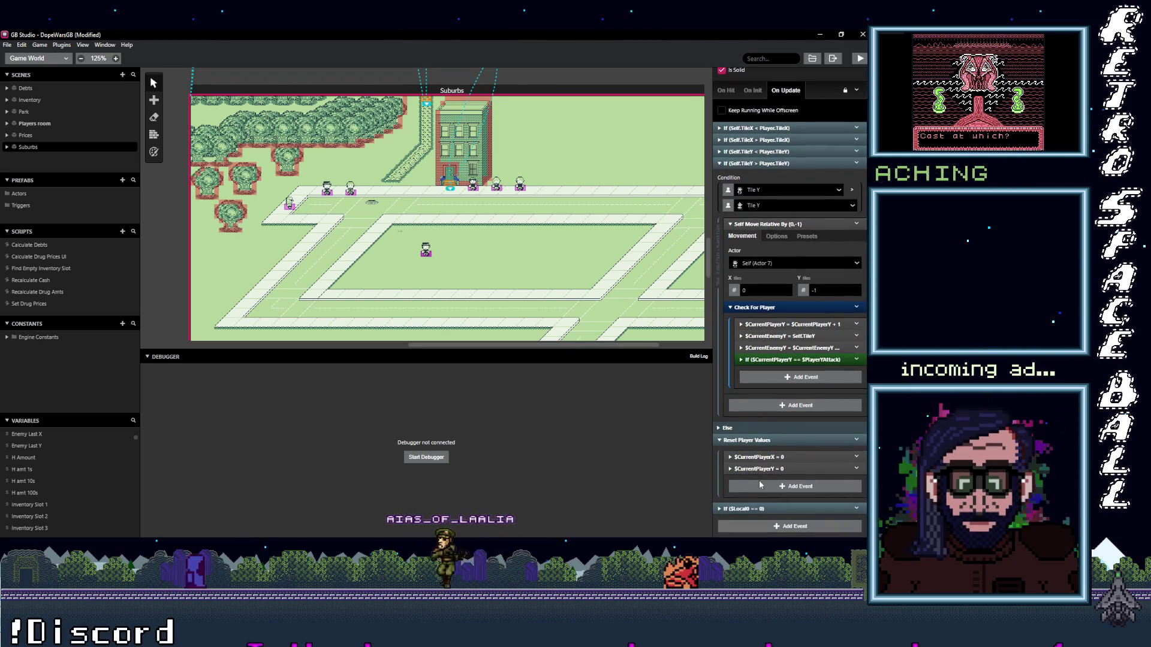
# - Review the If ($Local0 == 0) block and $CurrentPlayerY + 1 event, then expand the $CurrentEnemyY minus 1 event
pyautogui.click(766, 509)
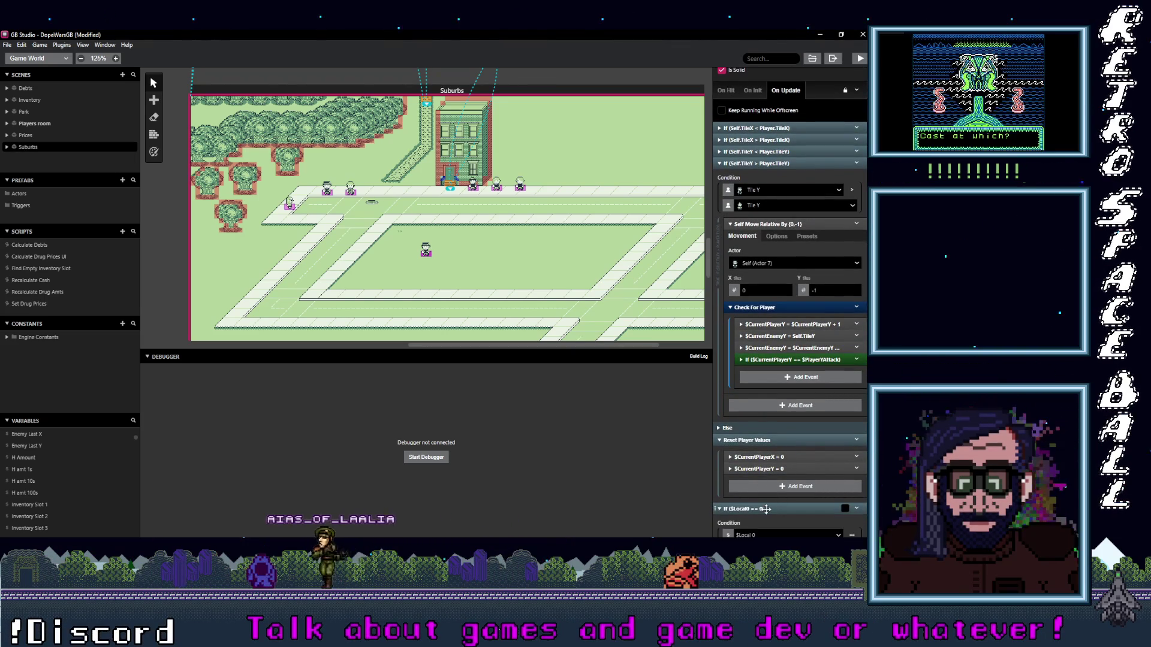
pyautogui.click(768, 509)
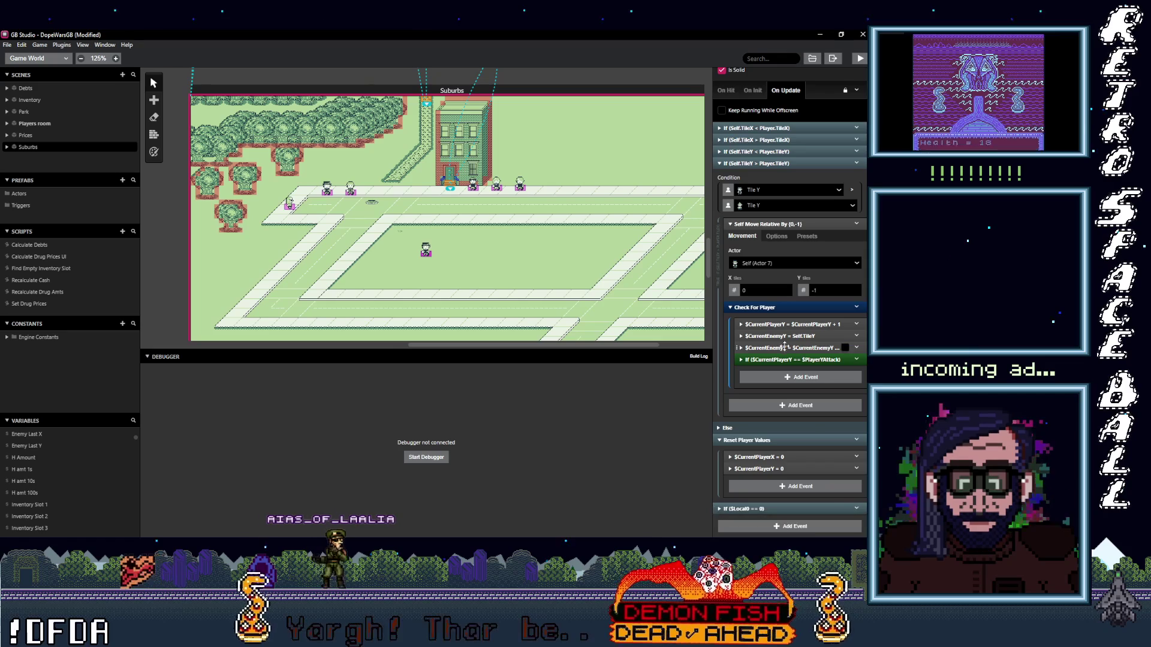
pyautogui.click(807, 324)
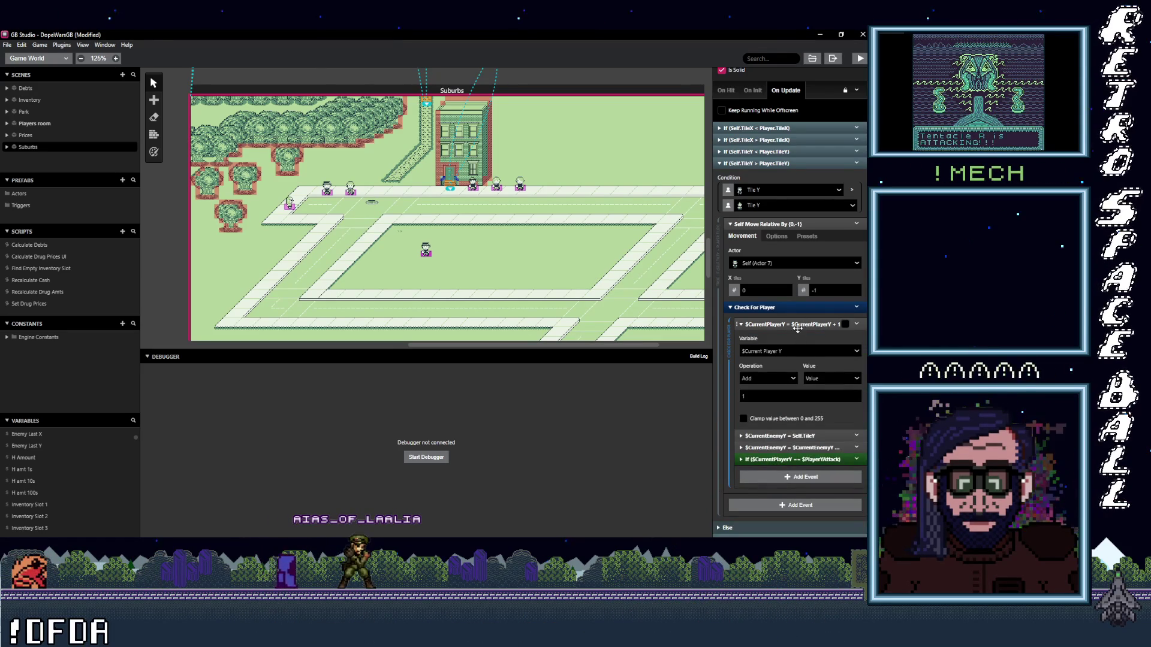
pyautogui.click(808, 324)
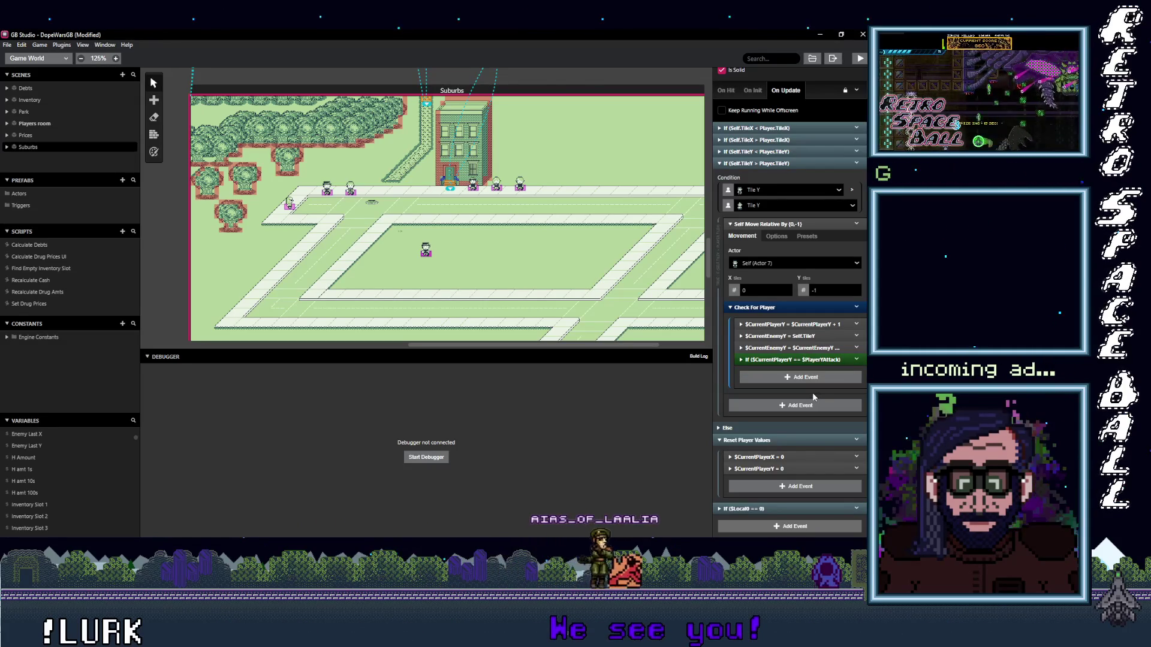
pyautogui.click(817, 349)
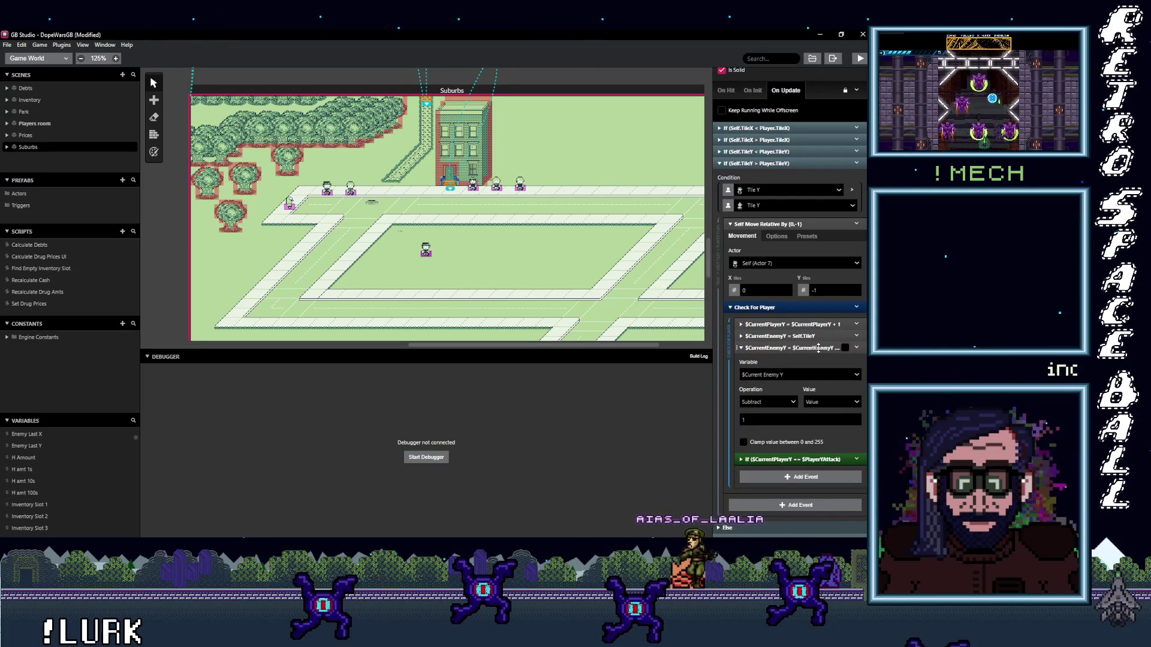